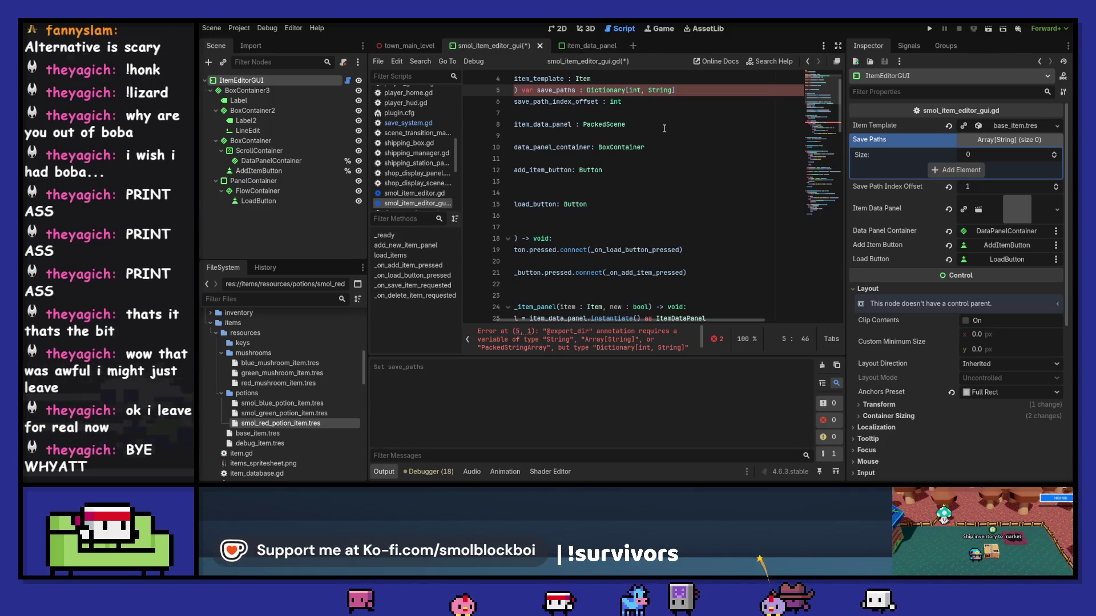
click(672, 347)
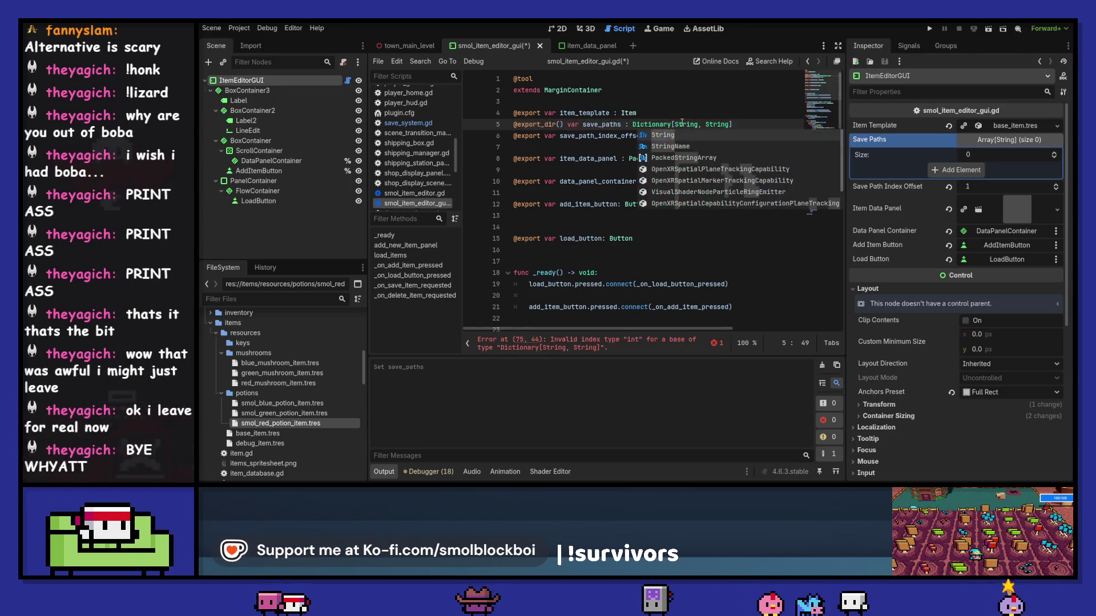
key(ctrl+s)
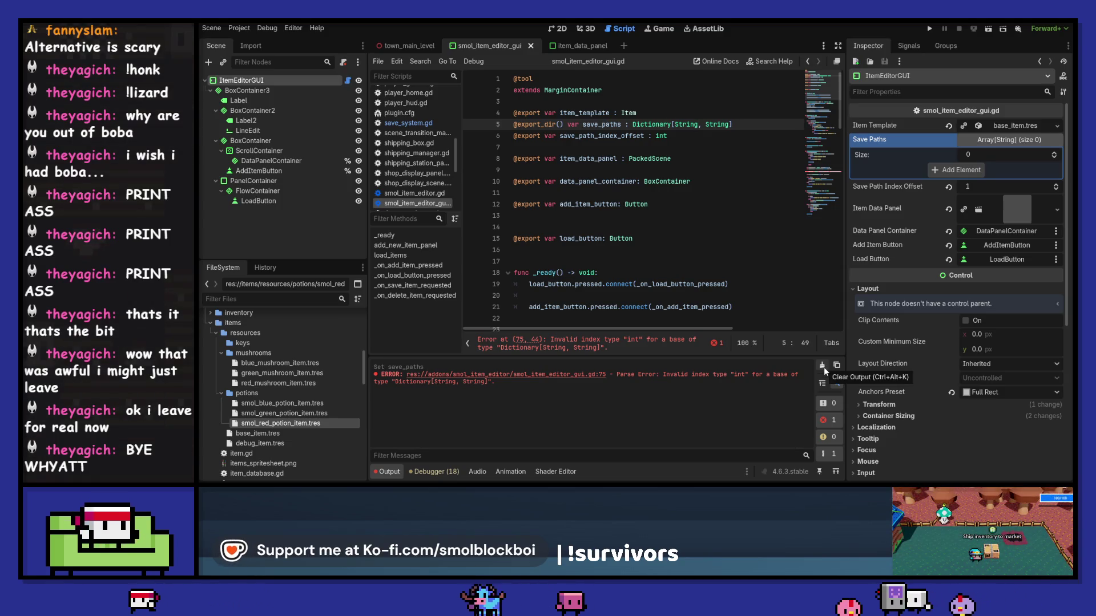
key(ctrl+BackSpace)
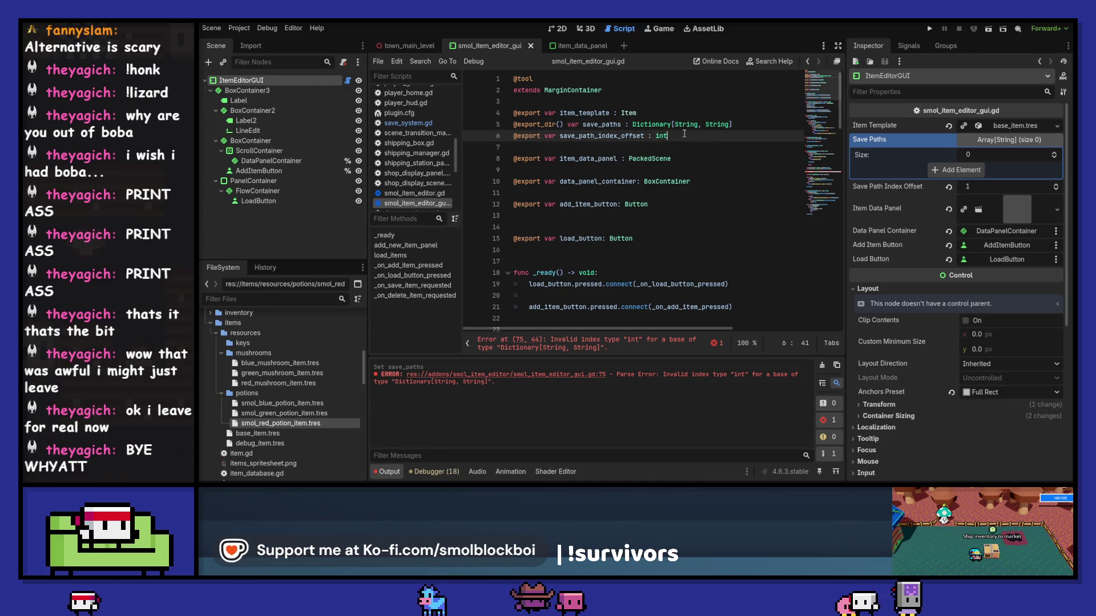
text(int)
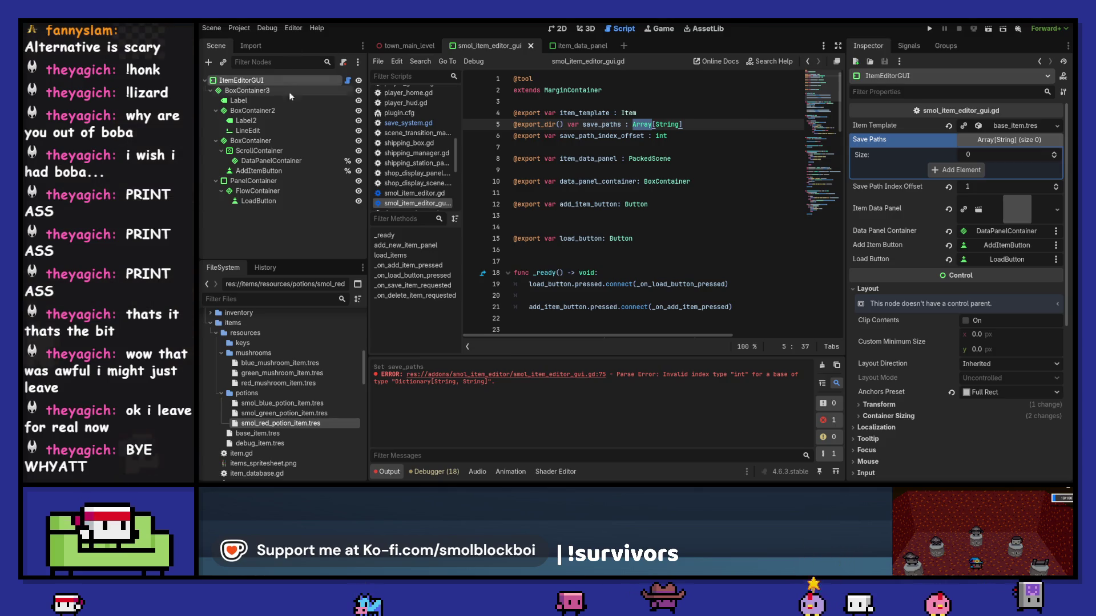
Clear the output log and grow the Save Paths array to three entries.
click(822, 364)
click(1053, 140)
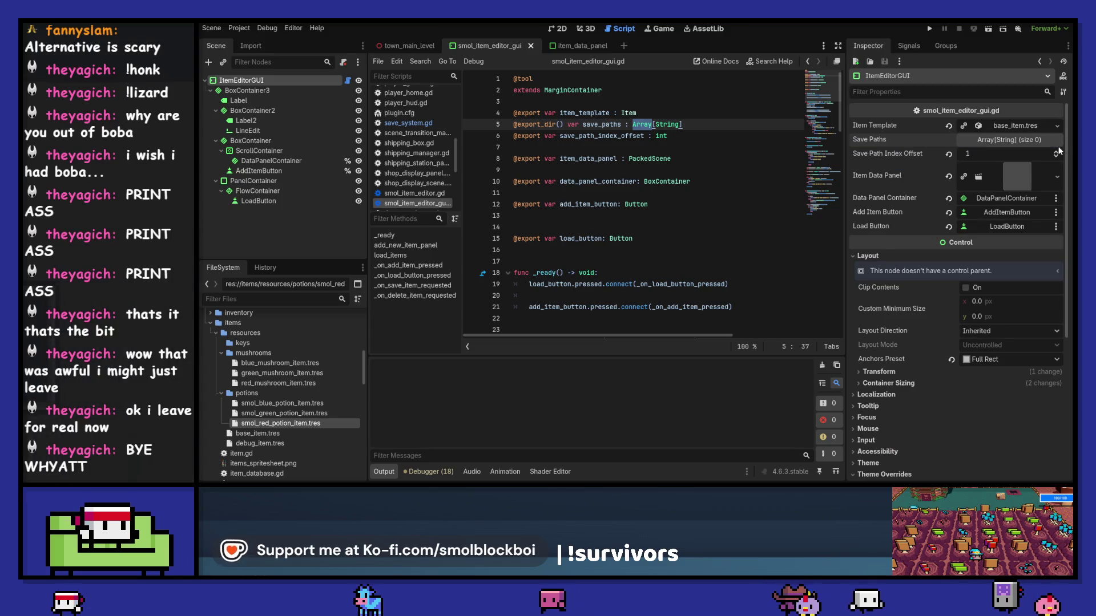
click(1043, 139)
click(1055, 153)
click(1055, 153)
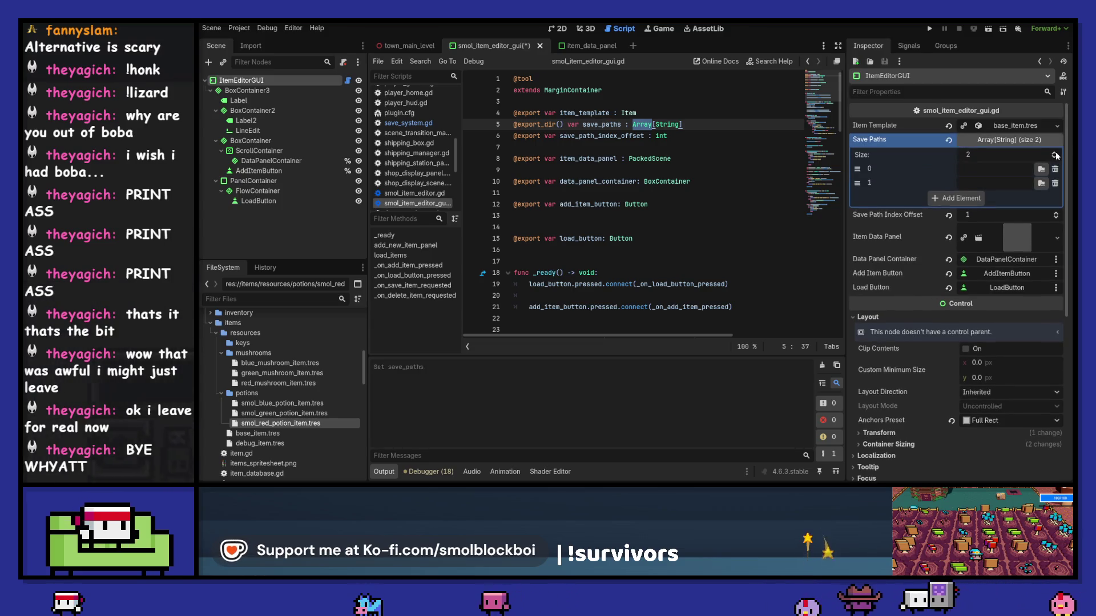
click(1055, 152)
Fill the entries with the mushrooms, potions and keys folder paths, then save the scene.
click(268, 354)
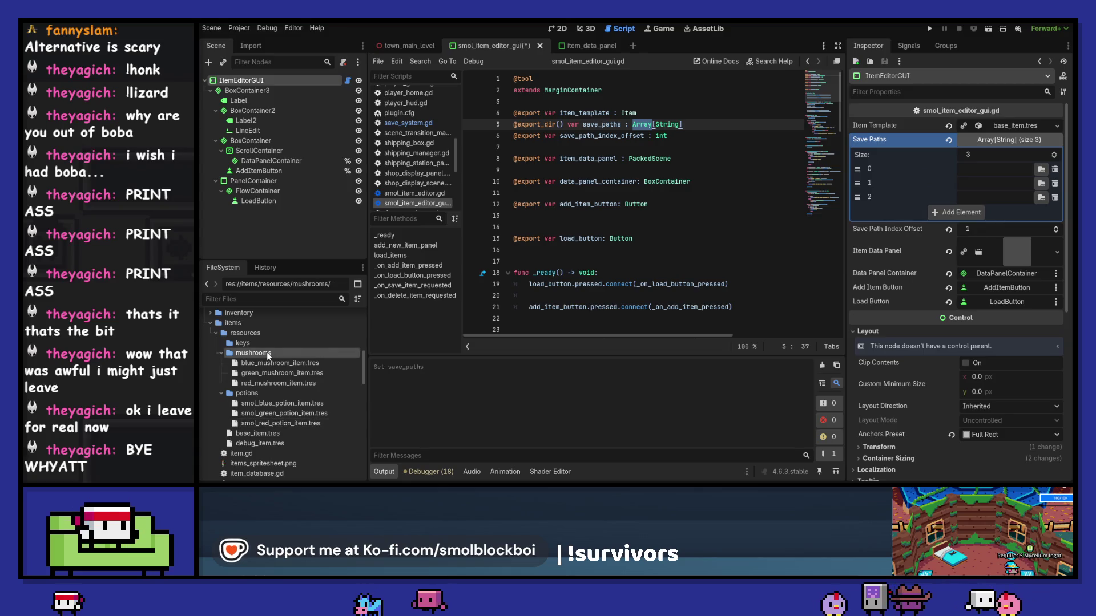
right_click(267, 355)
click(311, 393)
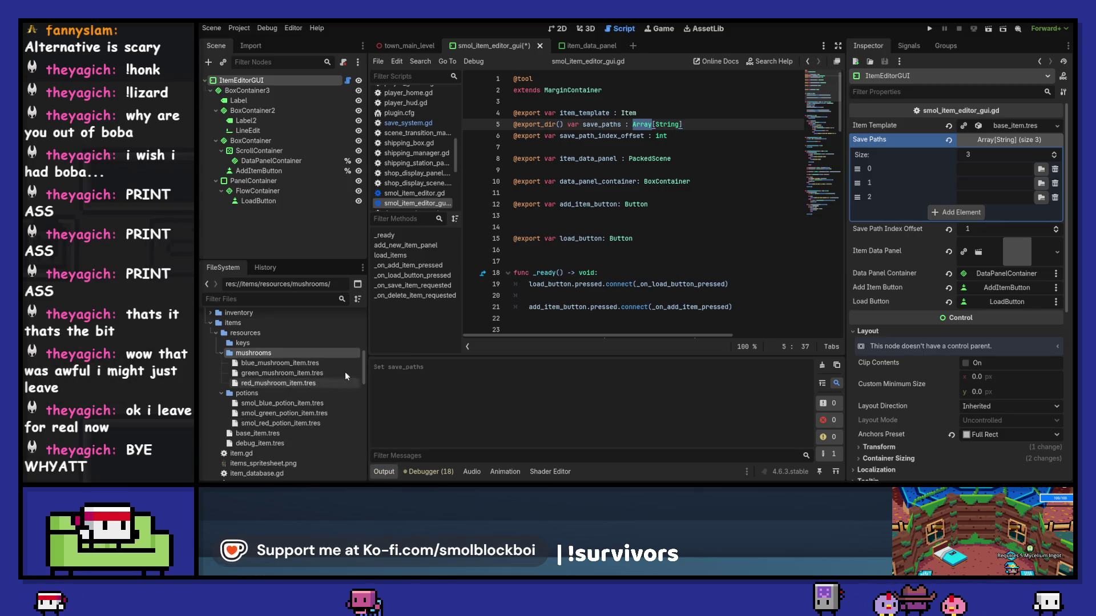
click(304, 392)
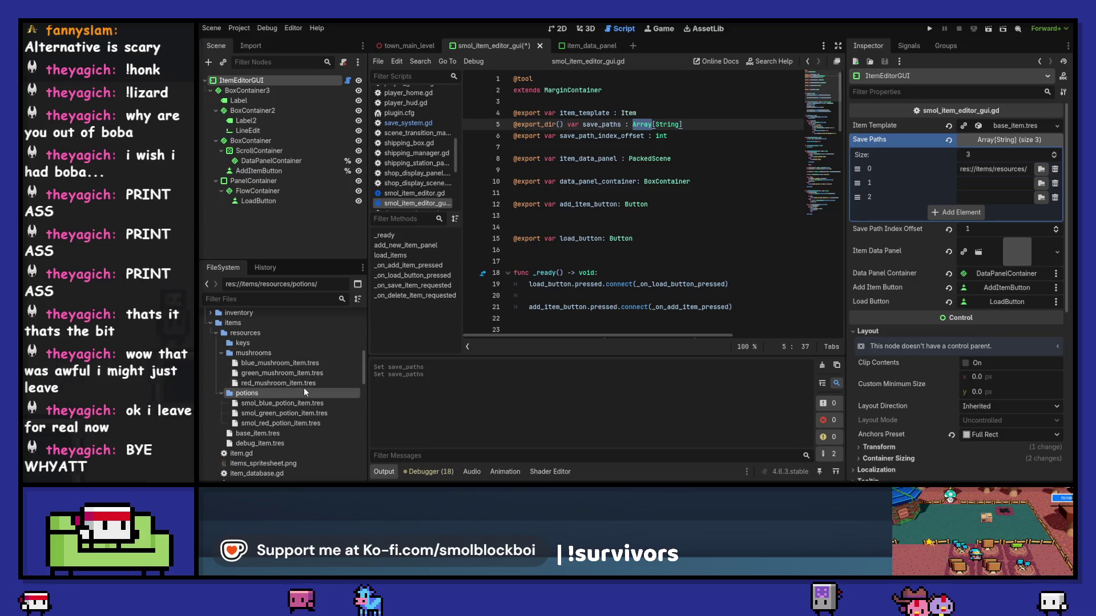
click(992, 183)
key(ctrl+v)
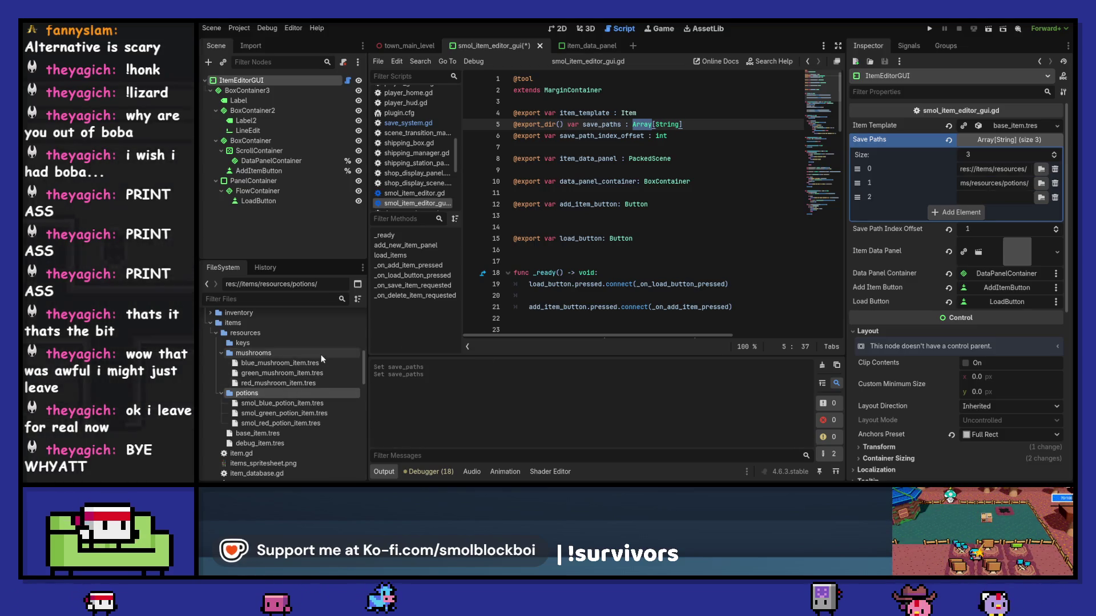
click(303, 345)
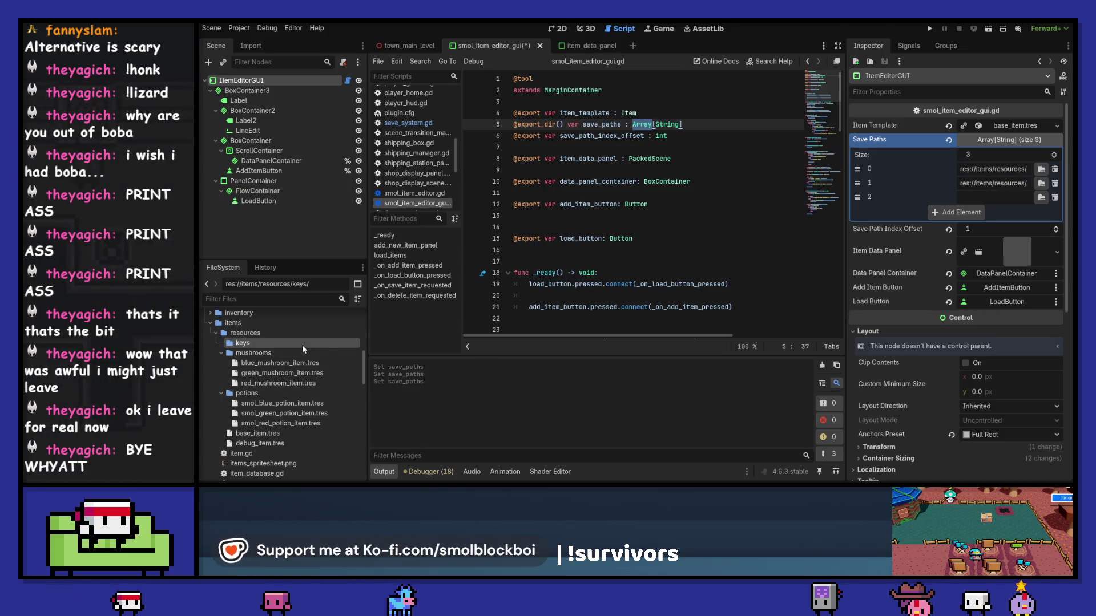
click(984, 197)
key(ctrl+v)
key(ctrl+s)
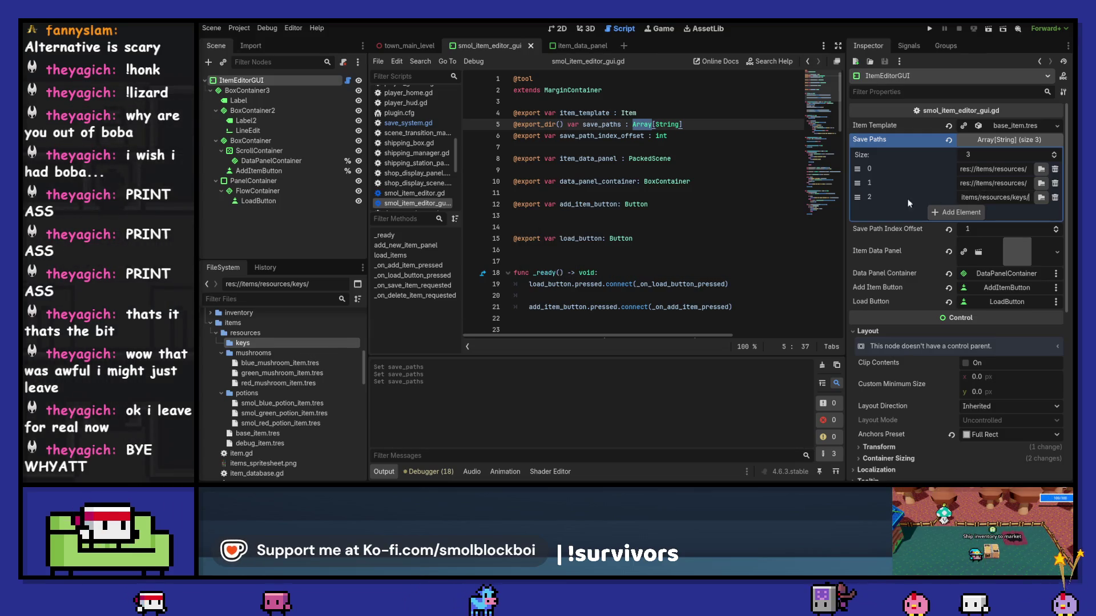
click(648, 114)
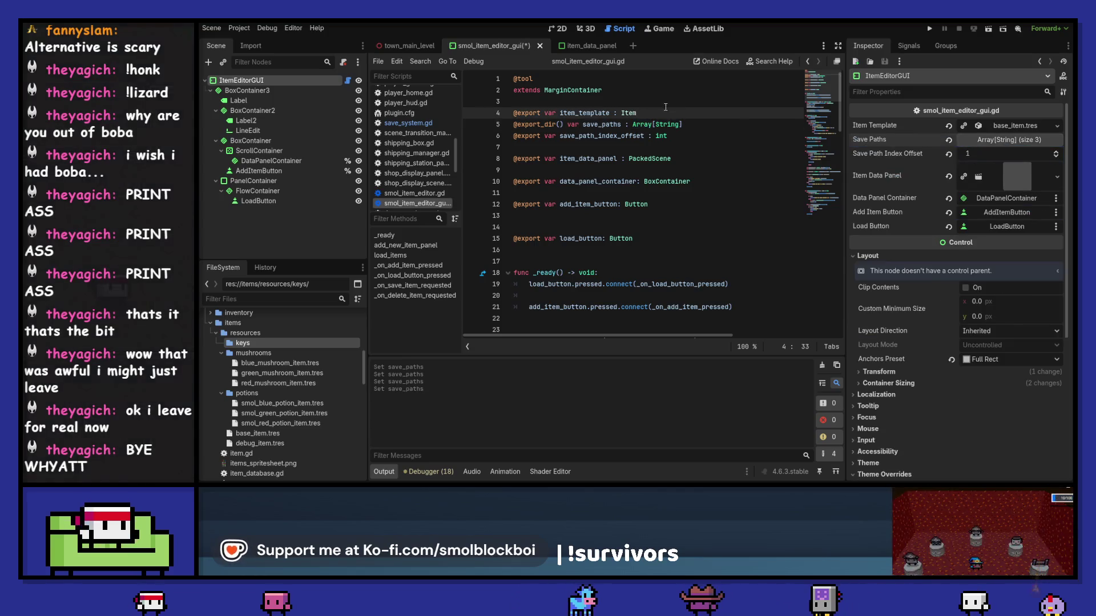
key(Return)
key(Return)
key(Up)
text(@export)
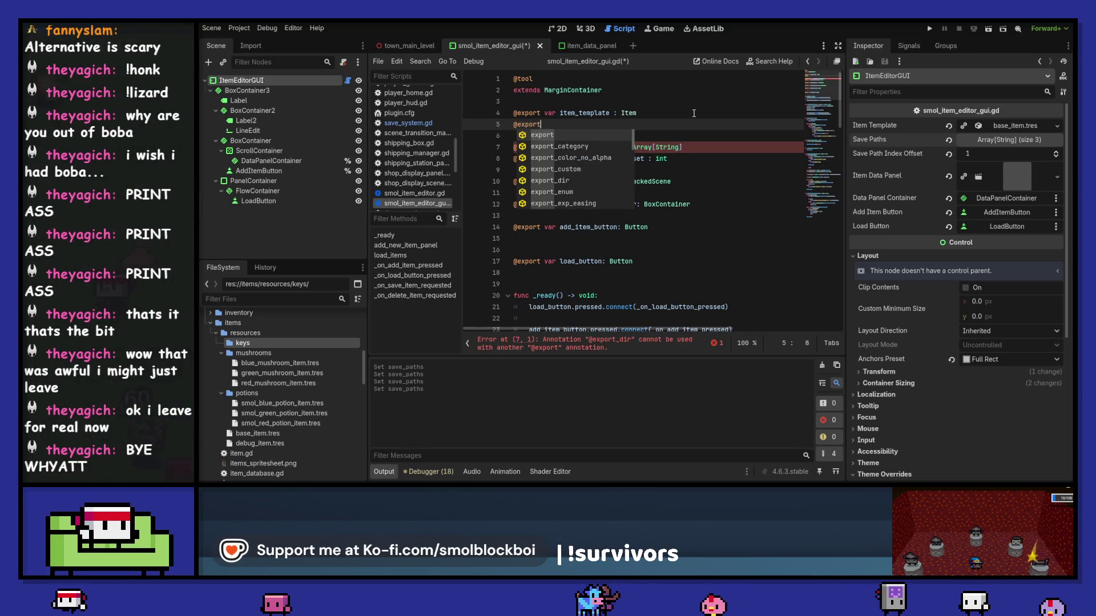
text(_group)
key(Return)
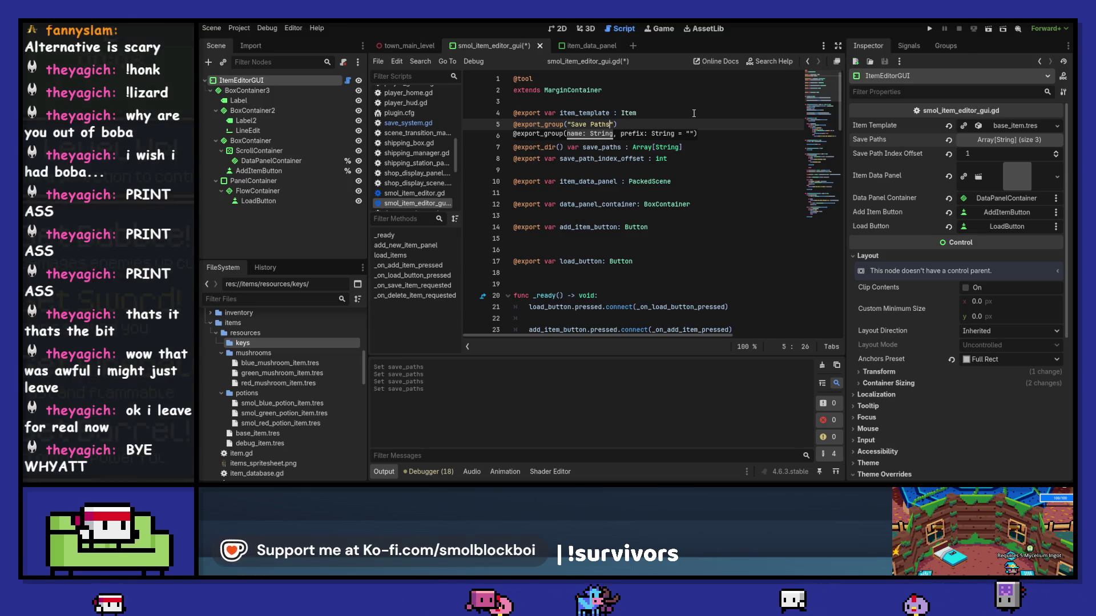
key(ctrl+s)
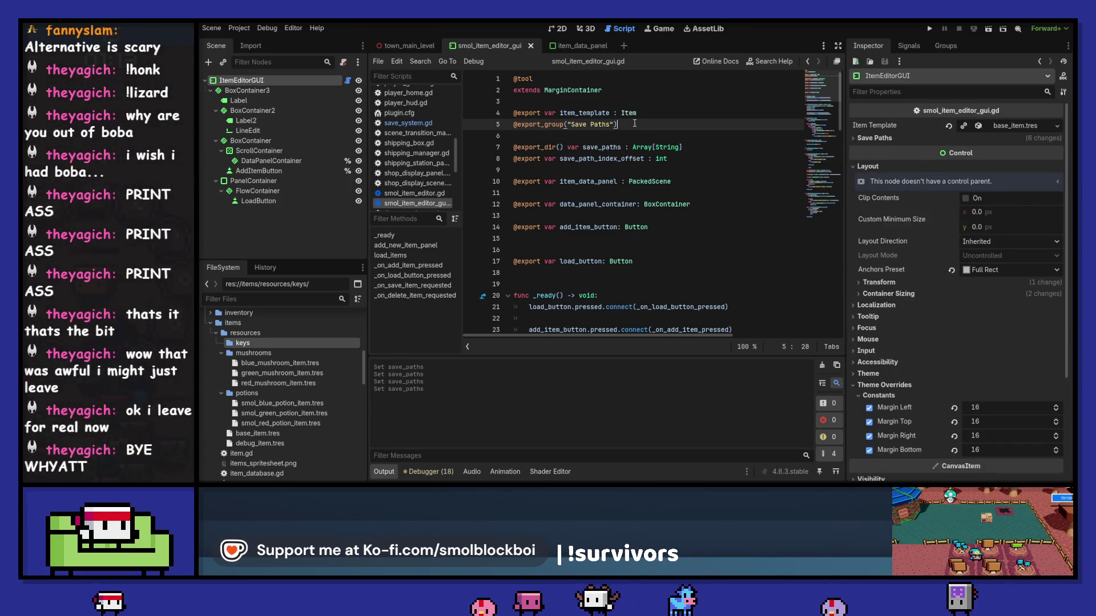
key(ctrl+alt+Down)
key(alt+Down)
key(alt+Down)
key(alt+Down)
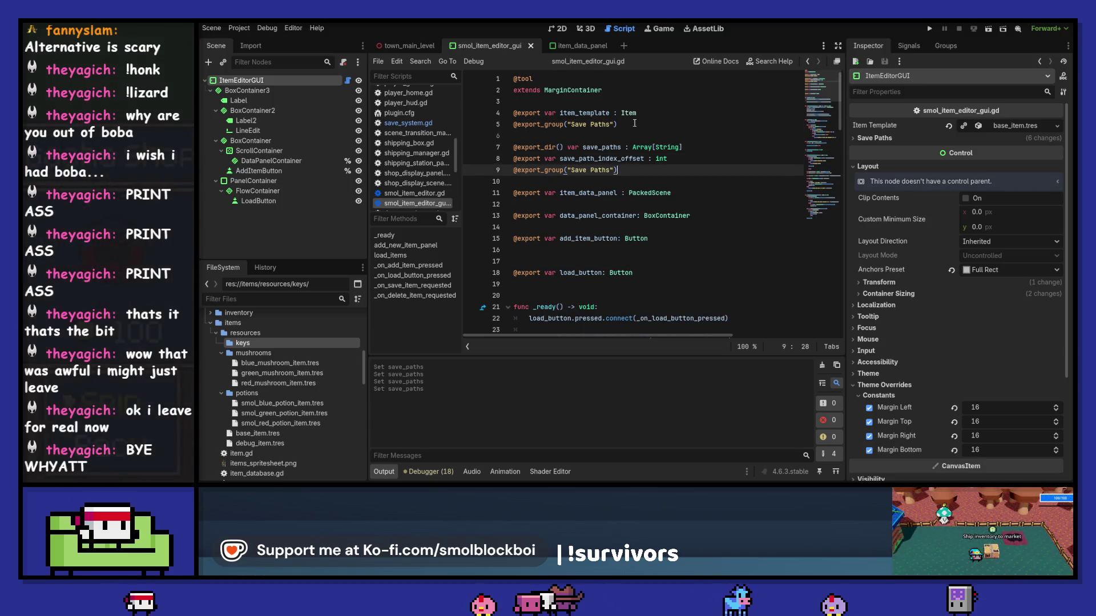
key(ctrl+shift+Left)
key(ctrl+shift+Left)
key(BackSpace)
key(ctrl+s)
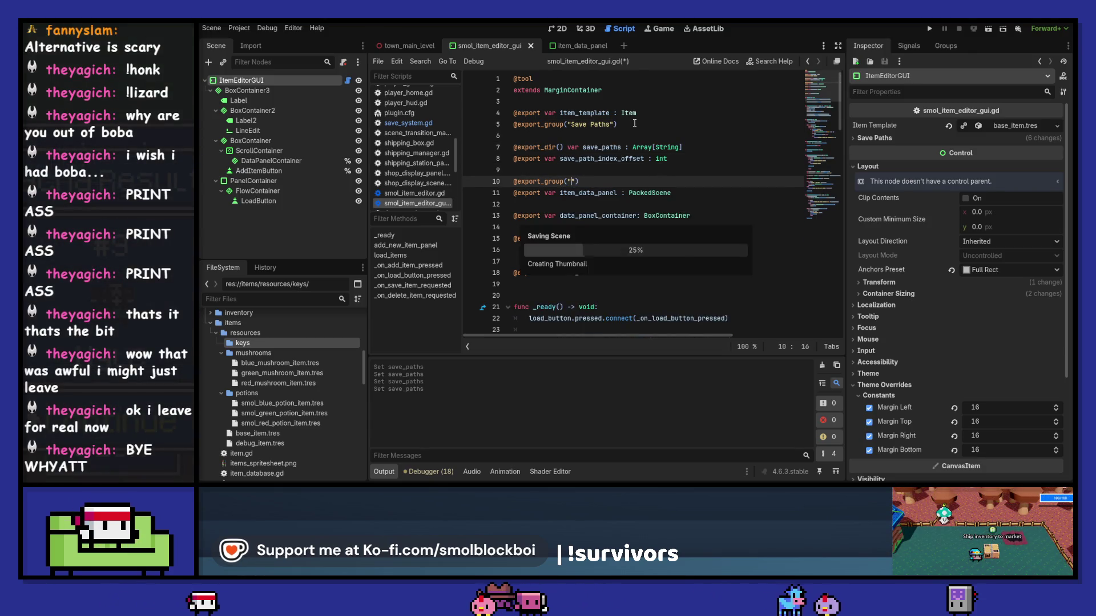
Check that Save Paths collapses and expands as a group in the Inspector.
click(280, 81)
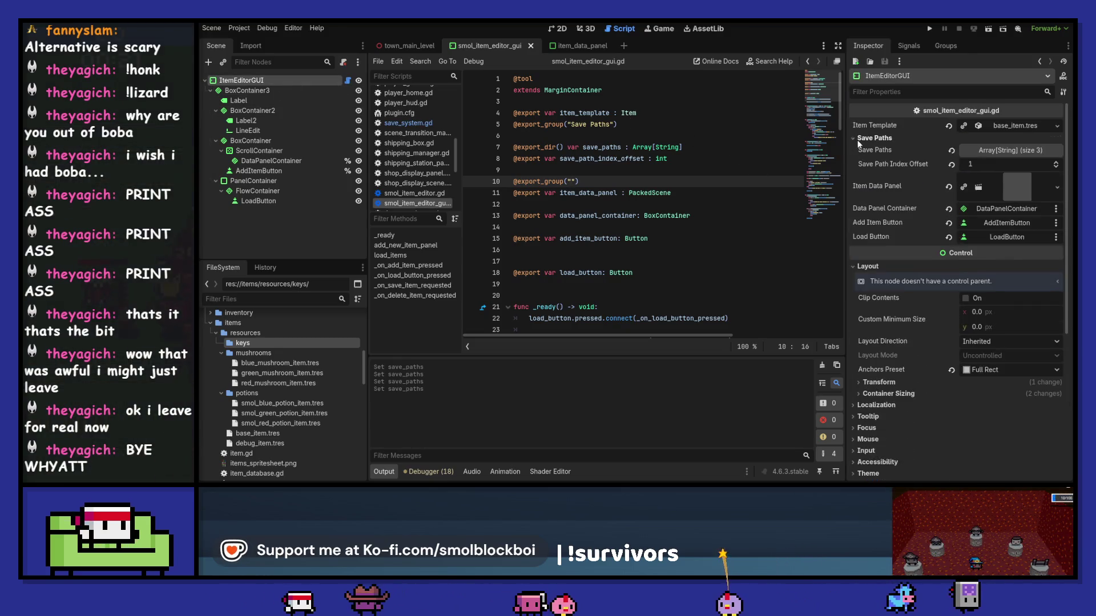
click(857, 139)
click(857, 139)
click(857, 139)
click(857, 140)
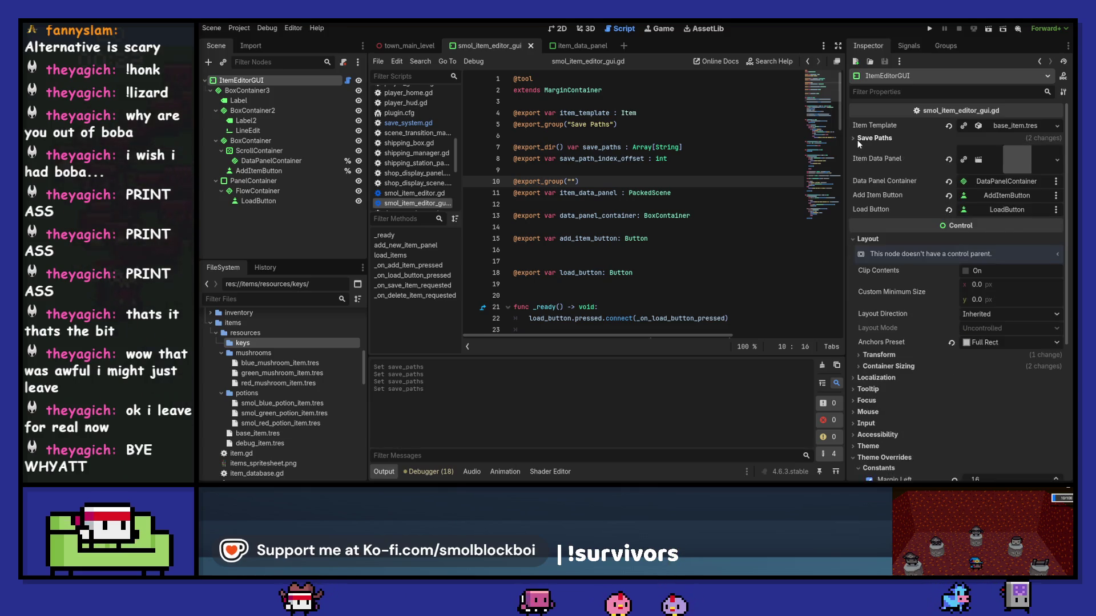
click(858, 139)
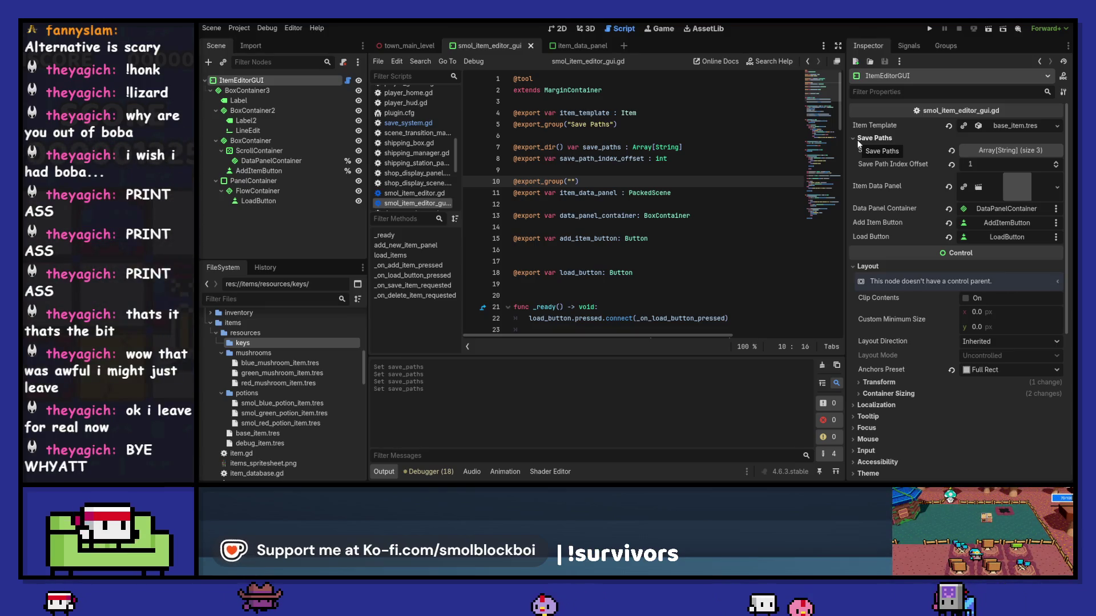
click(558, 28)
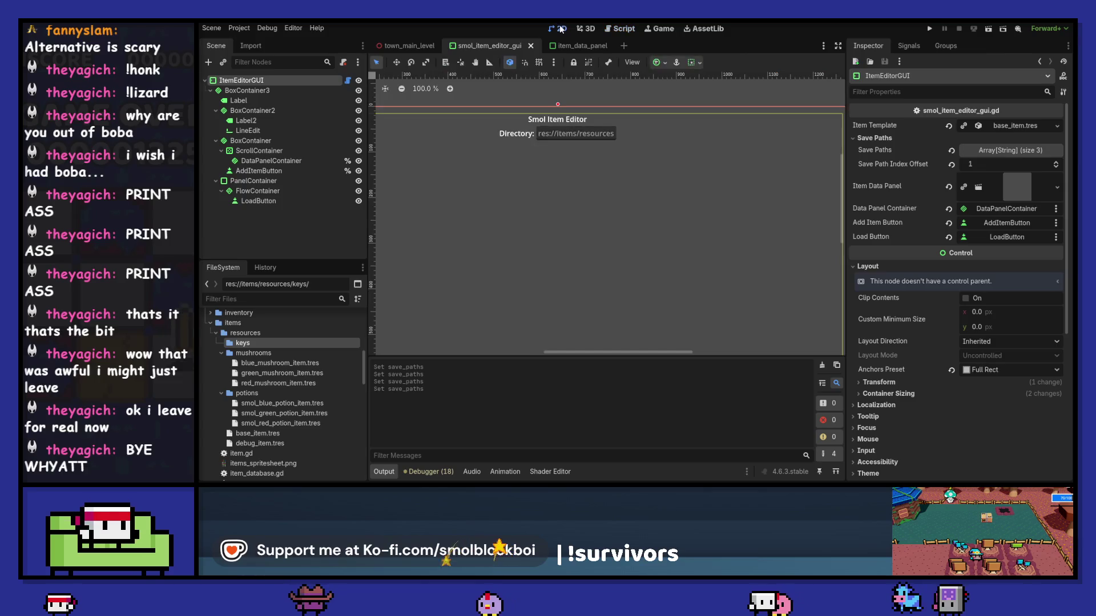
Rename the LoadButton node to LoadListButton.
click(276, 171)
key(shift+f)
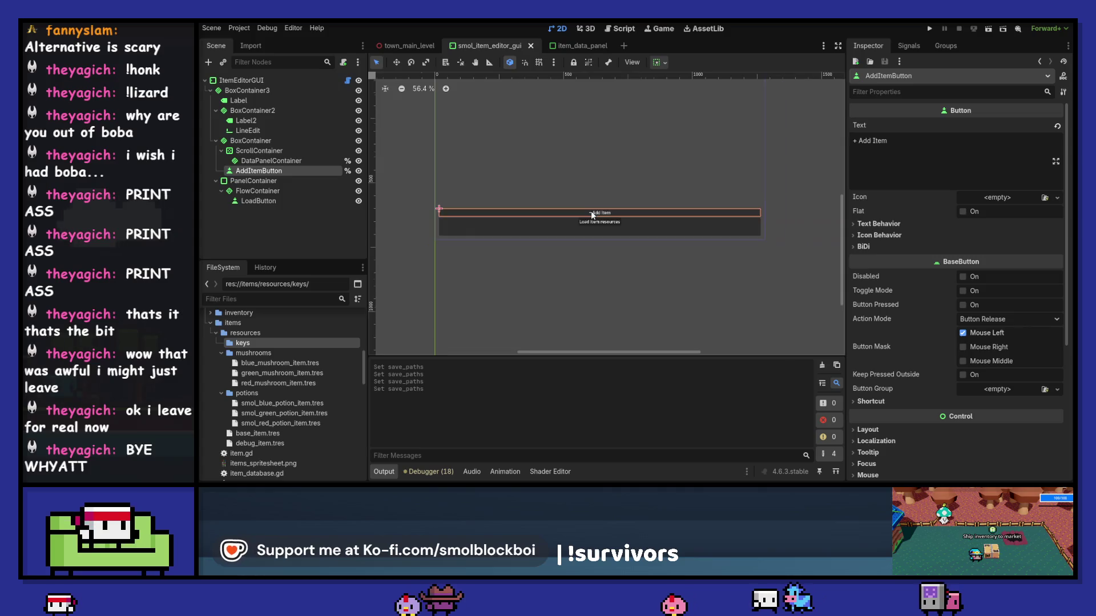
drag(601, 178, 604, 199)
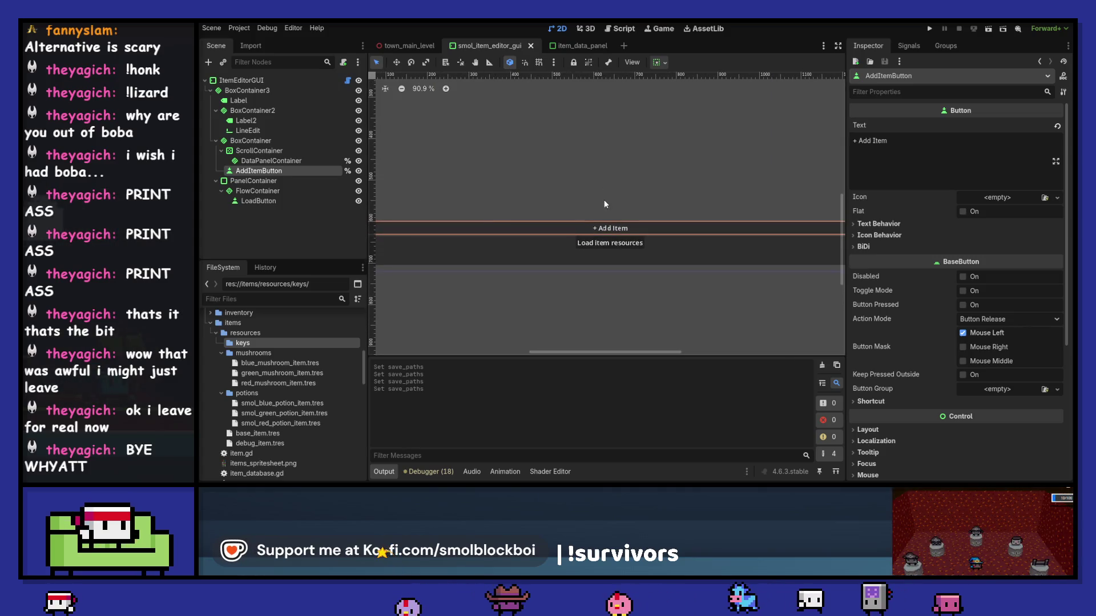
click(328, 80)
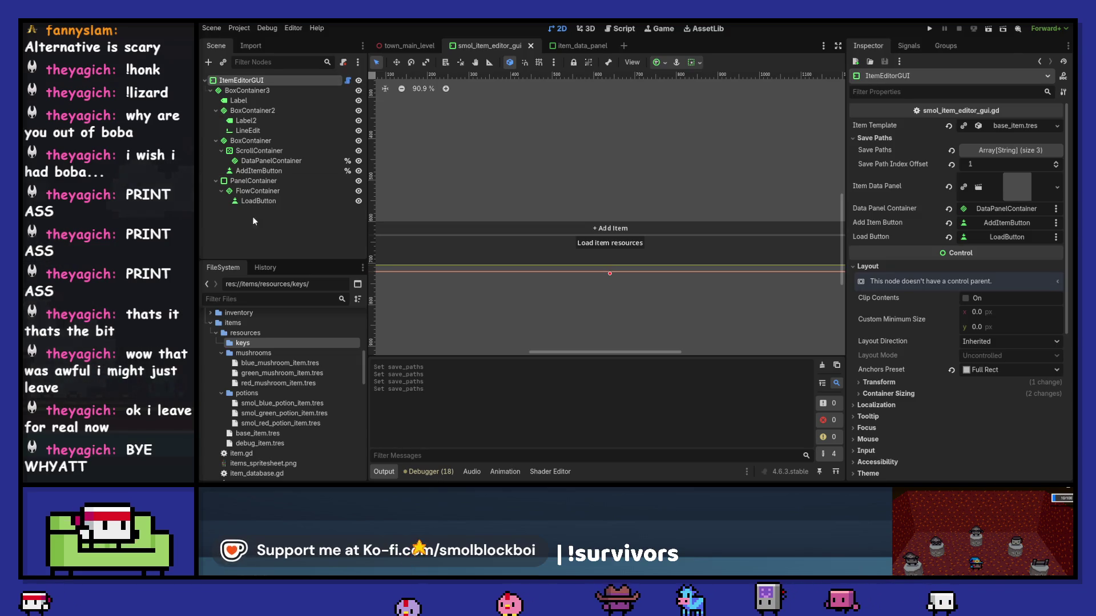
click(268, 201)
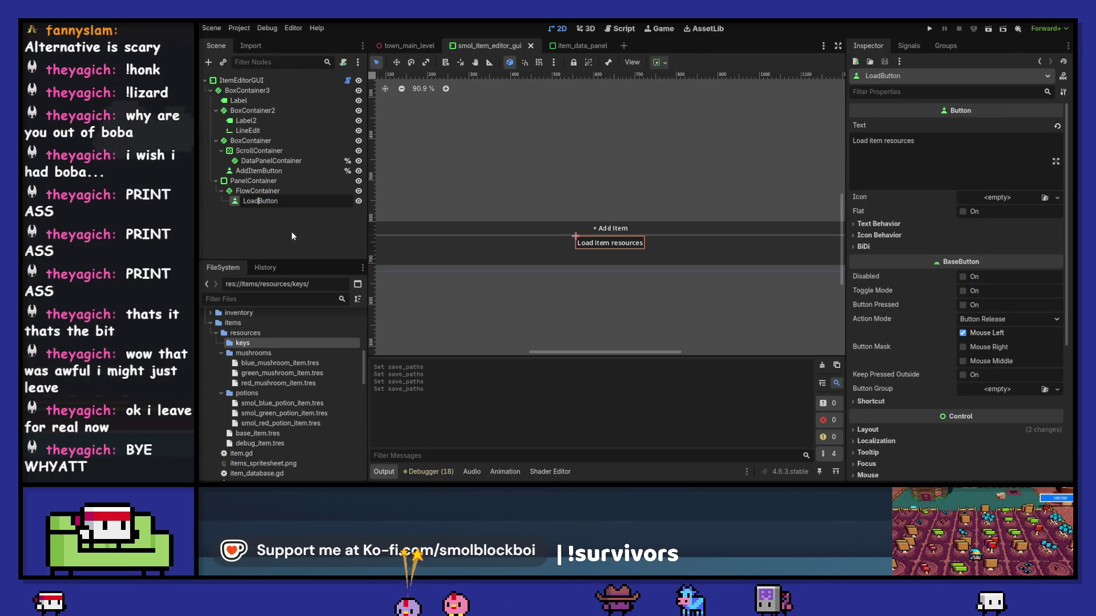
text(Lis)
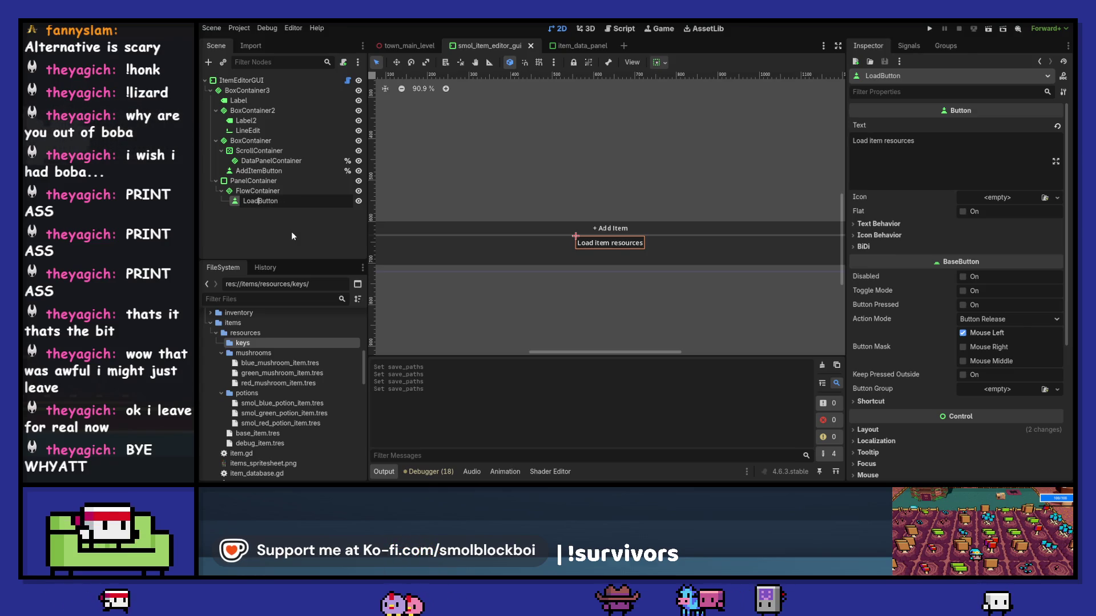
text(List)
key(Return)
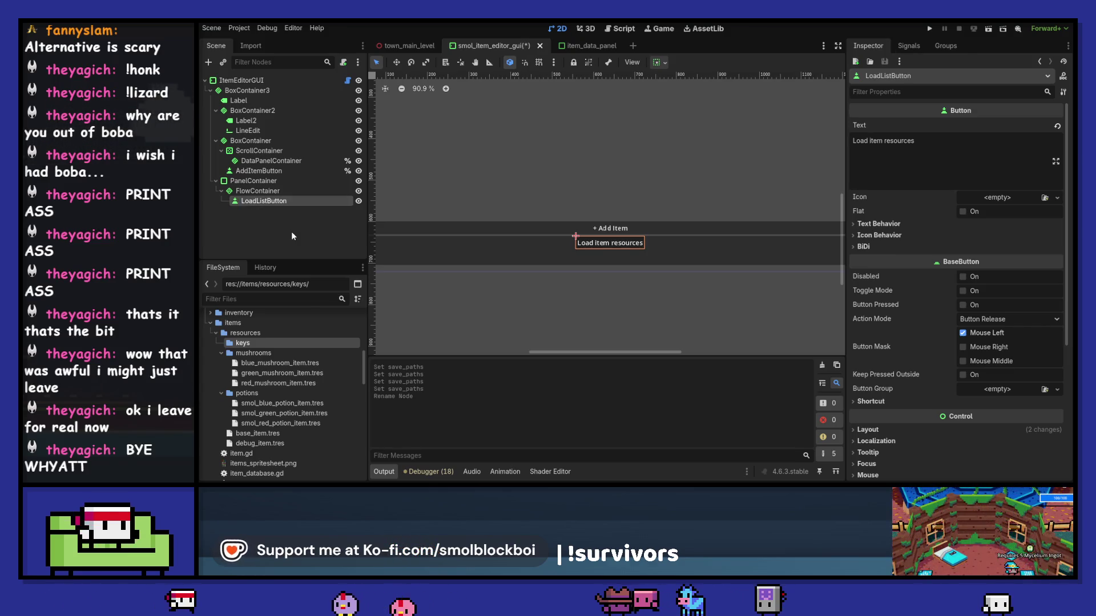
Change the button's text to 'Load resources' and save the scene.
drag(869, 139, 972, 142)
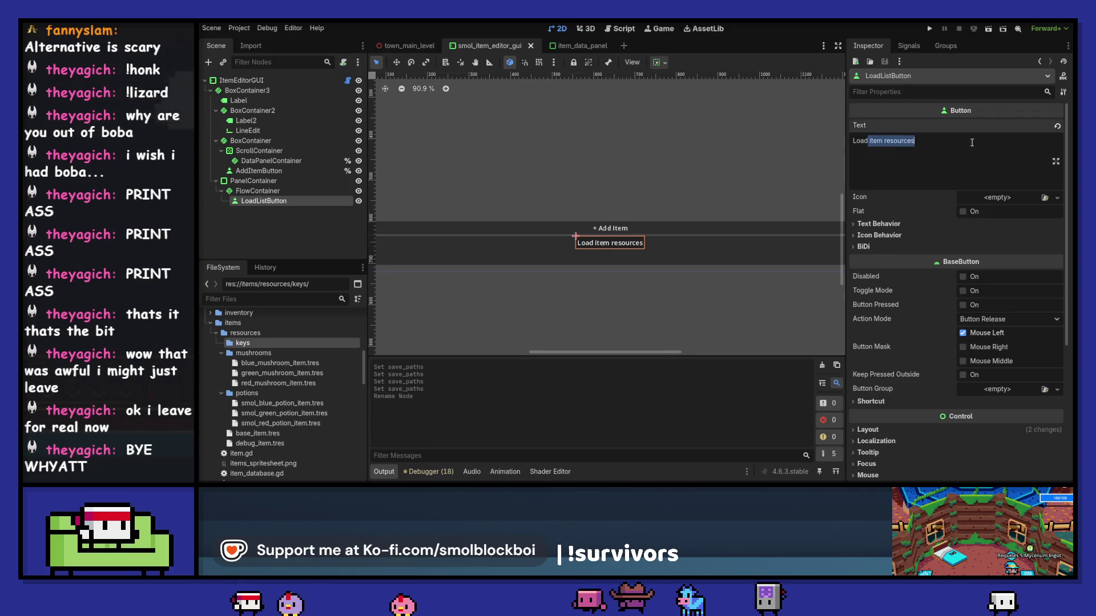
text(resources)
key(ctrl+s)
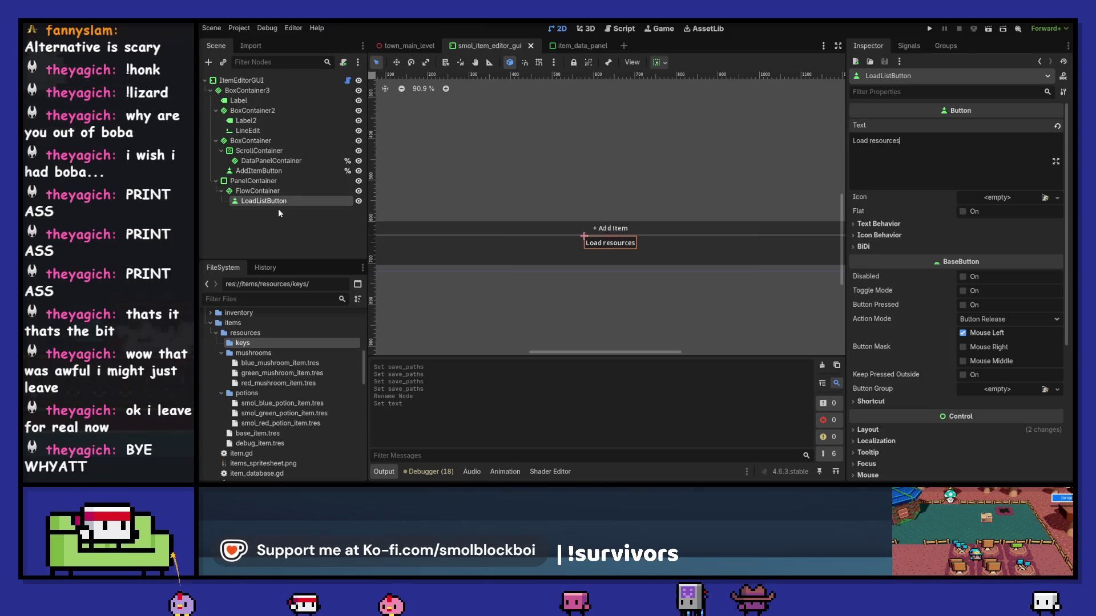
Rename the node to LoadResourcesButton and save the scene.
double_click(262, 201)
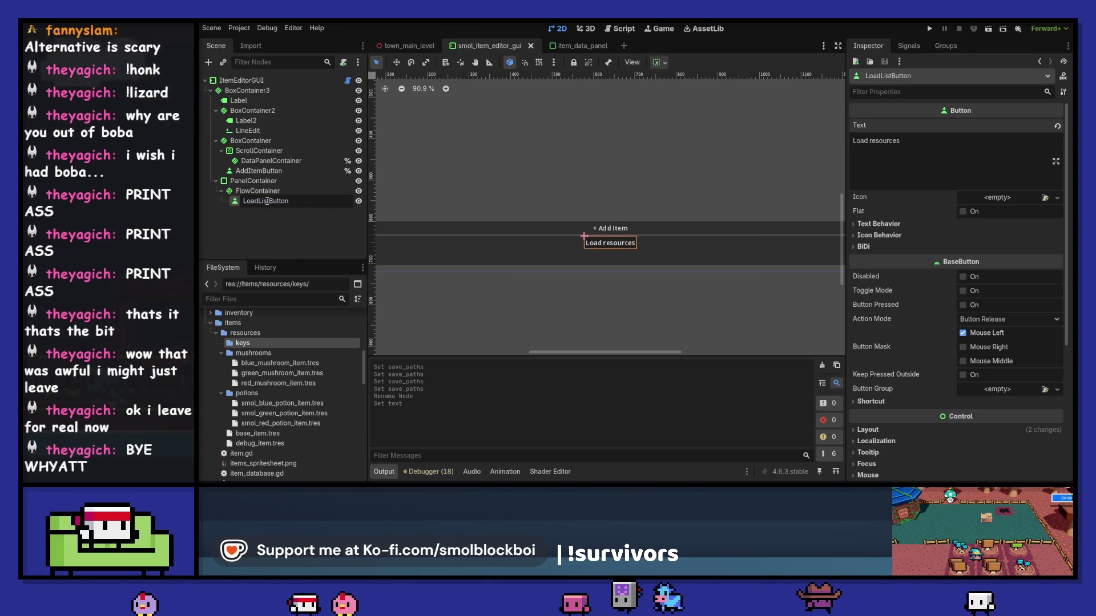
key(BackSpace)
key(BackSpace)
key(BackSpace)
text(R)
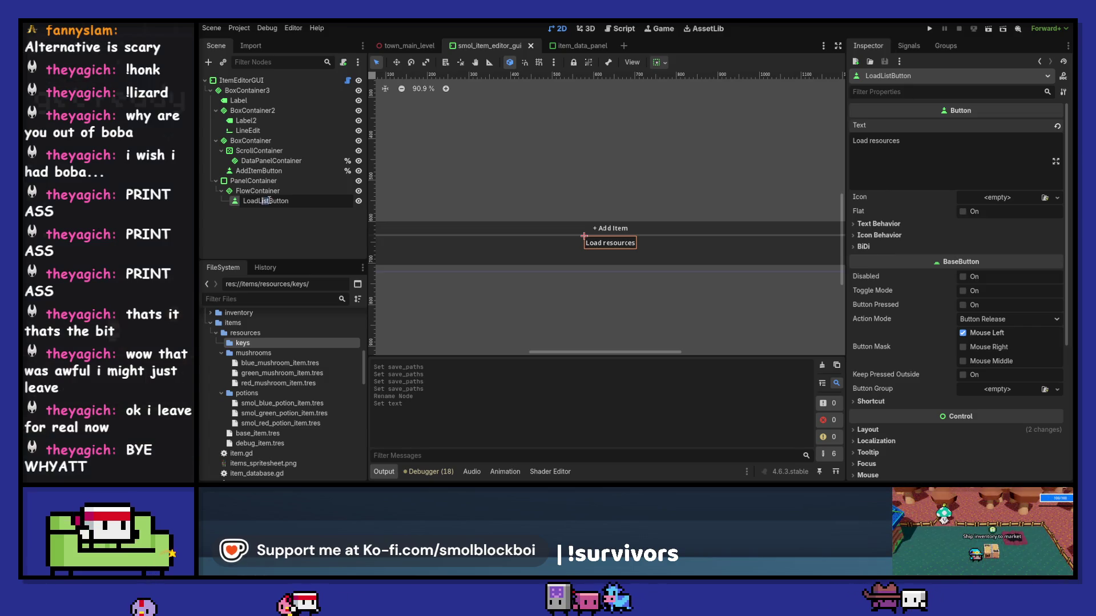
text(esources)
key(Return)
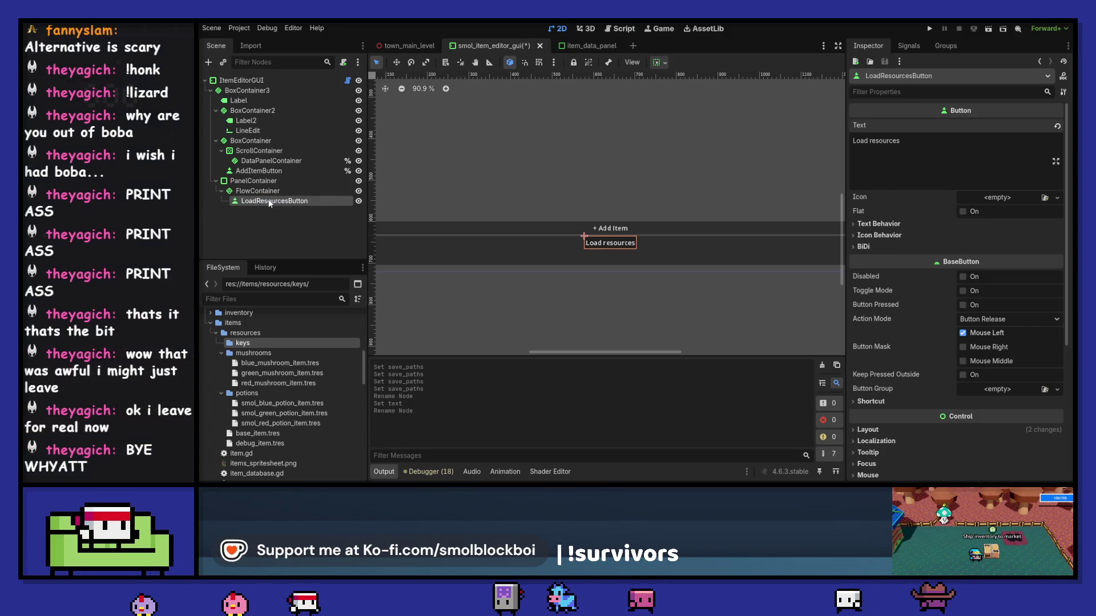
key(ctrl+s)
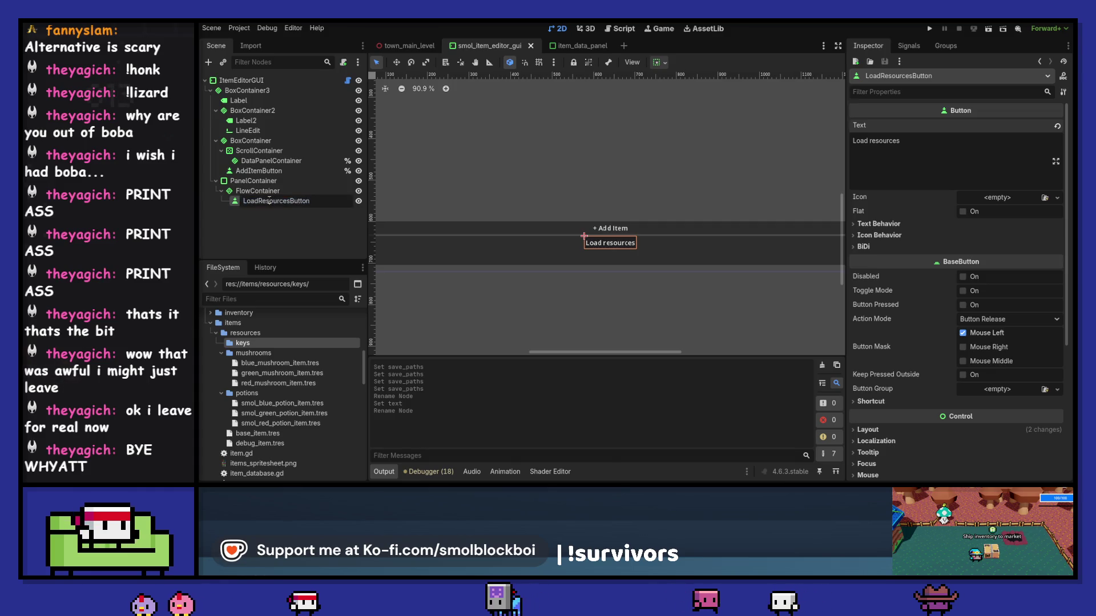
click(347, 80)
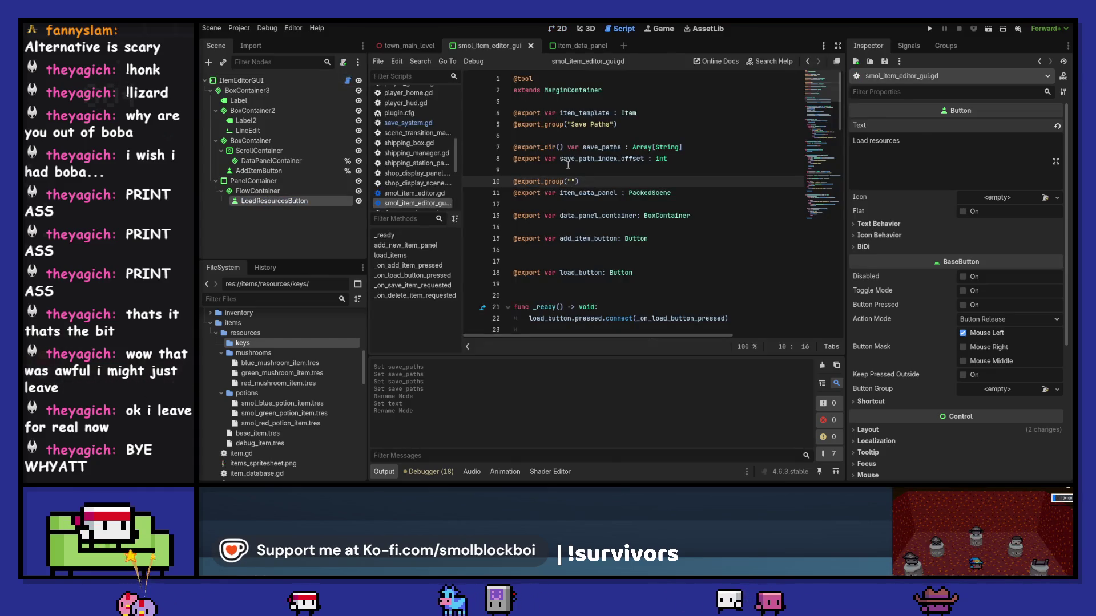
Revert stray line 15–16 edits so the add_item_button declaration is restored.
click(591, 239)
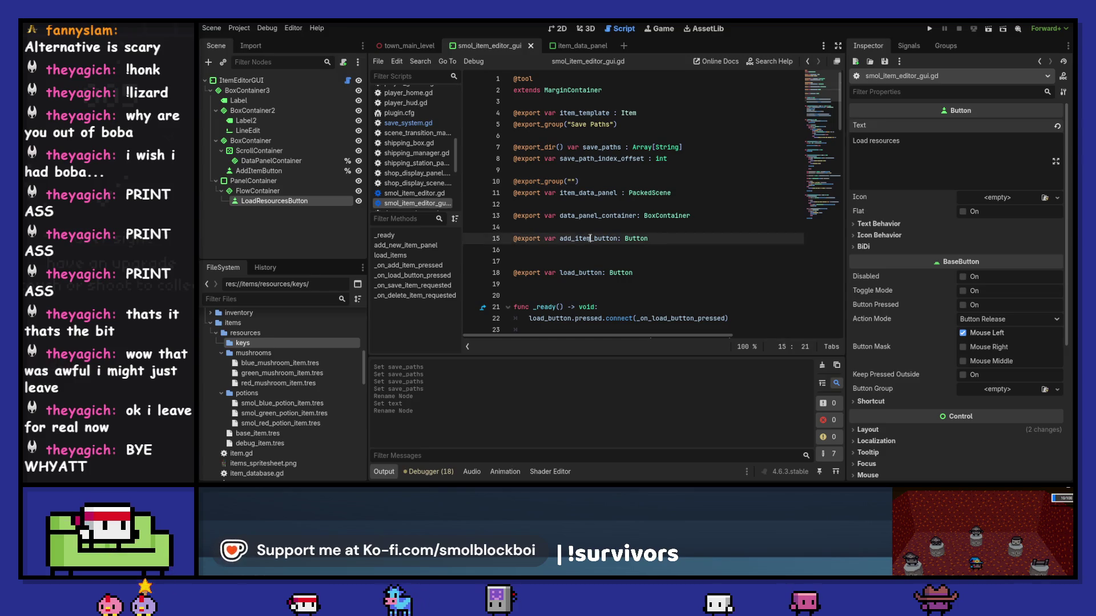
text(LoadResourcesButton)
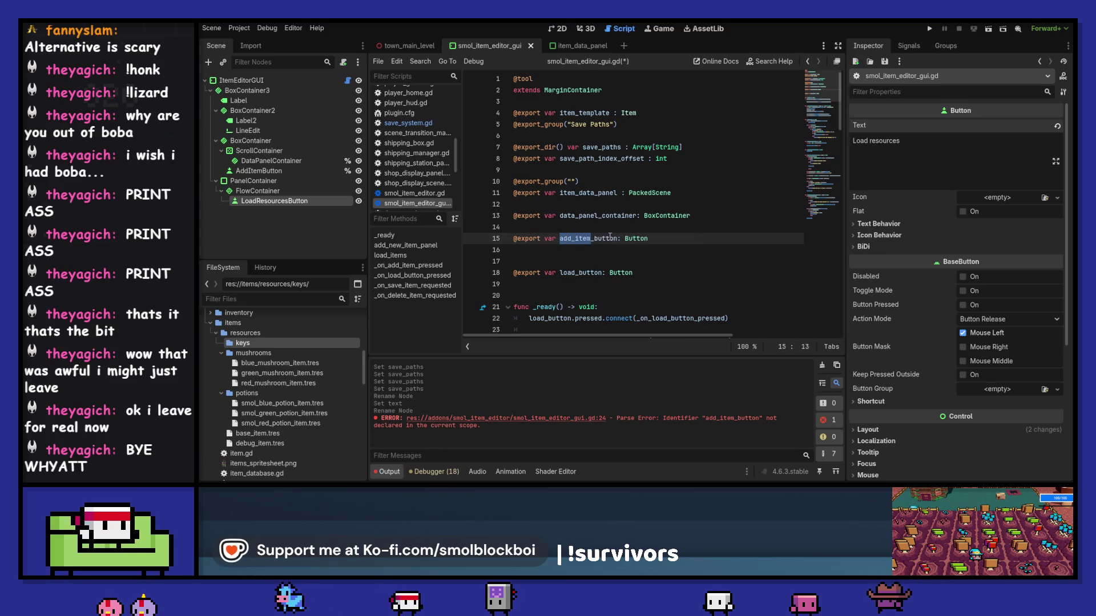
mouse_move(651, 239)
mouse_down()
mouse_move(492, 244)
mouse_move(559, 239)
mouse_up()
mouse_move(274, 201)
mouse_down()
mouse_move(570, 211)
mouse_move(669, 243)
mouse_up()
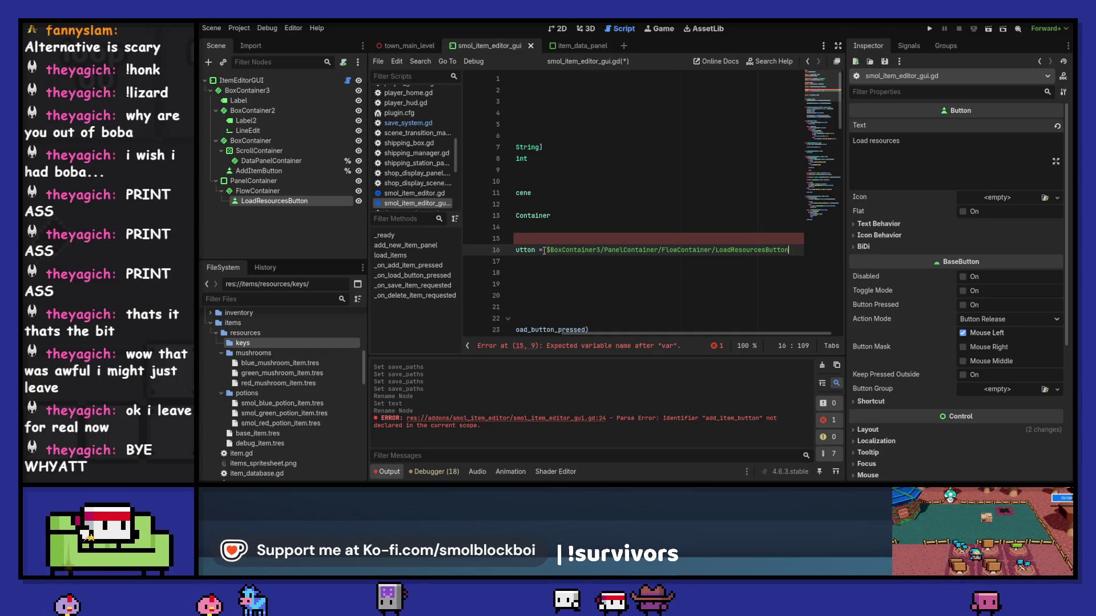
drag(546, 250, 806, 250)
key(BackSpace)
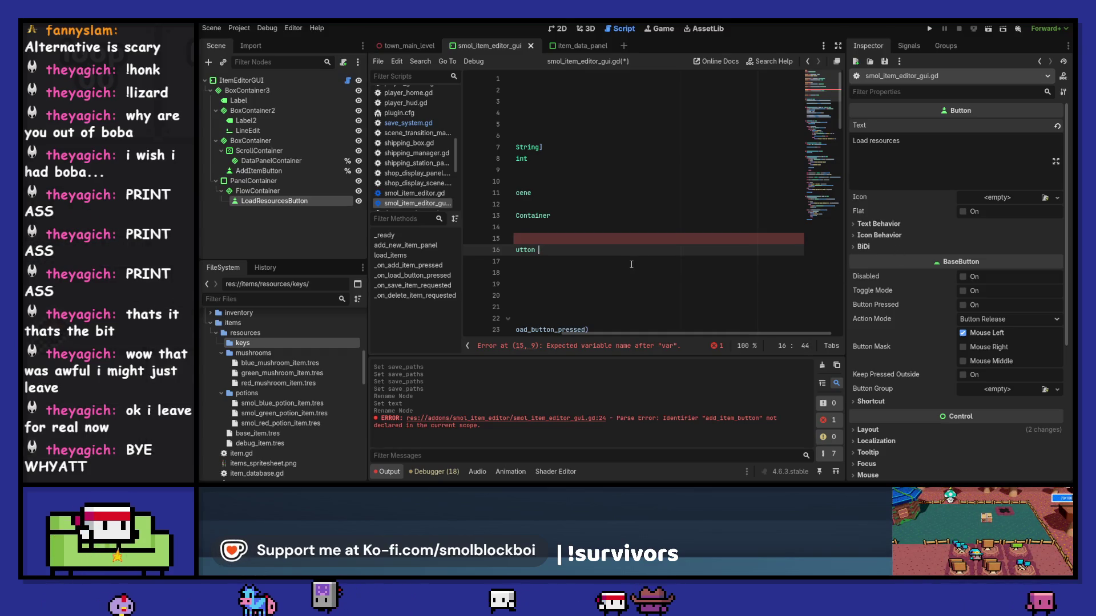
key(BackSpace)
key(ctrl+equal)
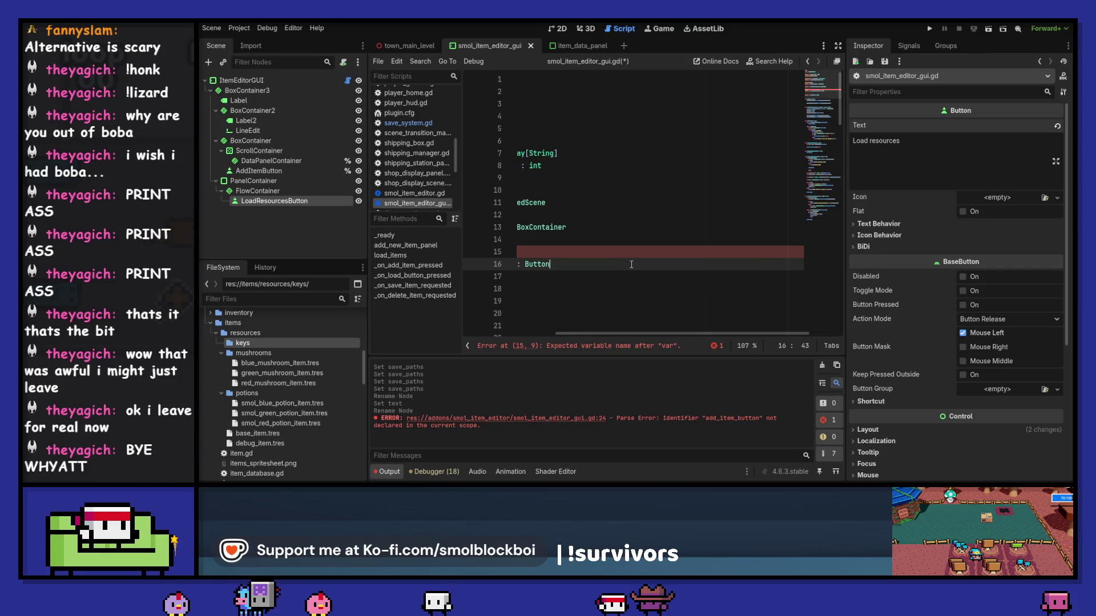
key(ctrl+minus)
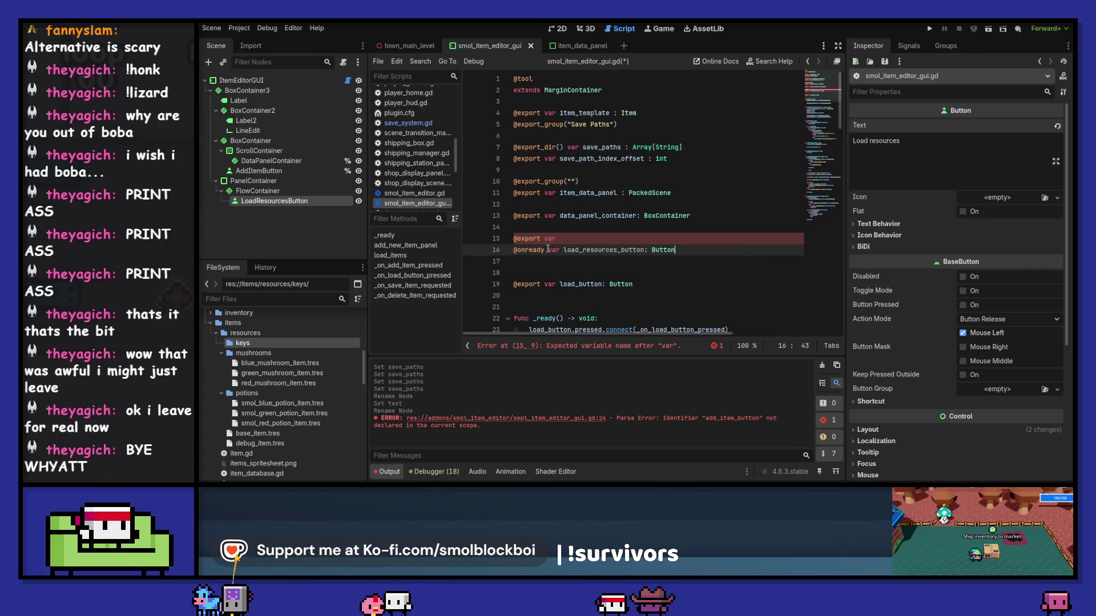
drag(565, 251, 557, 239)
key(BackSpace)
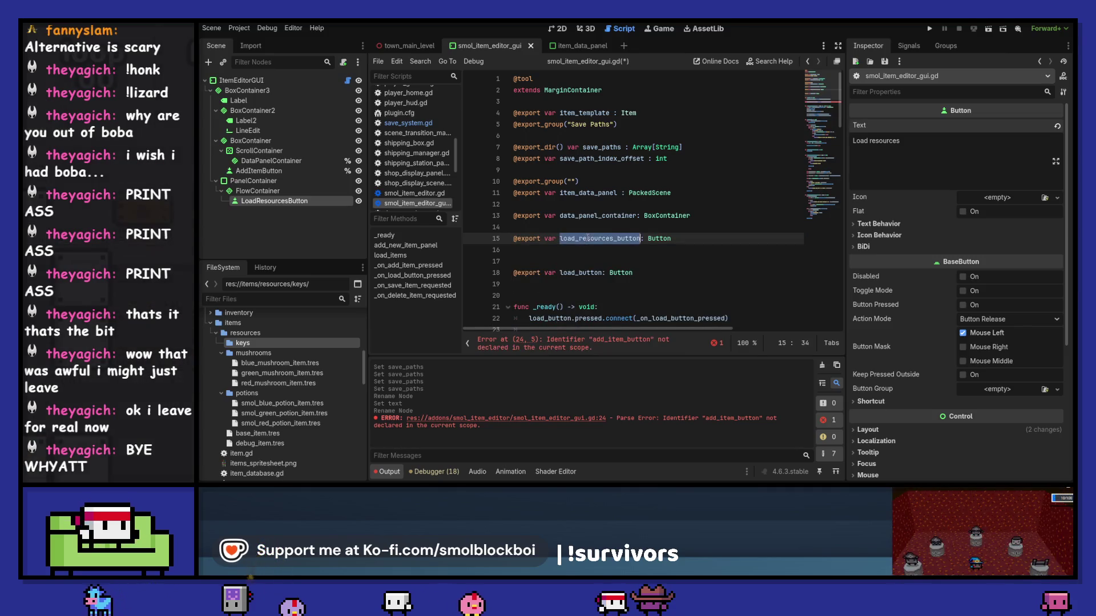
double_click(588, 238)
click(570, 340)
double_click(572, 193)
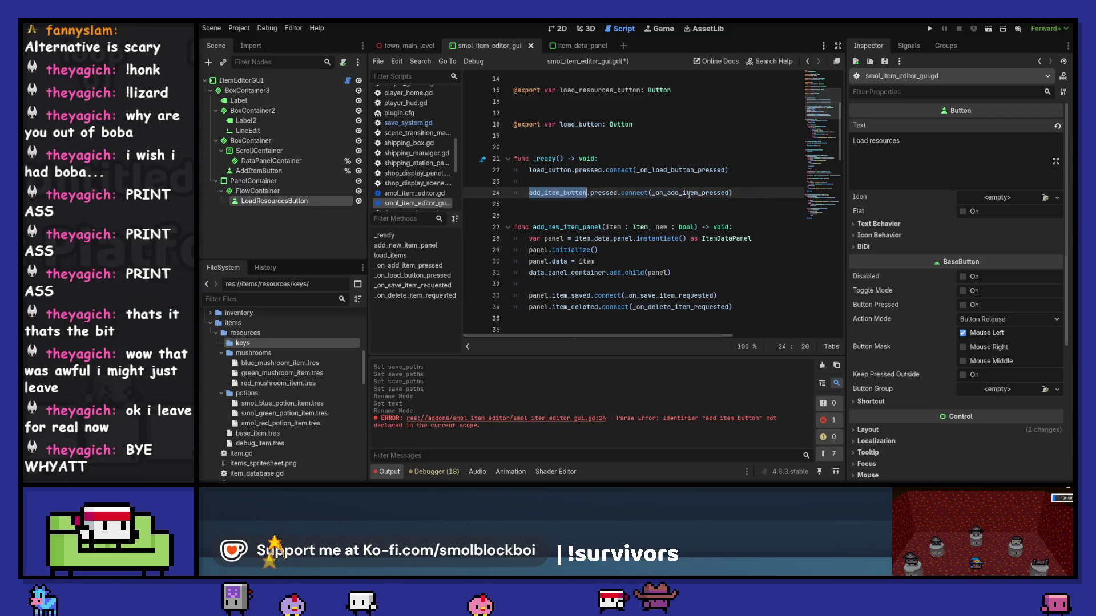
key(ctrl+z)
key(ctrl+z)
key(ctrl+z)
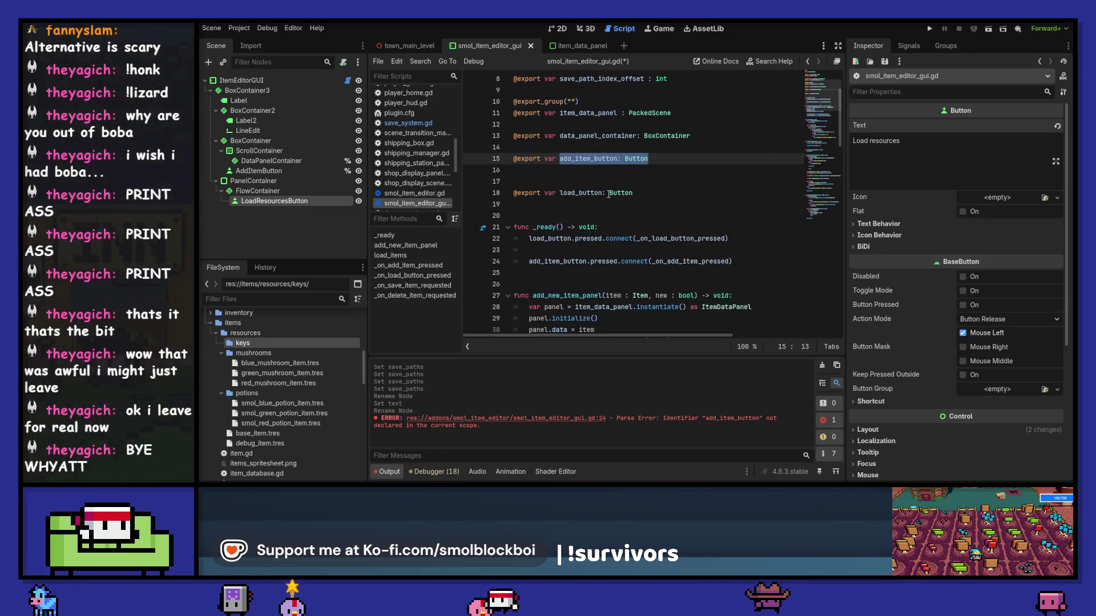
Rename load_button to load_resources_button in the line 18 export and line 22 connection.
double_click(581, 193)
text(load_resources_button)
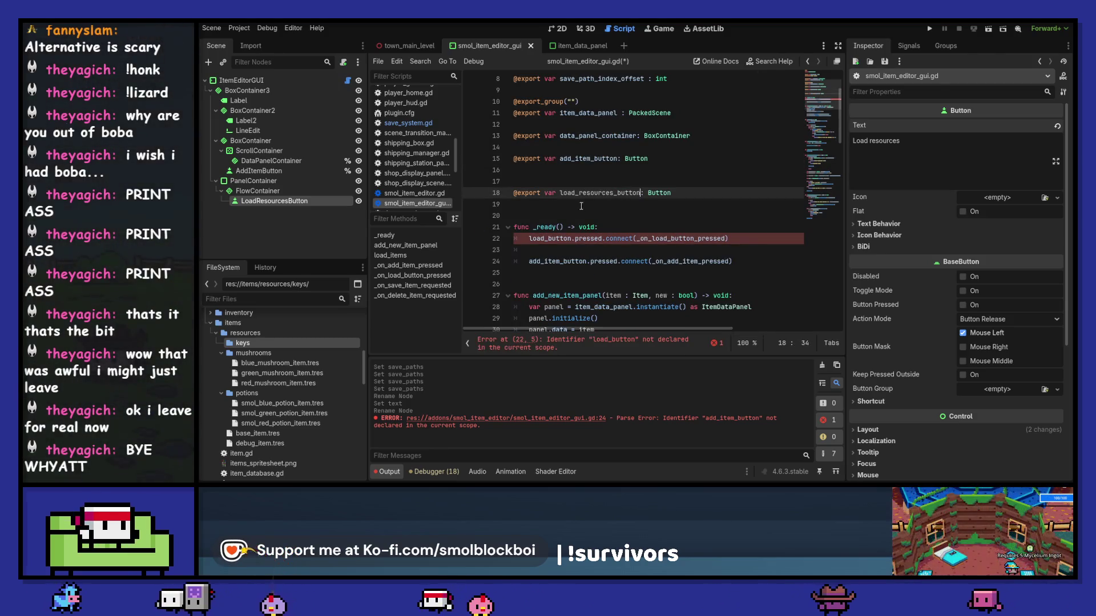
double_click(553, 239)
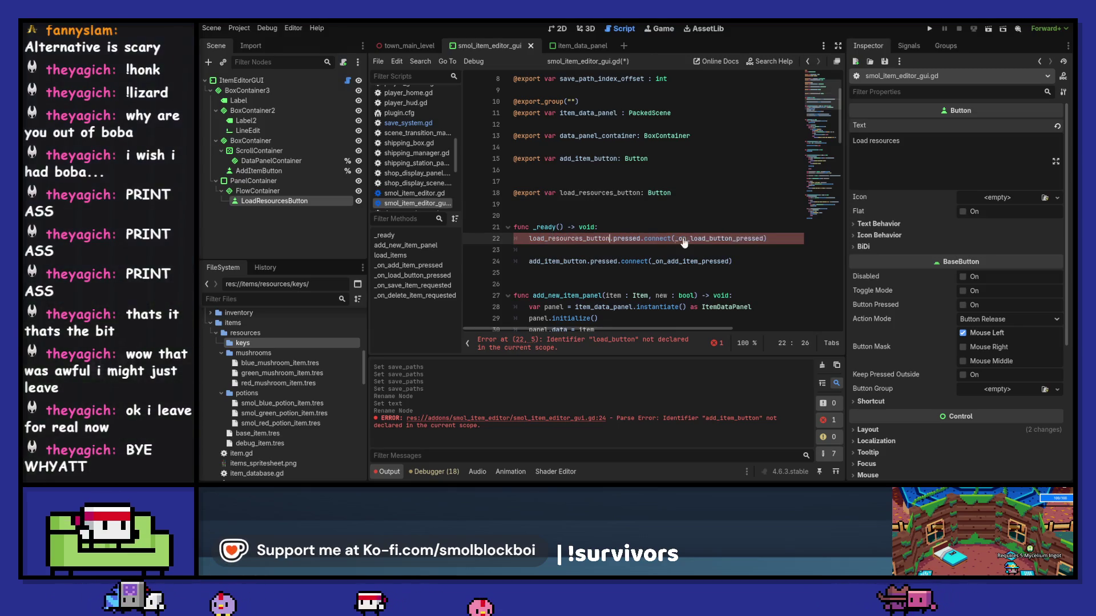
text(load_resources_button)
drag(691, 239, 734, 239)
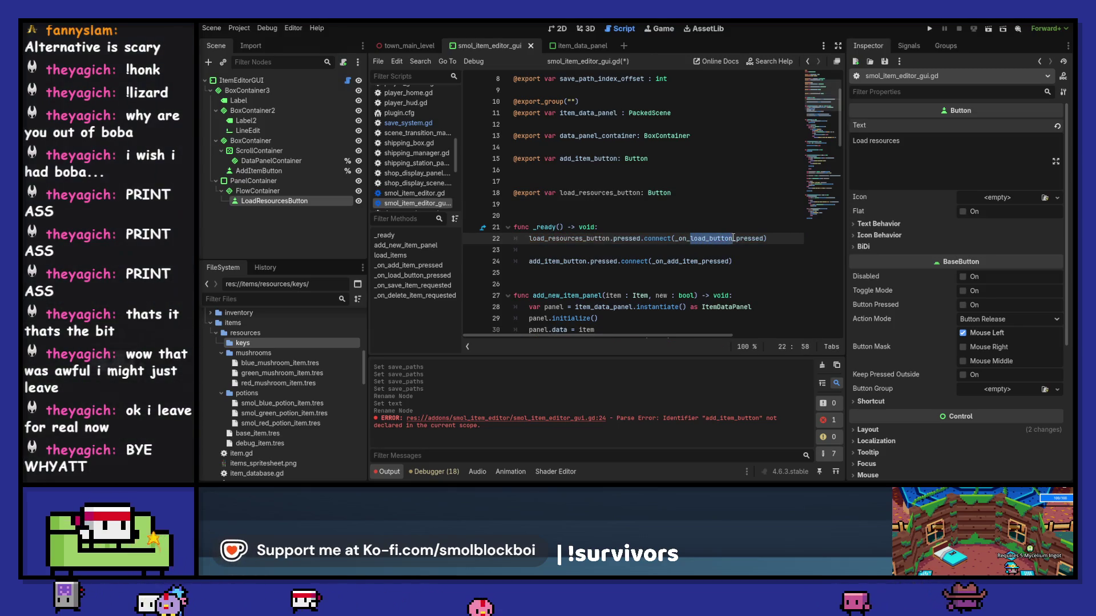
click(579, 339)
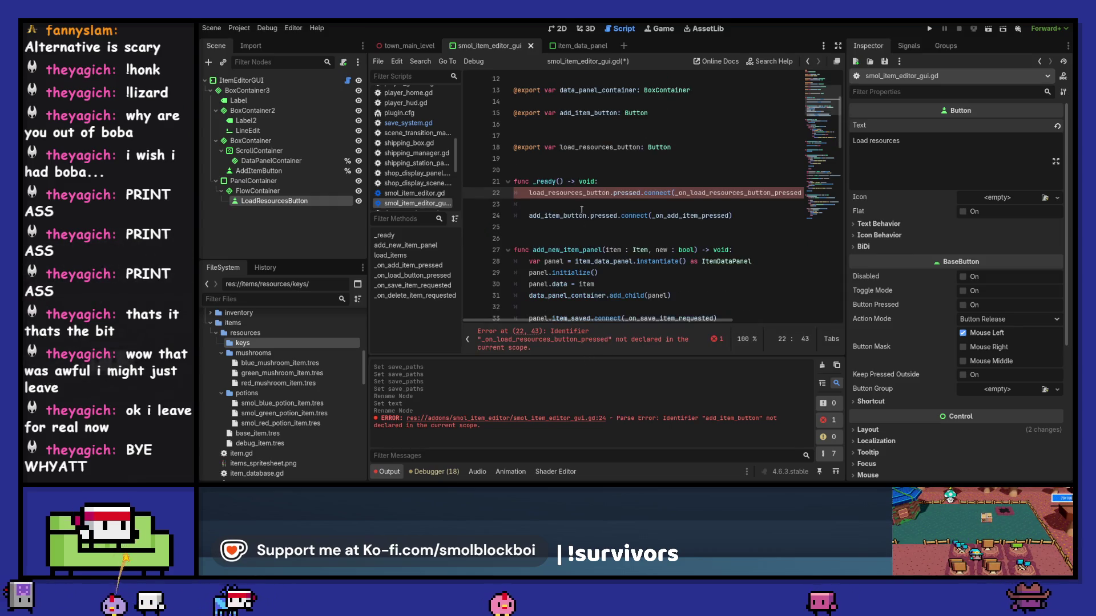
Rename the handler to _on_load_resources_button_pressed and save the script.
scroll(708, 201, down, 10)
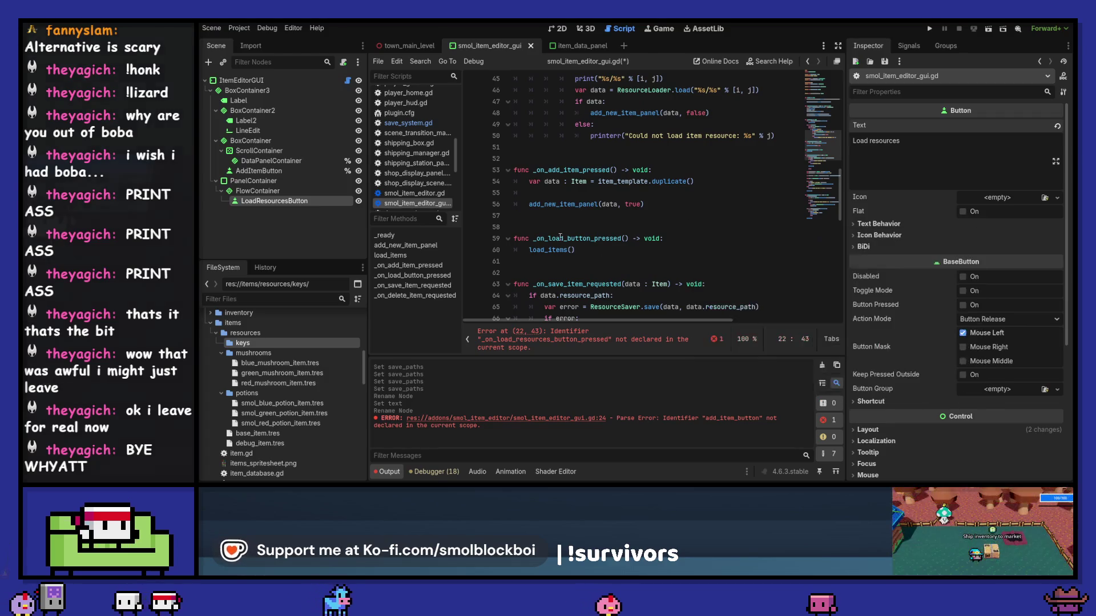
drag(549, 239, 590, 238)
text(load_resources_button)
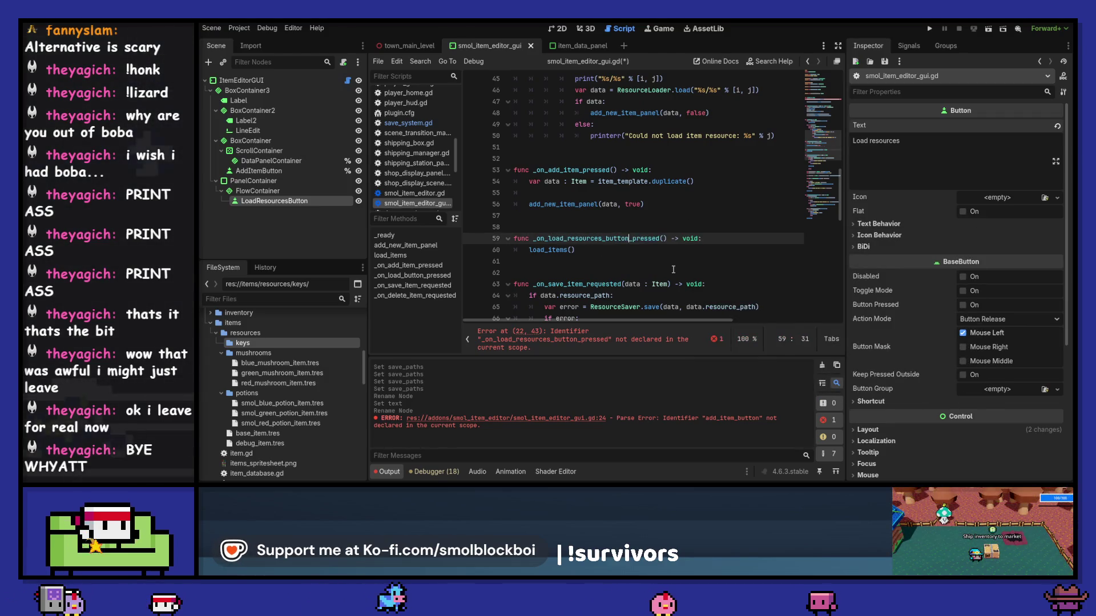
key(ctrl+s)
scroll(674, 269, up, 13)
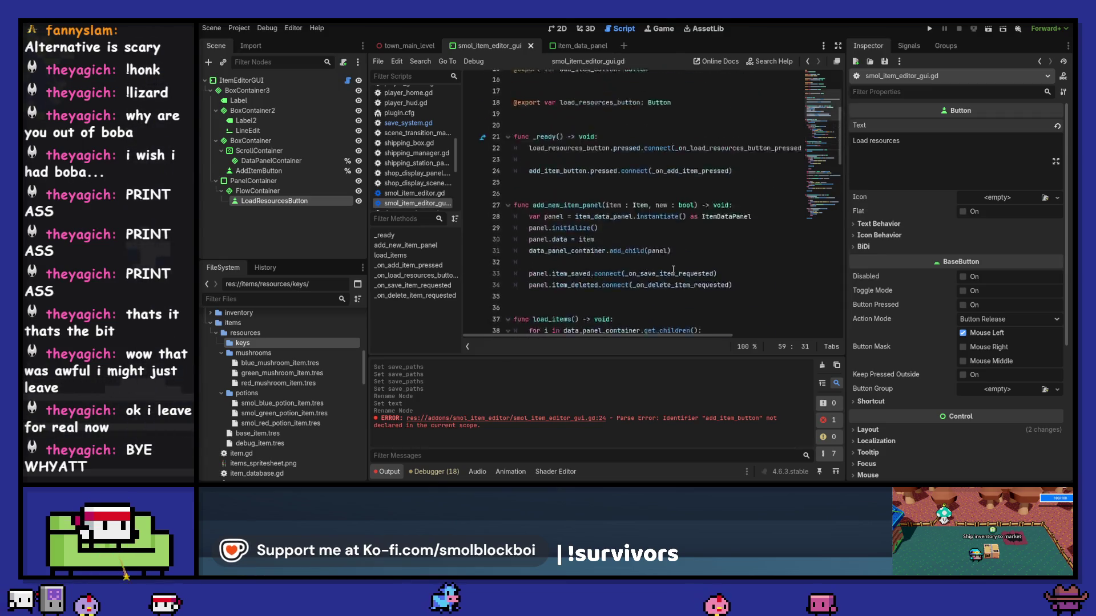
click(282, 80)
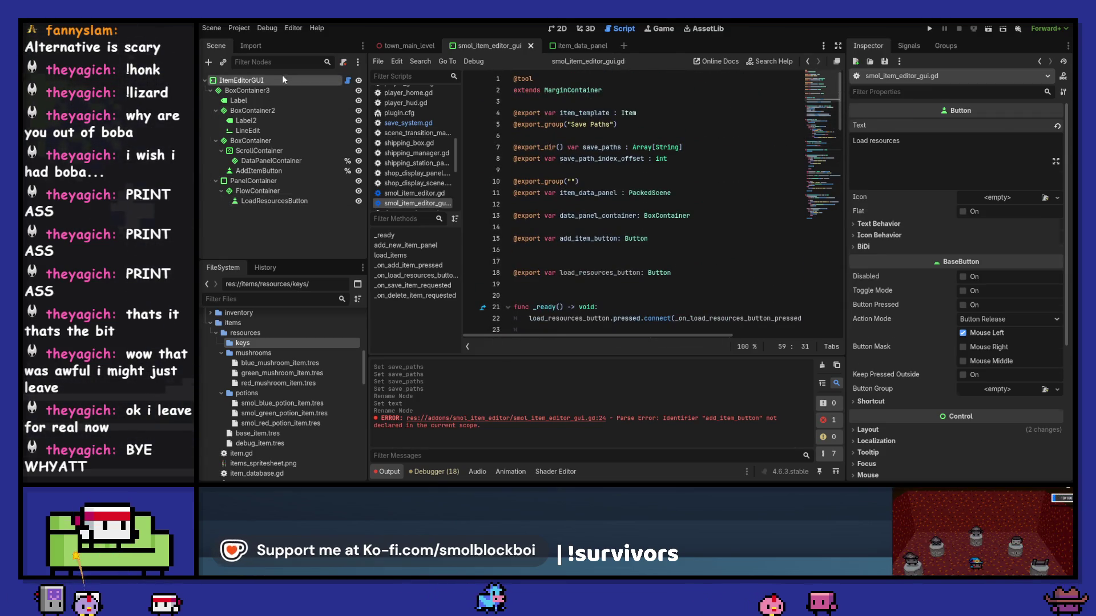
Assign LoadResourcesButton to the Load Resources Button export and remove the extra blank line.
click(993, 237)
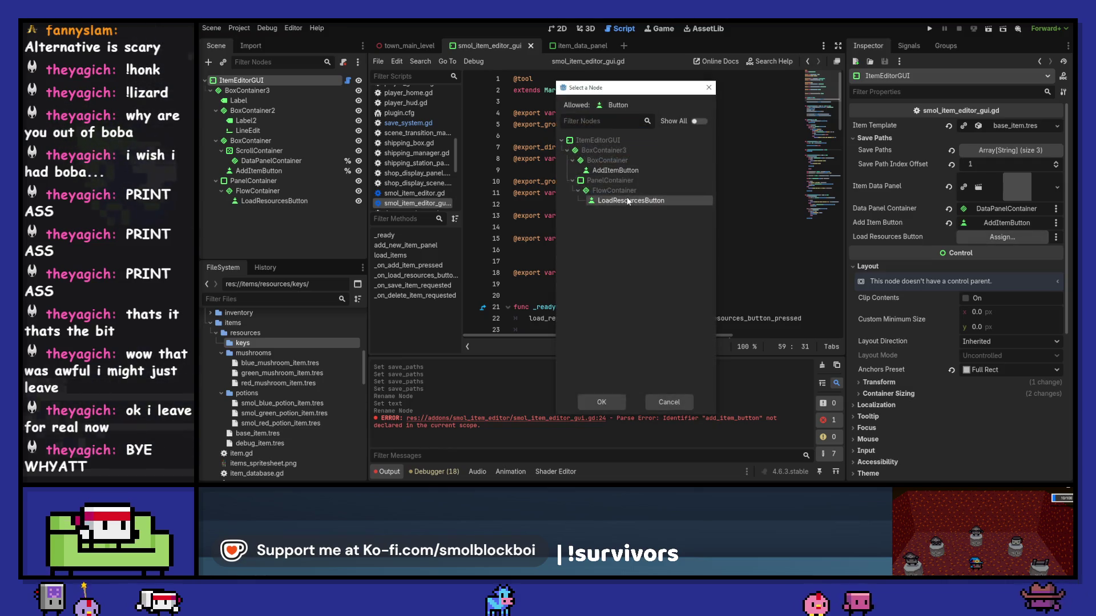
double_click(631, 201)
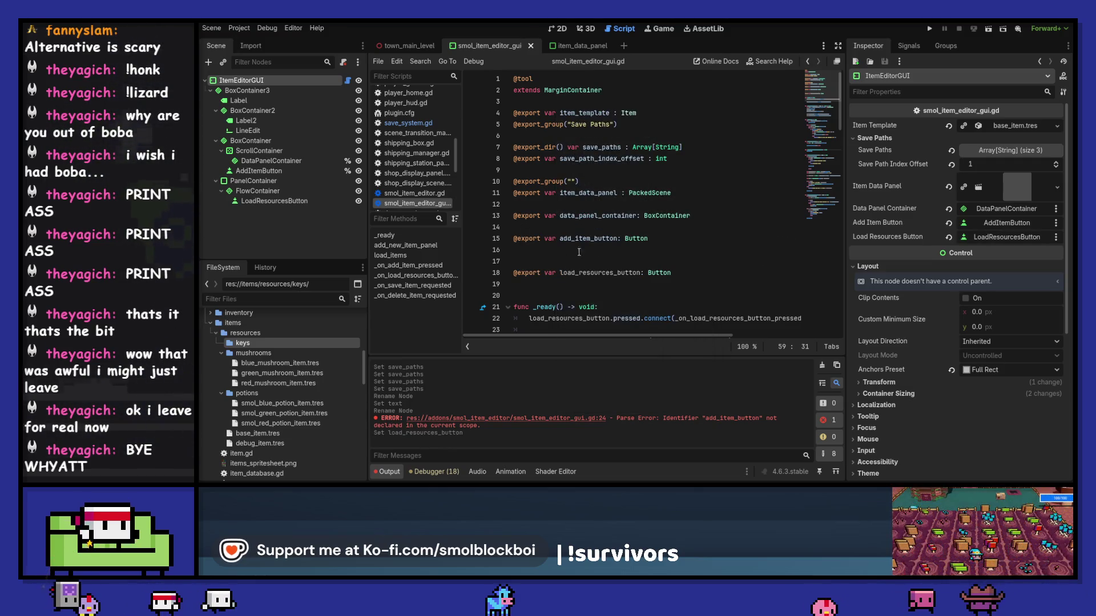
click(685, 261)
key(BackSpace)
click(597, 228)
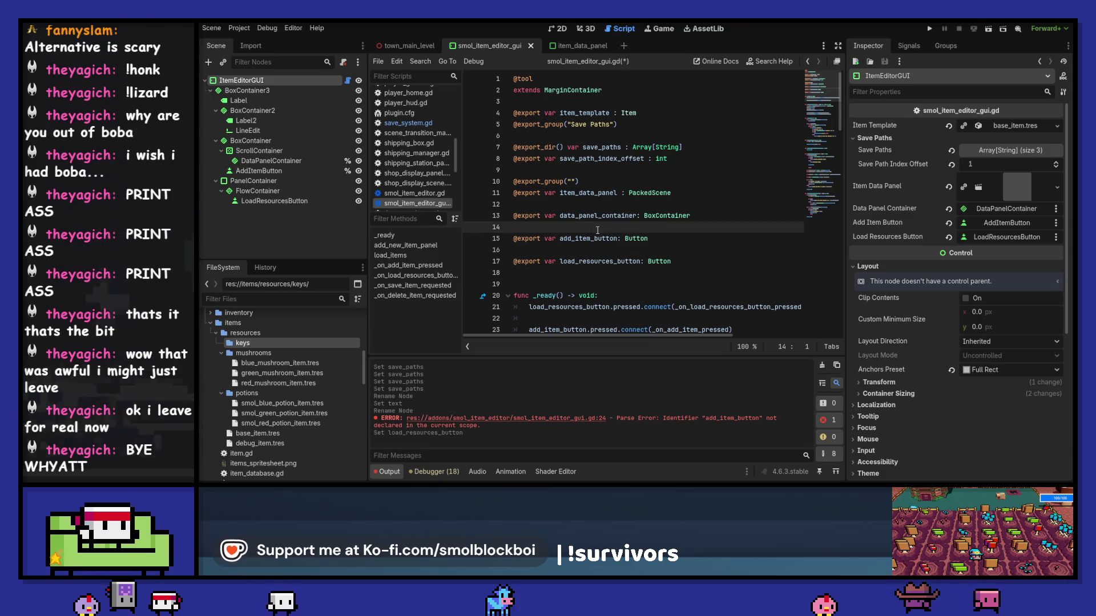
key(Return)
text(@export v)
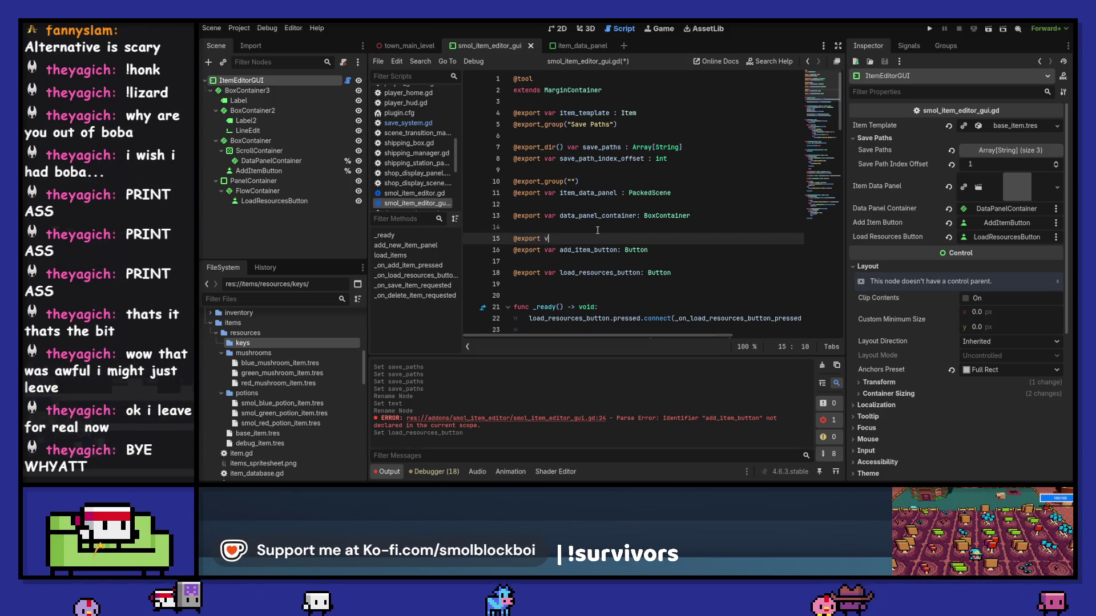
key(BackSpace)
key(BackSpace)
key(BackSpace)
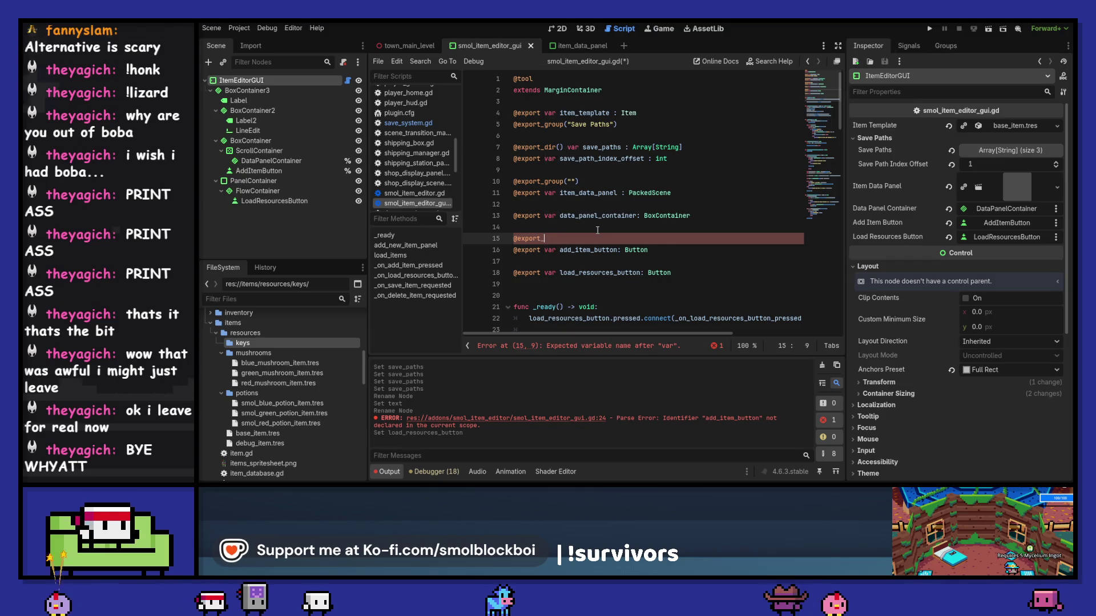
text(_gro)
key(Return)
text("B)
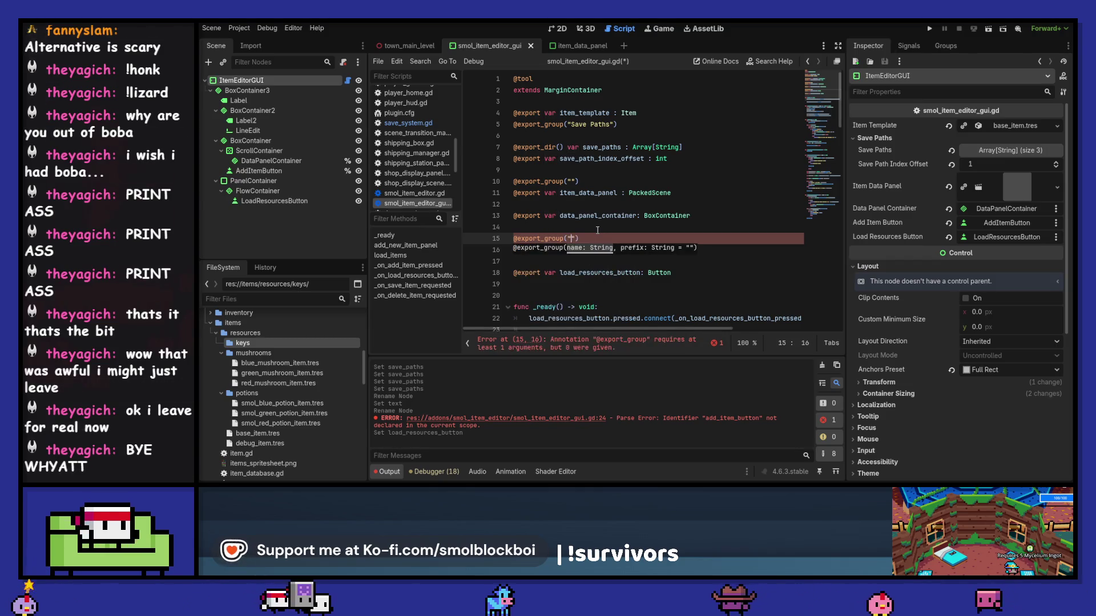
text(u)
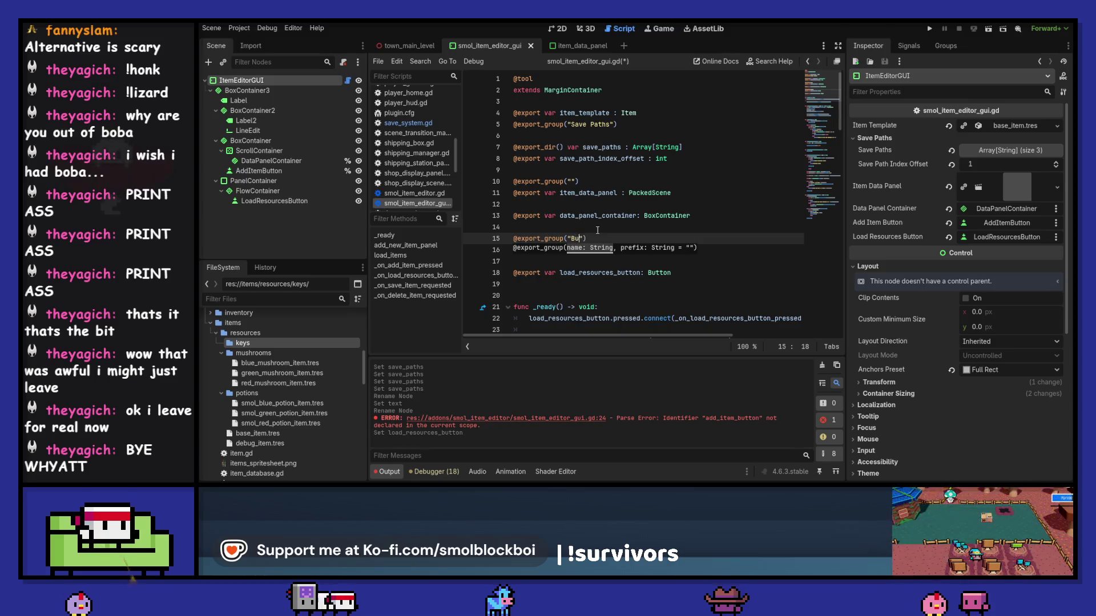
key(ctrl+s)
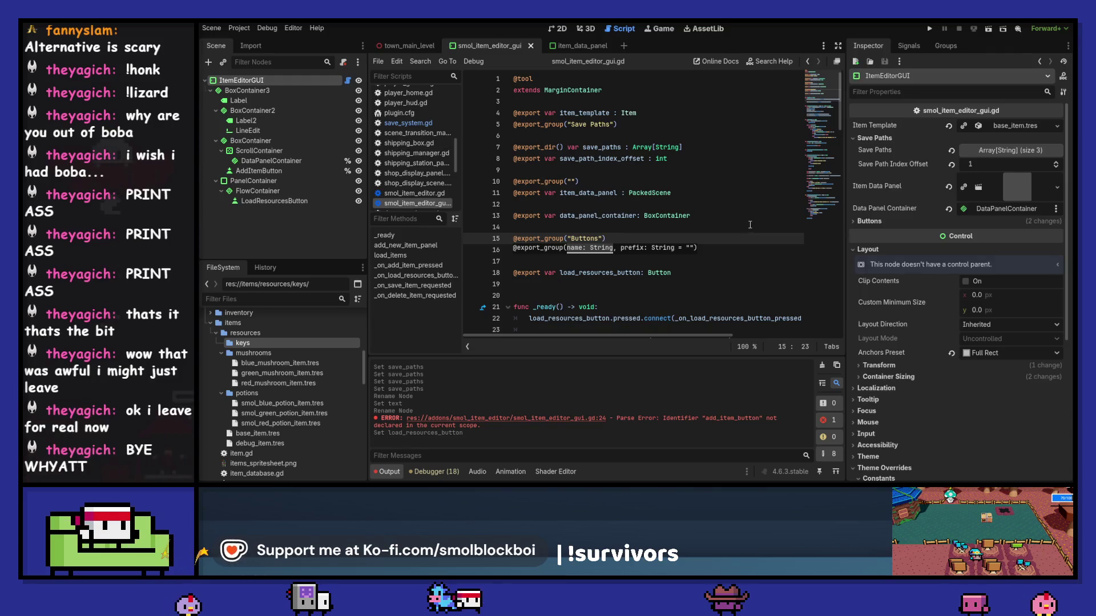
Confirm both button exports appear under the Buttons group in the Inspector.
click(881, 221)
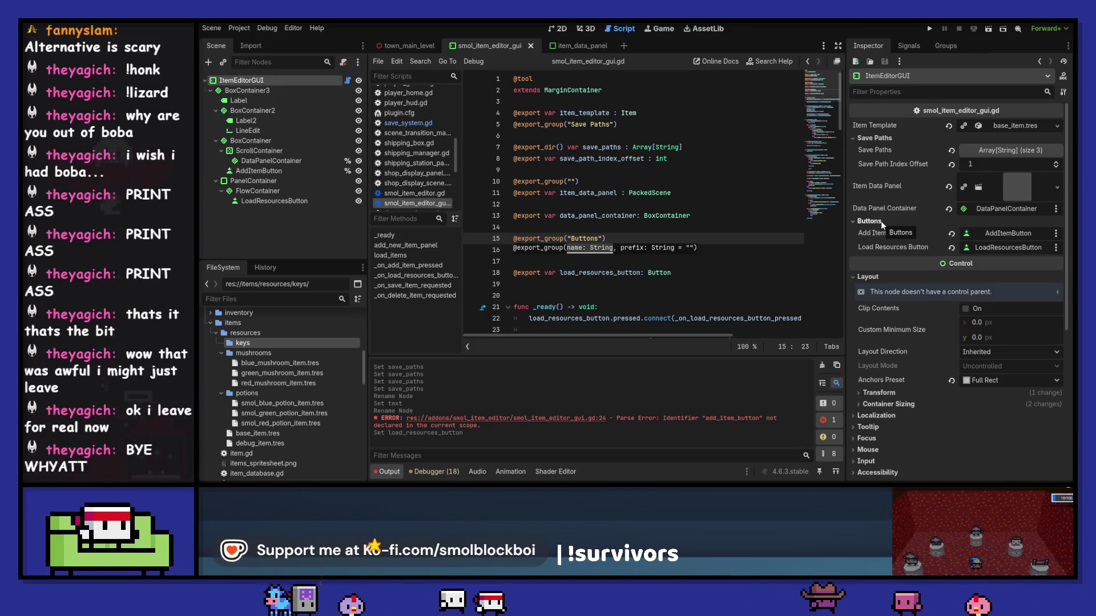
click(882, 139)
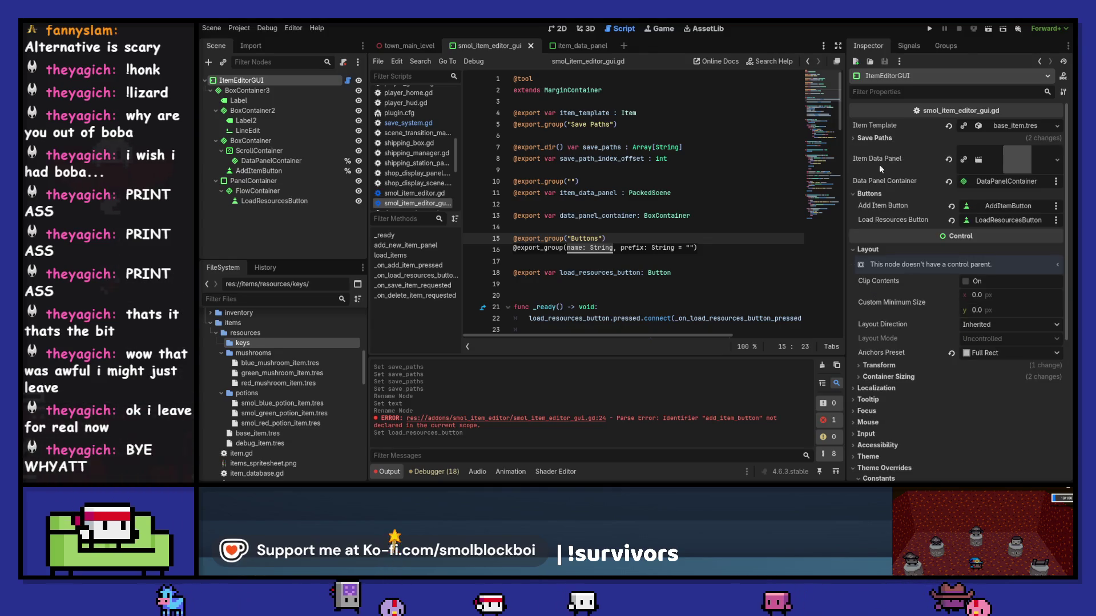
click(868, 193)
click(868, 194)
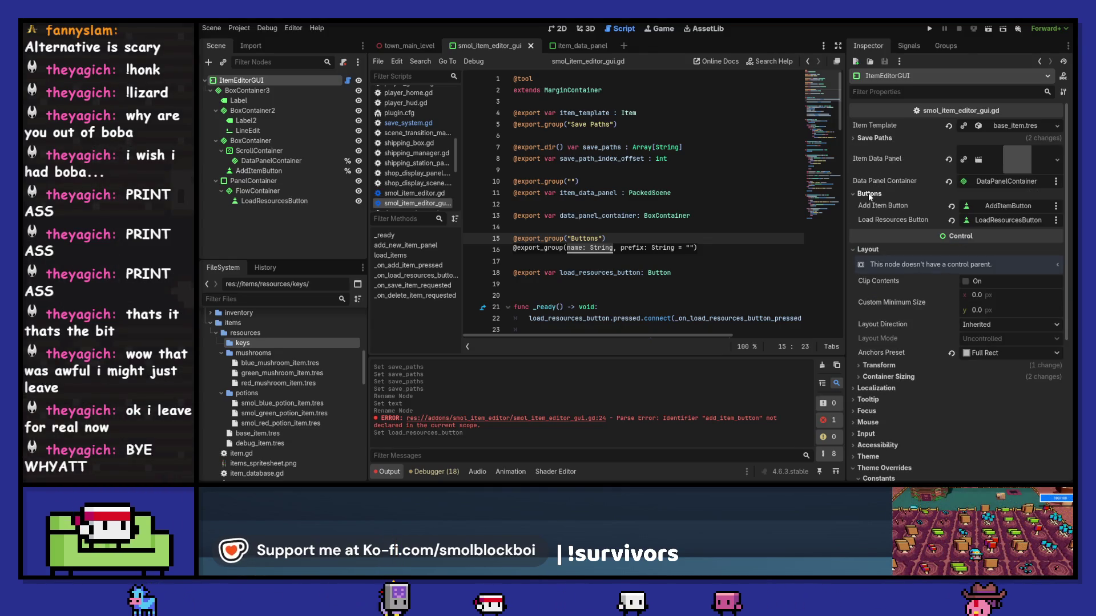
click(882, 138)
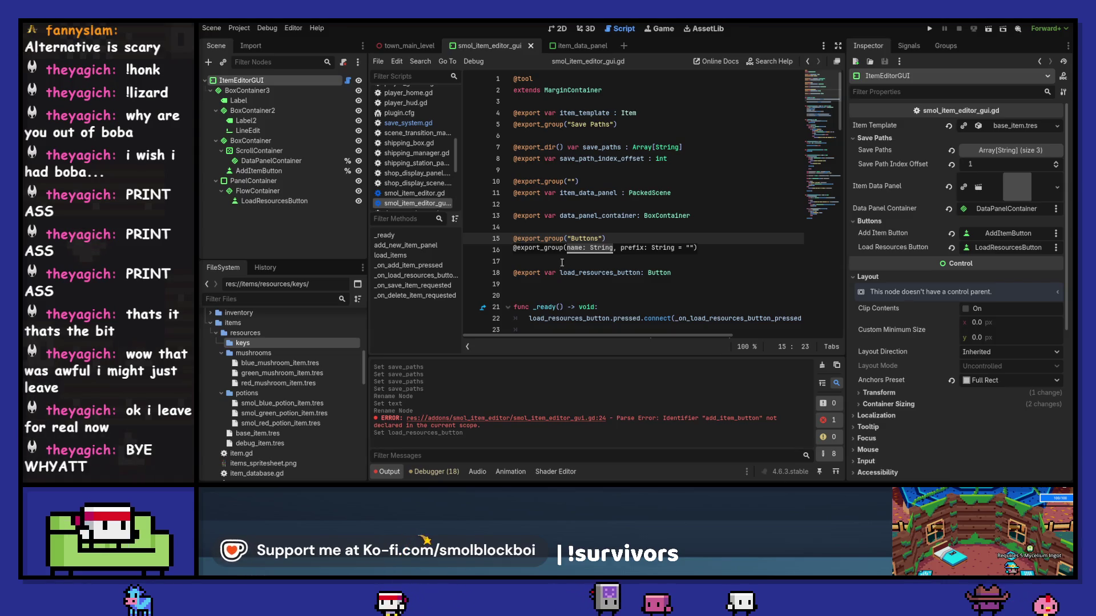
mouse_move(545, 238)
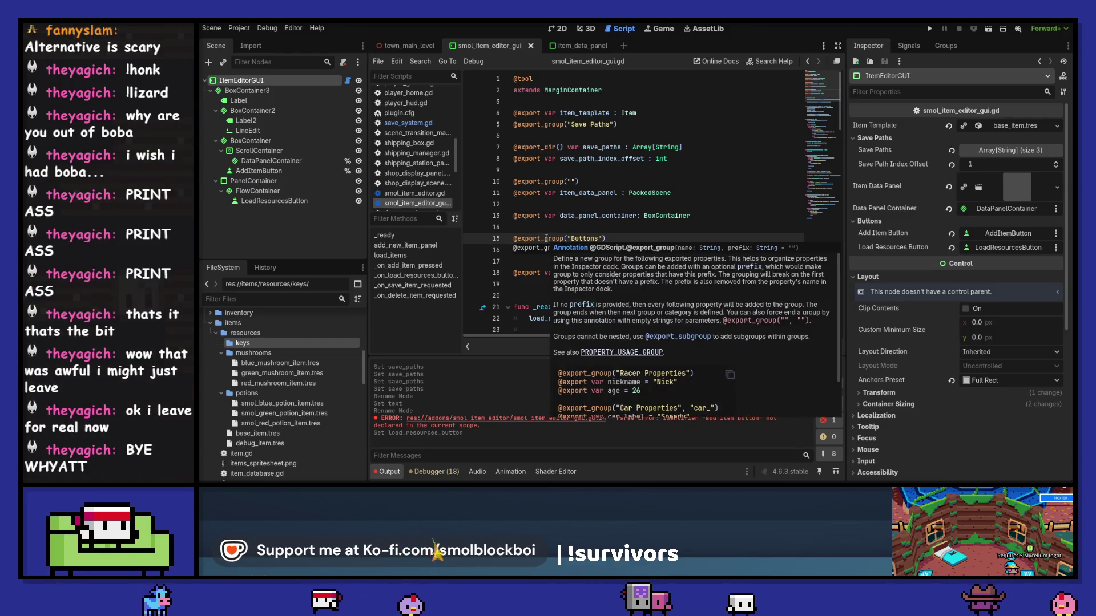
drag(546, 238, 668, 236)
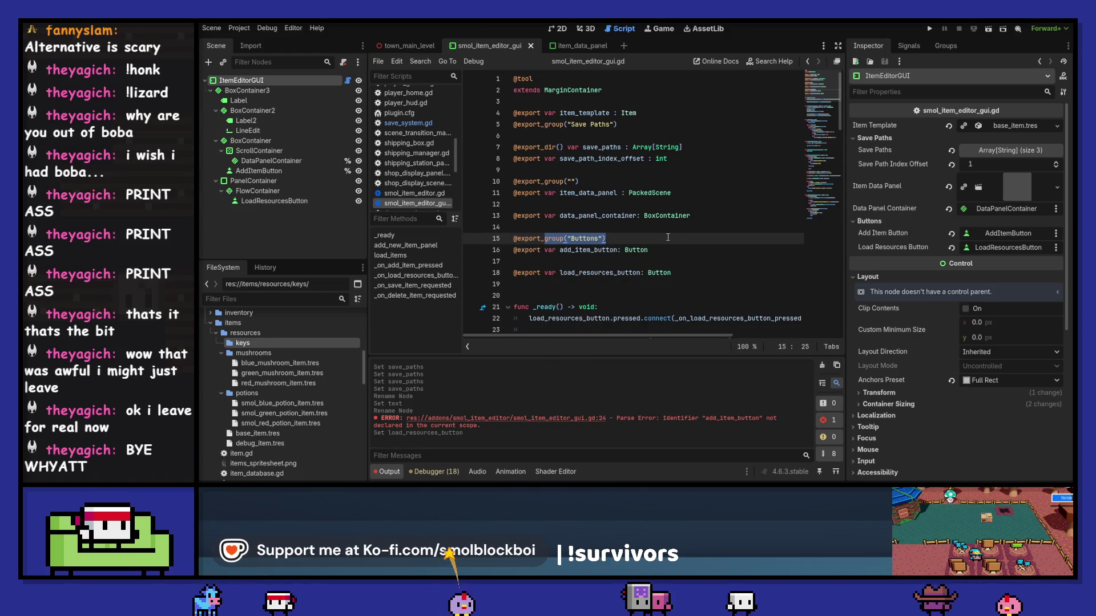
text(category()
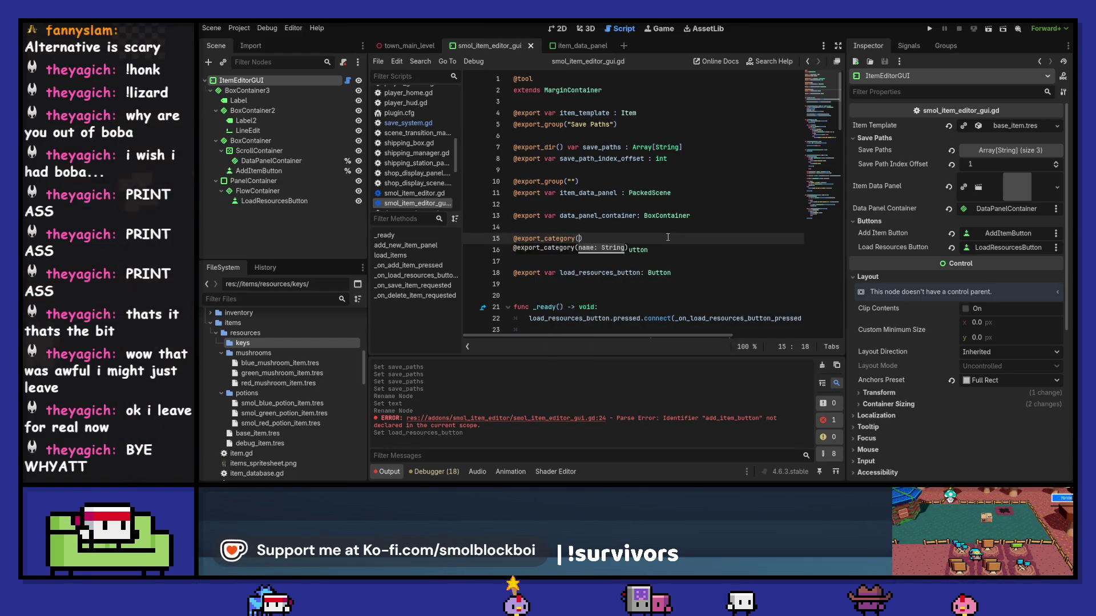
key(alt+F1)
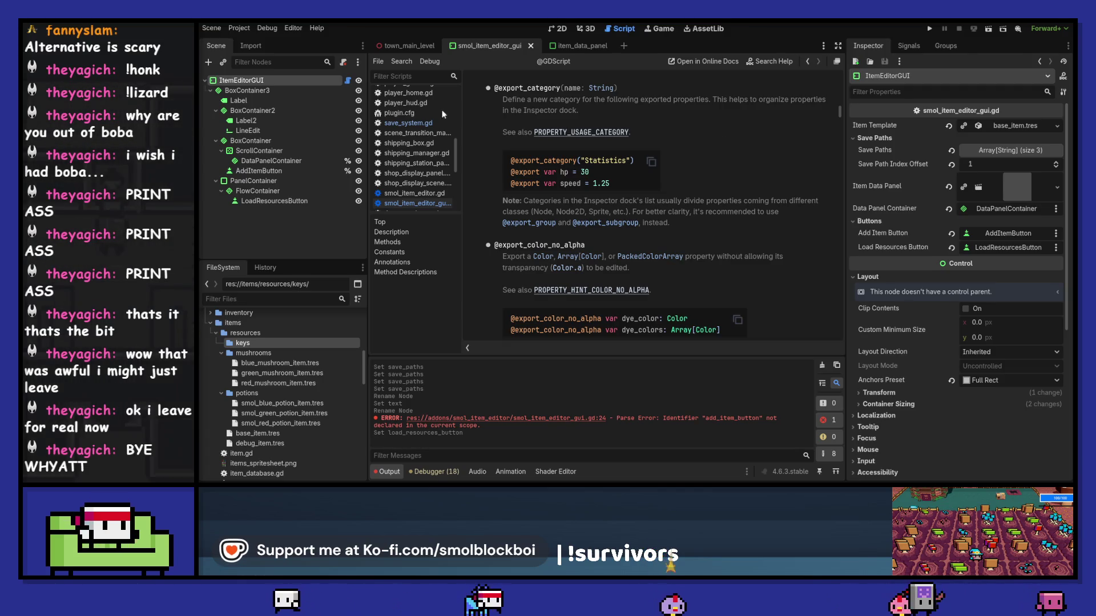
click(348, 81)
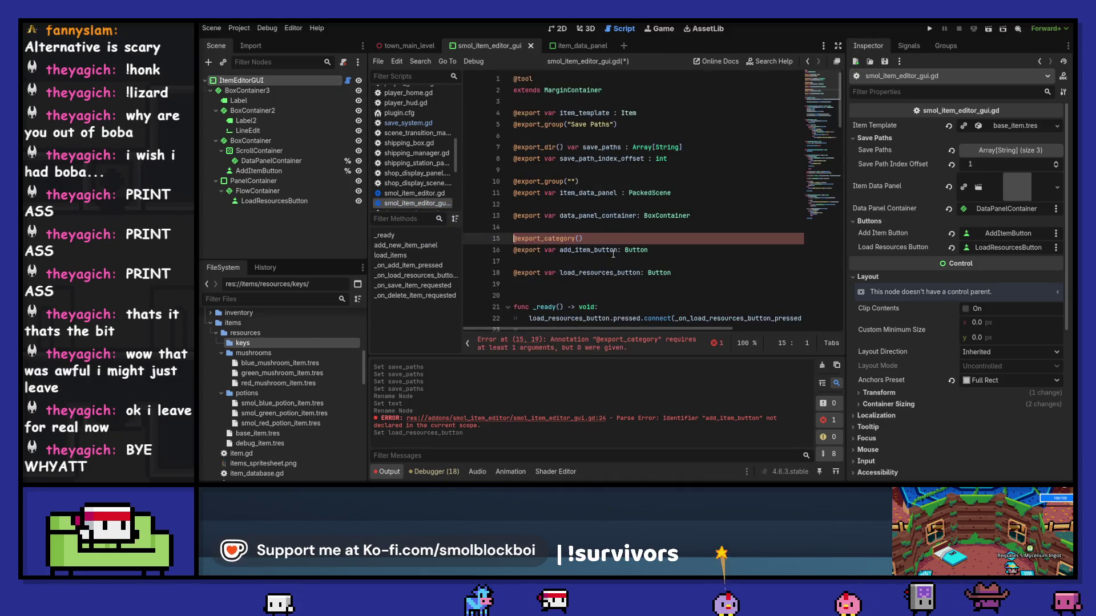
key(ctrl+s)
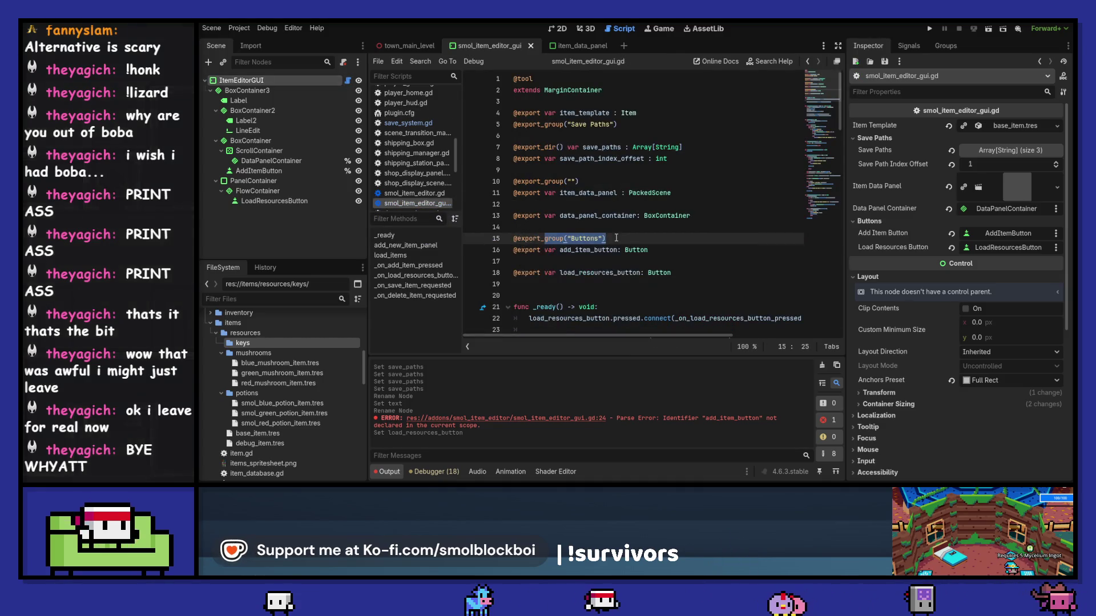
ctrl+click(548, 239)
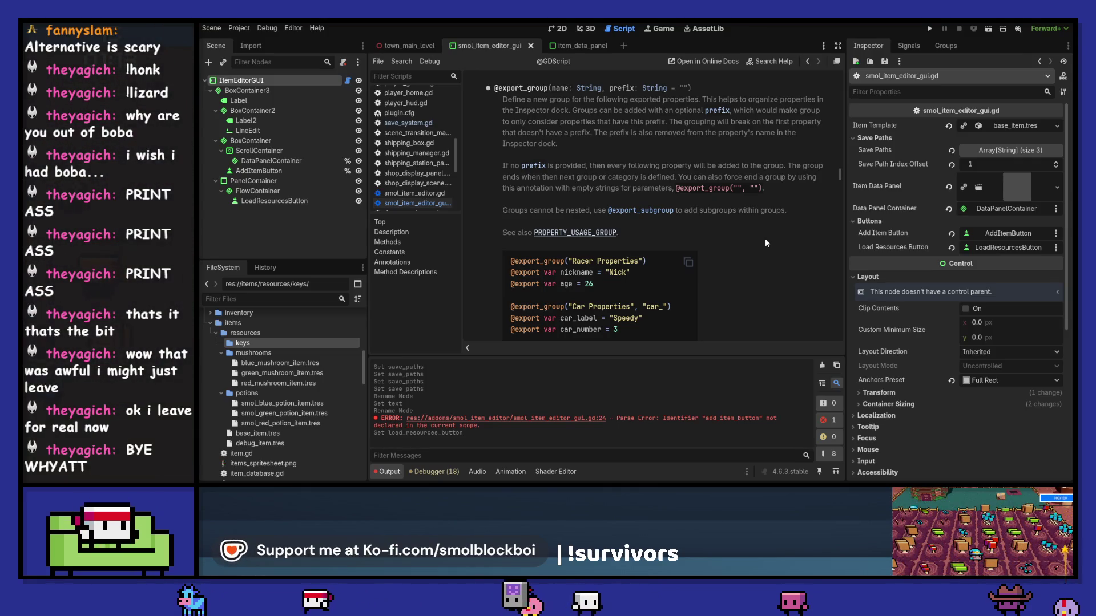
scroll(765, 243, down, 3)
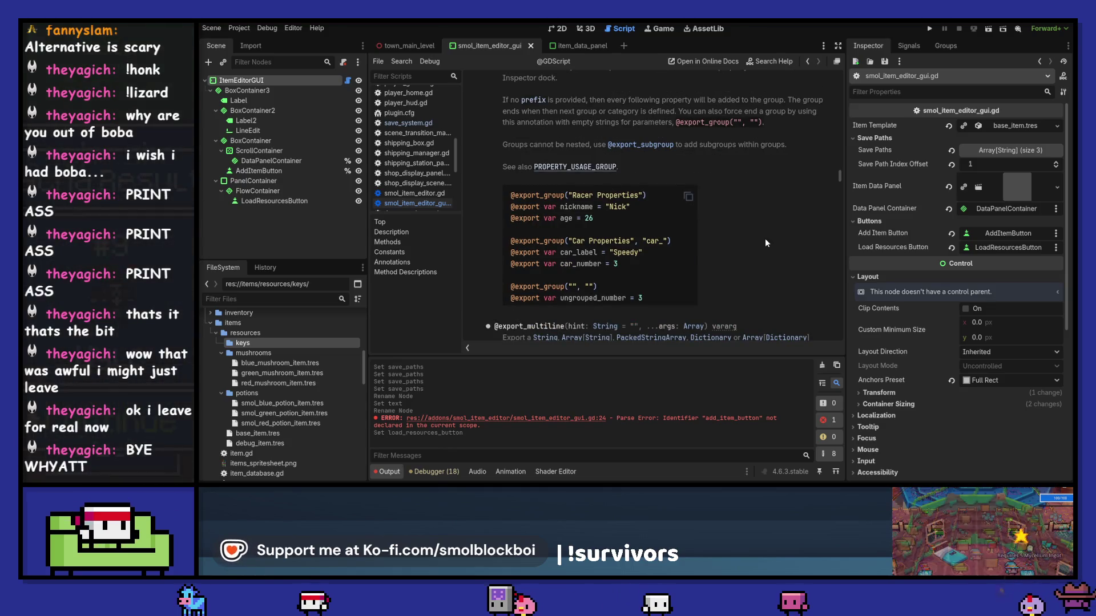
click(348, 81)
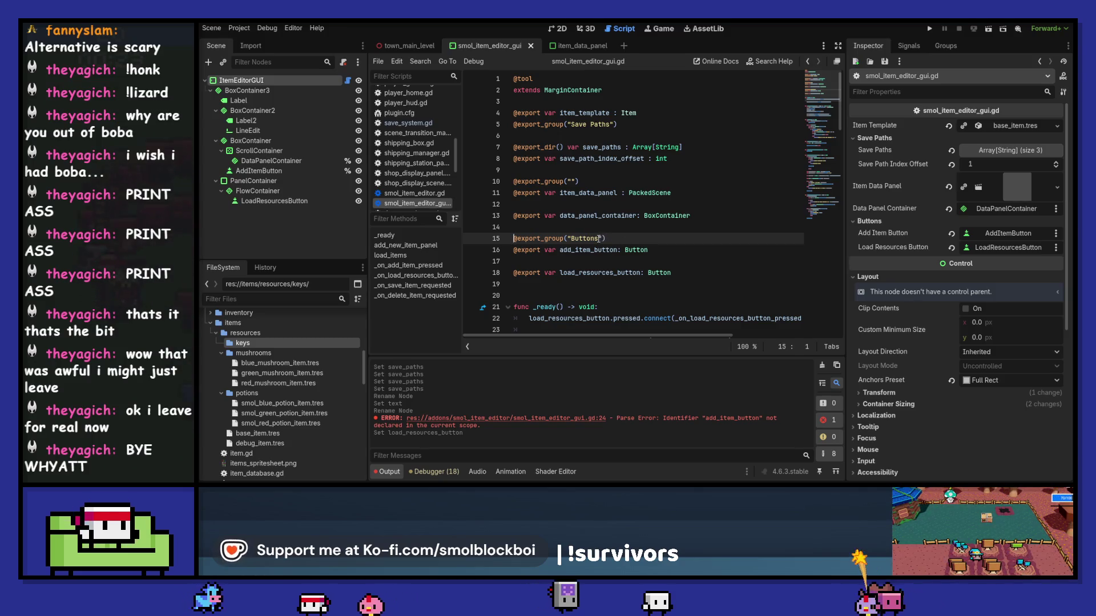
click(631, 239)
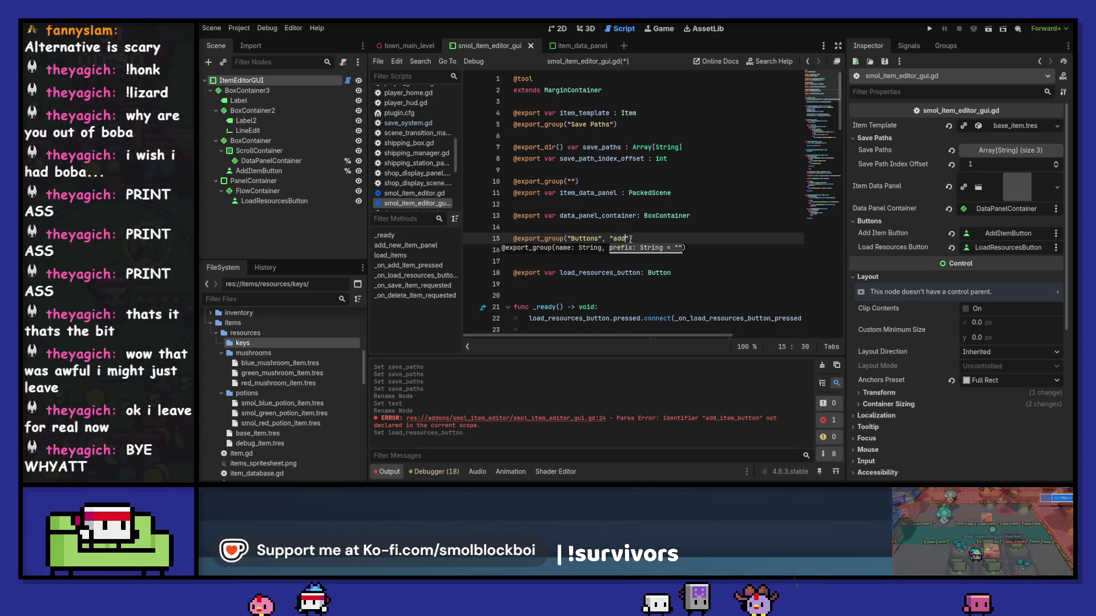
text(add_)
key(ctrl+s)
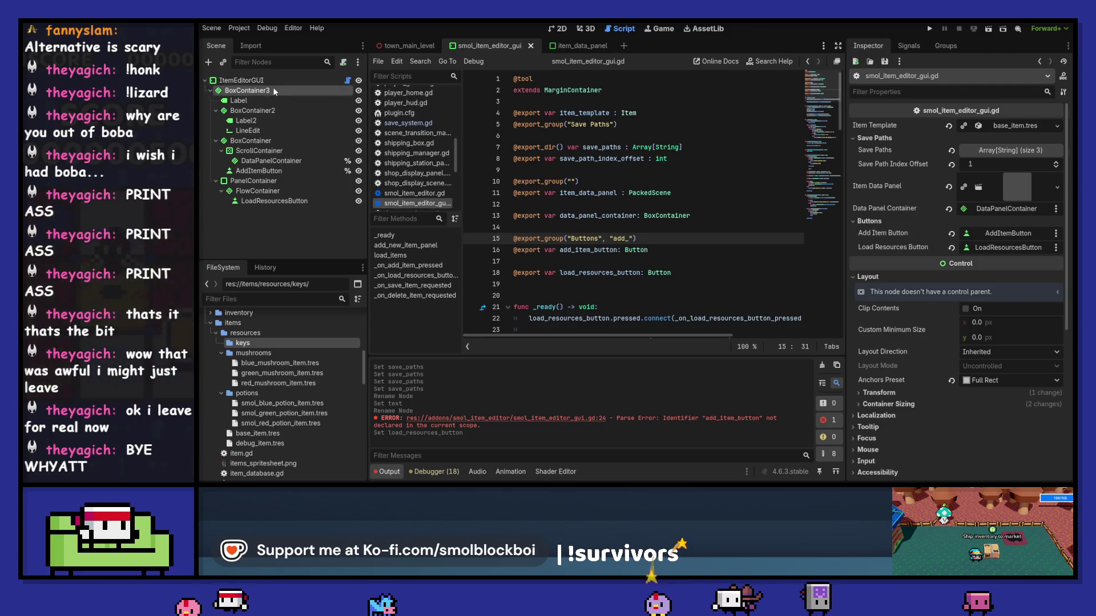
click(868, 222)
click(868, 222)
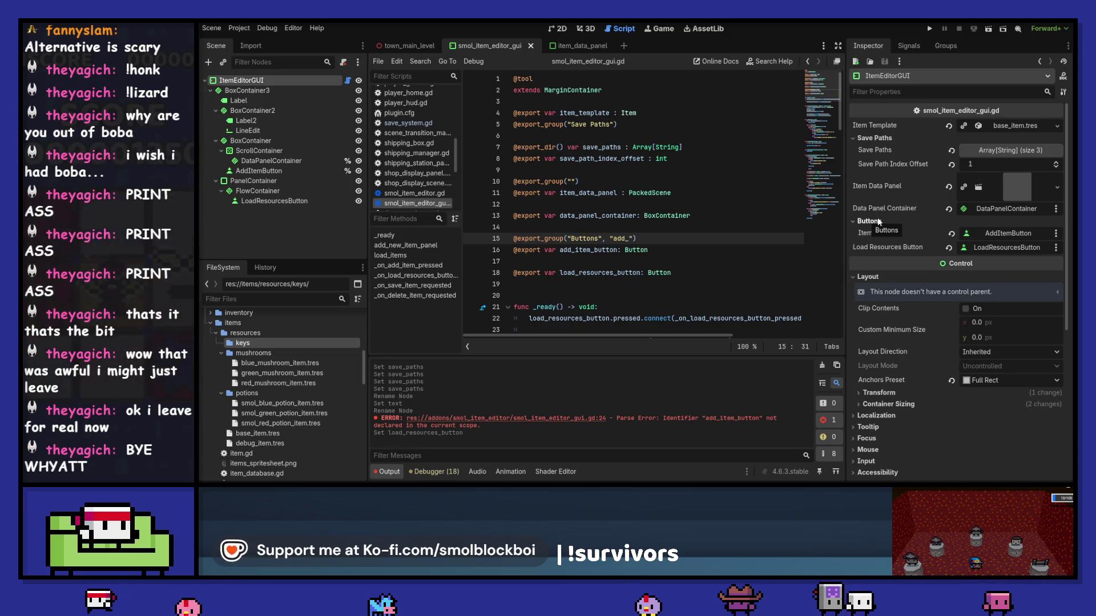
click(598, 239)
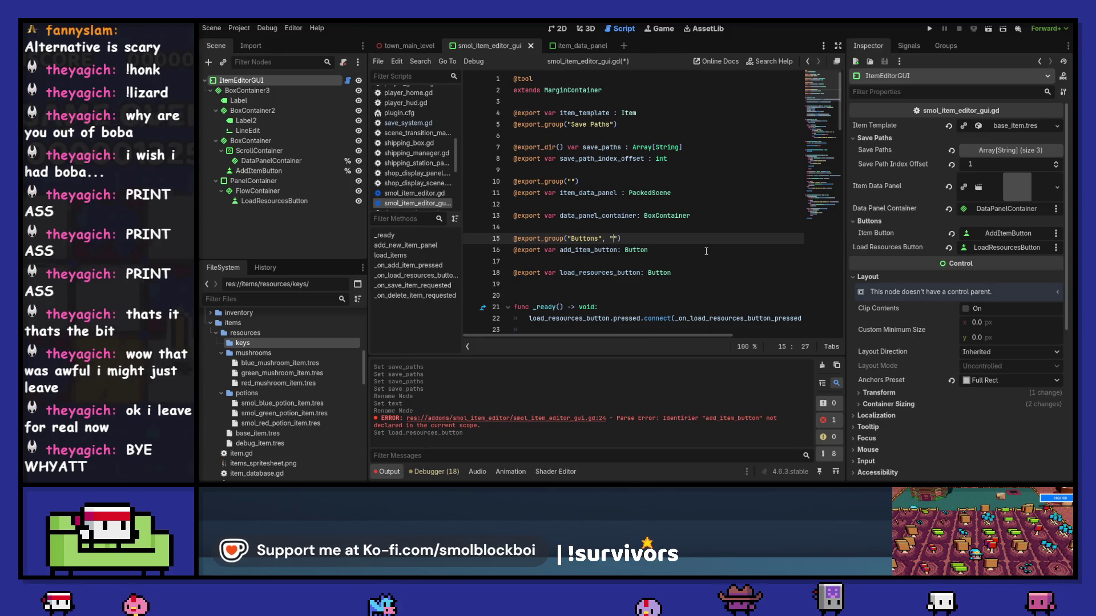
key(BackSpace)
key(BackSpace)
key(BackSpace)
key(ctrl+s)
click(274, 89)
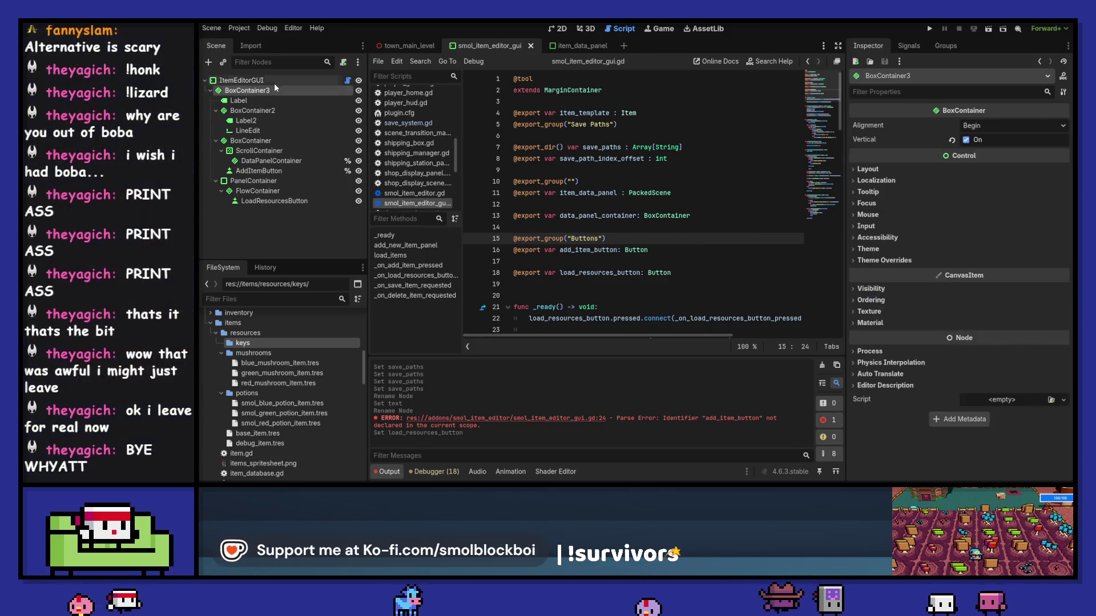
click(275, 80)
click(655, 237)
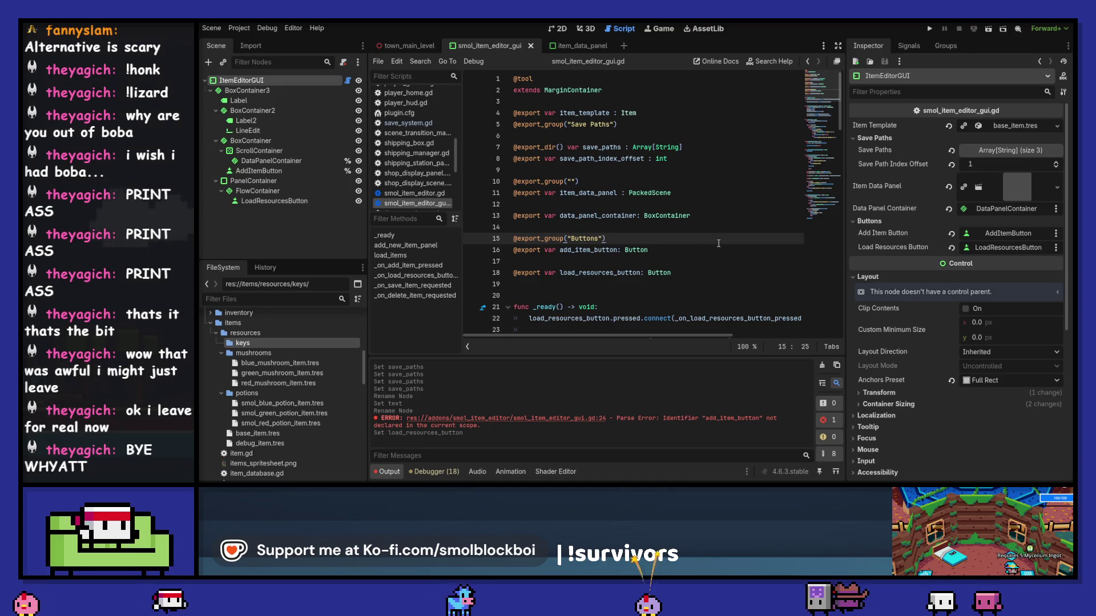
key(Down)
key(ctrl+v)
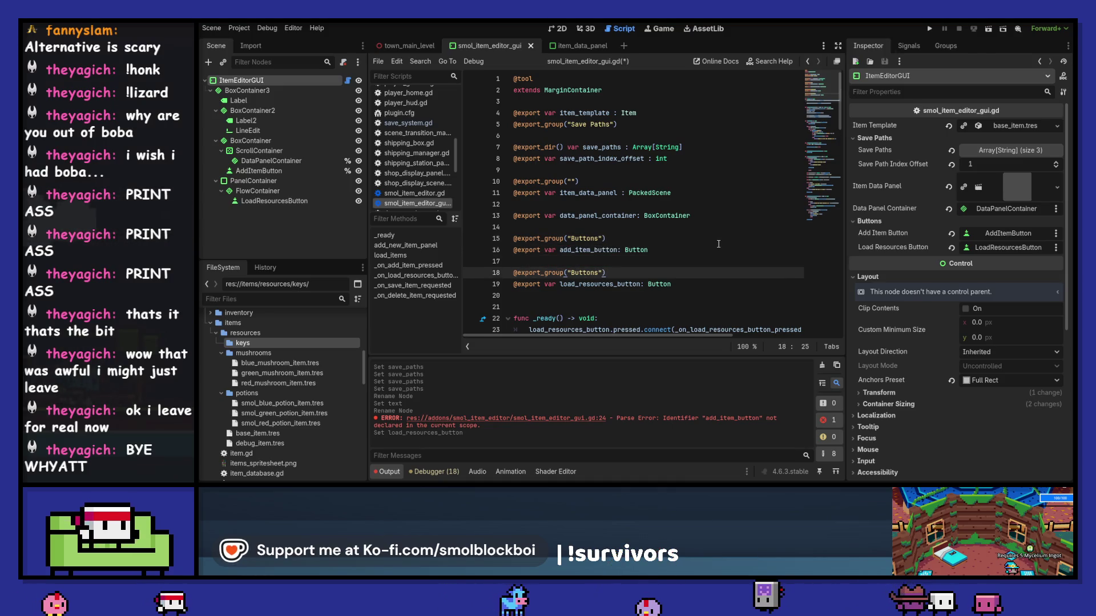
key(Delete)
key(Down)
key(alt+Up)
key(ctrl+Right)
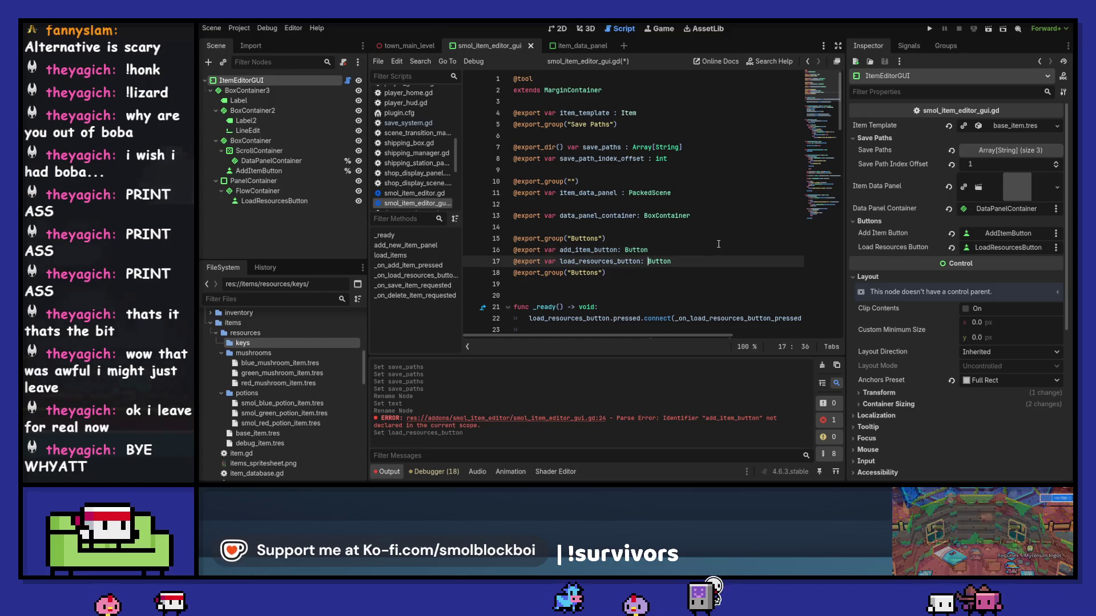
key(Return)
key(Down)
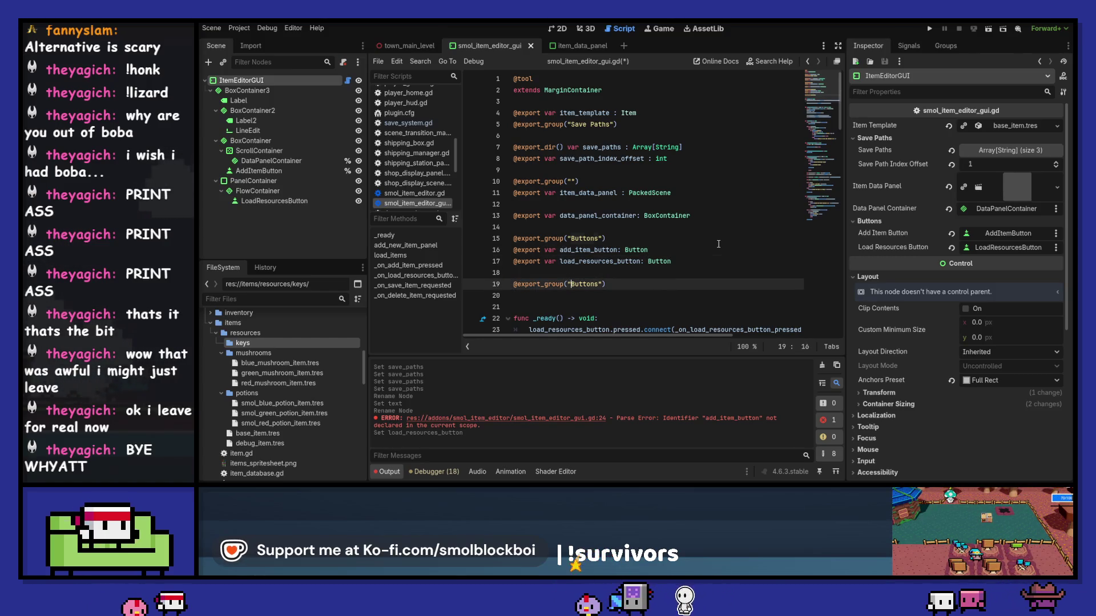
key(ctrl+Delete)
key(ctrl+s)
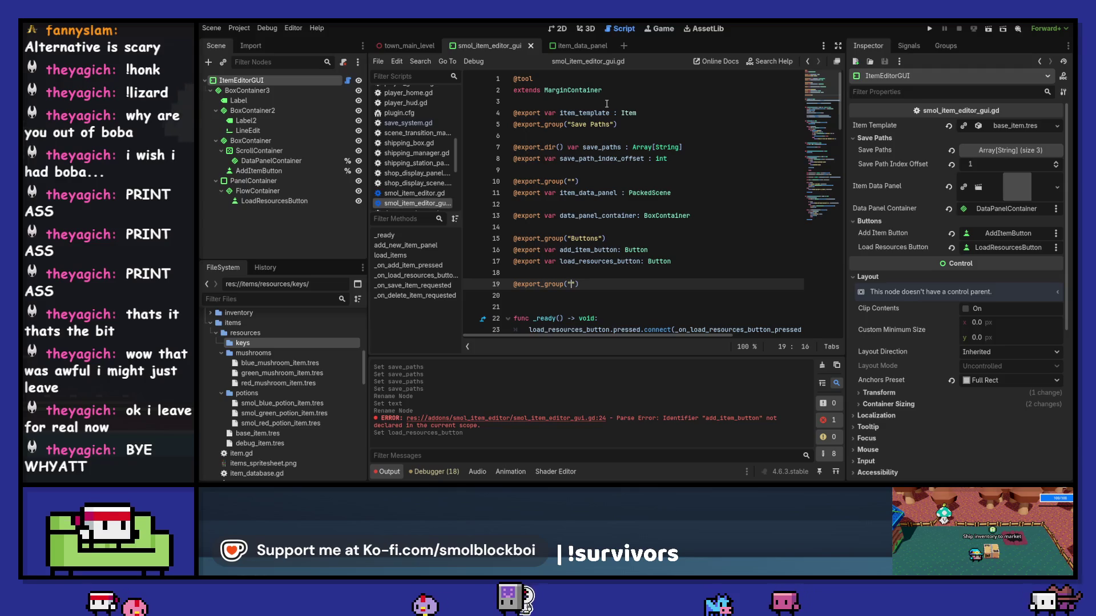
Add a blank line after save_path_index_offset and save the script and scene.
click(656, 114)
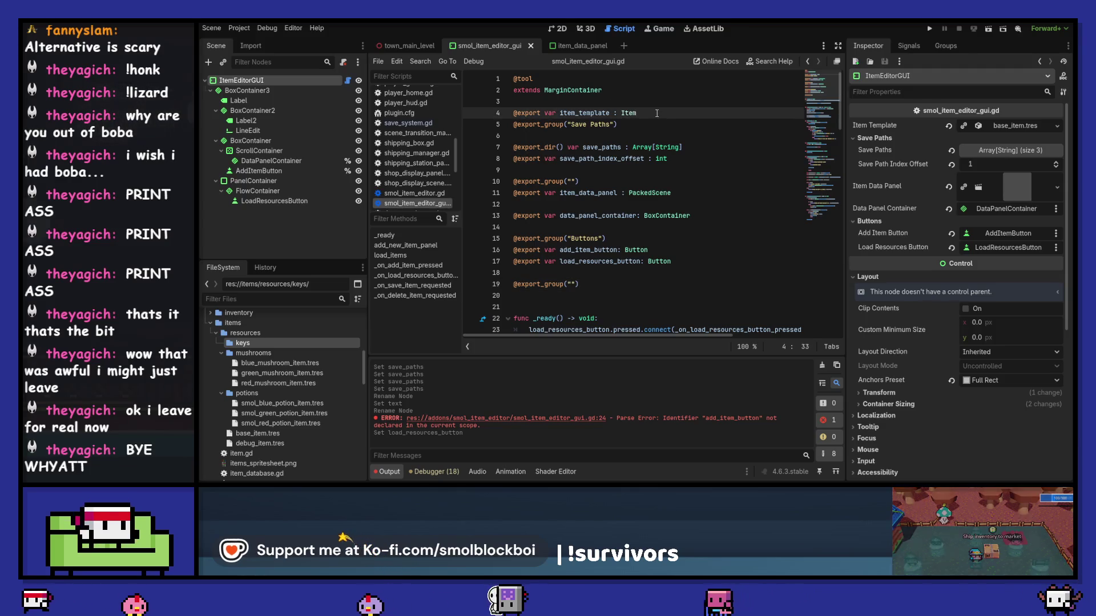
key(Return)
key(Down)
key(Down)
key(alt+Down)
key(alt+Down)
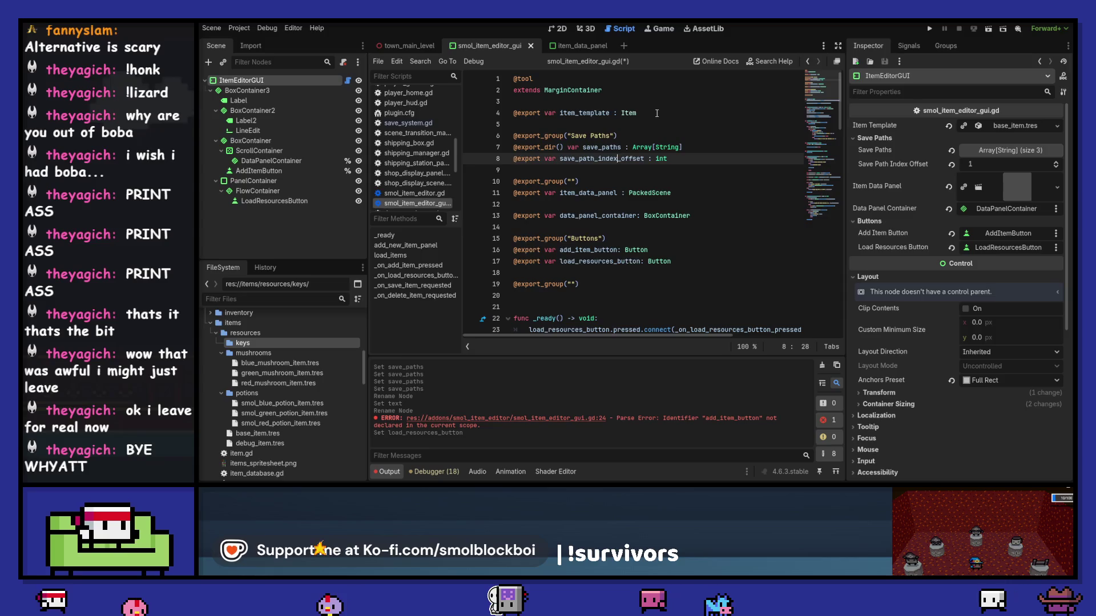
key(ctrl+s)
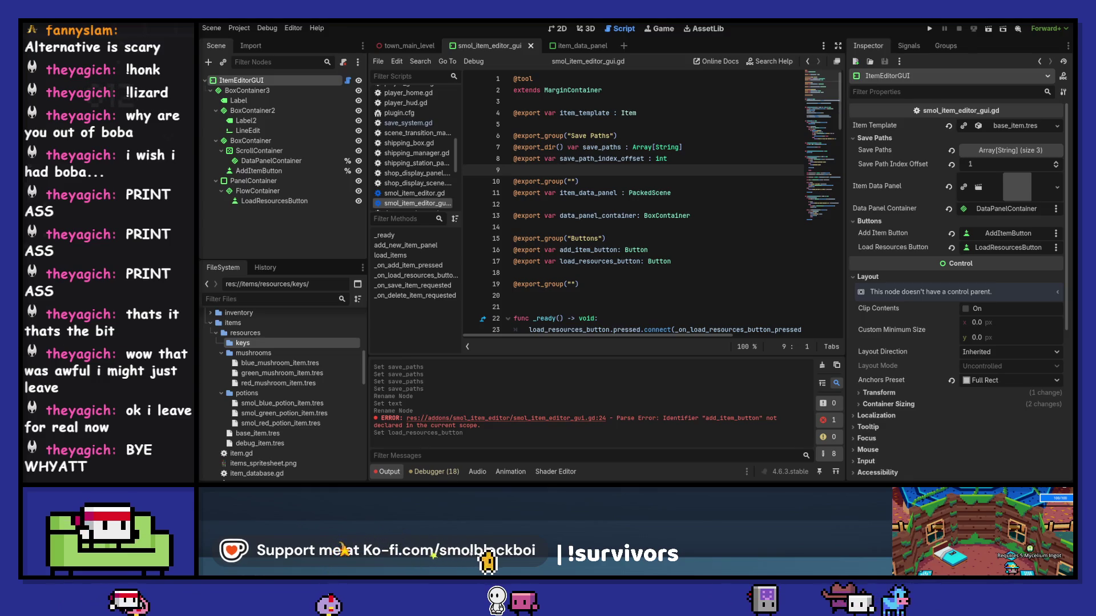
key(ctrl+s)
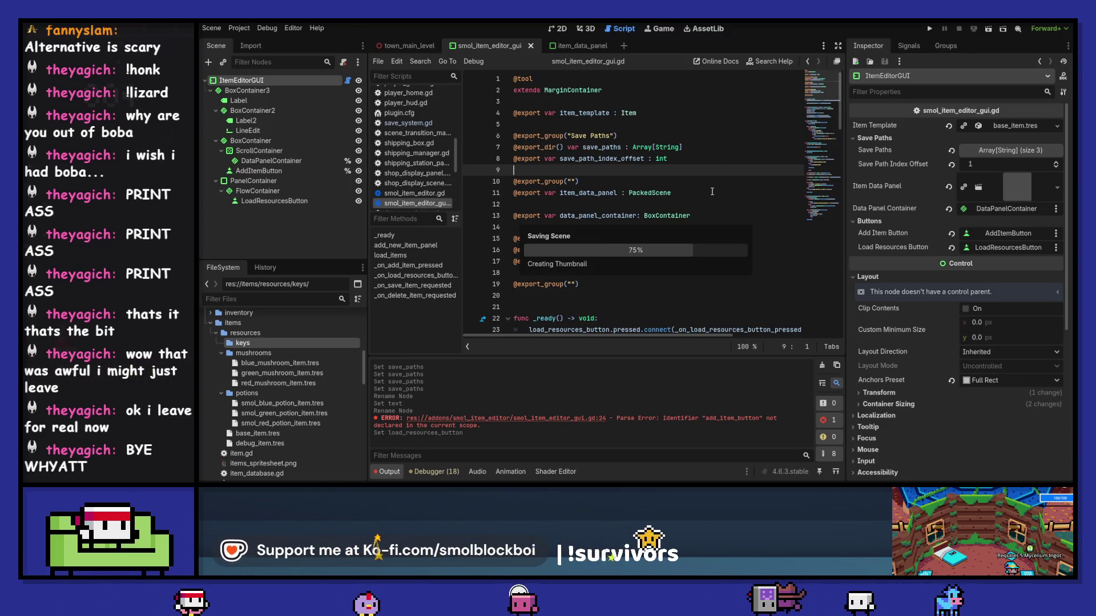
click(620, 204)
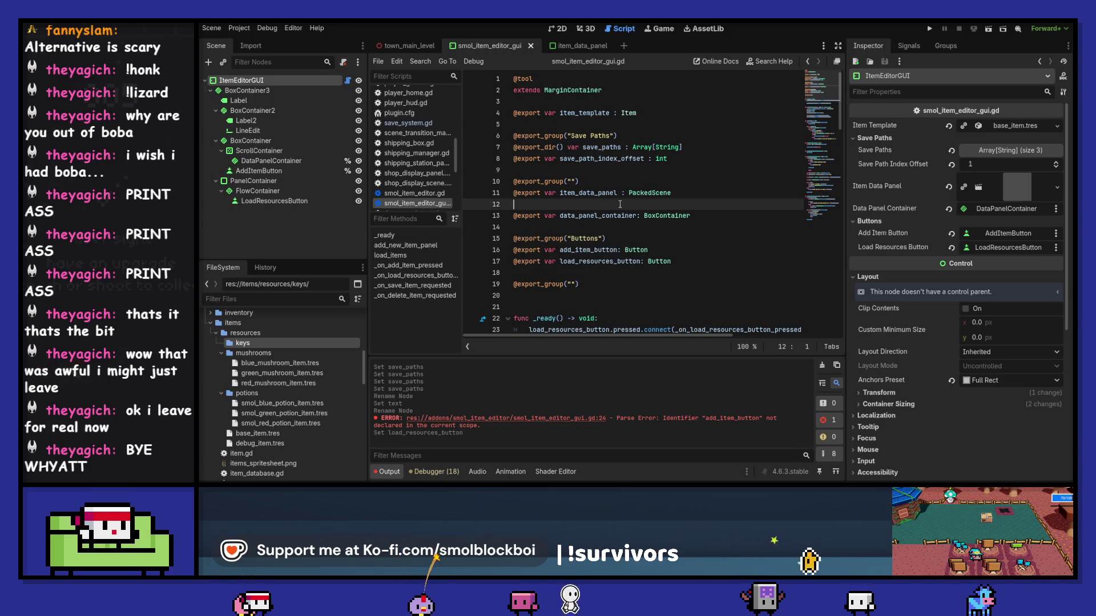
Move item_data_panel under item_template beneath a top export group named "Item Vars".
key(BackSpace)
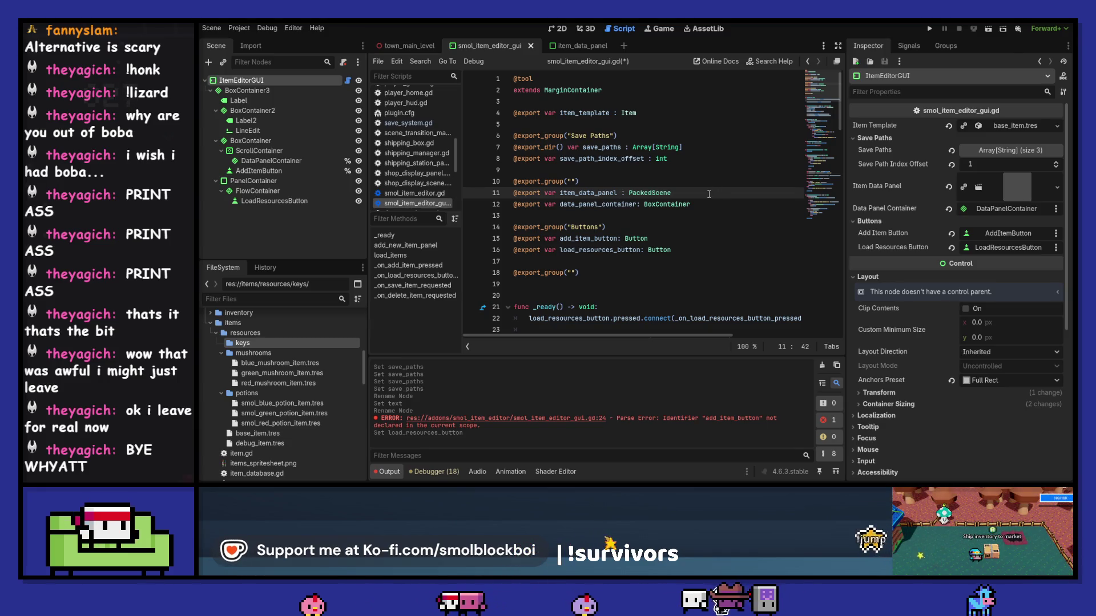
drag(709, 194, 509, 184)
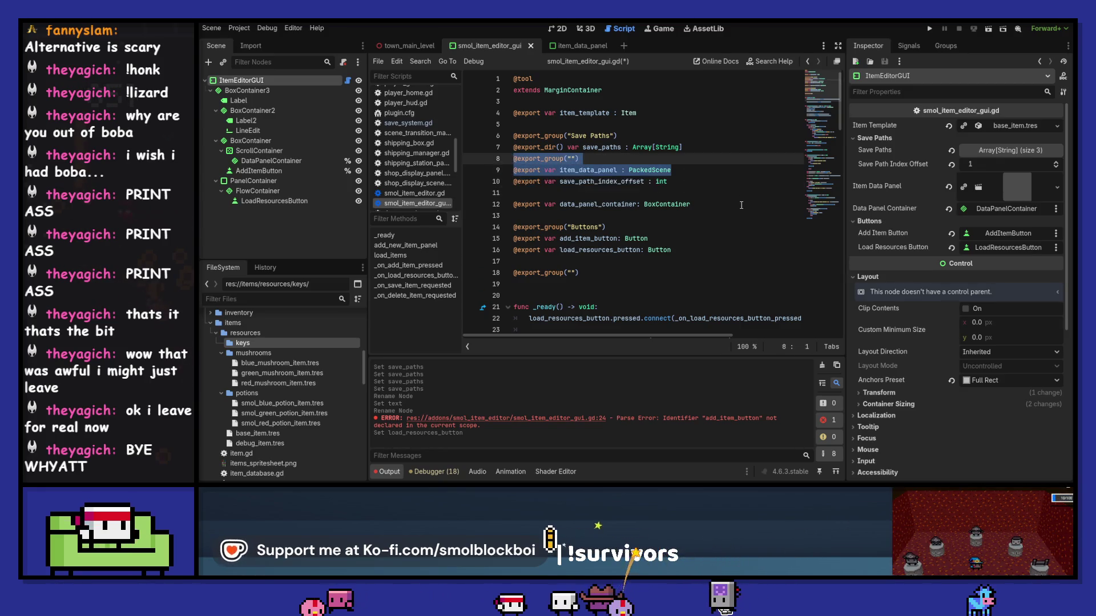
key(alt+Up)
key(alt+Up)
key(alt+Up)
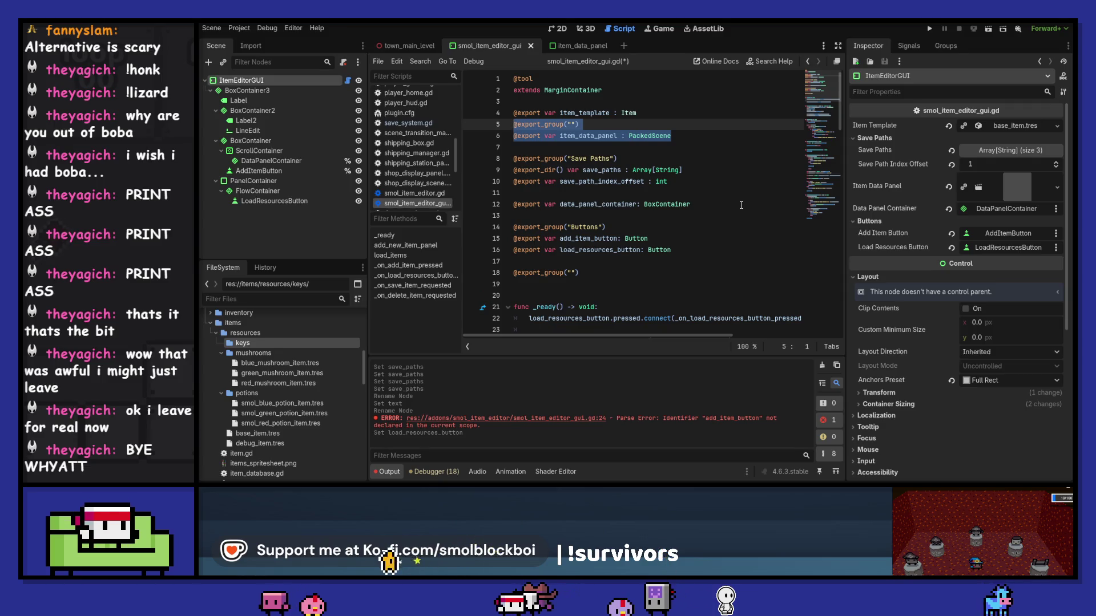
key(Left)
key(alt+Up)
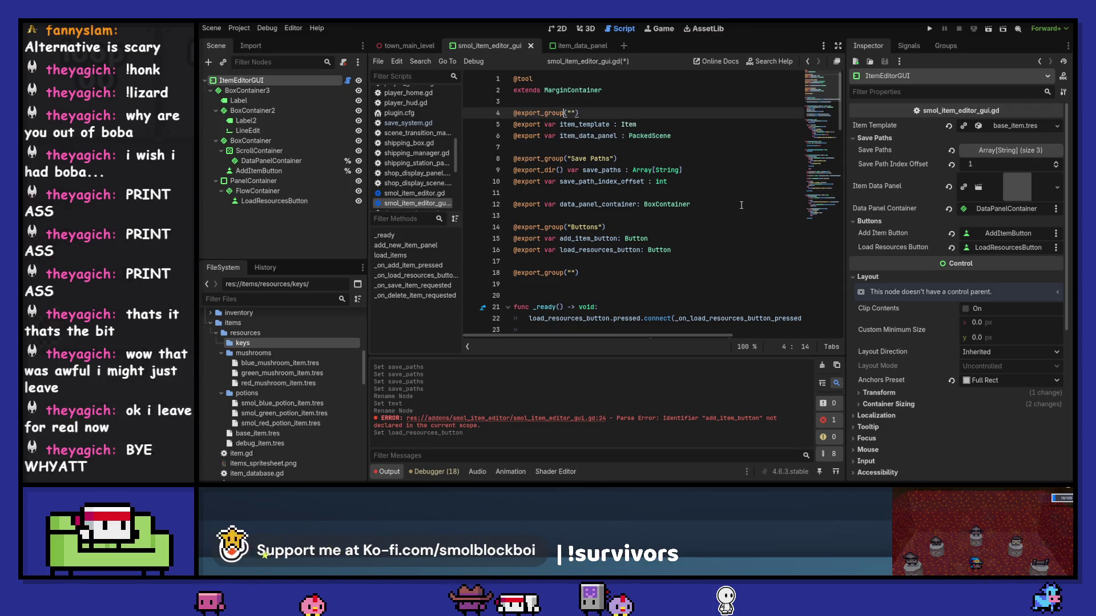
key(Right)
key(Right)
key(Right)
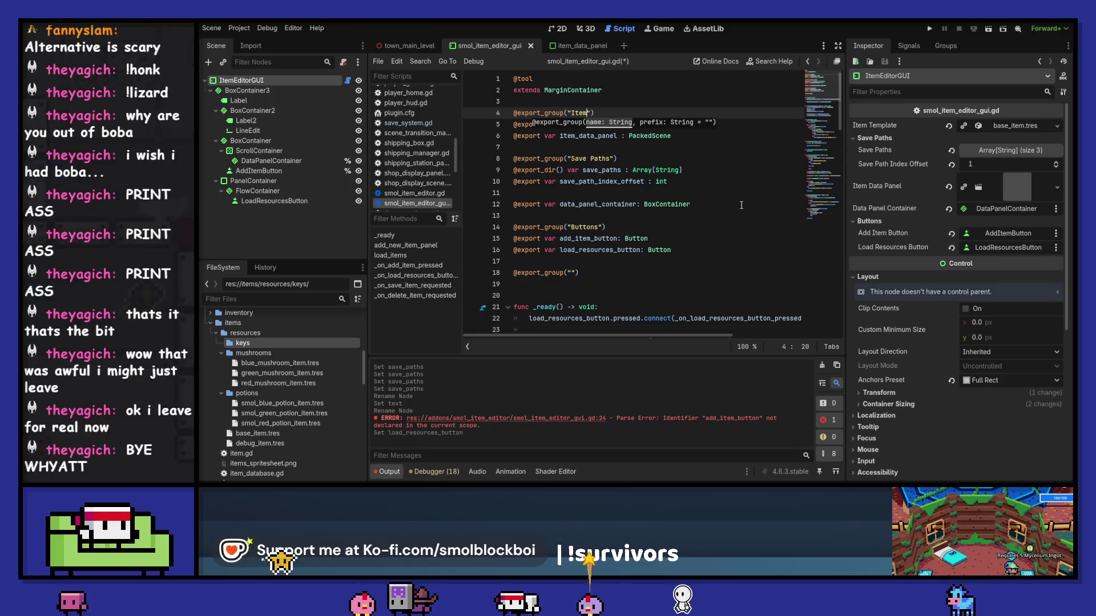
text(s)
key(ctrl+s)
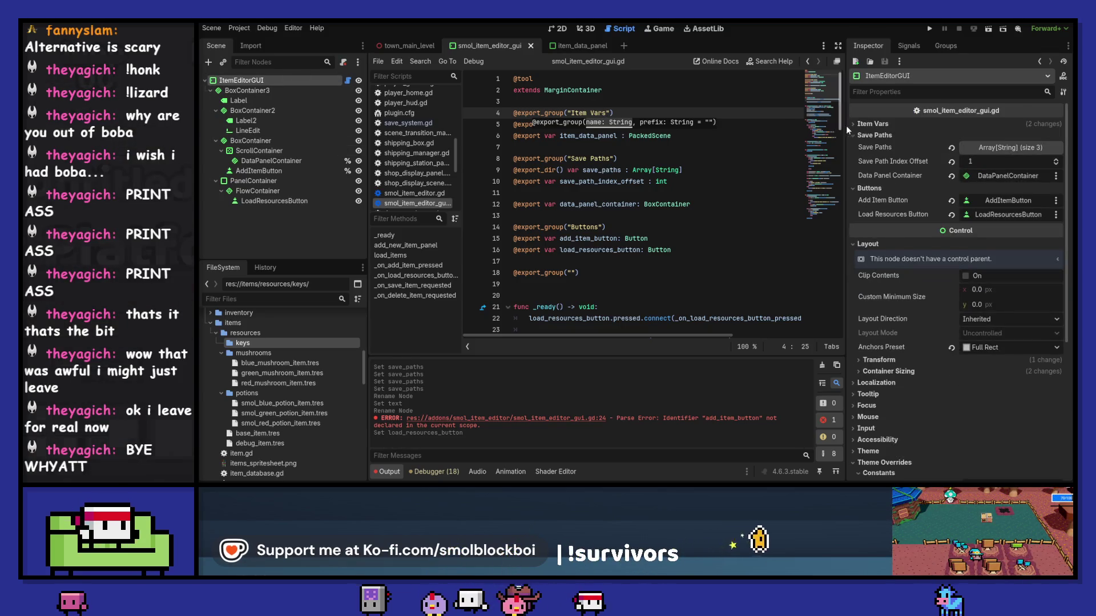
Check the Item Vars group in the Inspector and clear the output log.
click(858, 124)
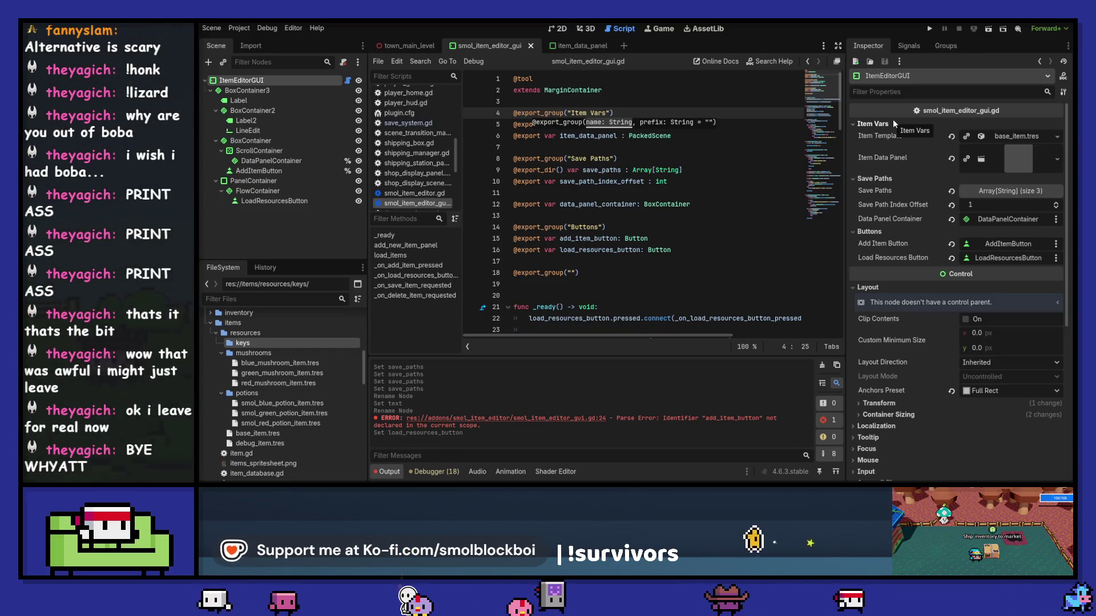
click(613, 126)
drag(591, 113, 610, 113)
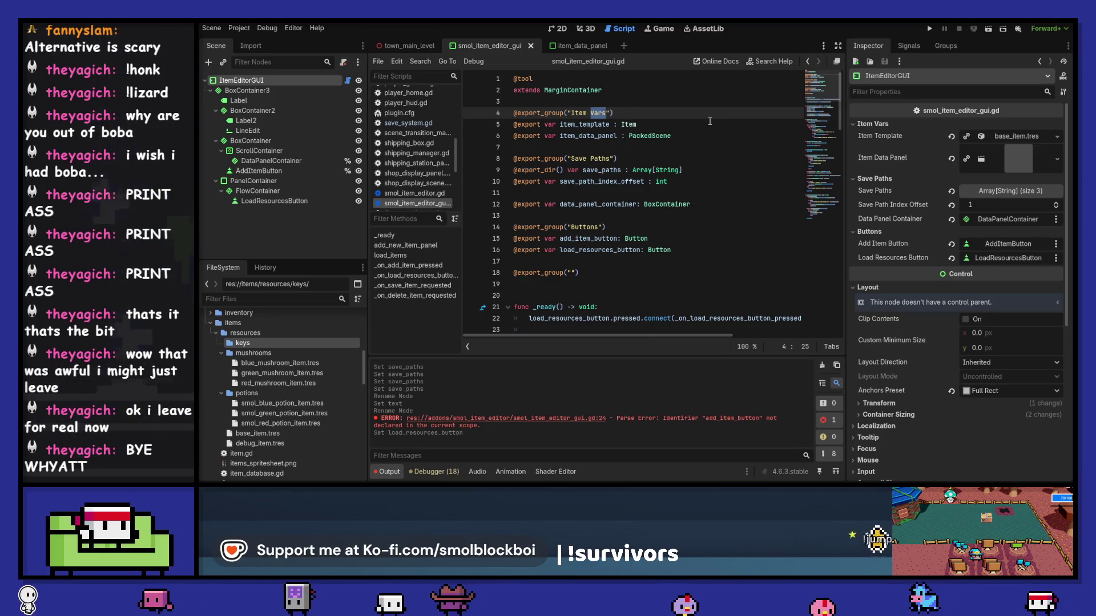
click(709, 121)
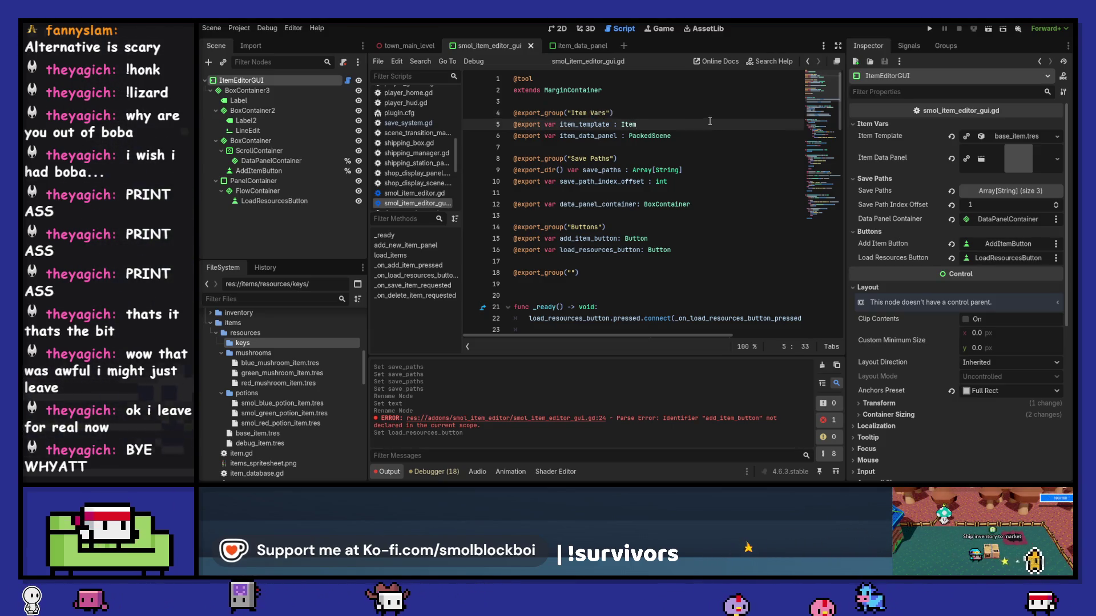
click(820, 383)
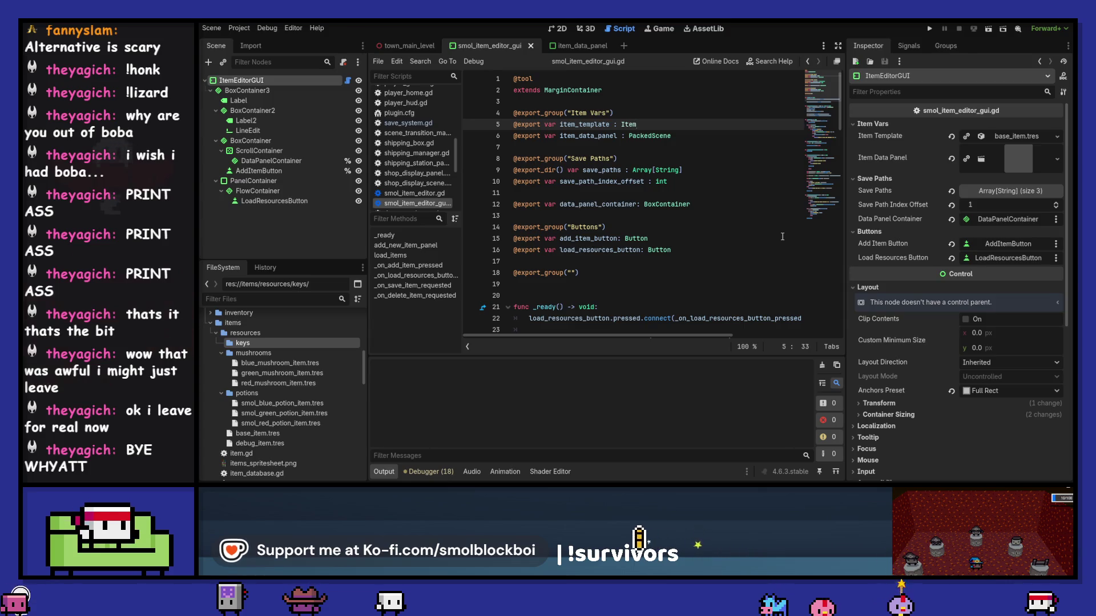
scroll(721, 218, down, 12)
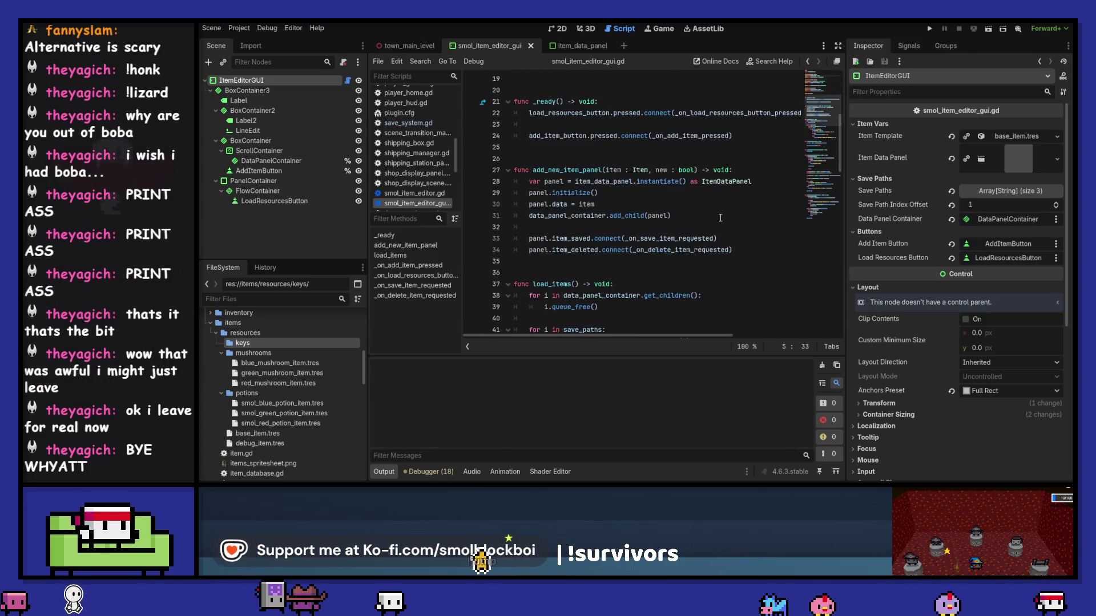
Enable the Smol Item Editor plugin in Project Settings and view its screen.
scroll(721, 217, up, 12)
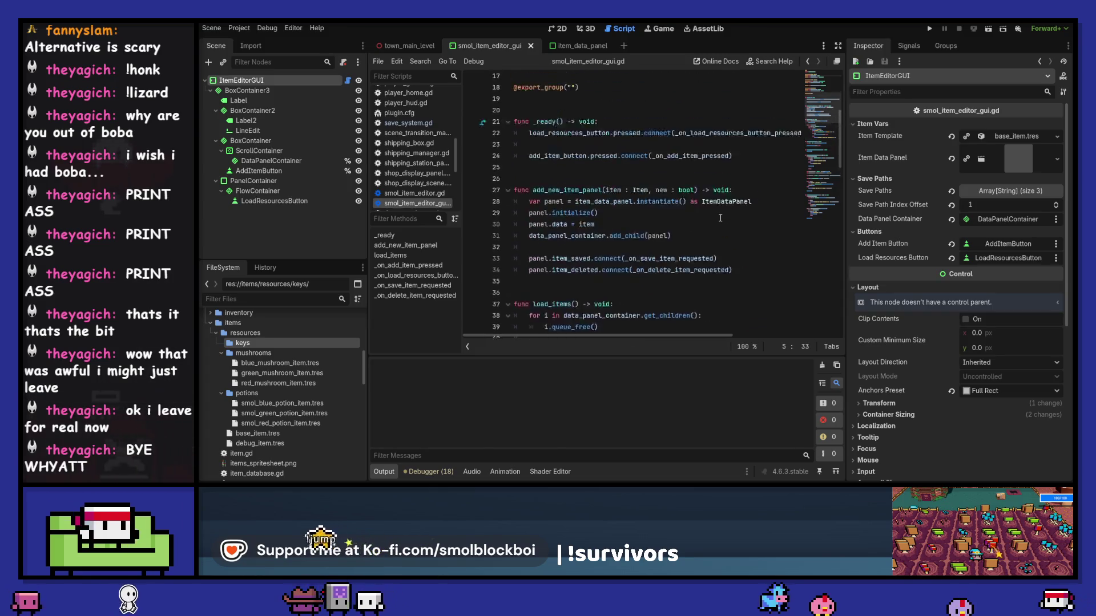
click(240, 27)
click(257, 41)
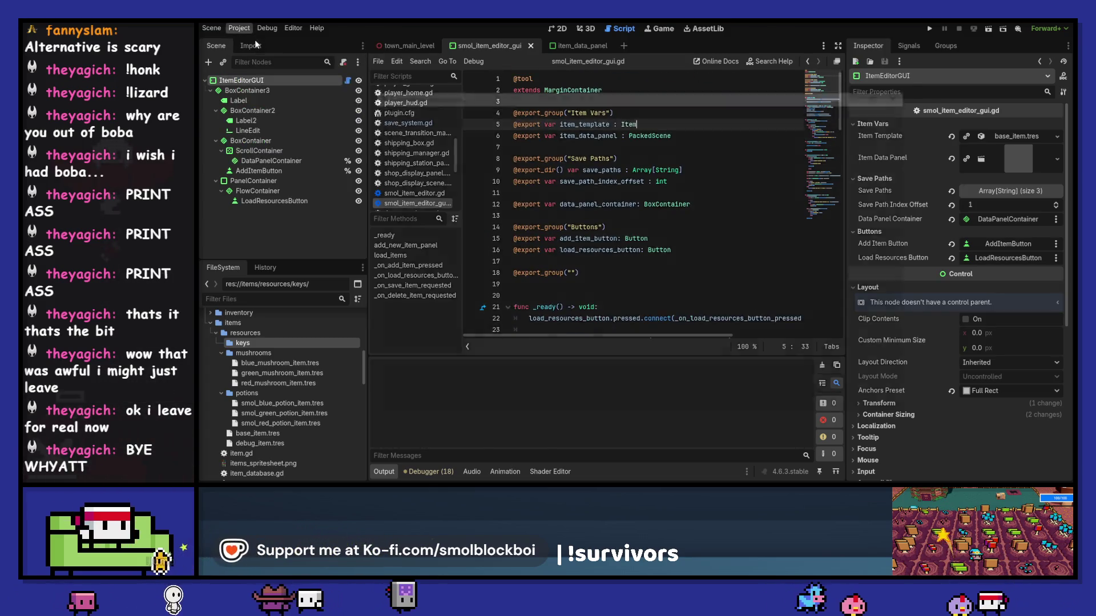
click(385, 158)
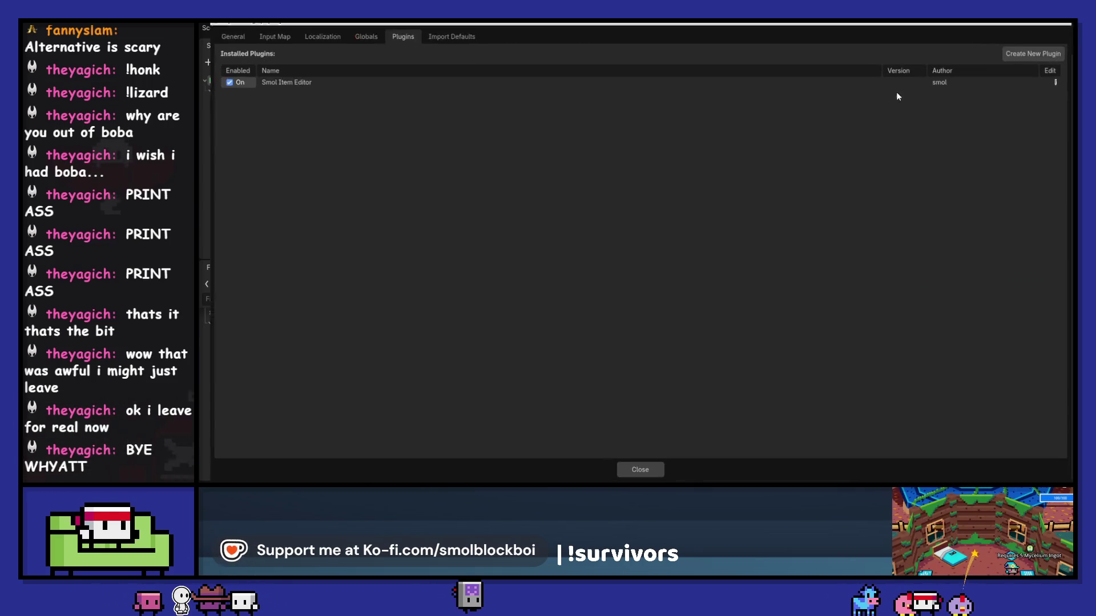
click(632, 406)
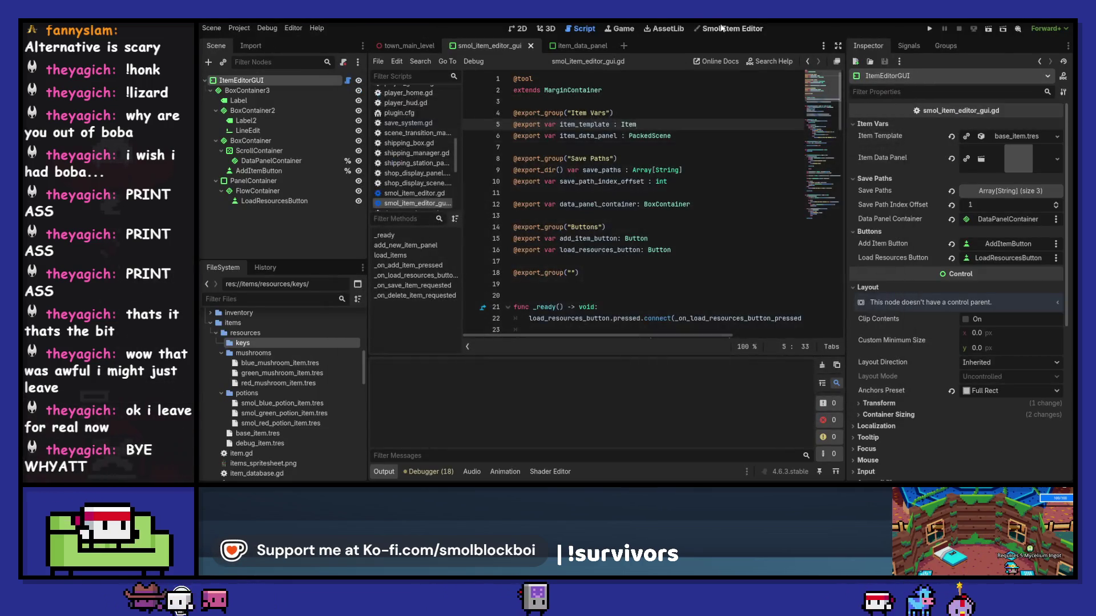
click(732, 28)
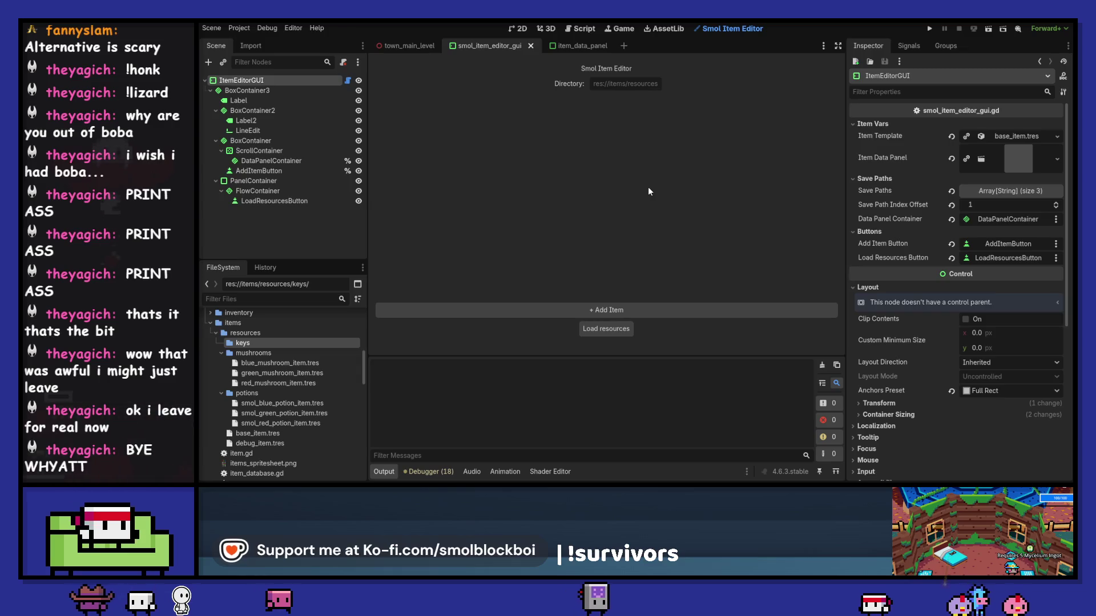
key(ctrl+F1)
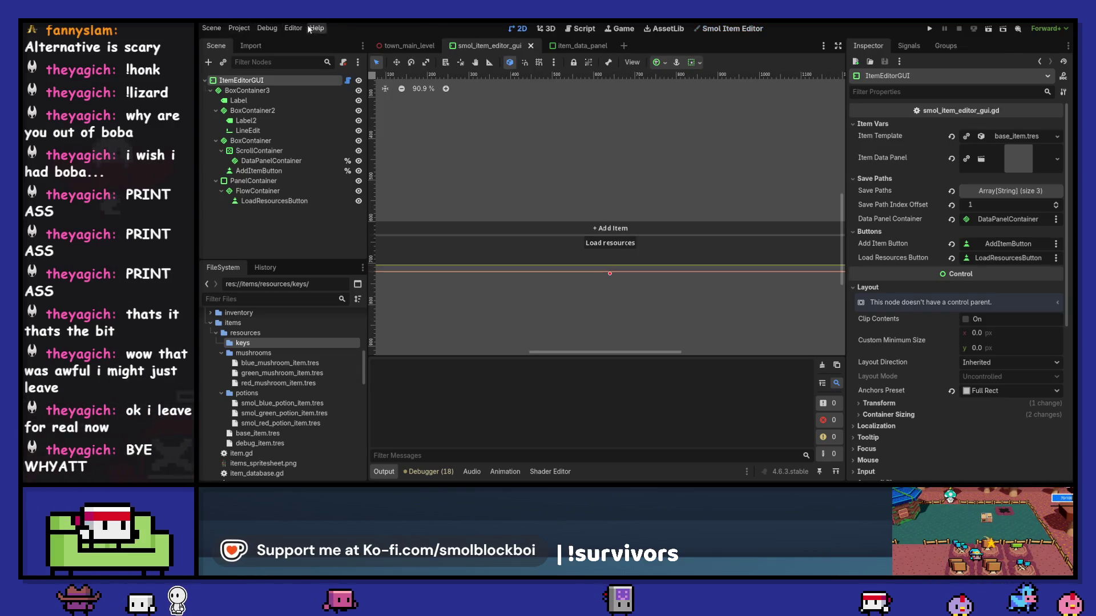
Disable the Smol Item Editor plugin again in Project Settings > Plugins.
click(240, 28)
click(259, 43)
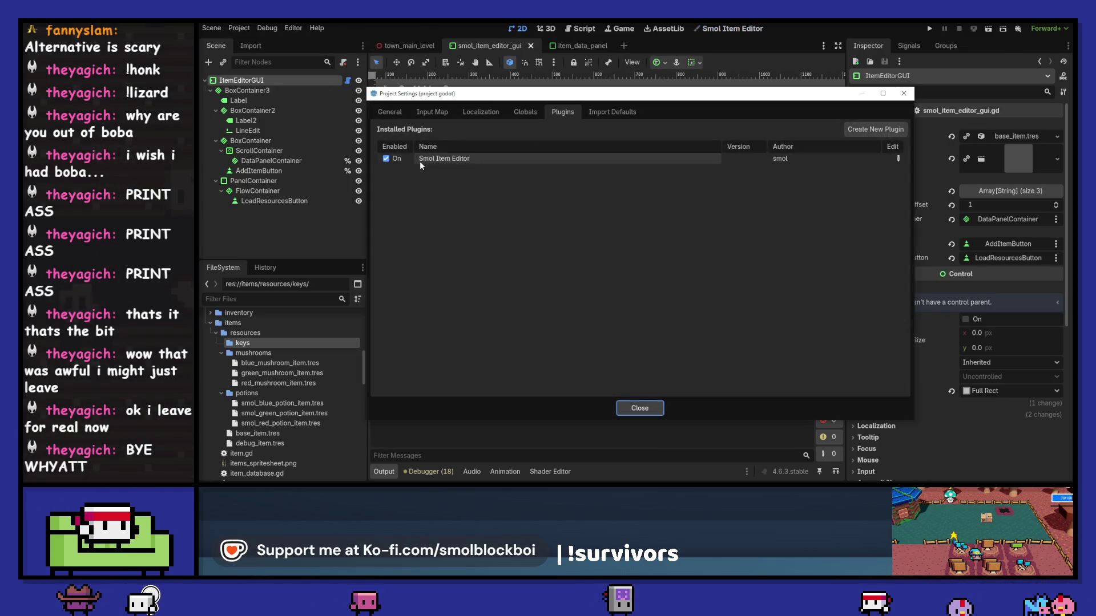
click(387, 158)
click(659, 409)
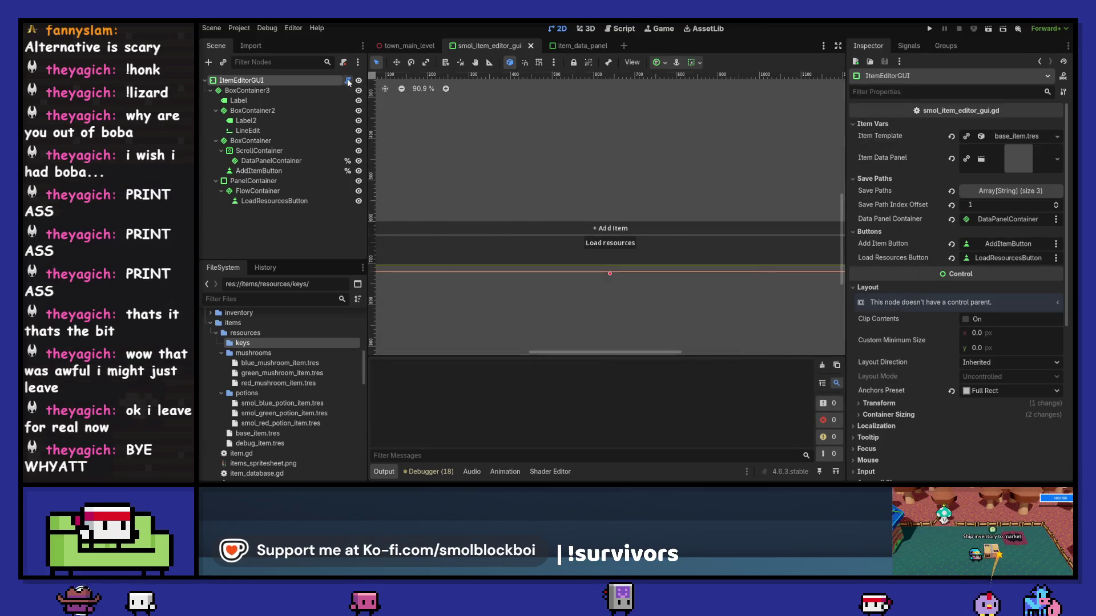
Delete BoxContainer2 with its Directory label and field from the ItemEditorGUI scene.
click(348, 79)
click(557, 29)
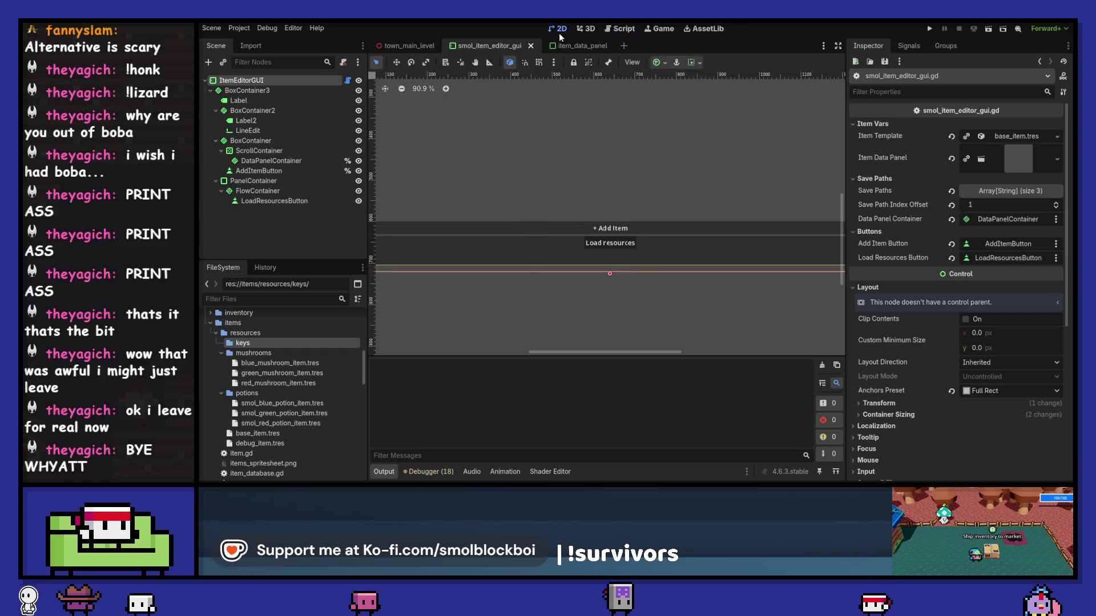
key(shift+f)
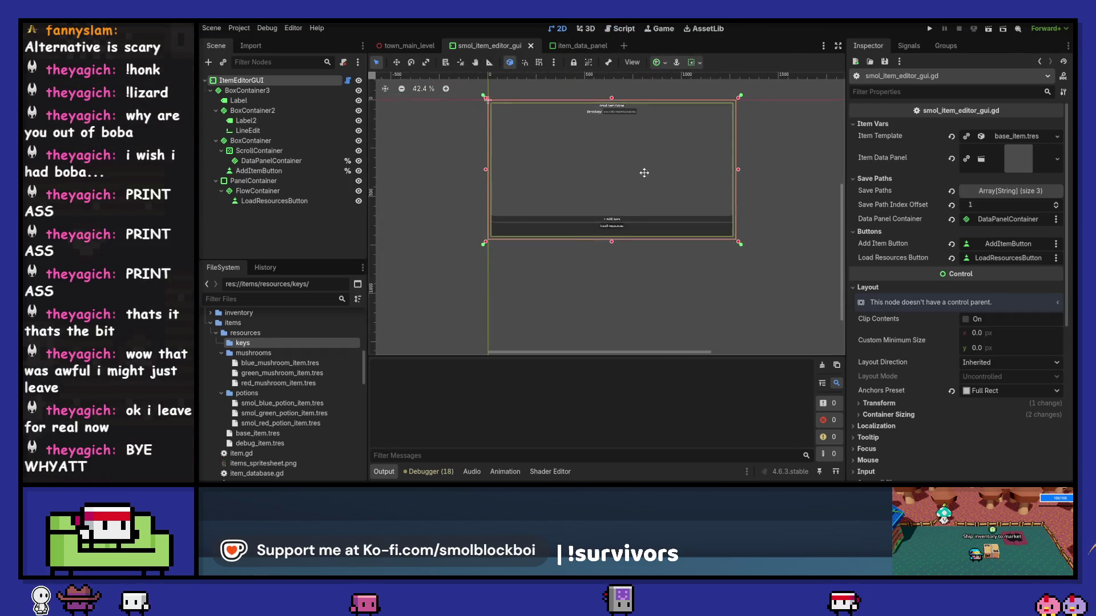
scroll(605, 165, up, 2)
click(605, 165)
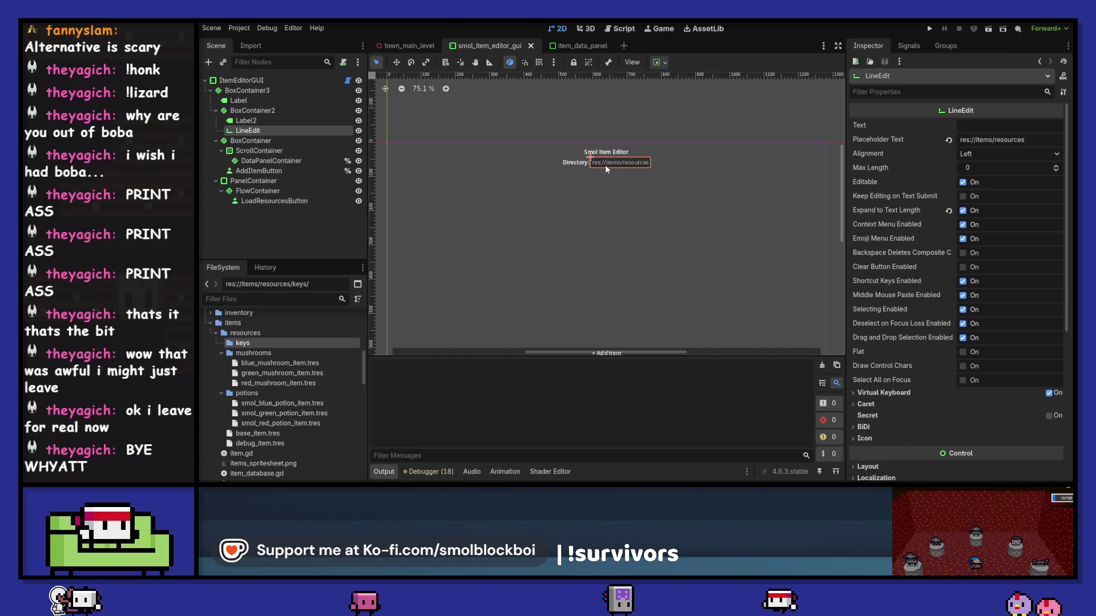
click(280, 114)
key(Delete)
key(Return)
click(347, 81)
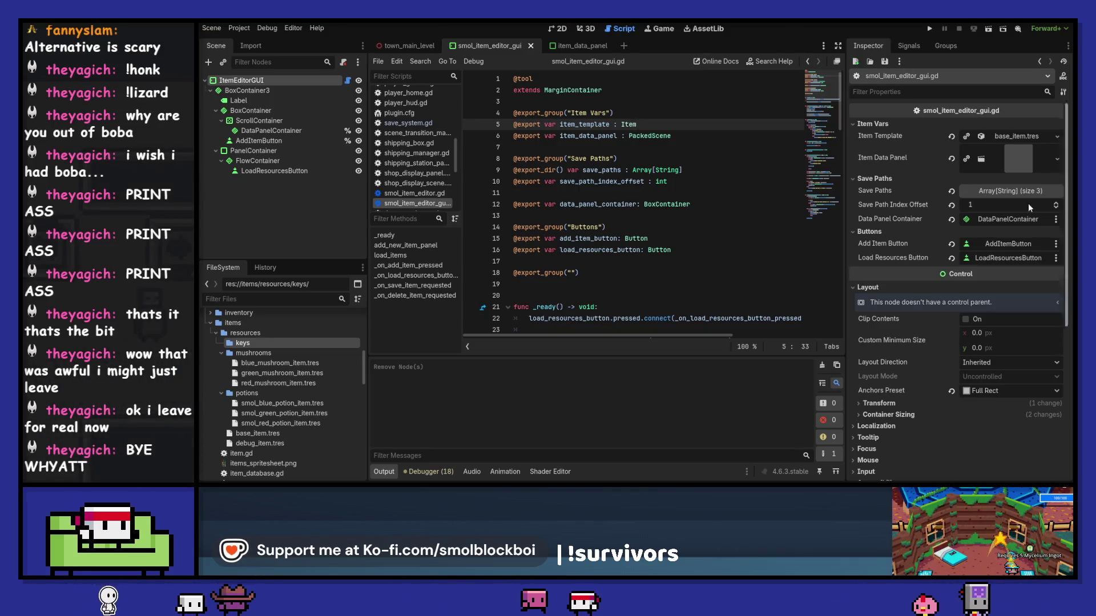
Collapse the mushrooms, potions and data_panel folders in the FileSystem dock.
click(1011, 192)
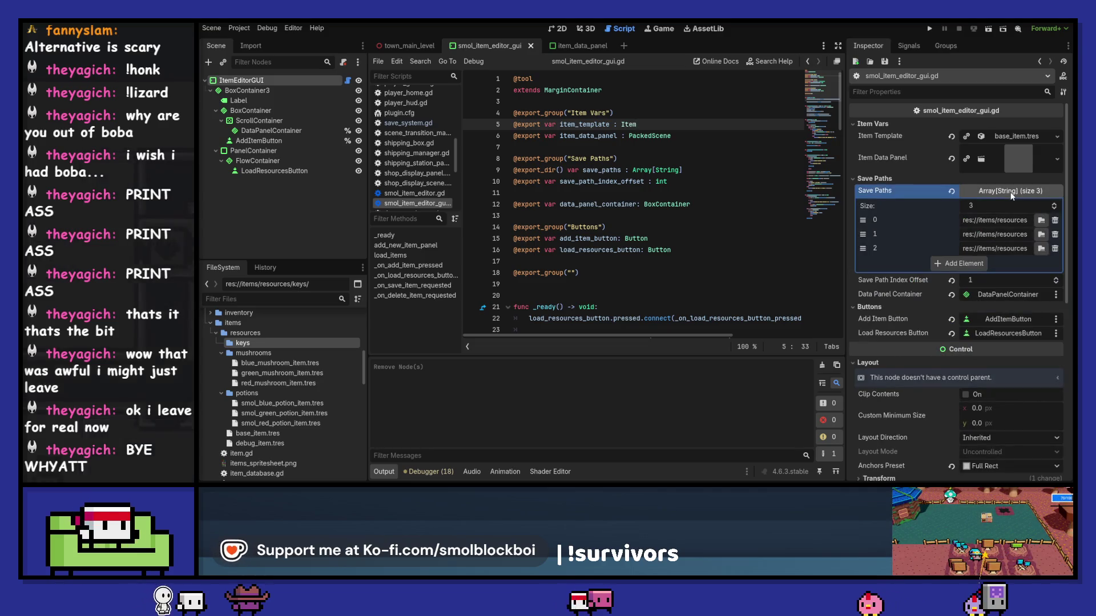
click(221, 353)
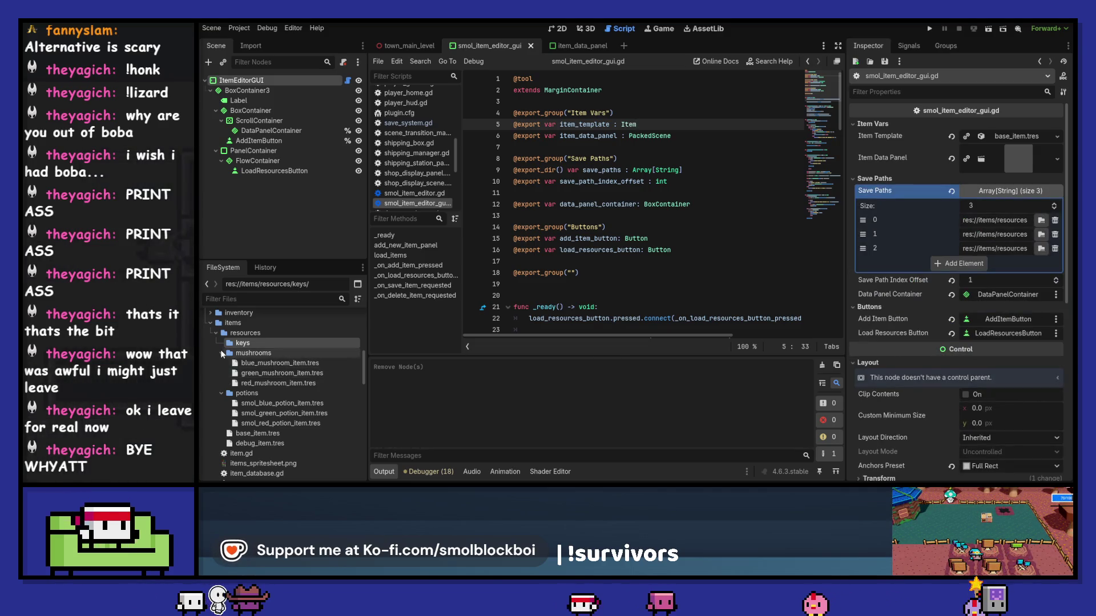
click(222, 363)
scroll(304, 371, up, 6)
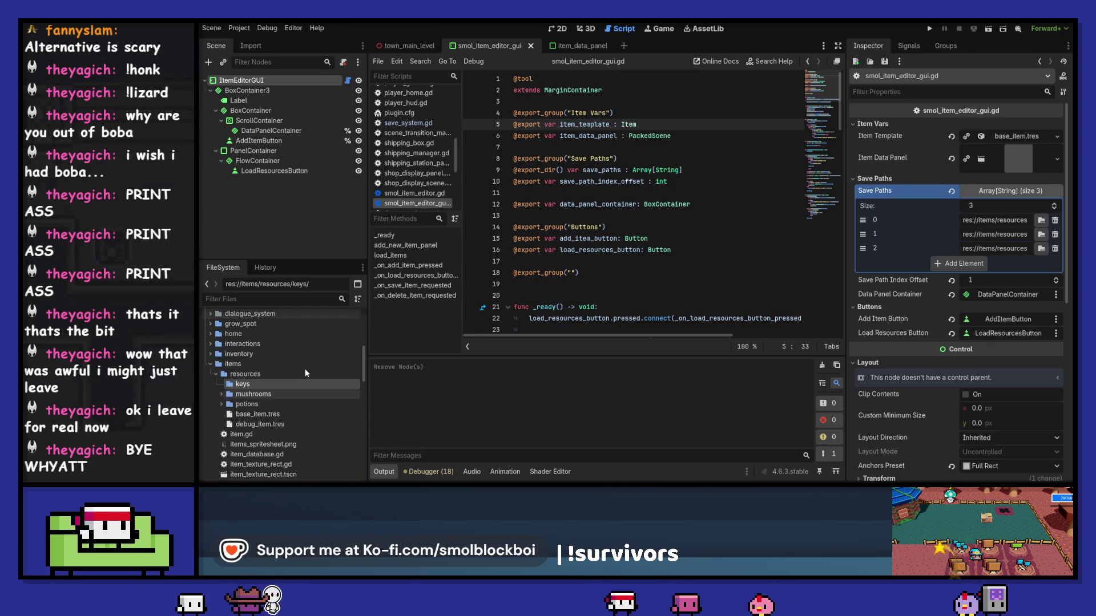
scroll(306, 373, up, 3)
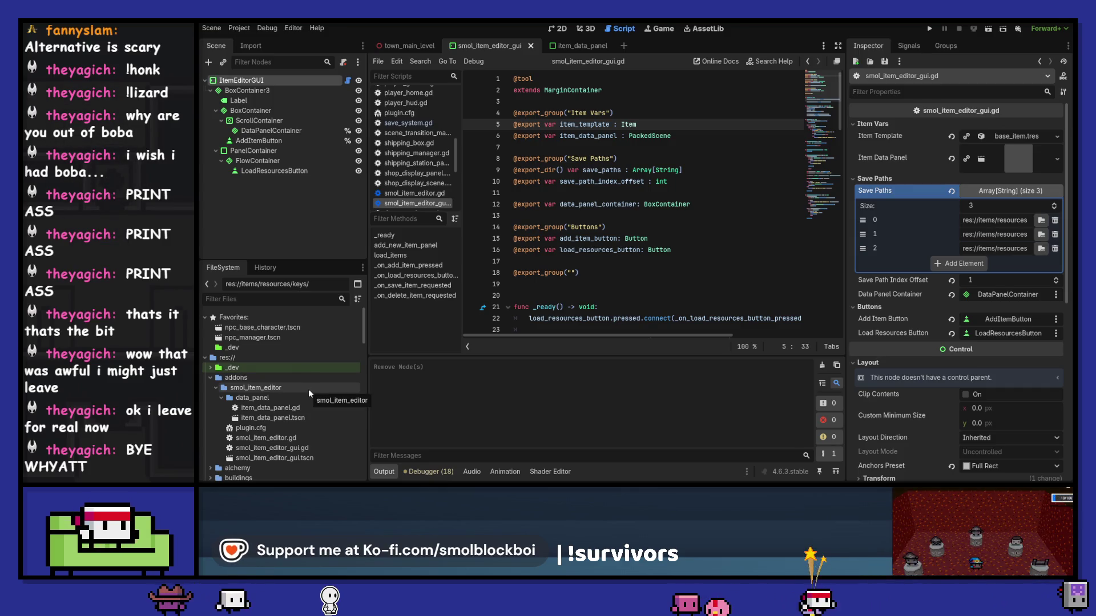
click(220, 398)
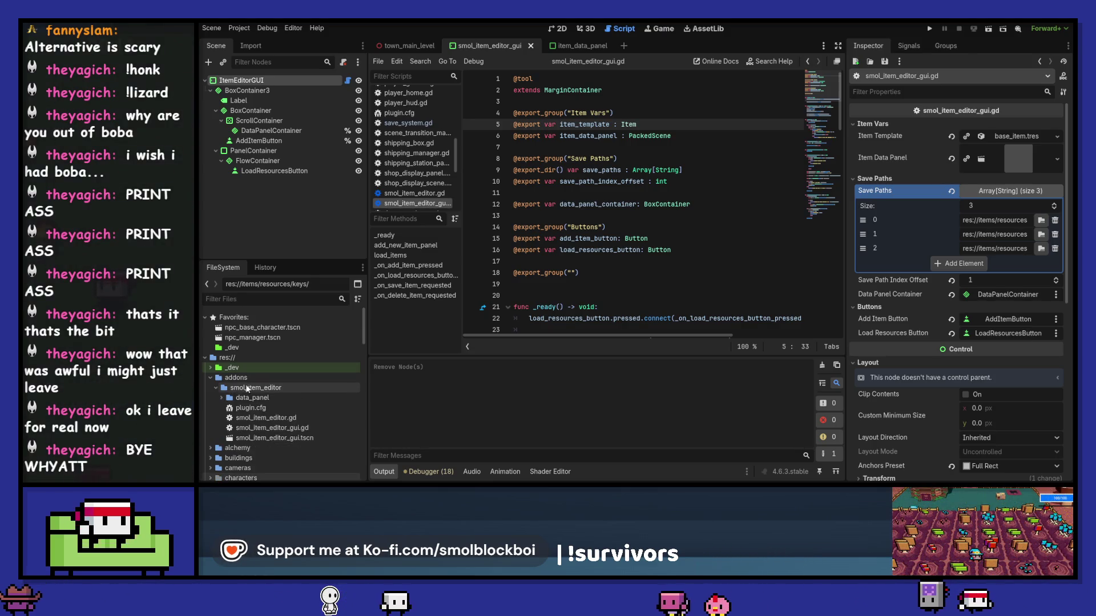
Create a new folder named gui inside the addons folder.
right_click(300, 376)
mouse_move(354, 322)
click(471, 321)
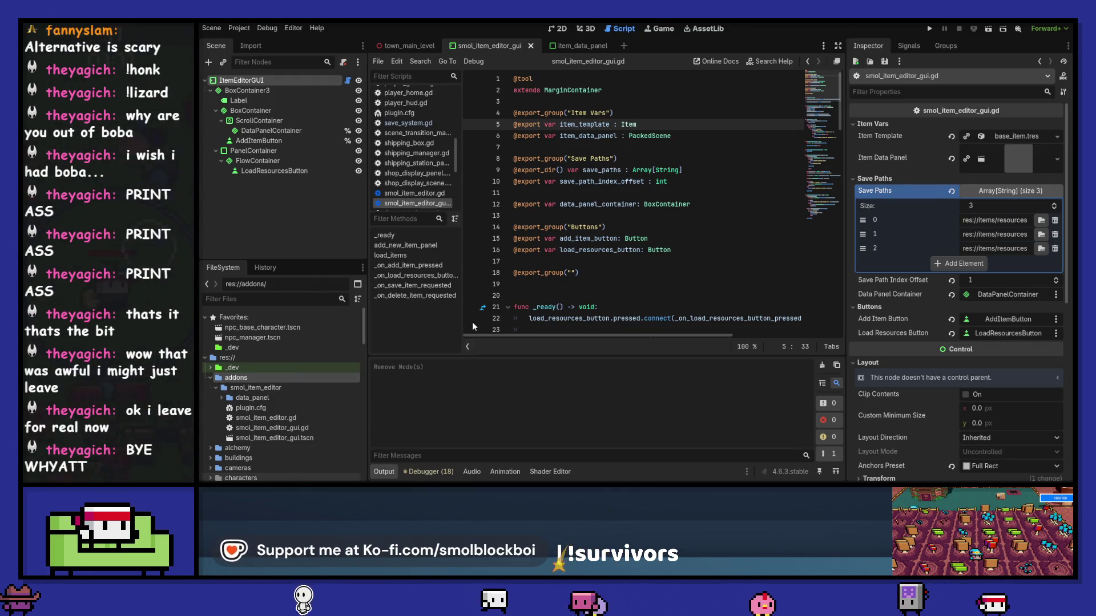
text(gui)
click(606, 288)
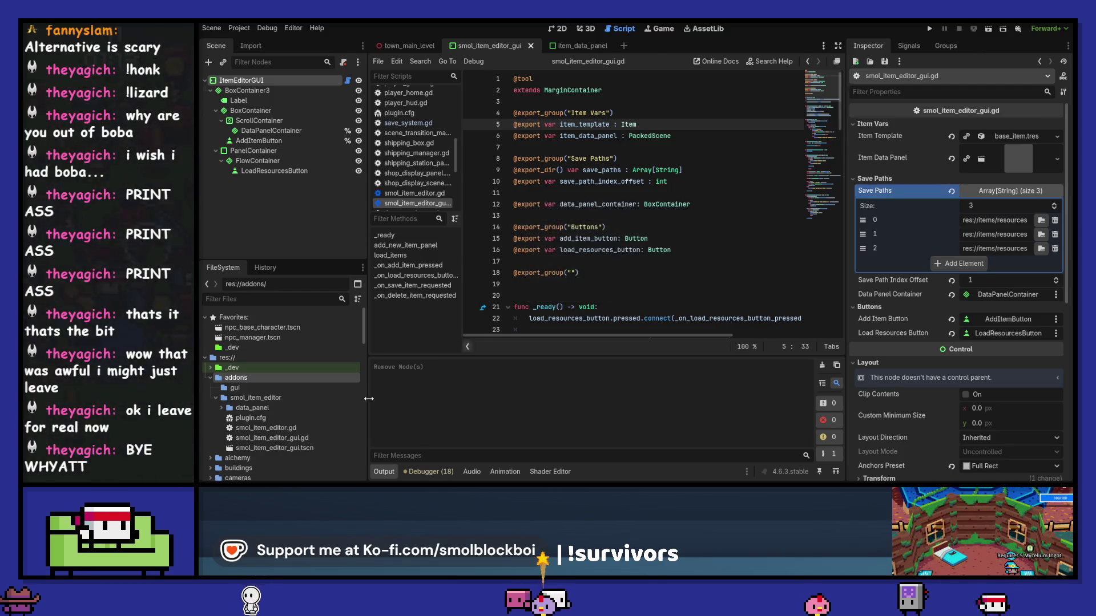
Move smol_item_editor_gui.gd and its .tscn scene into the gui folder.
click(325, 438)
shift+click(317, 447)
drag(312, 440, 263, 386)
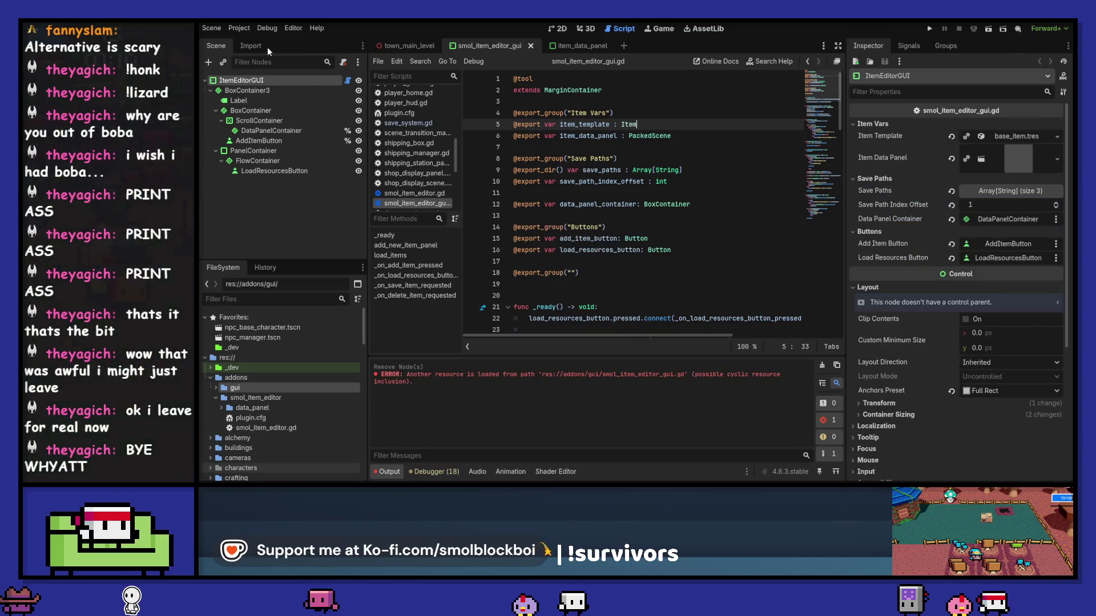
click(239, 28)
click(257, 42)
Enable Smol Item Editor, clear the Output, and load the six mushroom and potion items.
click(386, 159)
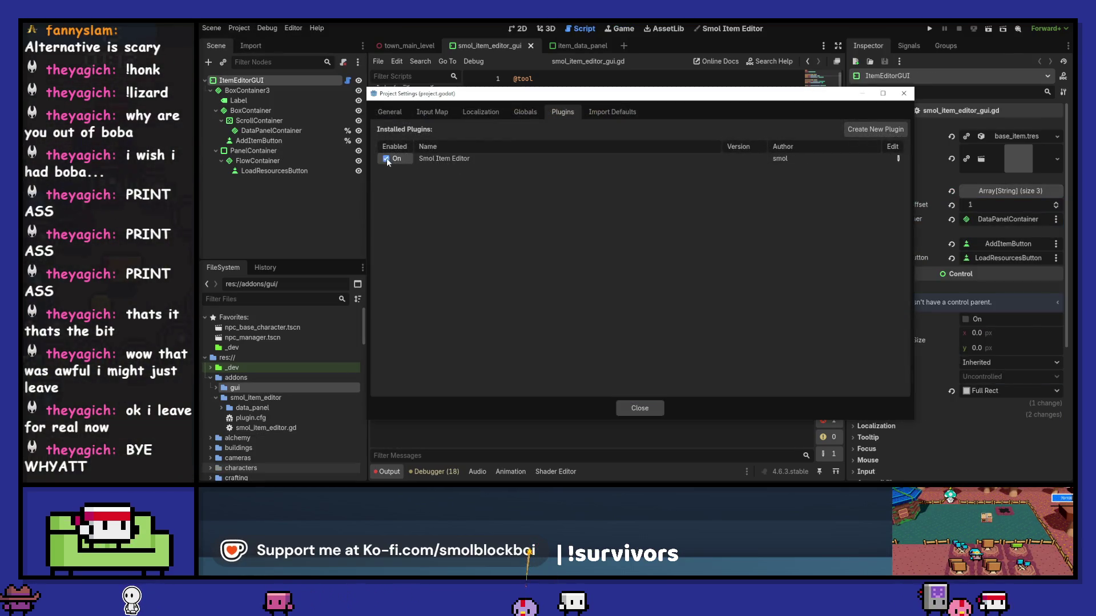
click(640, 407)
click(735, 32)
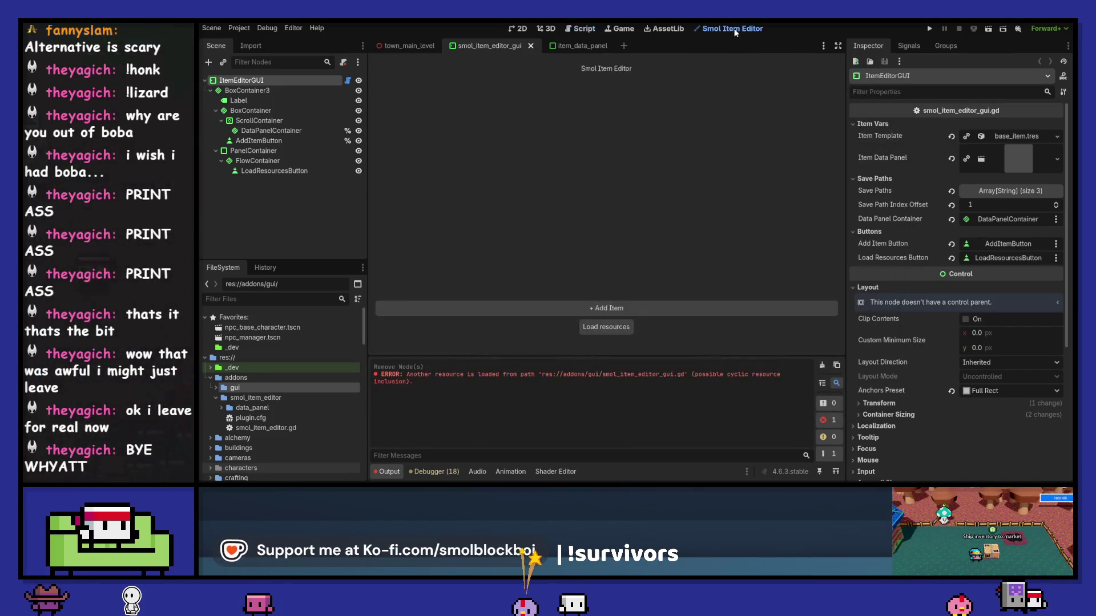
click(822, 365)
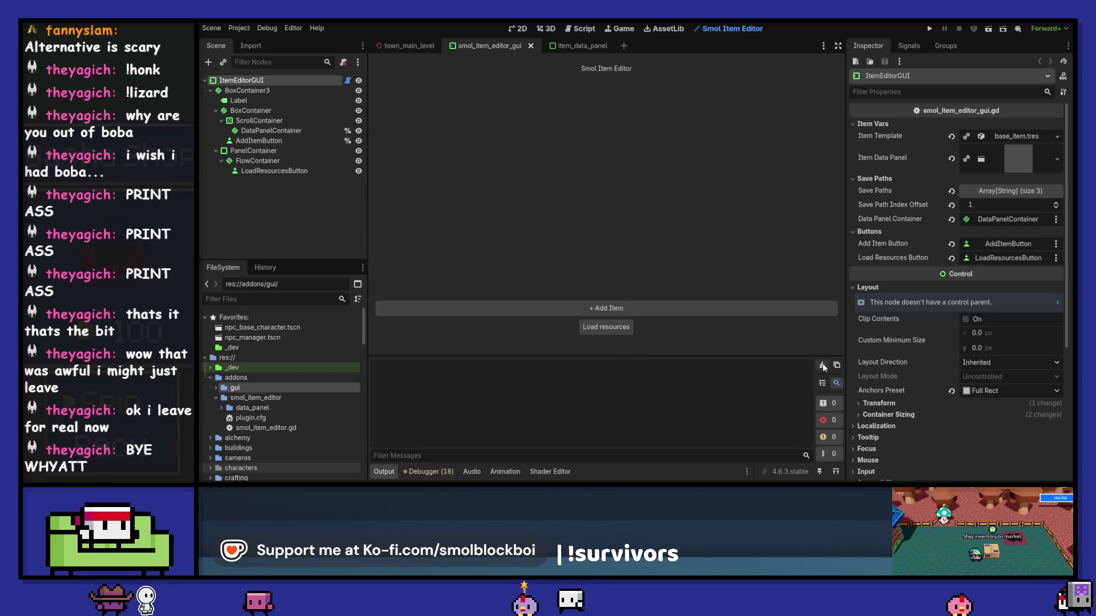
click(614, 328)
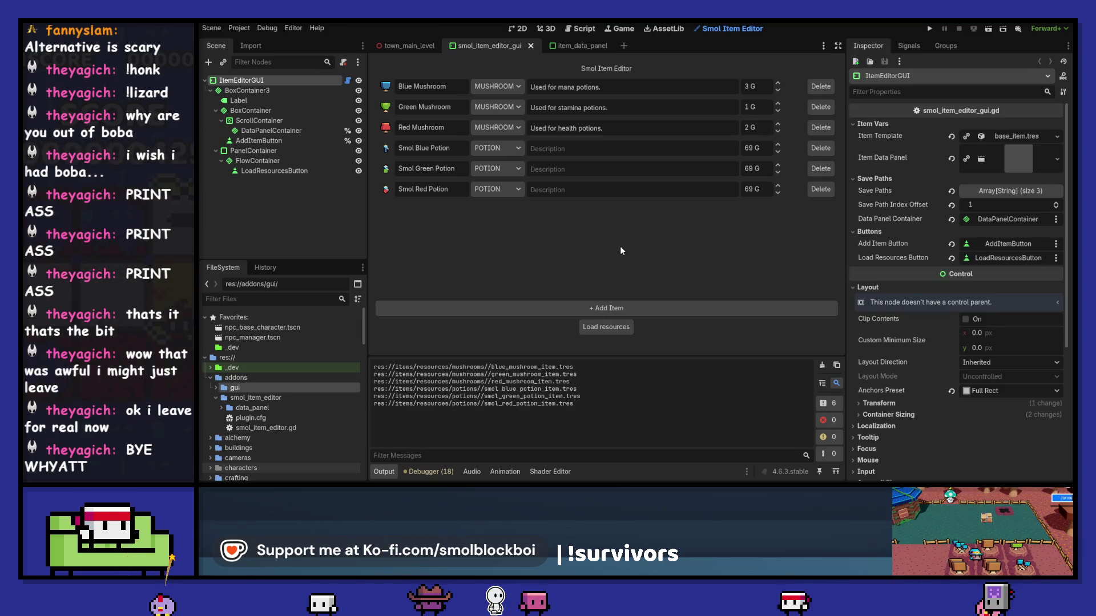
Disable the Smol Item Editor plugin and return to the 2D view.
click(239, 28)
click(254, 36)
click(397, 158)
click(656, 412)
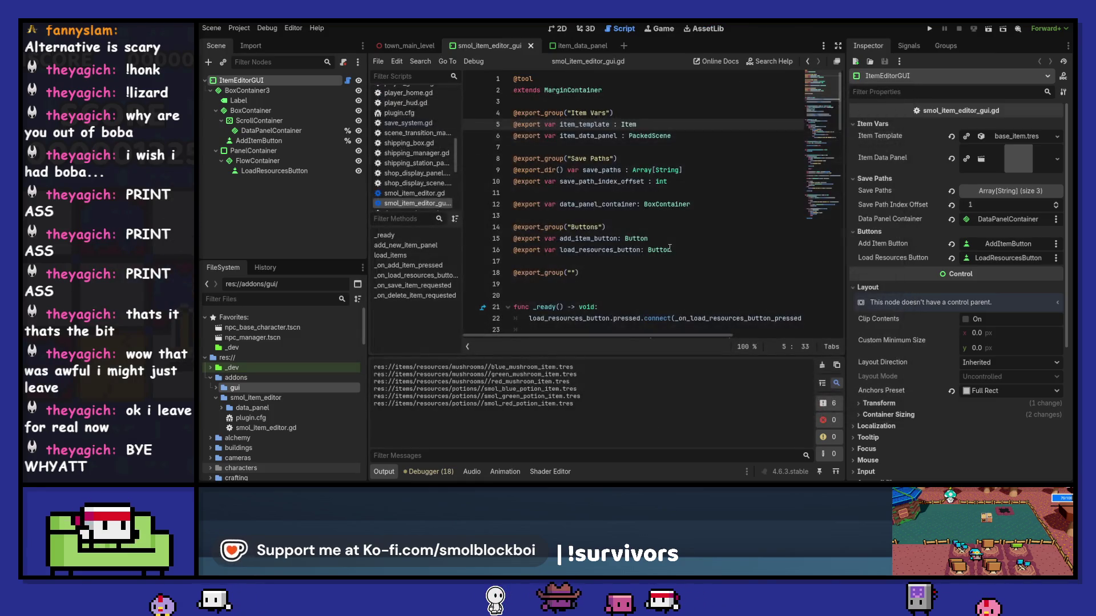
click(639, 146)
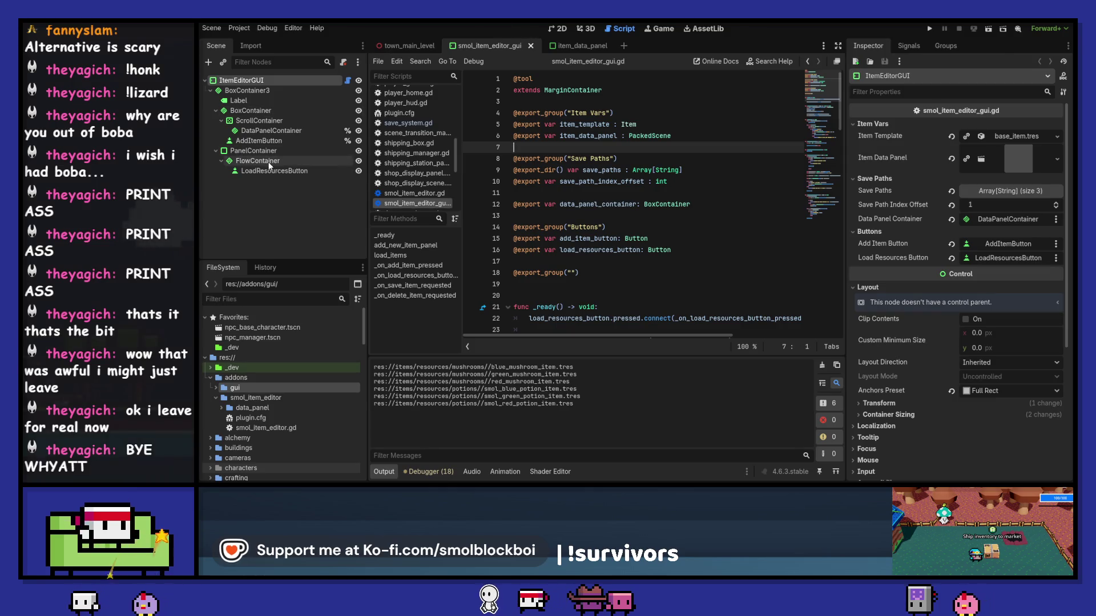
click(557, 28)
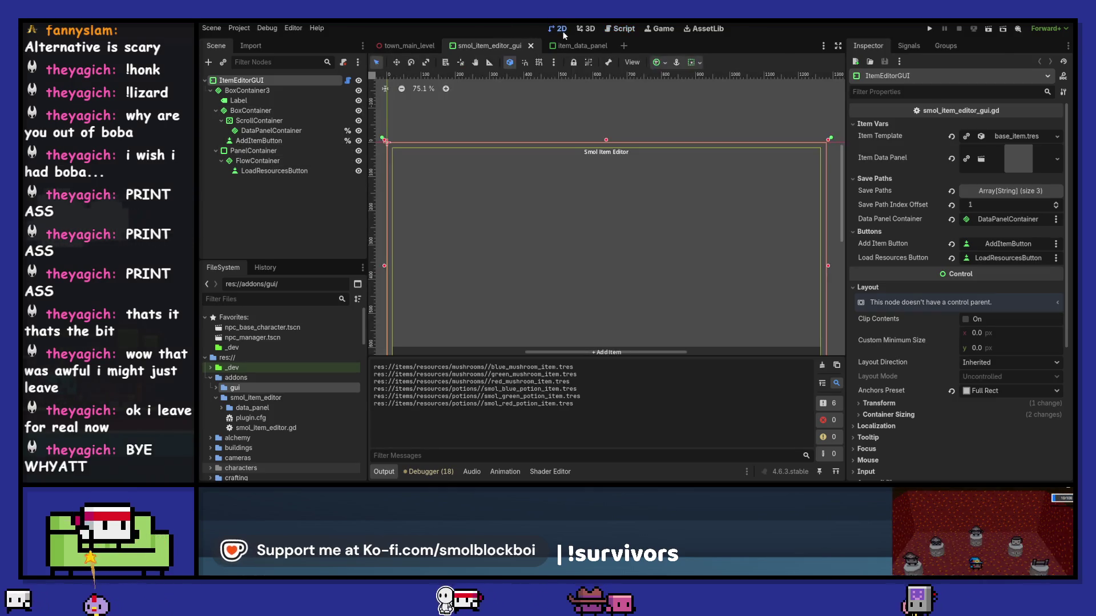
Turn on Allow Greater and Rounded for ValueSpinBox in item_data_panel and save the scene.
click(573, 50)
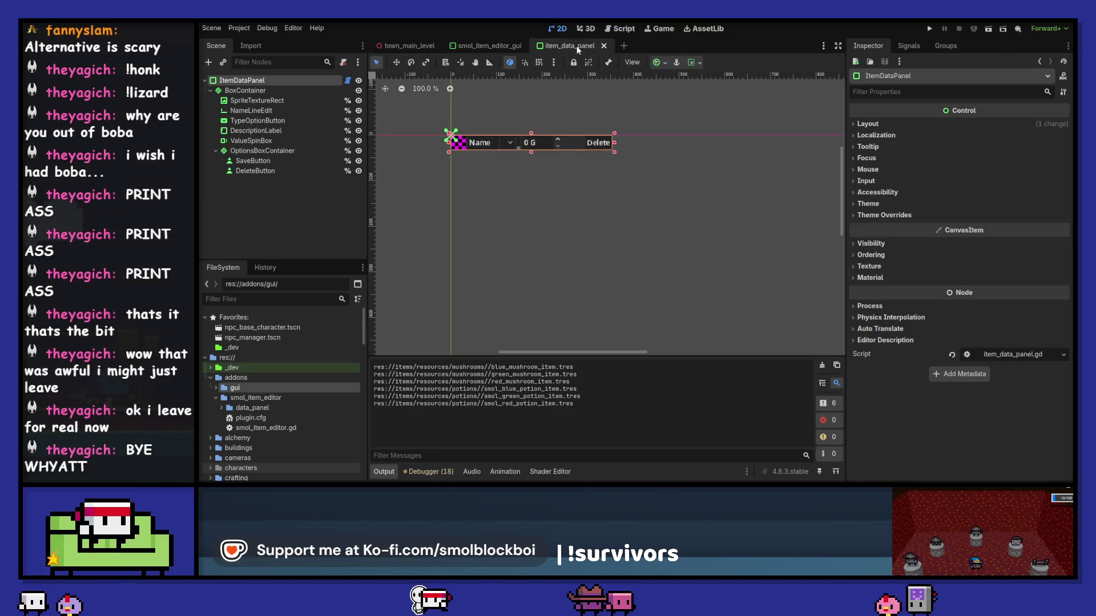
click(267, 140)
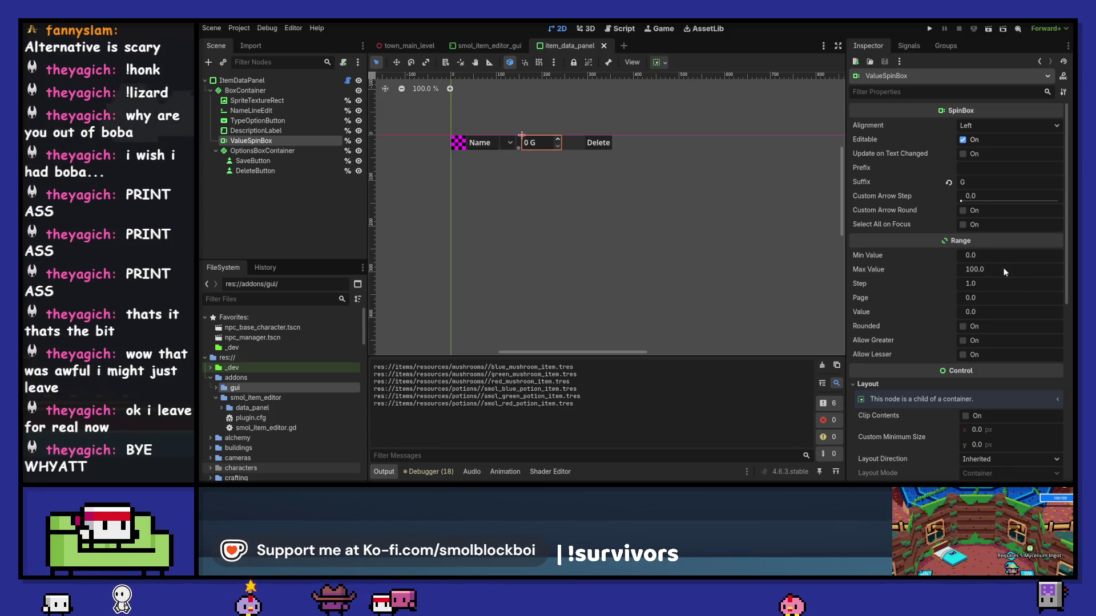
mouse_move(872, 270)
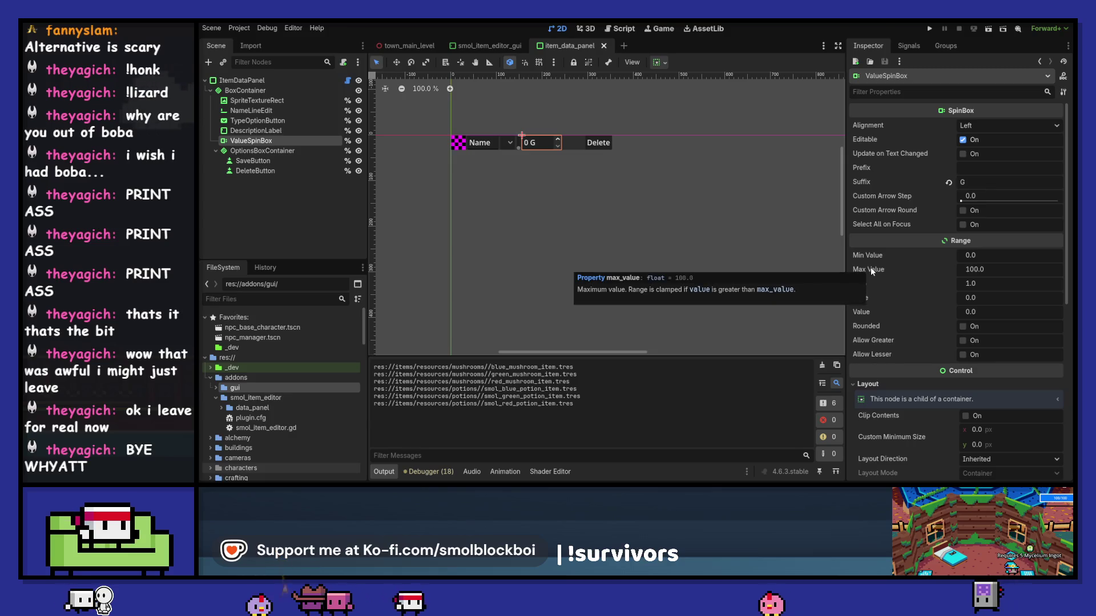
click(1014, 268)
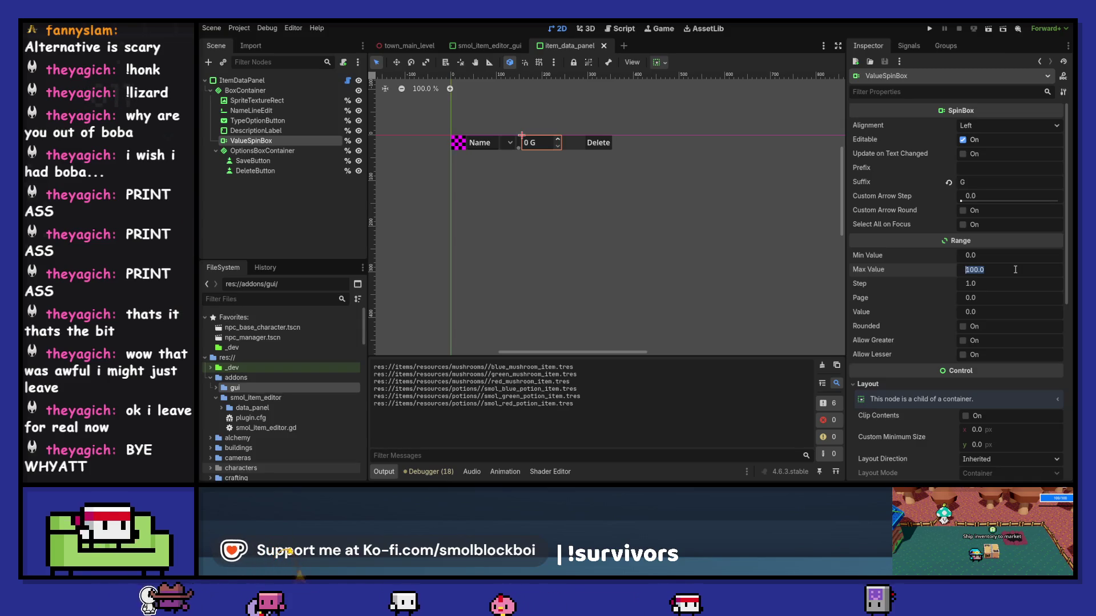
click(964, 341)
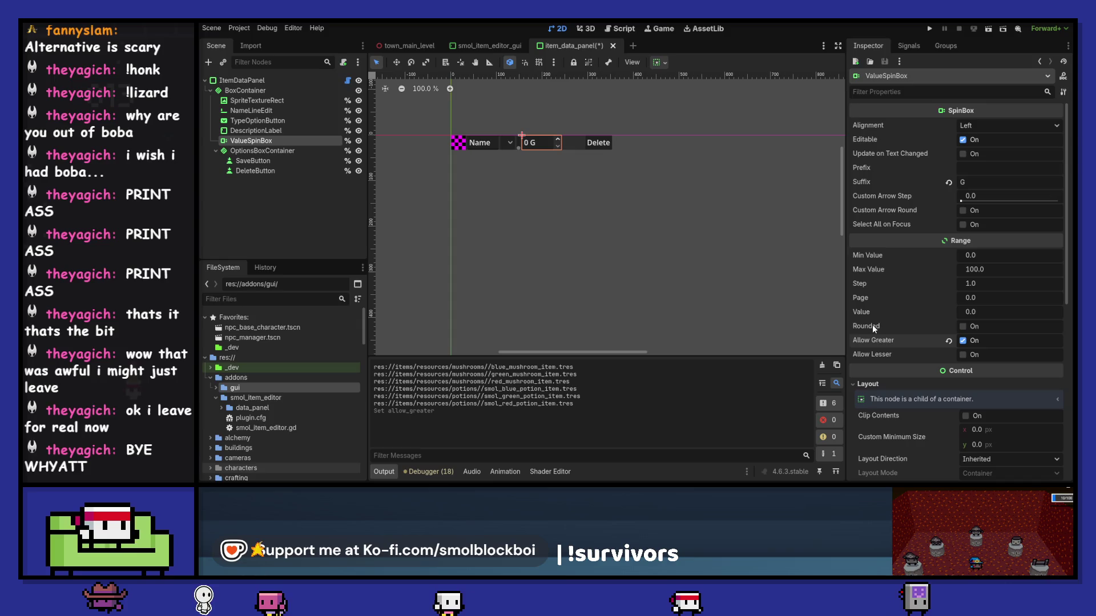
mouse_move(873, 327)
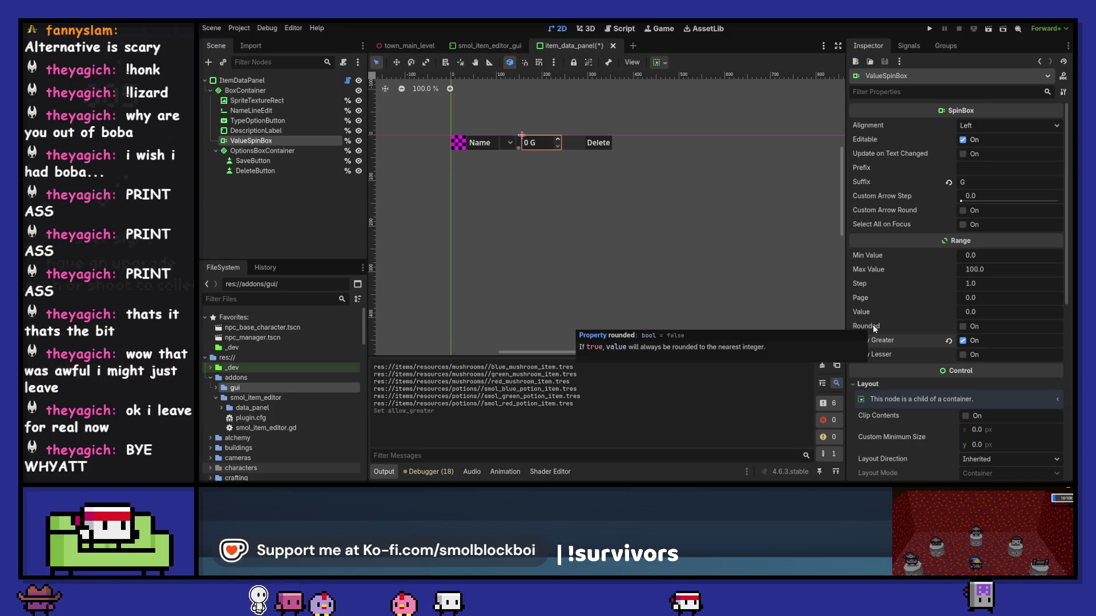
click(963, 326)
key(ctrl+s)
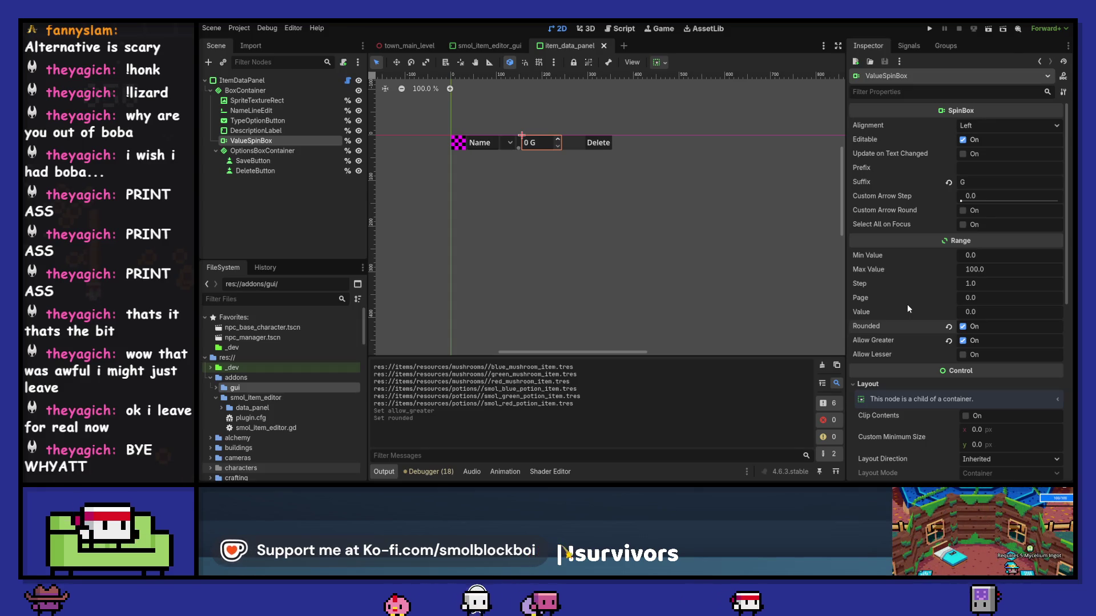
click(822, 365)
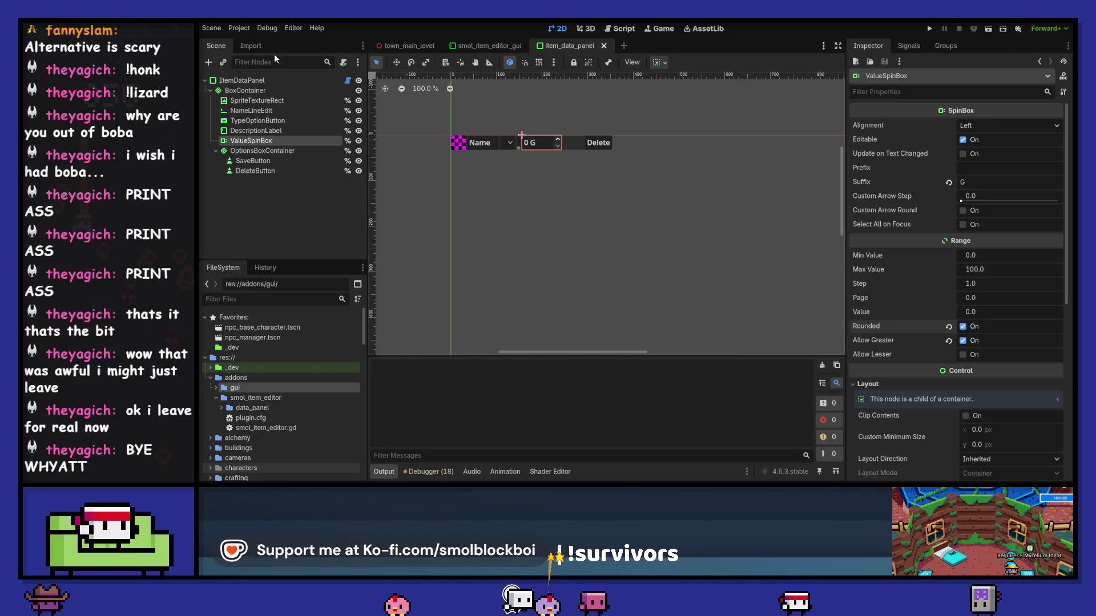
Enable the Smol Item Editor plugin and show its screen.
click(238, 27)
click(246, 42)
click(386, 158)
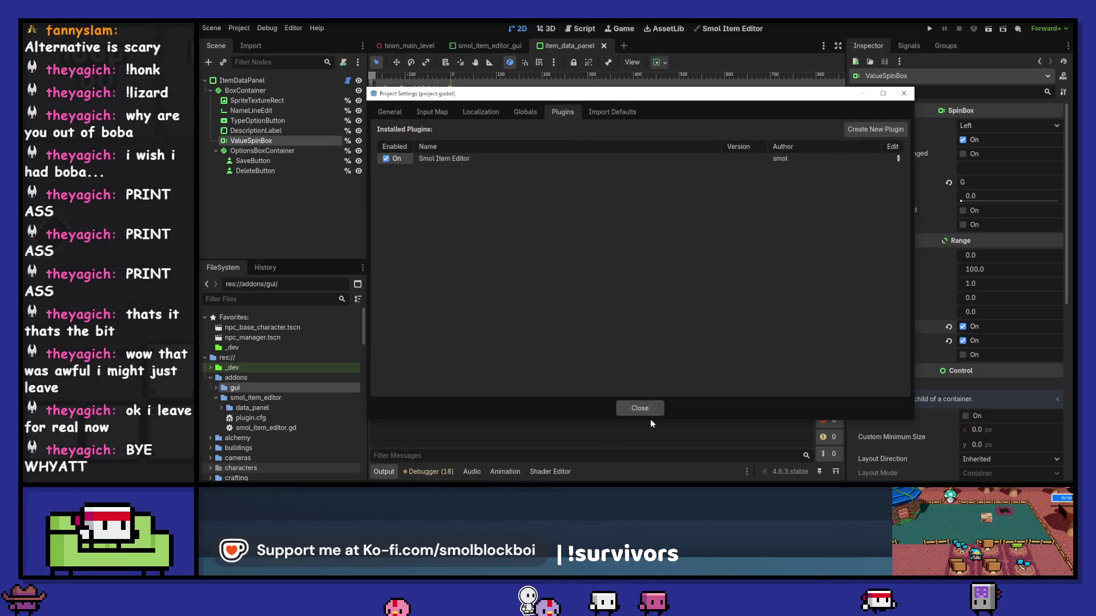
click(643, 409)
click(717, 29)
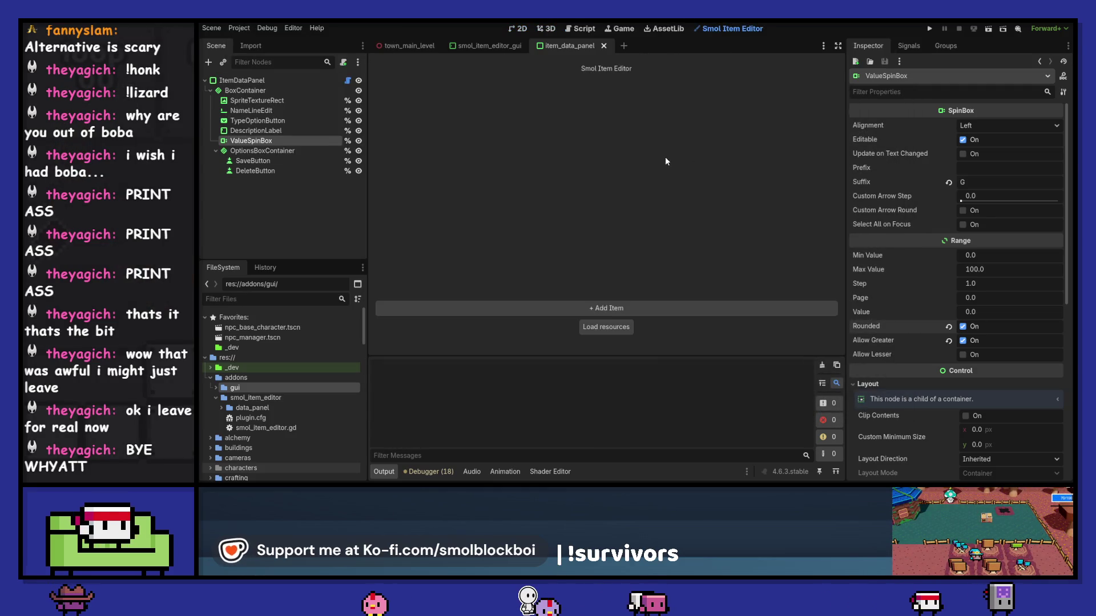
Add a new item row and set its value to 9999.
click(650, 314)
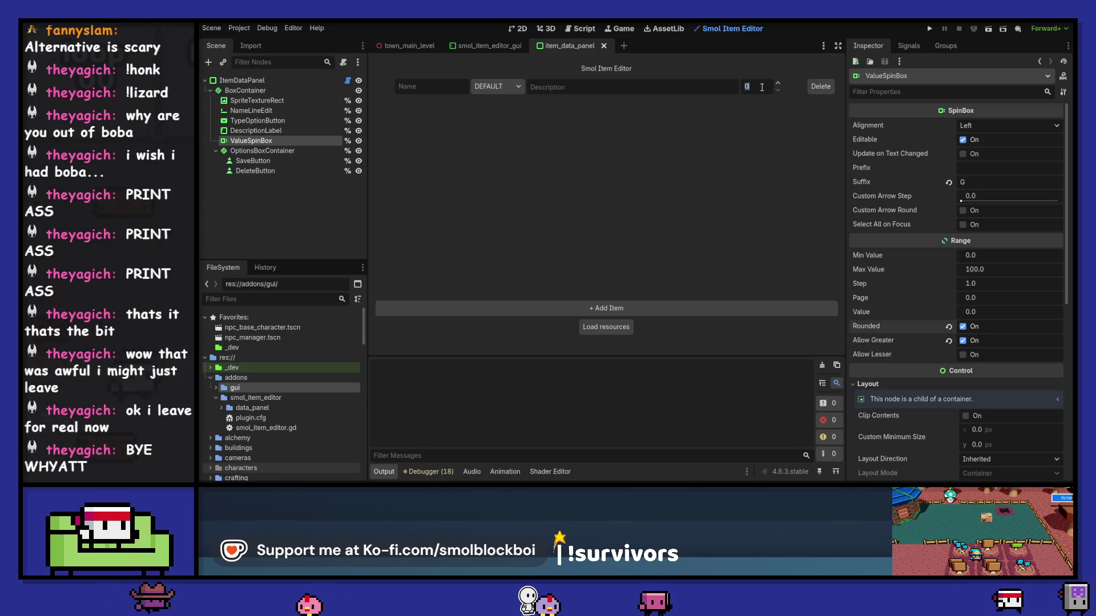
text(99999)
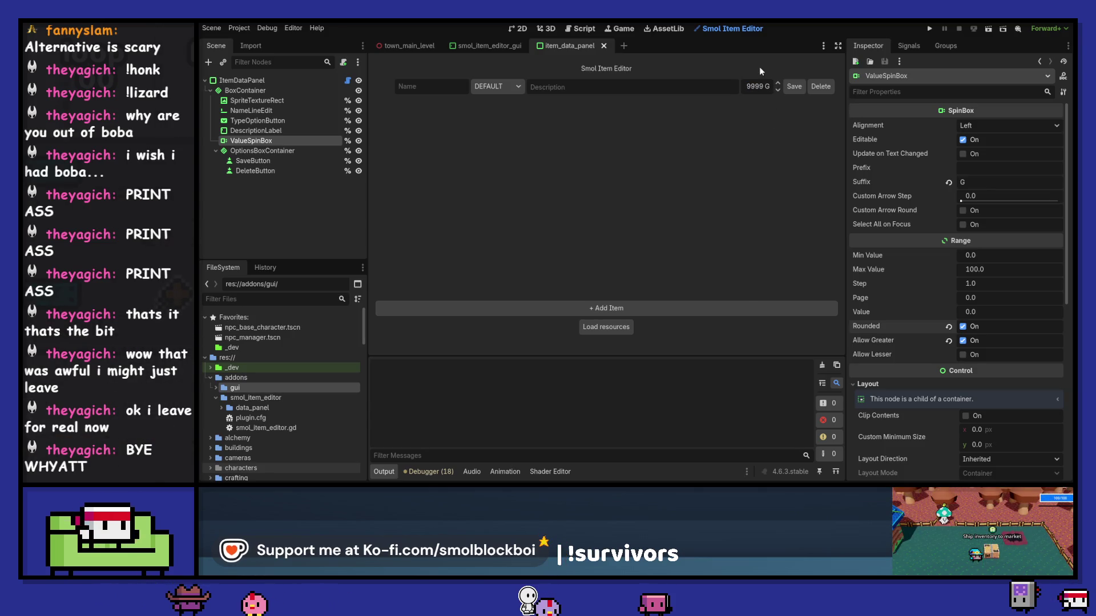
click(769, 86)
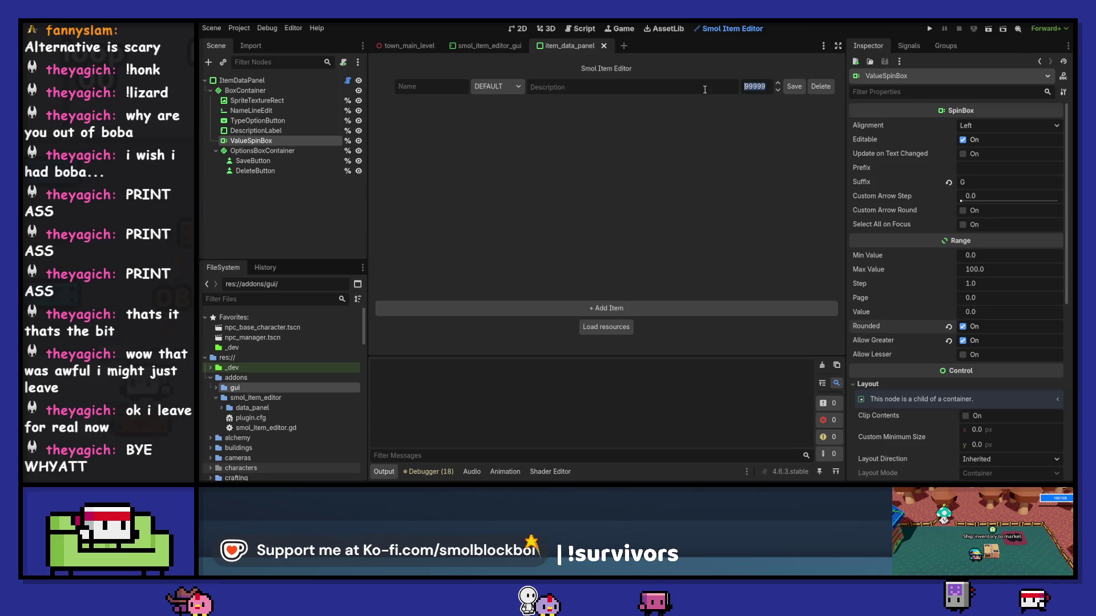
text(9999)
key(Tab)
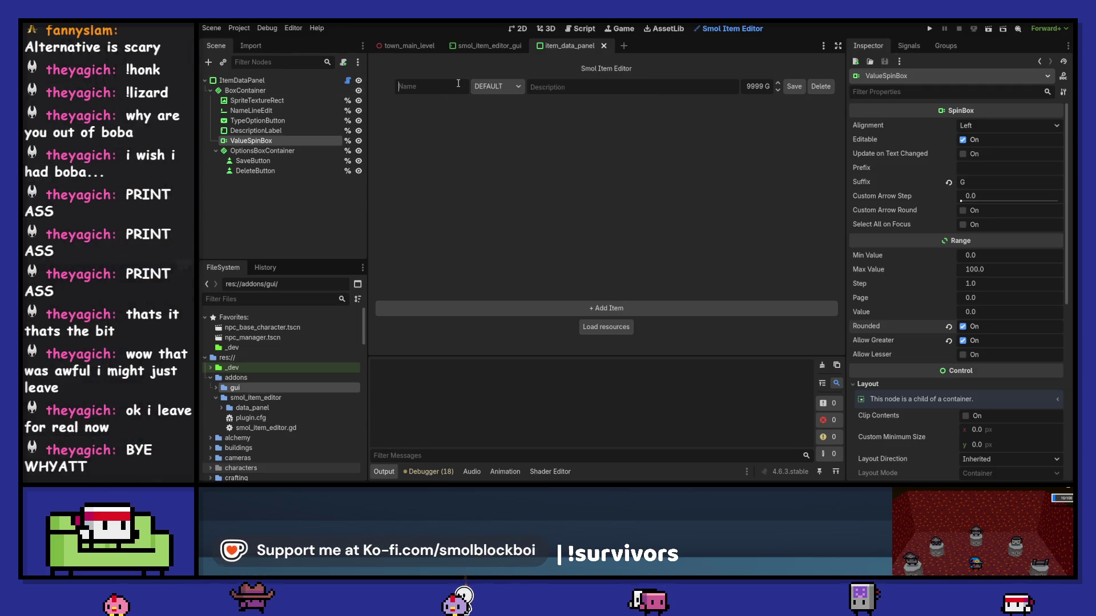
key(shift+Tab)
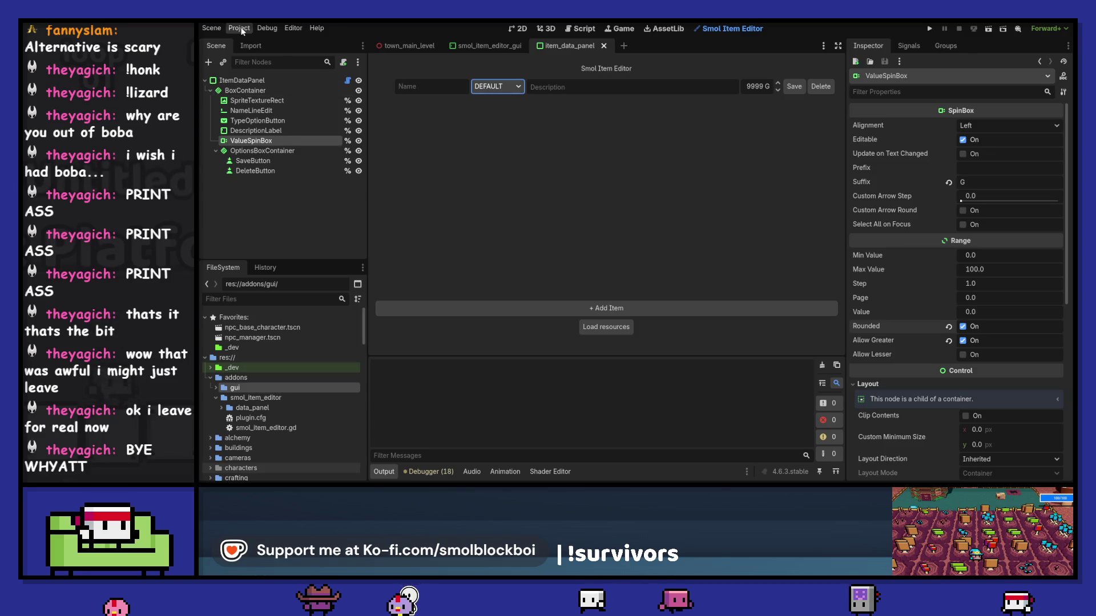
Disable the Smol Item Editor plugin and return to the 2D view.
click(240, 28)
click(246, 44)
click(386, 159)
click(651, 407)
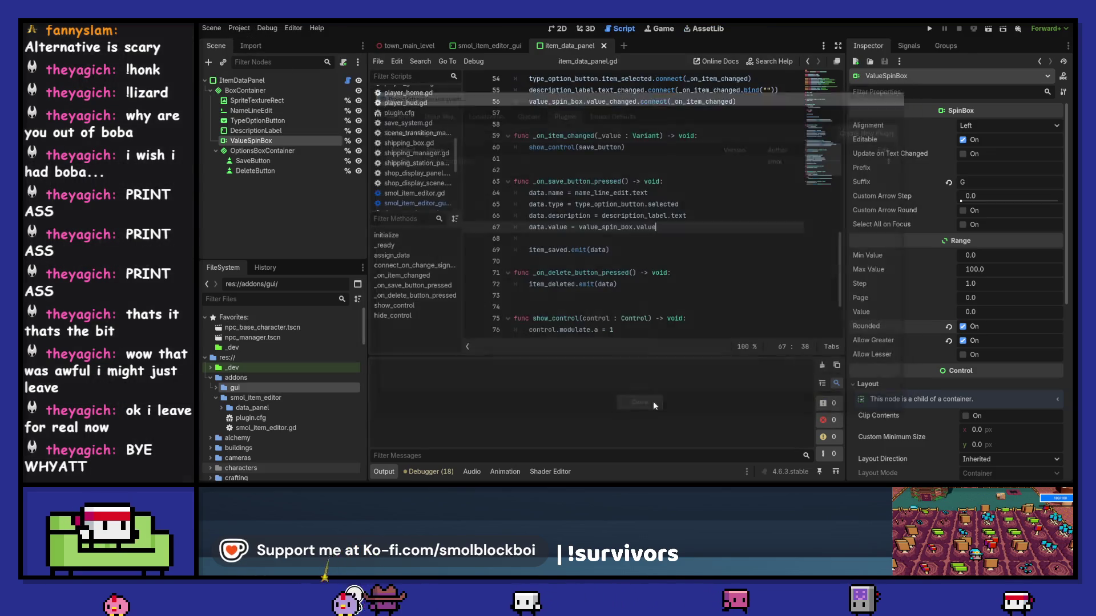
click(558, 28)
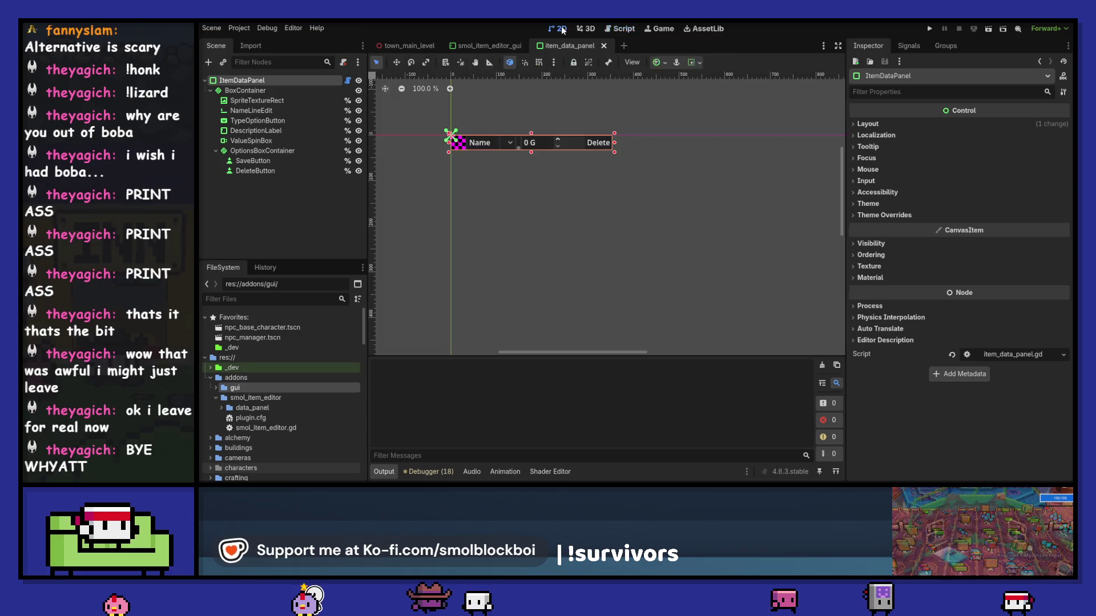
Uncheck Tab Input Mode on DescriptionLabel and save the item_data_panel scene.
click(539, 142)
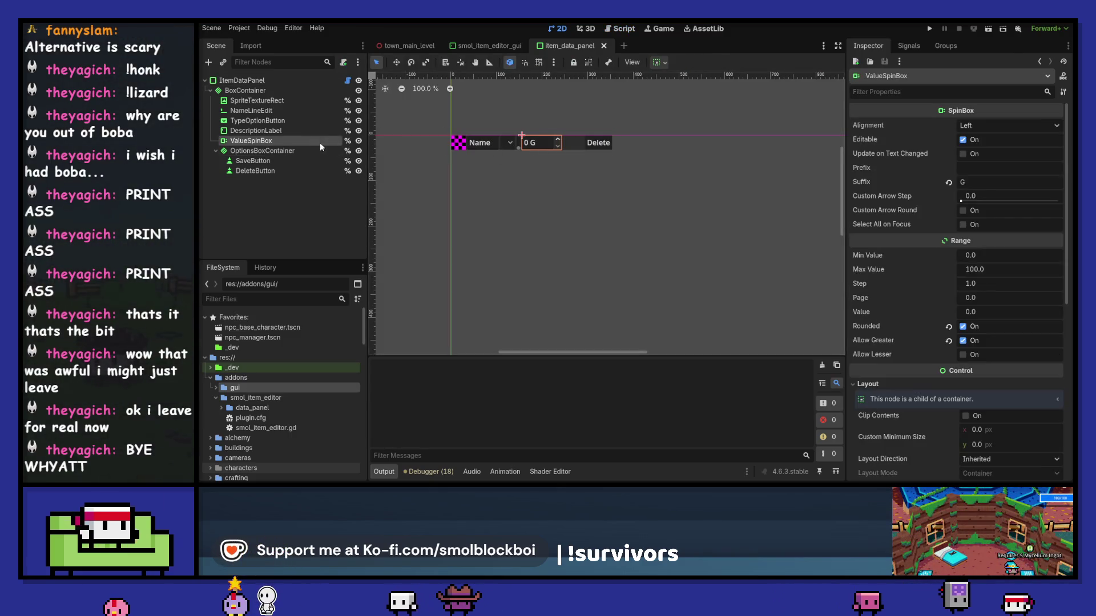
click(302, 131)
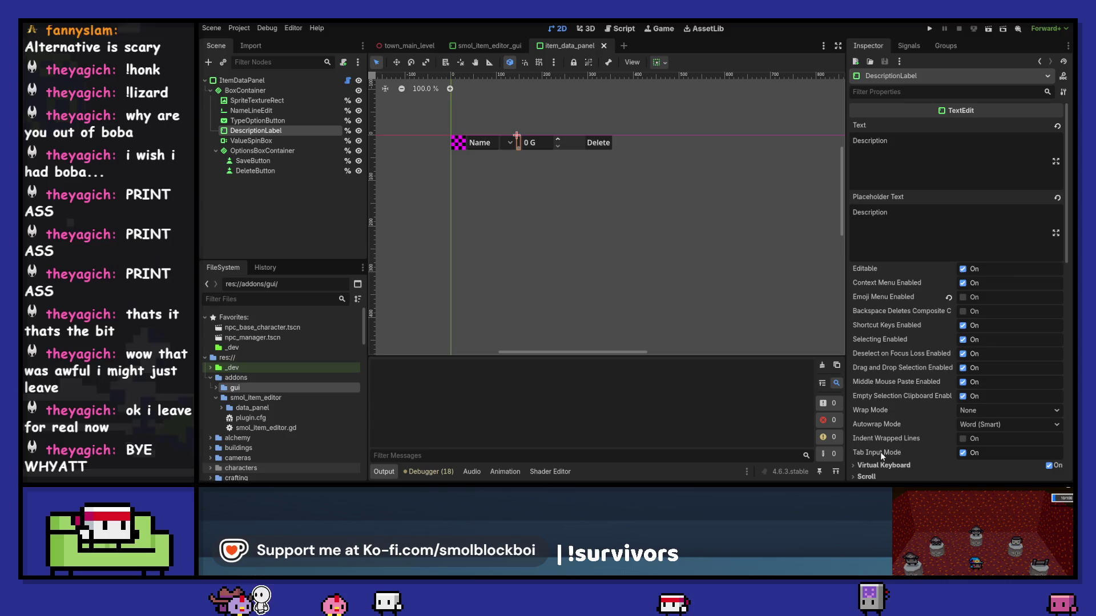
click(962, 453)
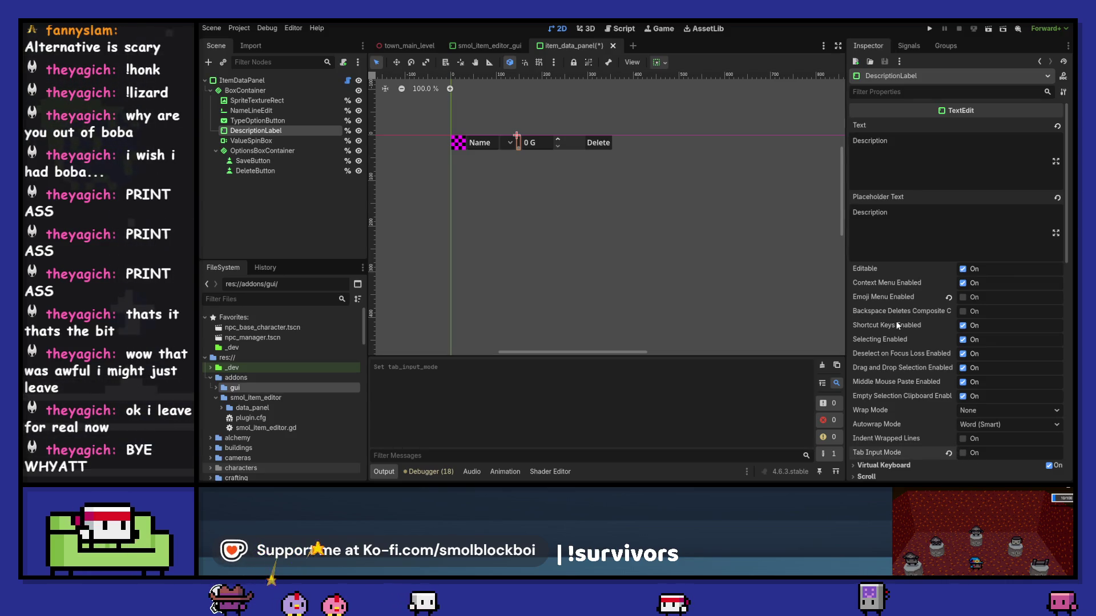
key(ctrl+s)
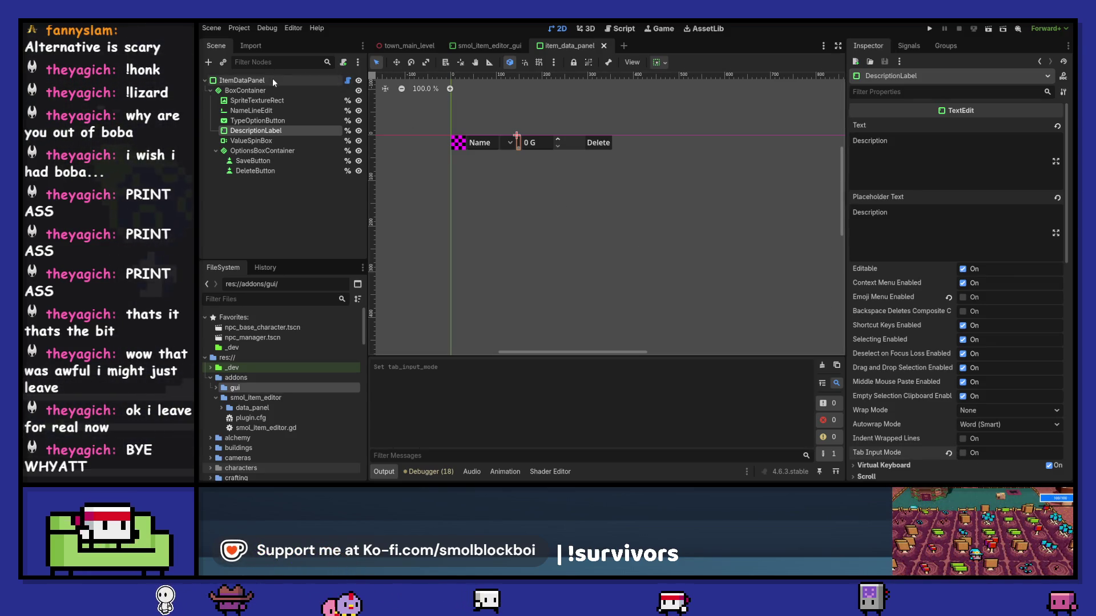
click(273, 80)
click(239, 28)
click(251, 45)
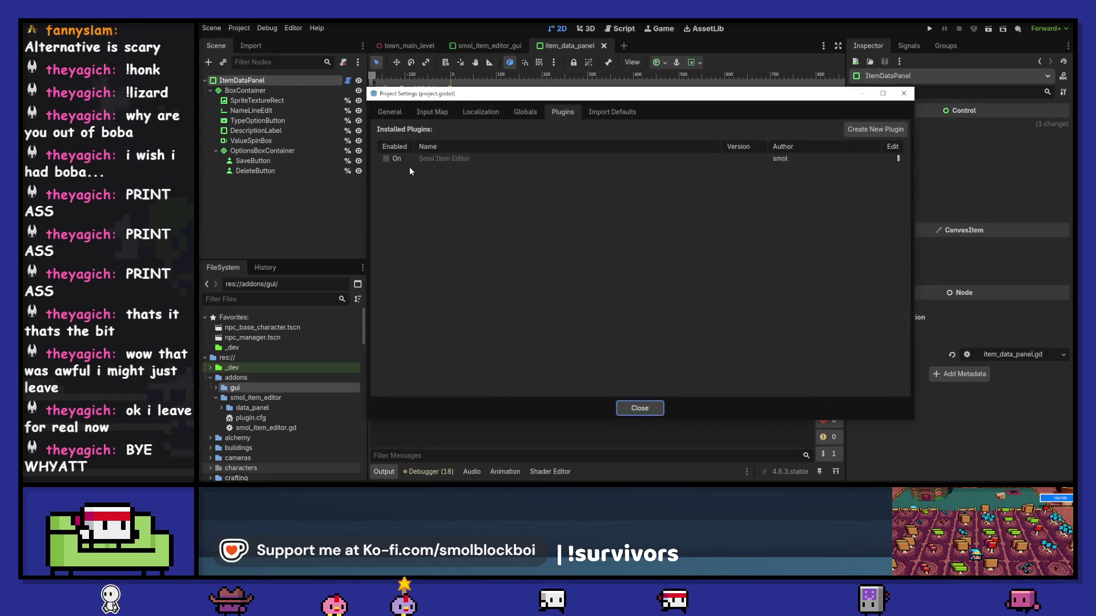
click(409, 165)
click(628, 404)
click(733, 28)
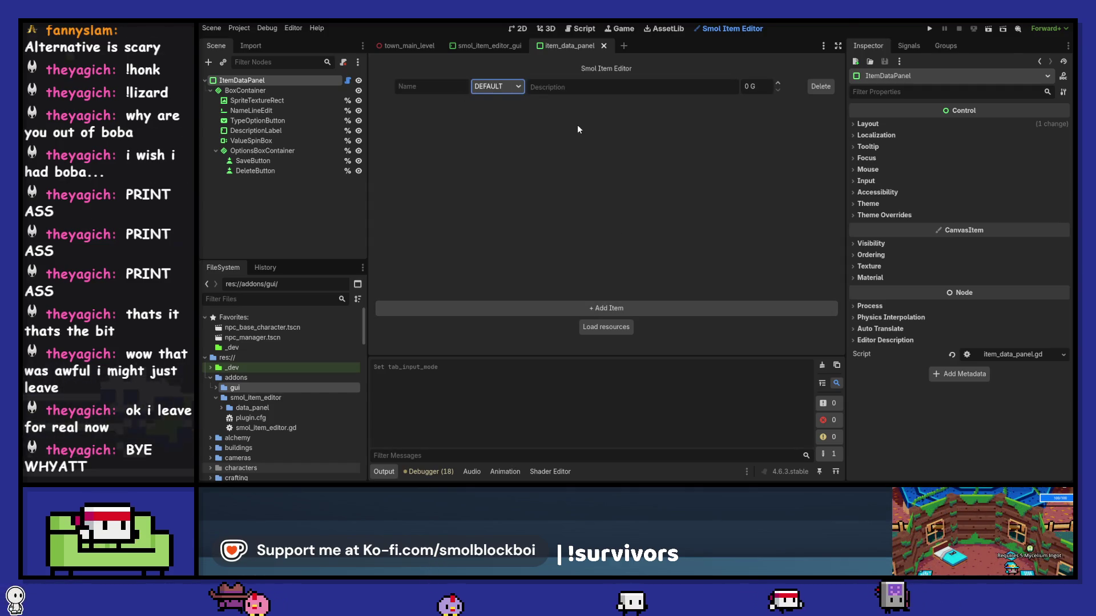
key(Tab)
key(Tab)
key(Tab)
key(Tab)
key(Tab)
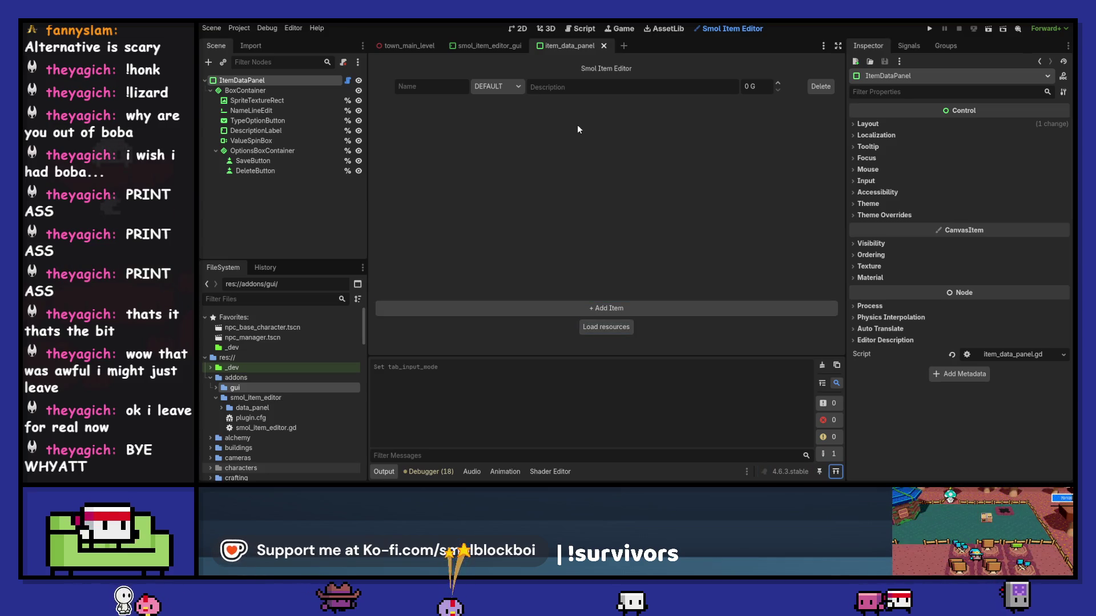
key(Tab)
key(Tab)
key(Tab)
key(Tab)
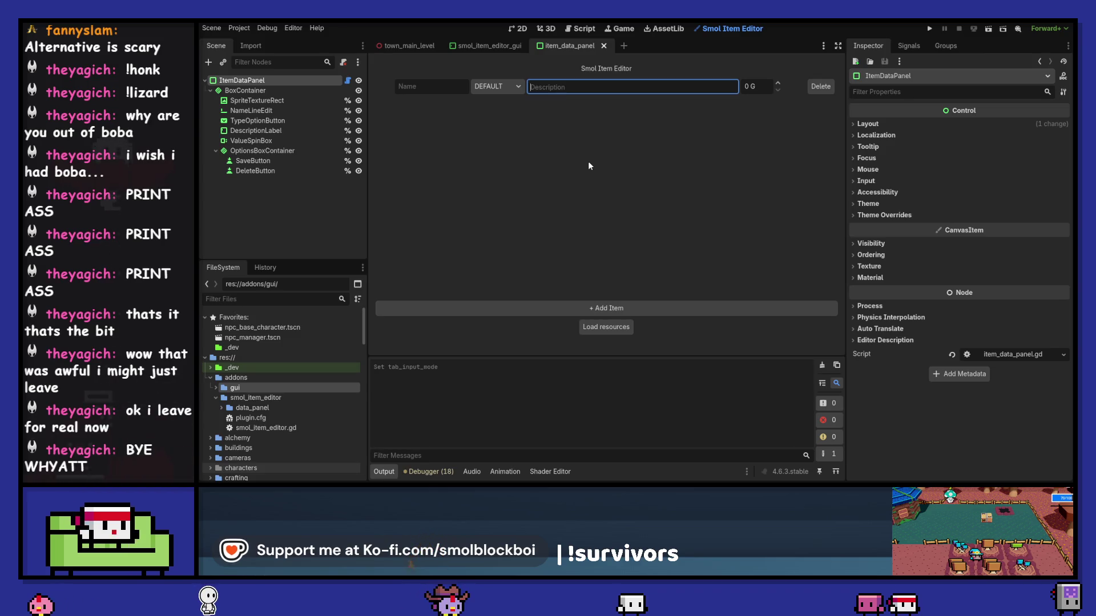
key(Tab)
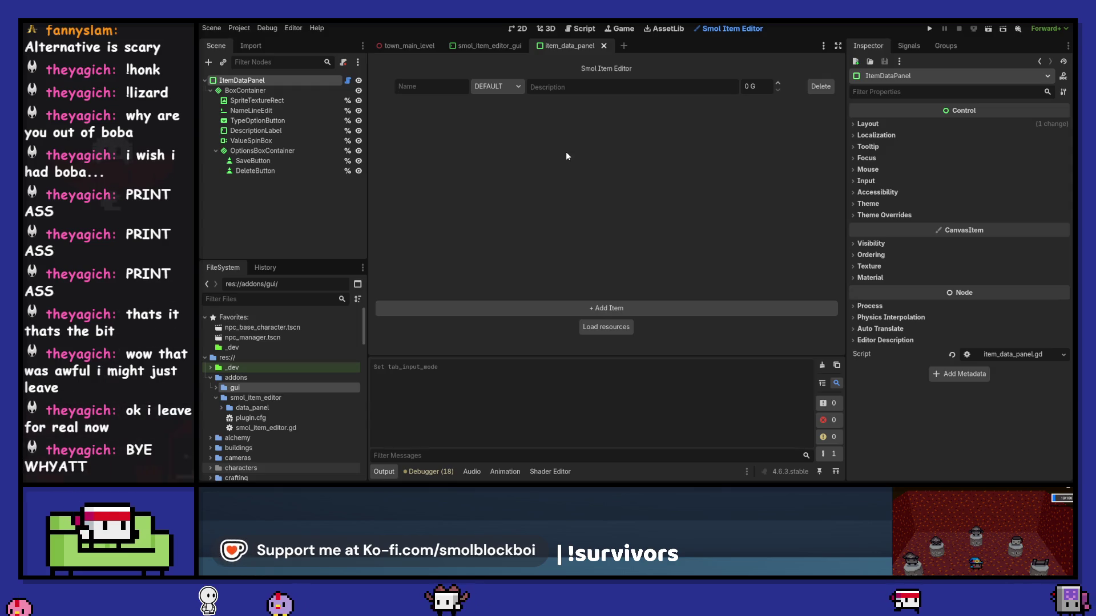
key(Tab)
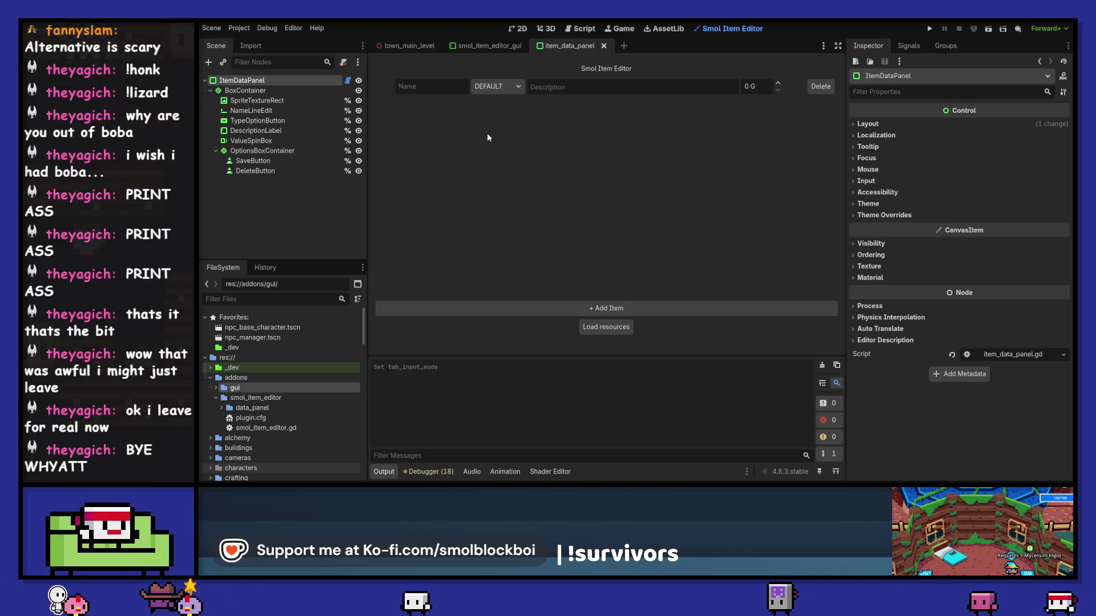
click(239, 28)
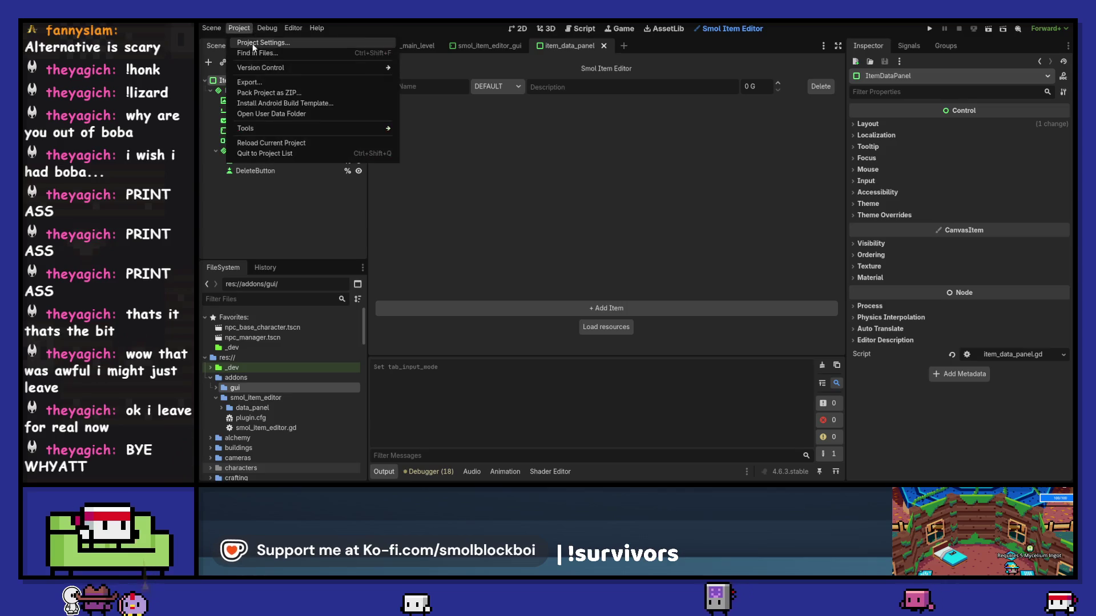
click(263, 43)
click(399, 160)
click(640, 403)
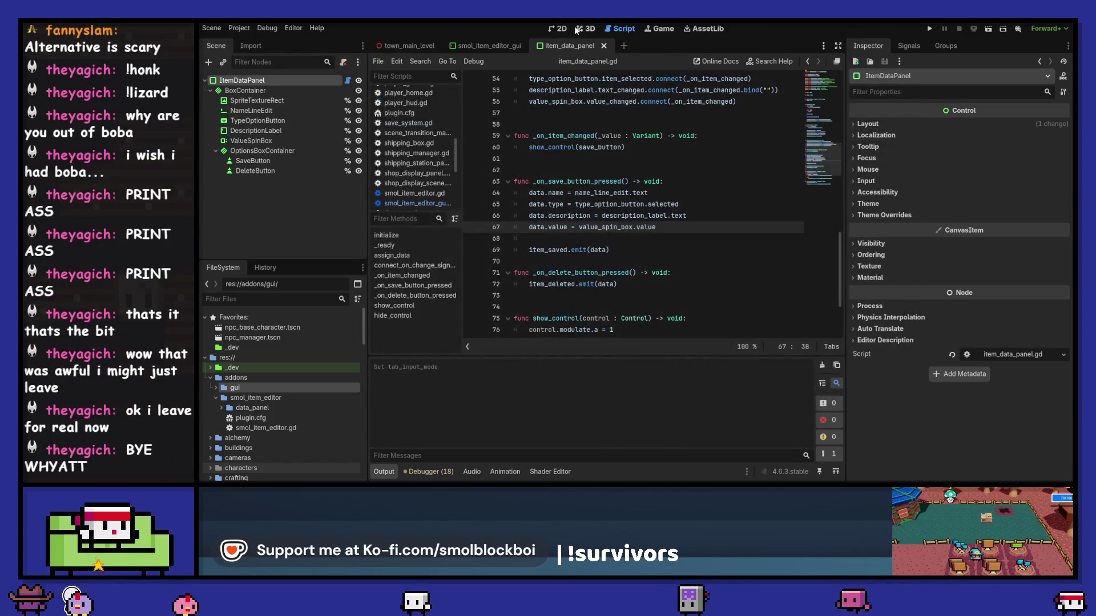
click(562, 28)
click(277, 100)
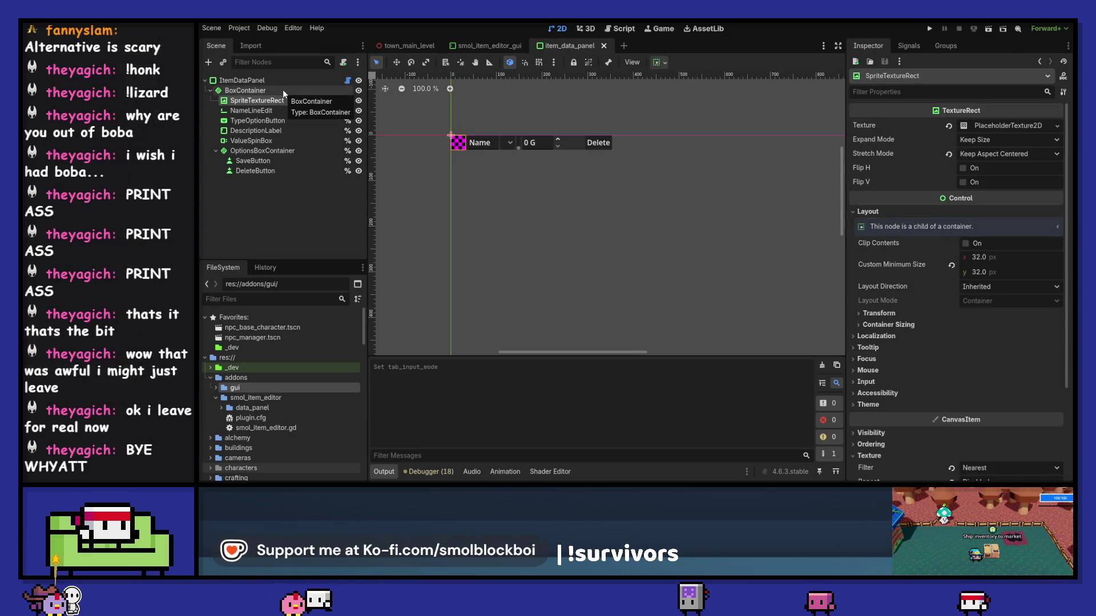
Add a Button child to BoxContainer and move it to the start of the row.
click(282, 90)
click(207, 62)
text(button)
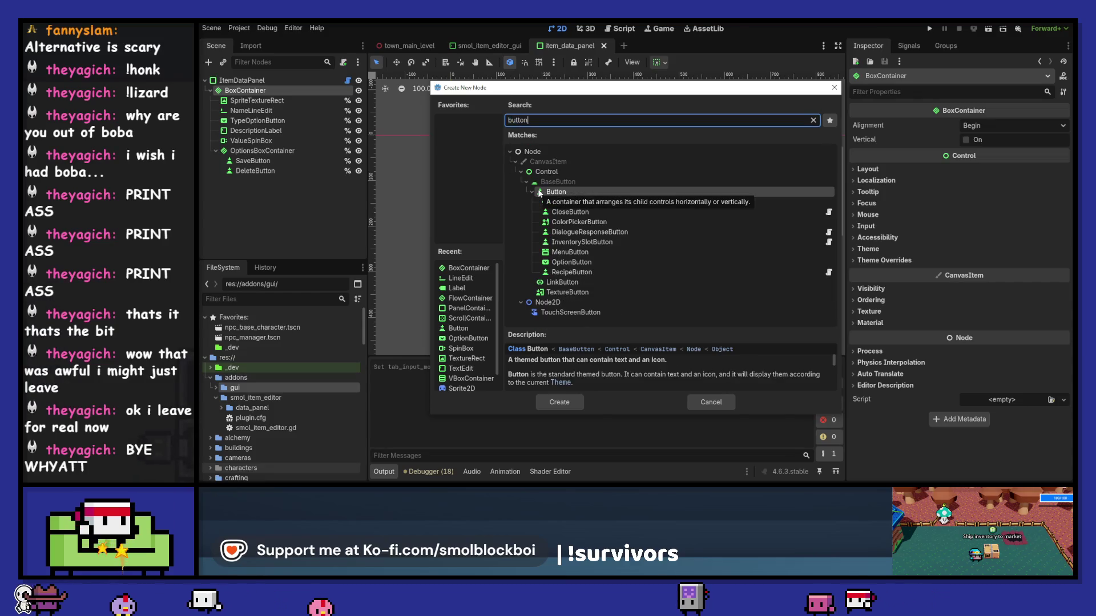
double_click(539, 192)
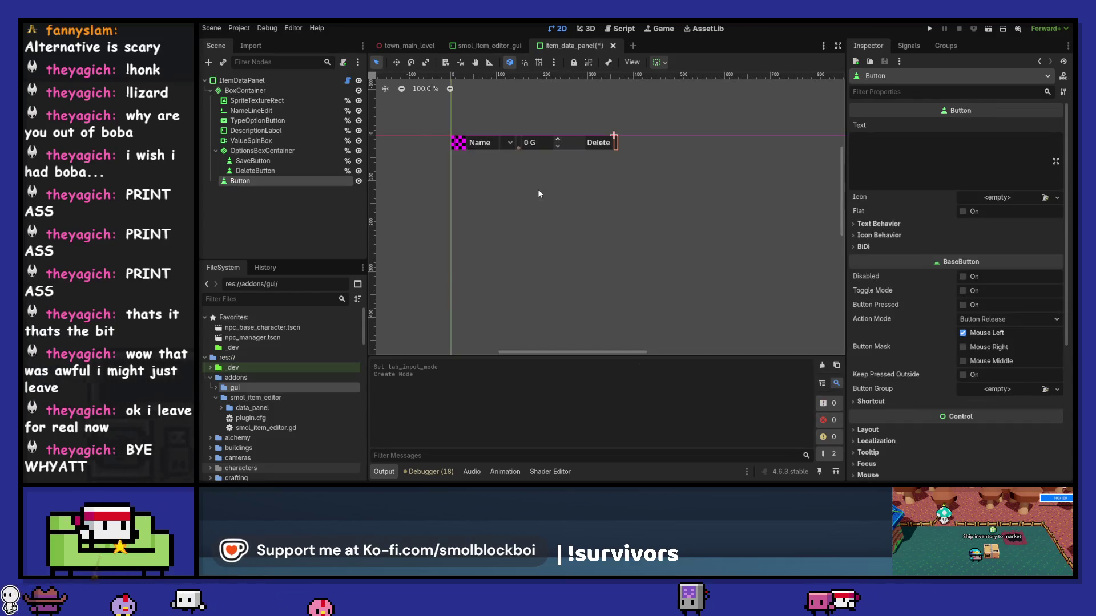
drag(262, 180, 263, 108)
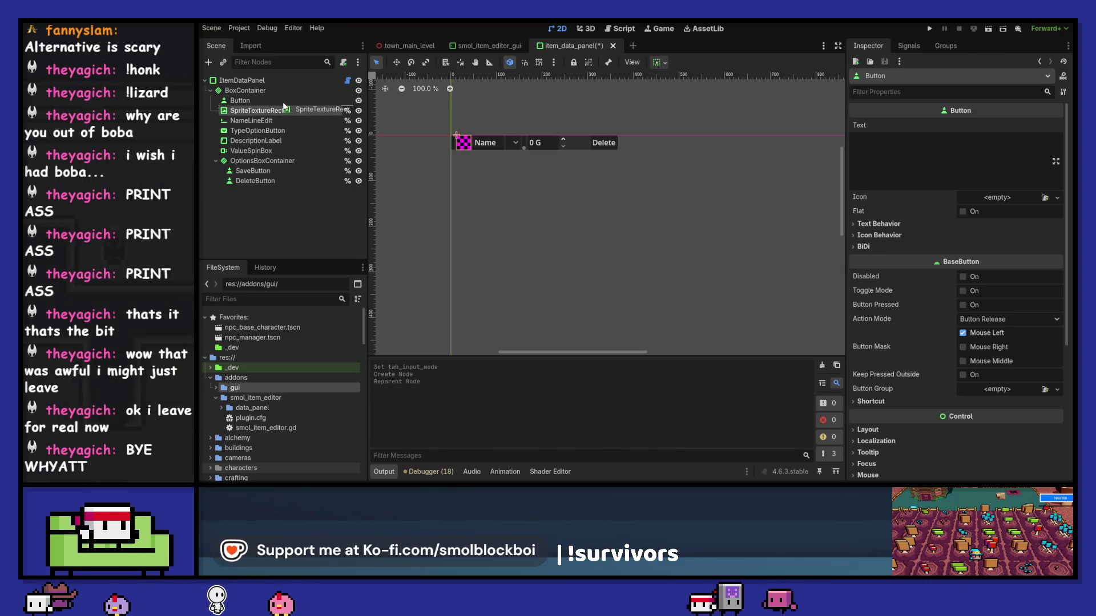
Nest SpriteTextureRect inside the Button and rename the Button to SpriteButton.
drag(282, 109, 284, 105)
double_click(284, 102)
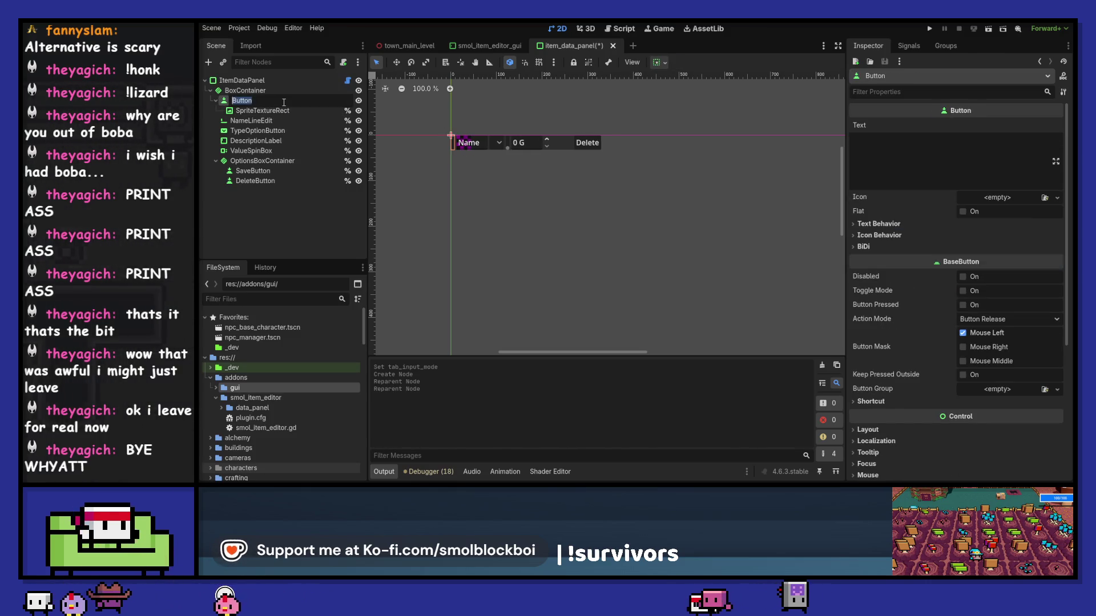
text(riteBu)
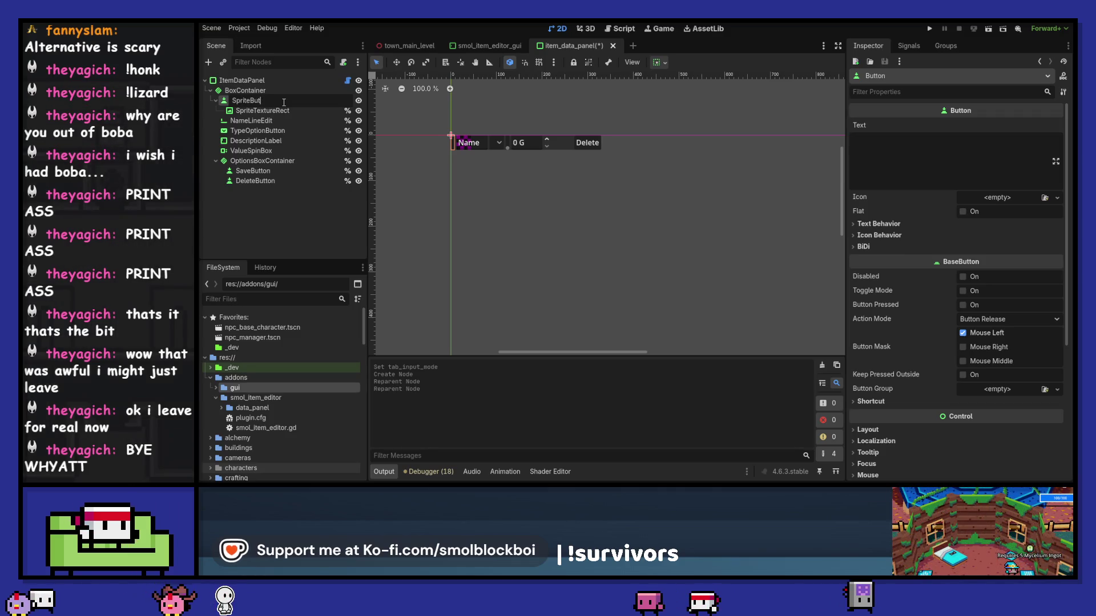
text(tton)
key(Return)
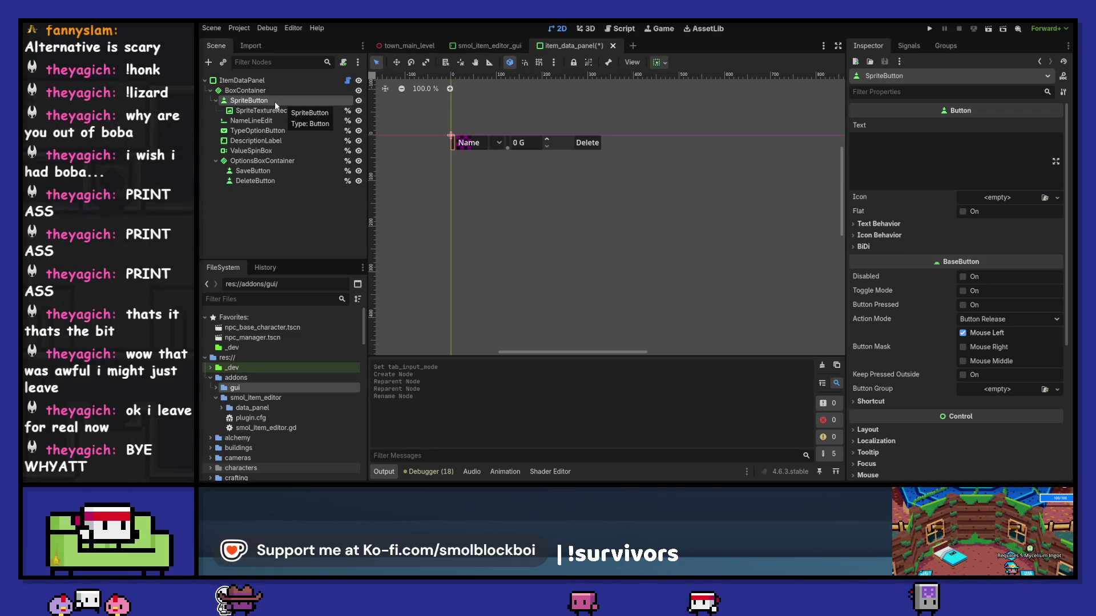
click(274, 110)
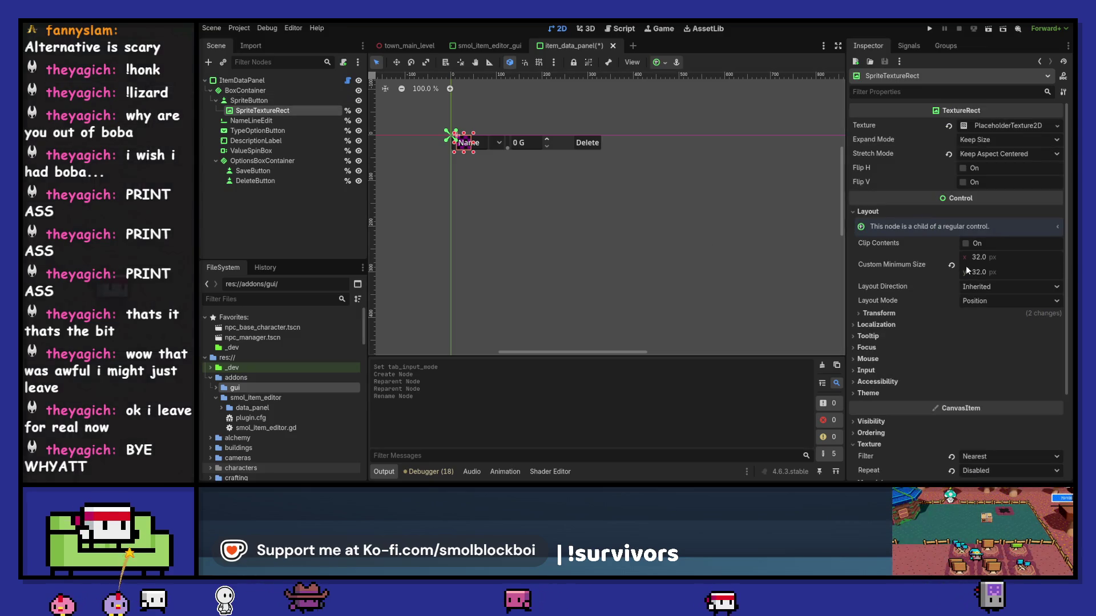
Reset the sprite's custom minimum size to zero and inspect SpriteButton's theme style overrides.
click(951, 265)
click(265, 101)
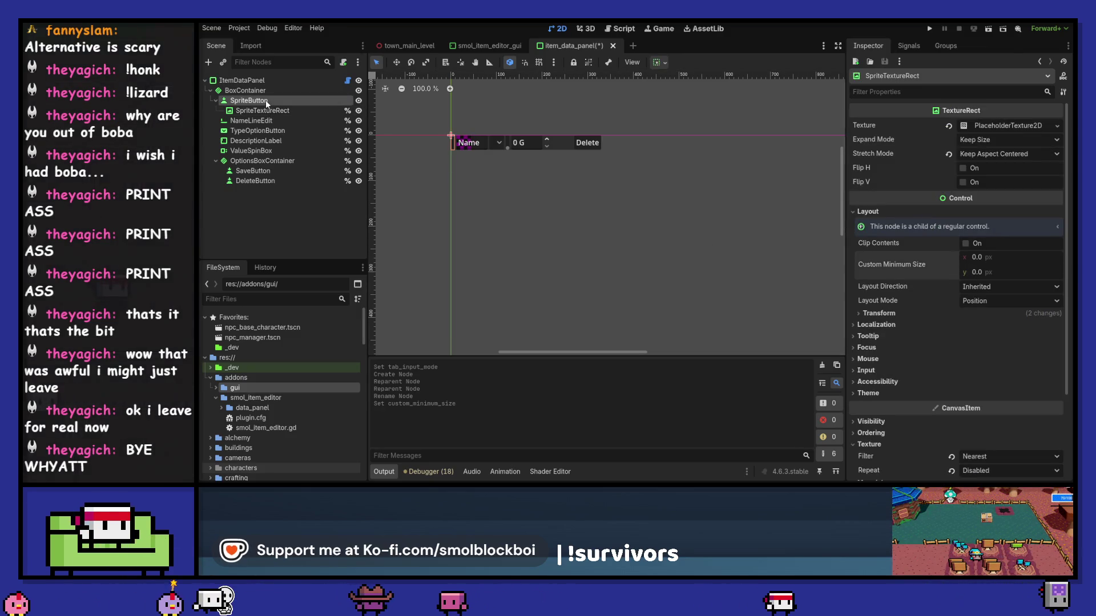
scroll(879, 299, down, 5)
click(873, 335)
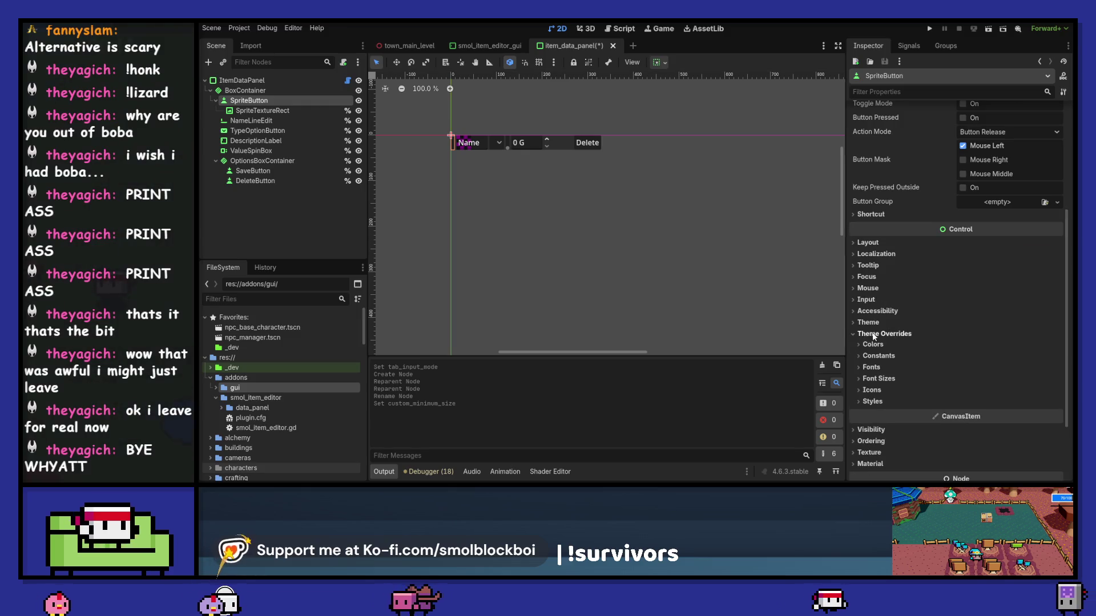
click(872, 401)
scroll(915, 350, down, 3)
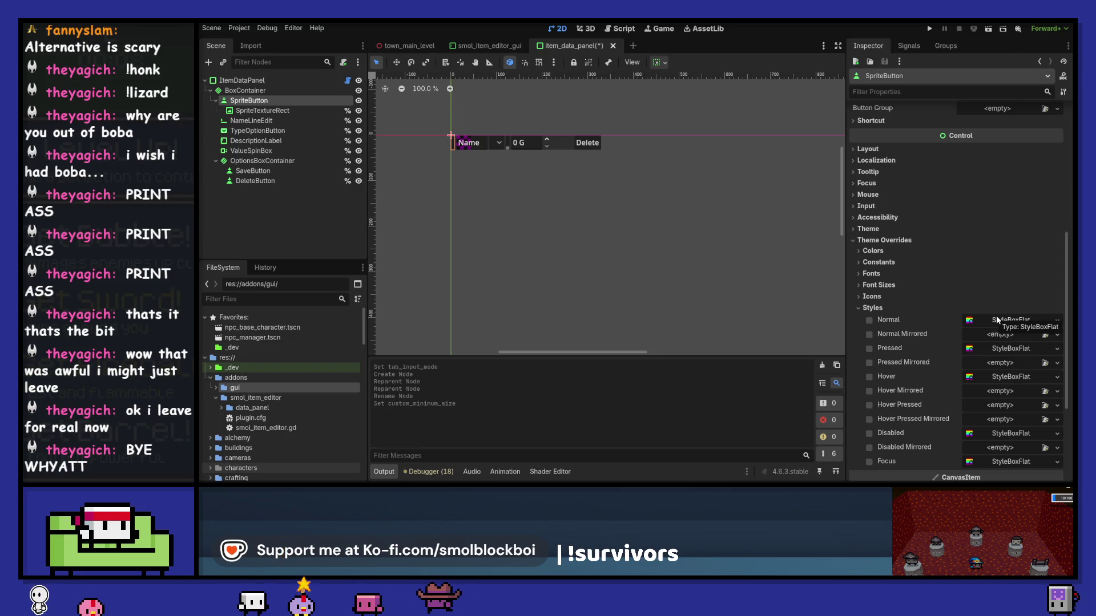
click(871, 309)
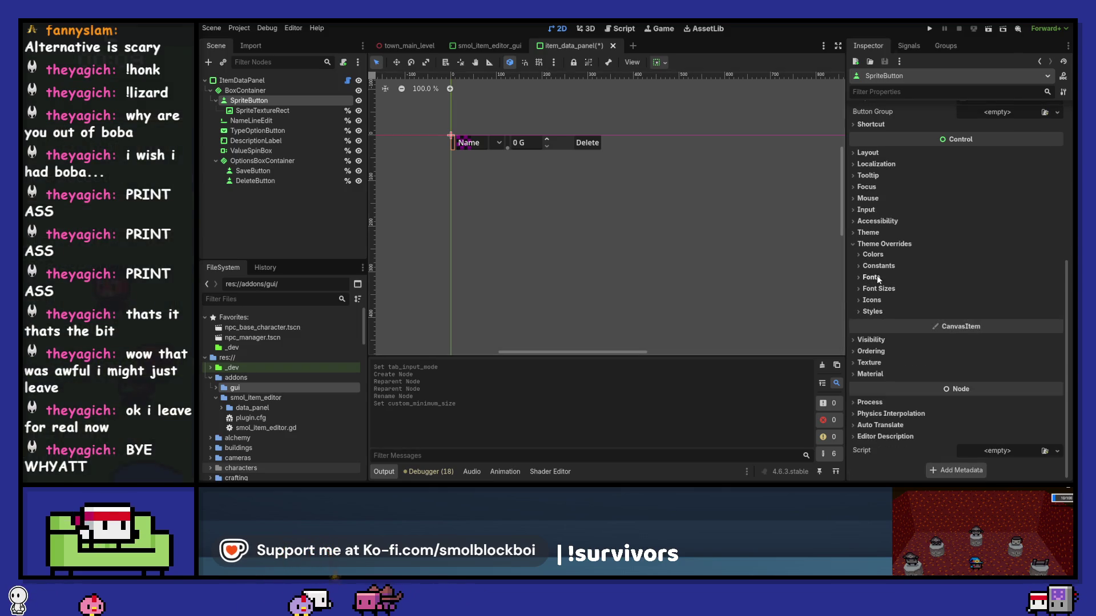
Give SpriteButton a custom minimum size of 32 × 32.
click(873, 153)
click(889, 265)
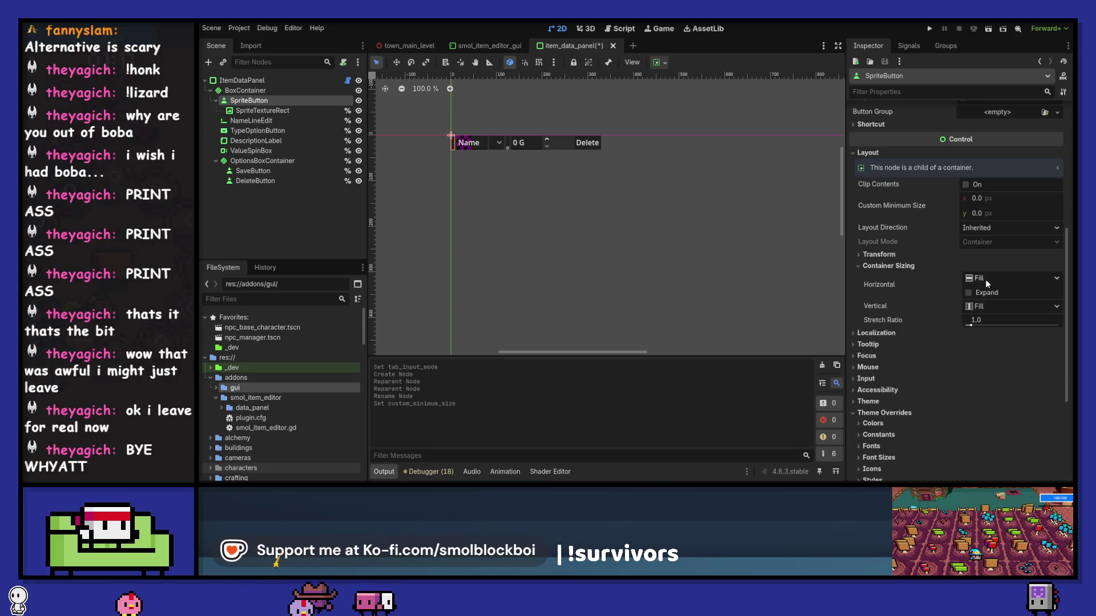
click(902, 266)
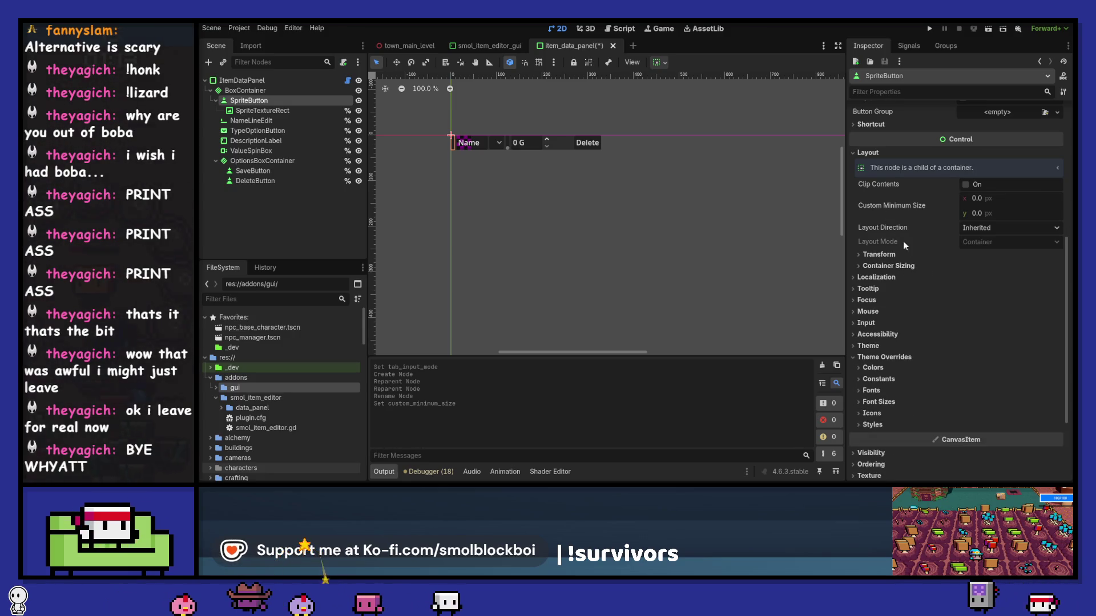
click(1002, 194)
text(32)
click(998, 211)
text(32)
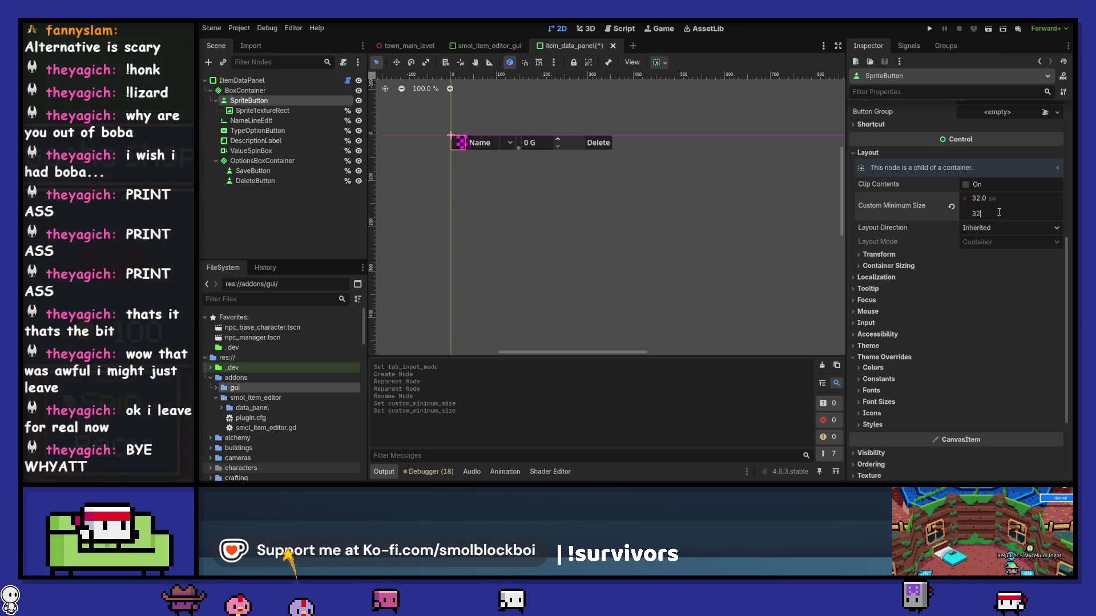
key(Return)
Anchor SpriteTextureRect to the center of its button and save.
click(286, 110)
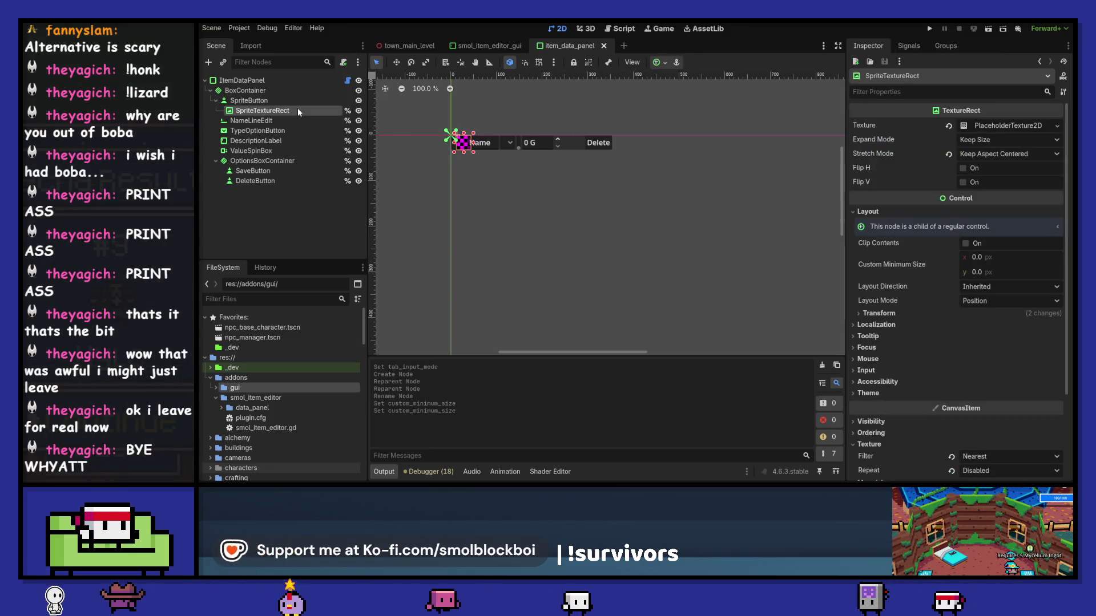
click(657, 62)
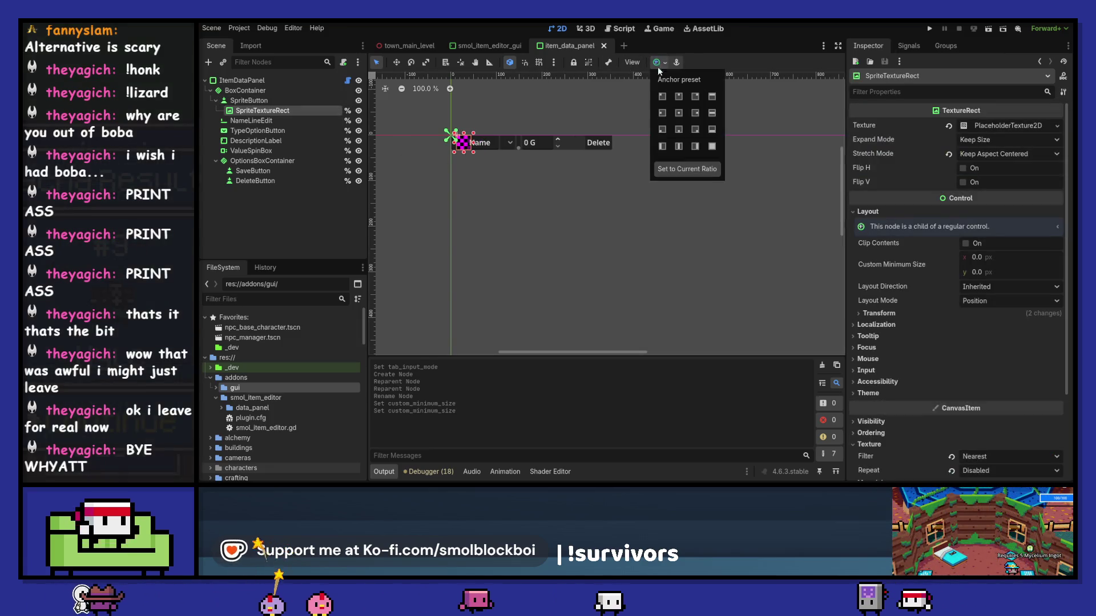
click(713, 147)
click(662, 97)
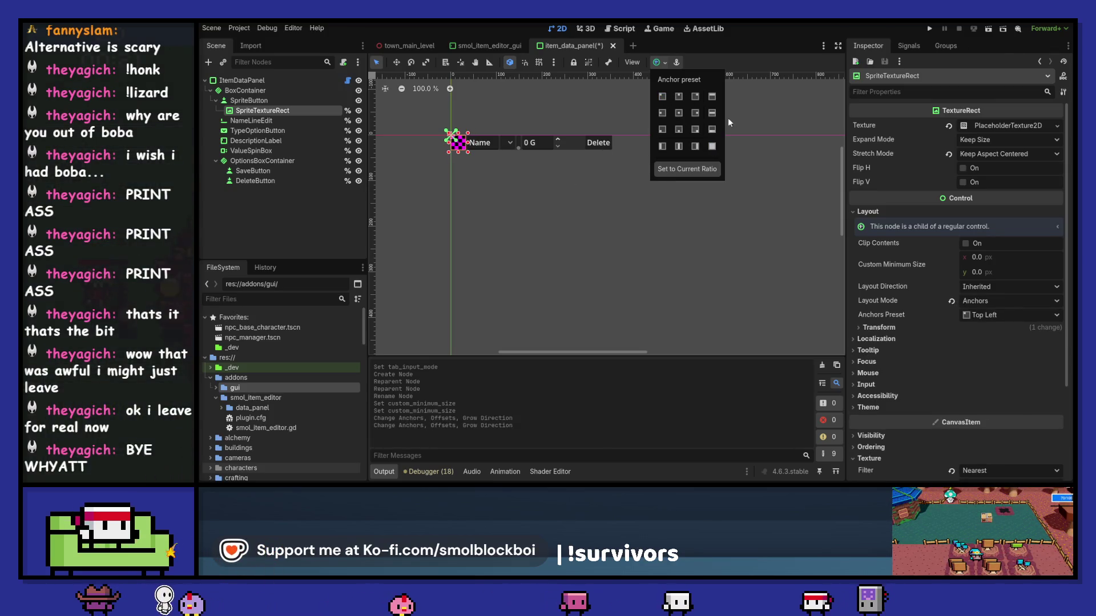
click(679, 113)
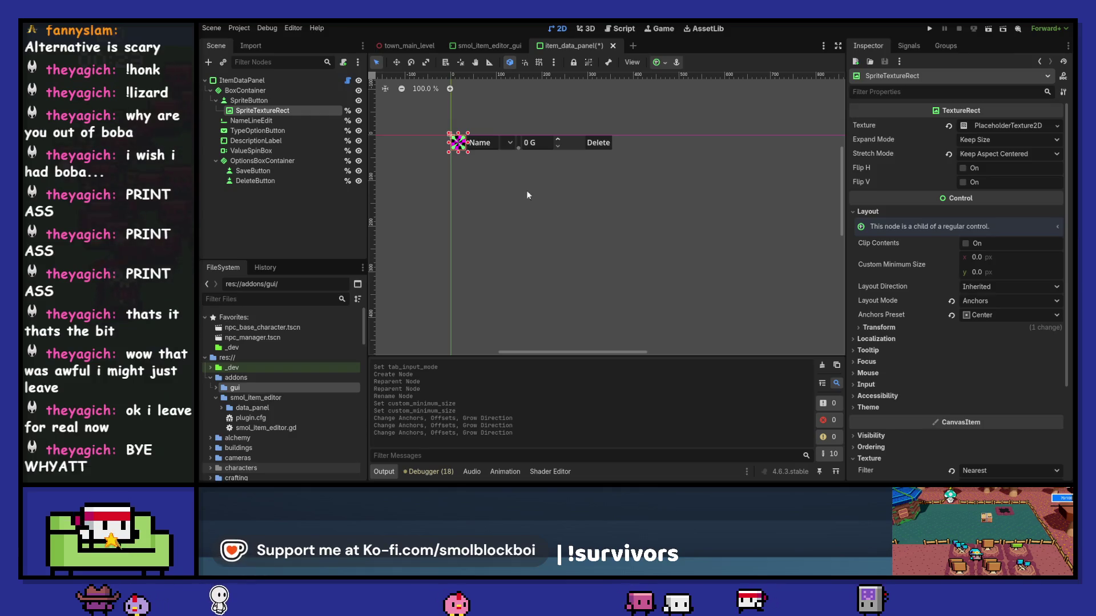
key(ctrl+s)
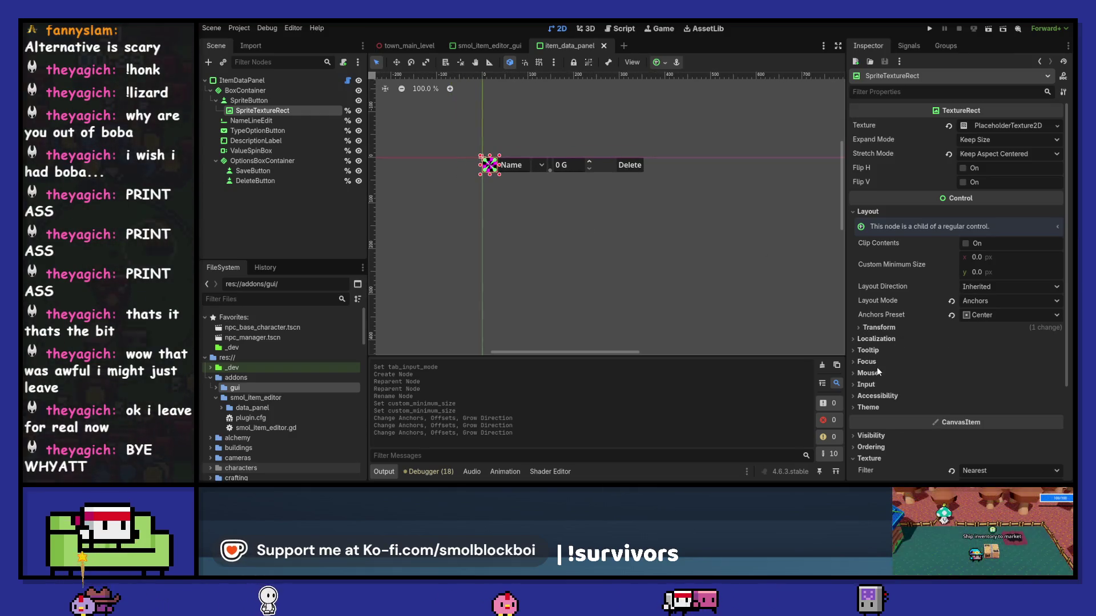
Set SpriteTextureRect's Mouse Filter to Ignore and save the scene.
click(878, 373)
click(1008, 385)
click(1007, 422)
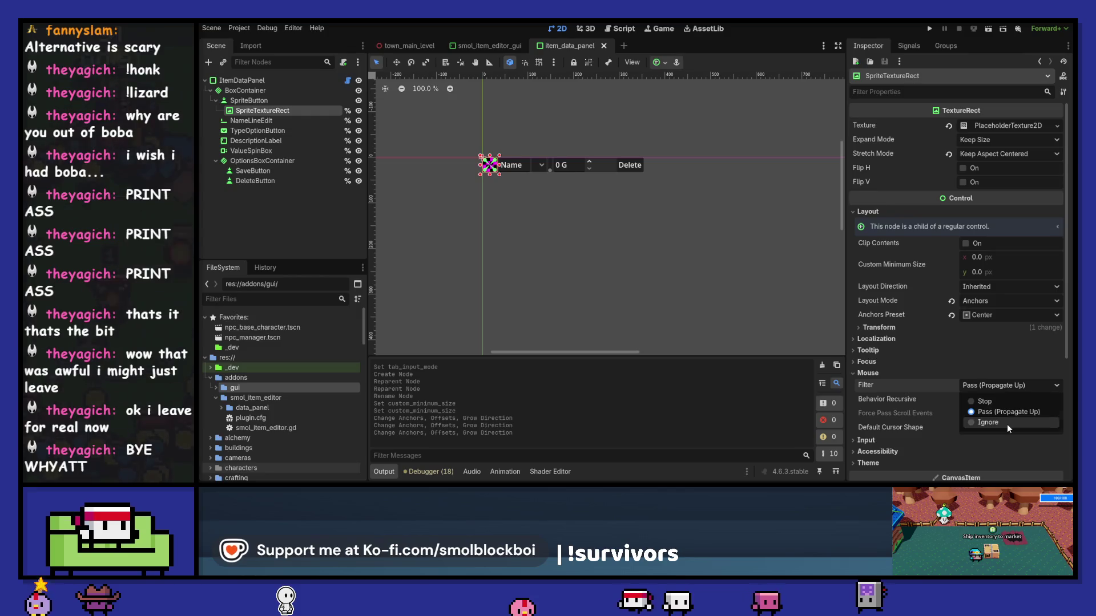
key(ctrl+s)
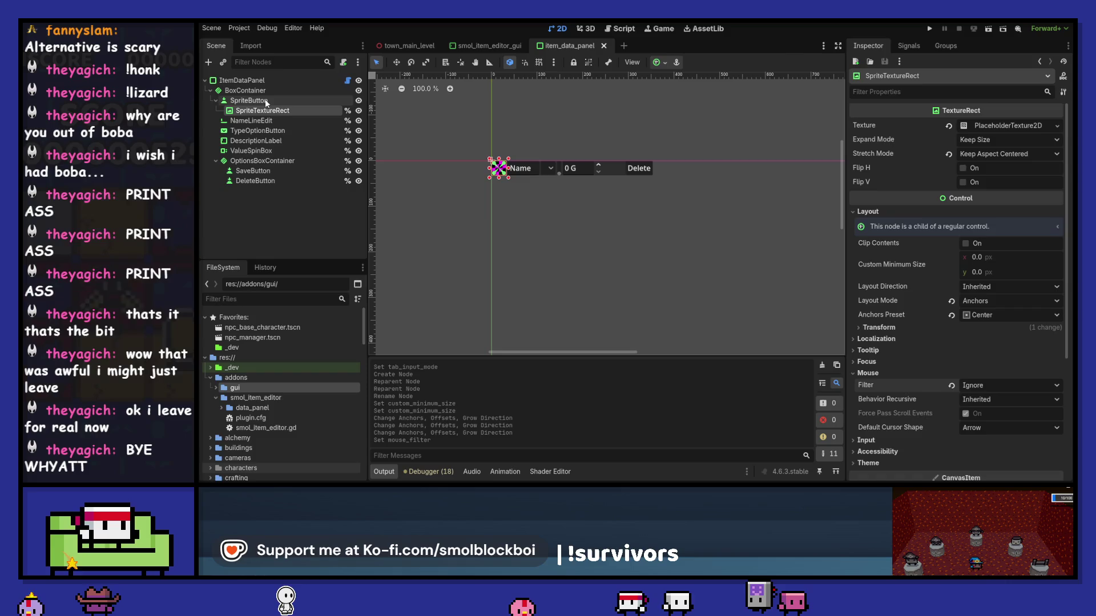
click(614, 215)
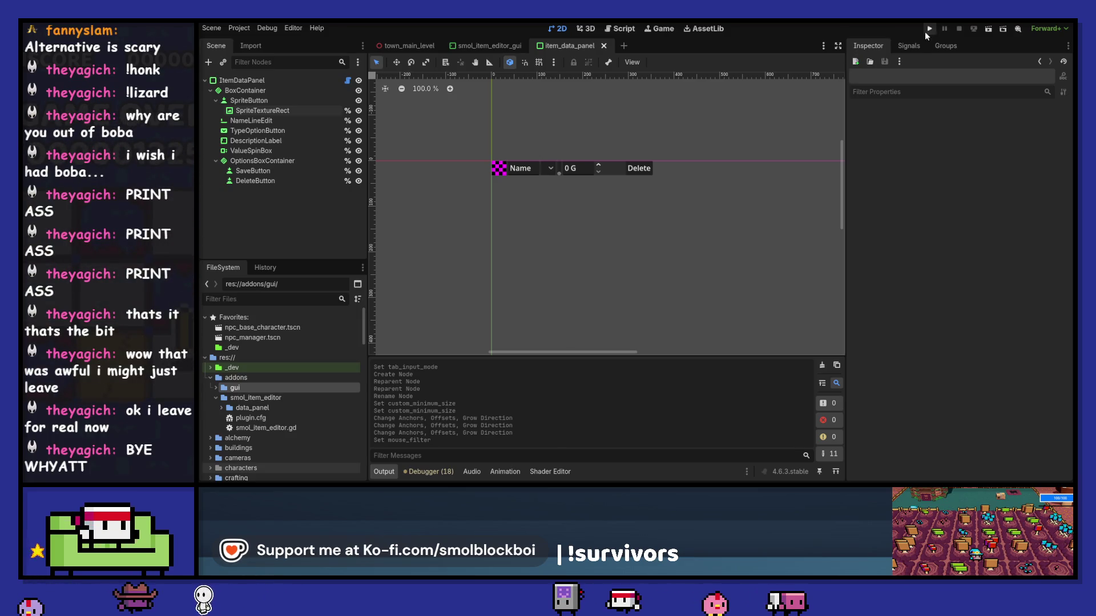
Clear the Output and bring up the Smol Item Editor screen via Project Settings > Plugins.
click(263, 102)
scroll(997, 275, up, 5)
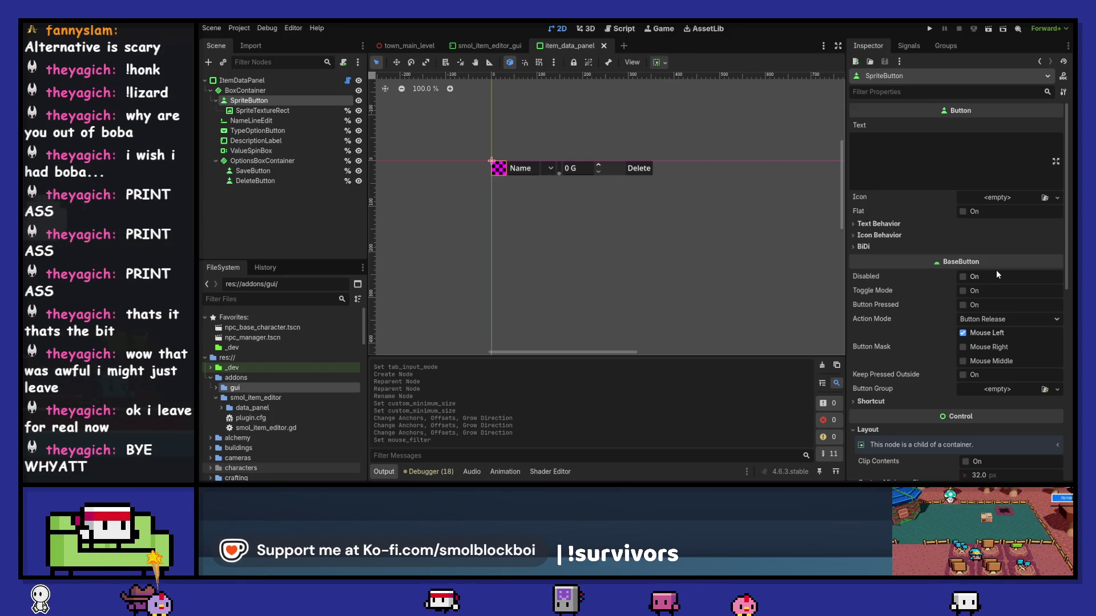
click(820, 366)
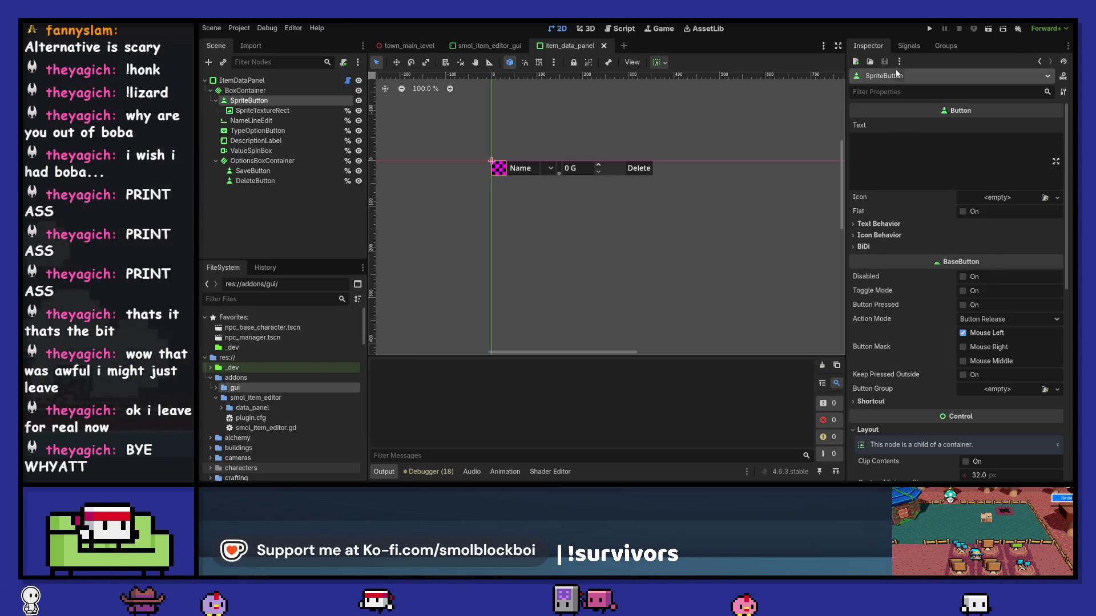
click(239, 29)
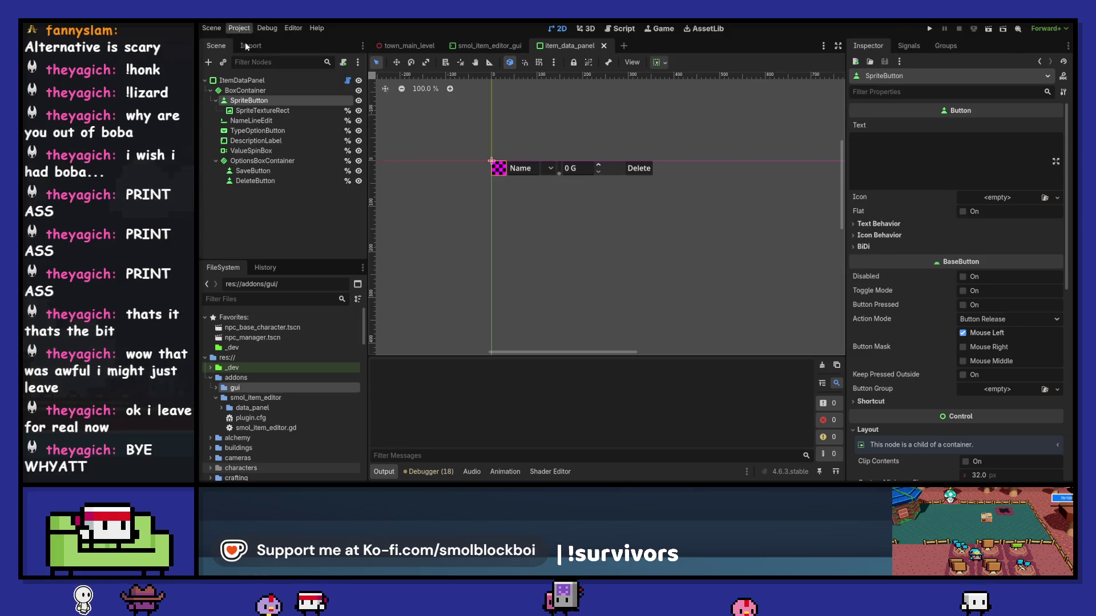
click(254, 40)
click(632, 409)
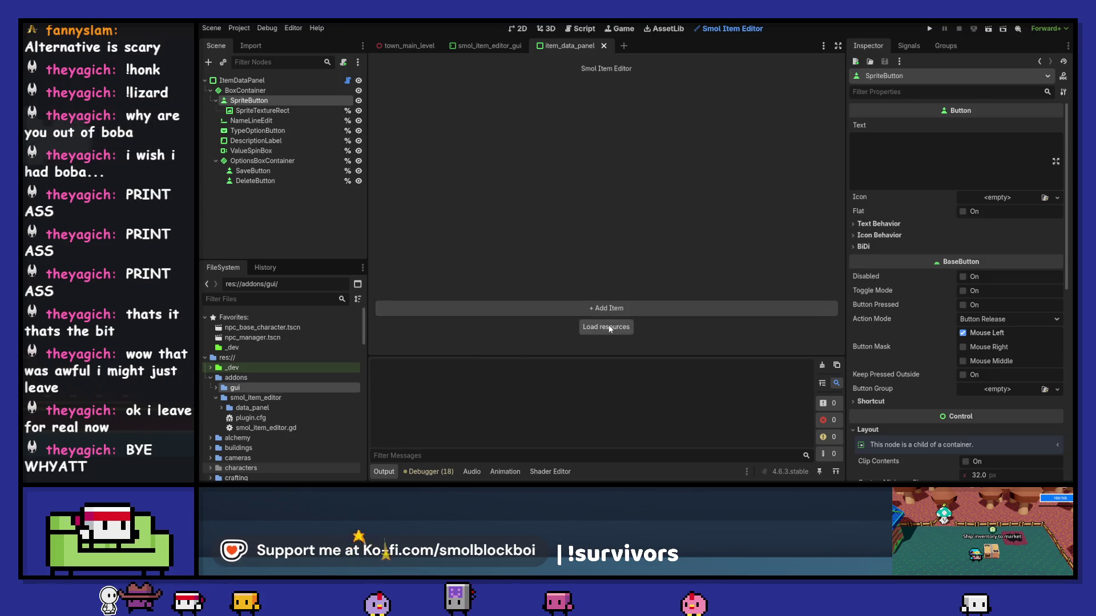
Load the items, expand the mushrooms and potions resource folders, and reload all six items.
click(607, 327)
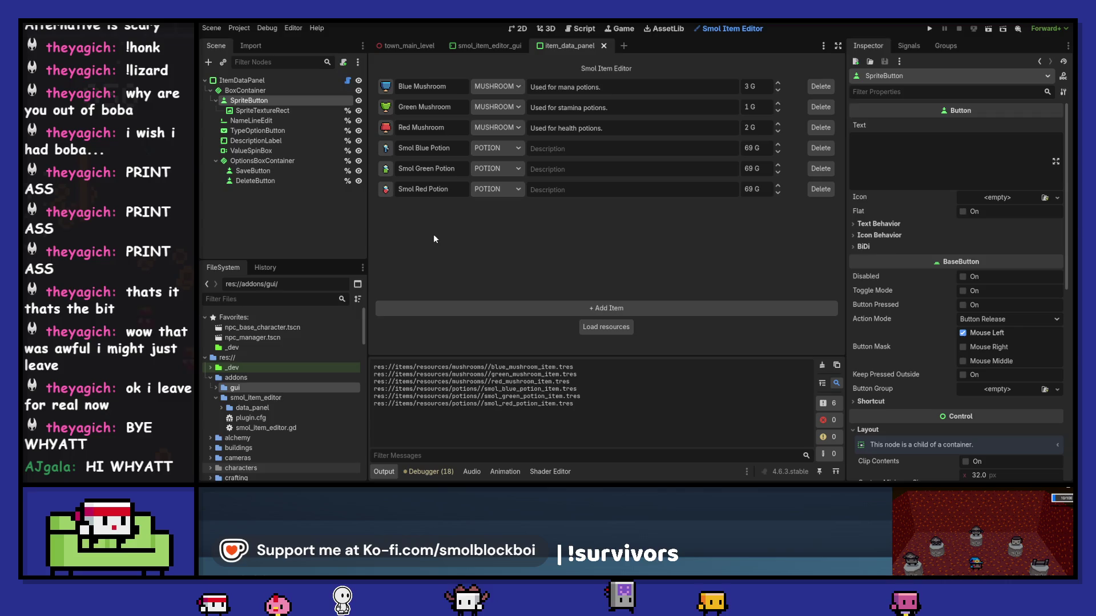
click(822, 365)
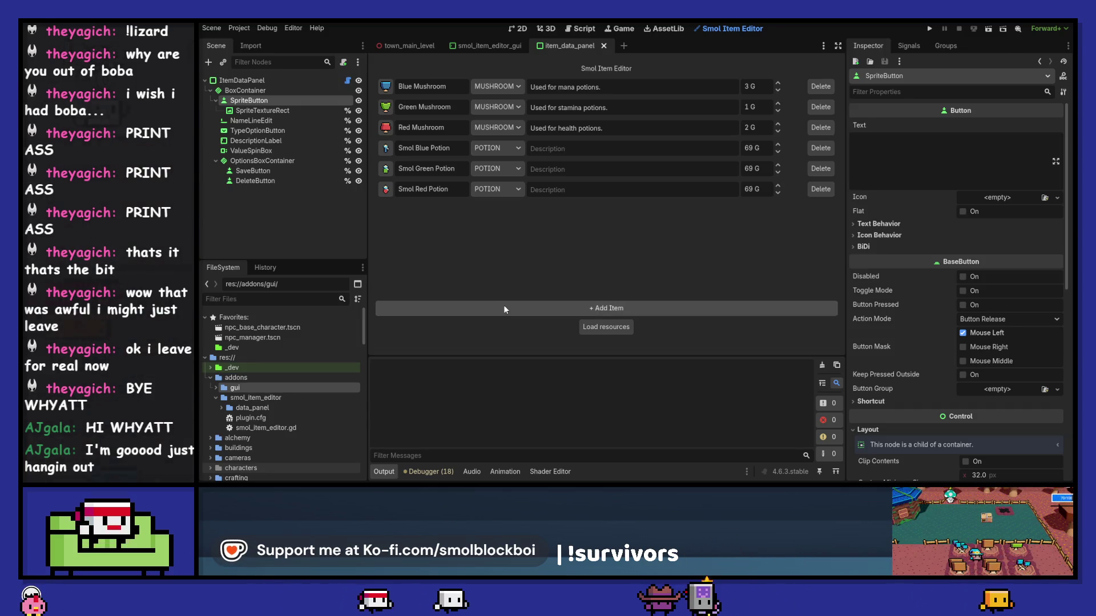
scroll(297, 382, down, 10)
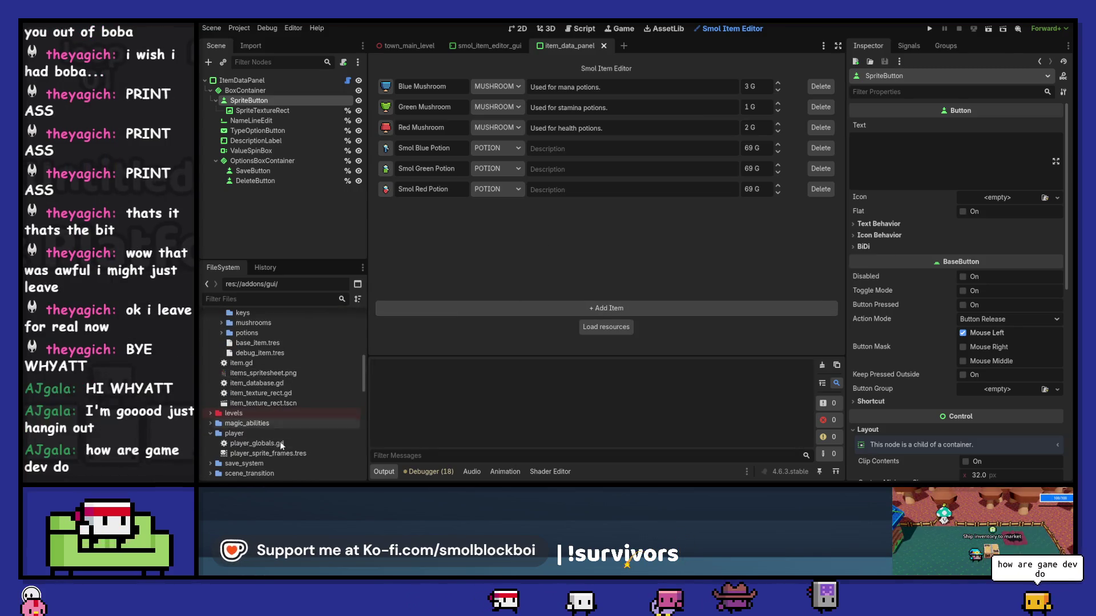
scroll(279, 439, down, 8)
scroll(278, 434, up, 15)
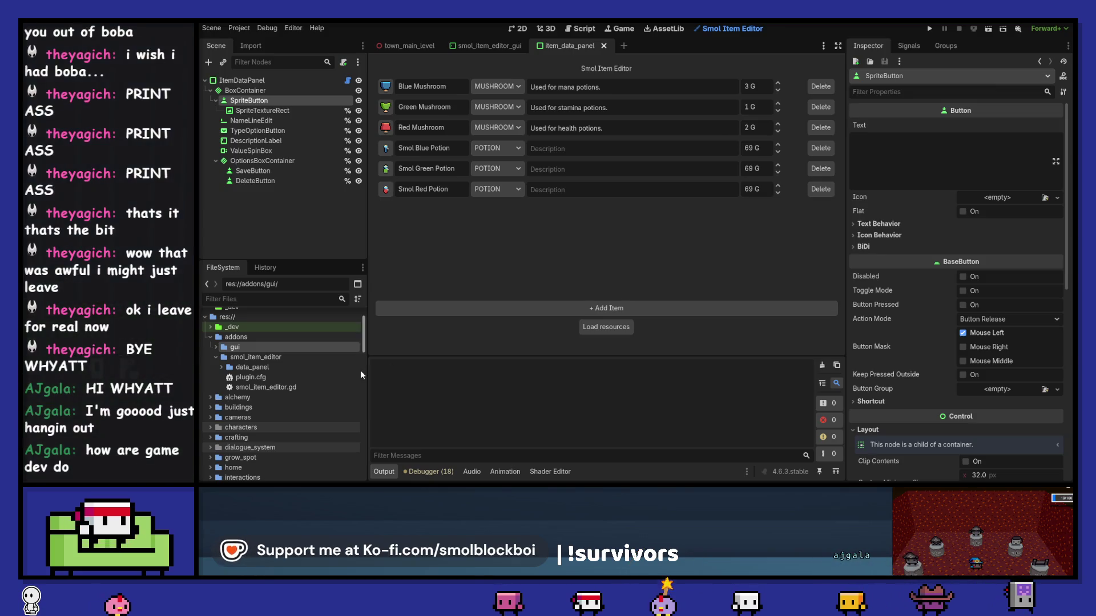
scroll(303, 362, up, 2)
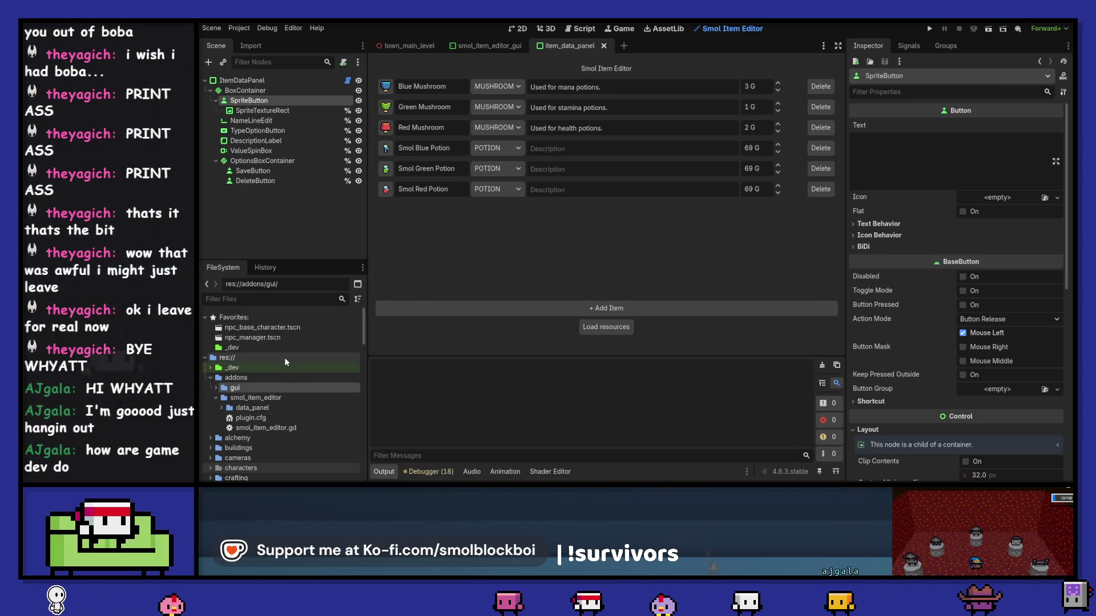
scroll(285, 361, down, 4)
scroll(284, 357, down, 3)
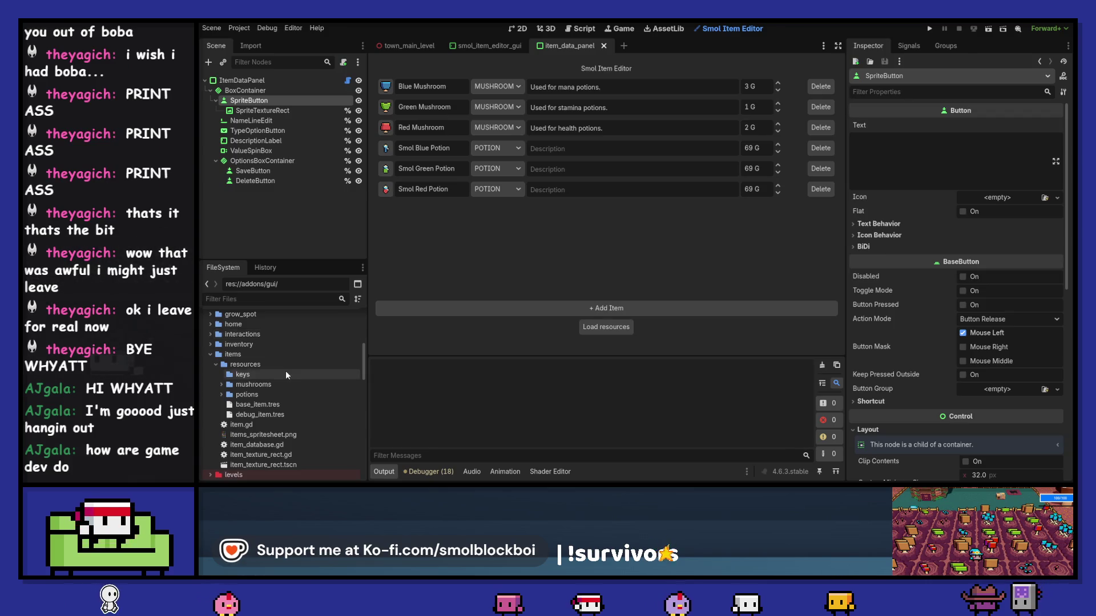
double_click(277, 388)
double_click(276, 422)
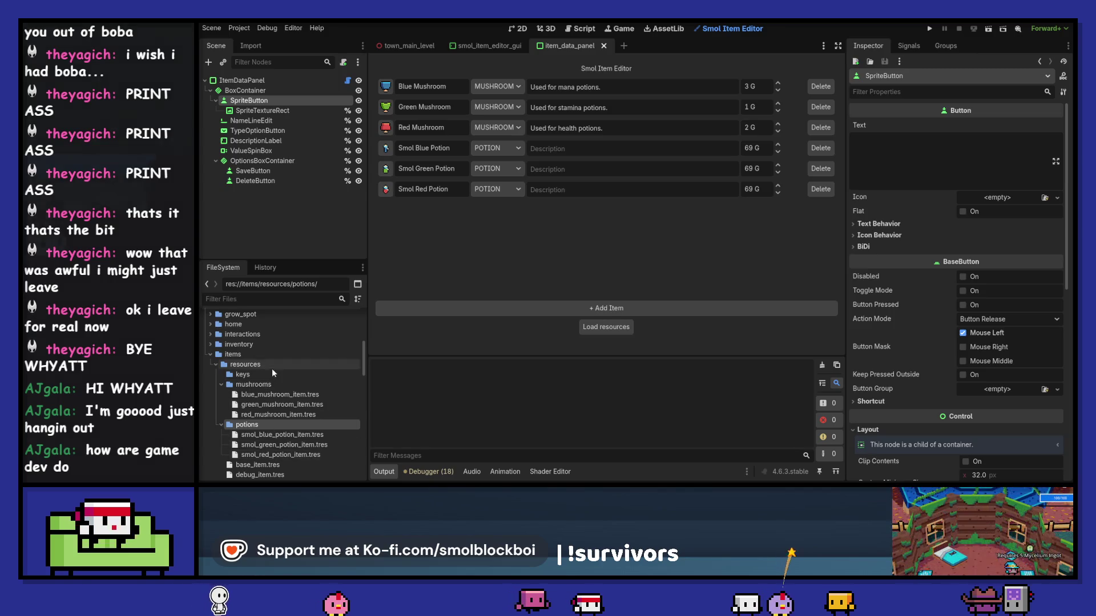
click(607, 328)
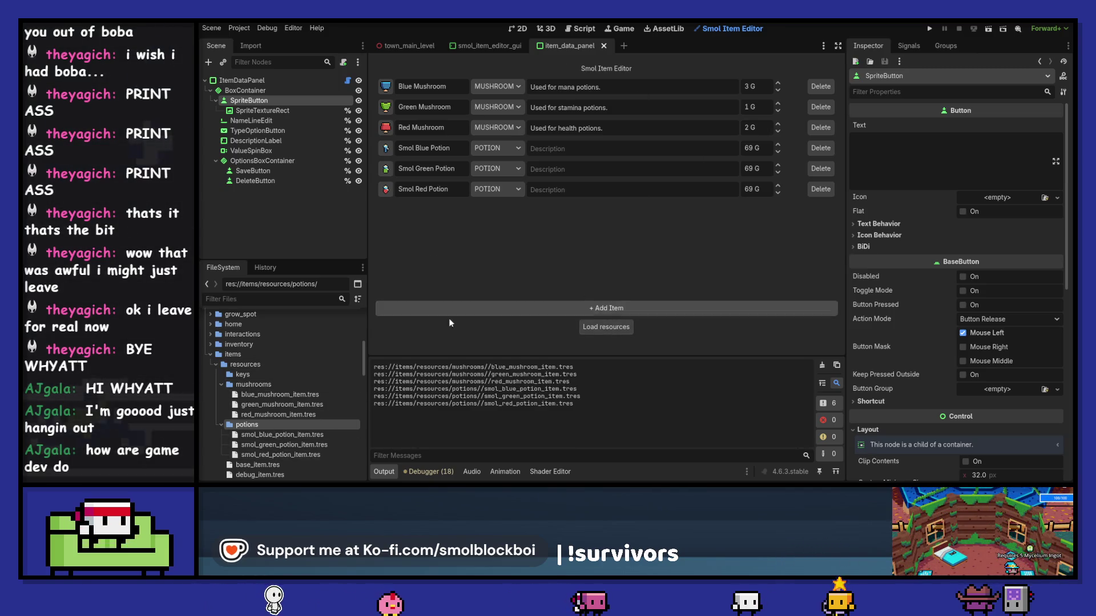
Add a KEY item named Chimkin worth 420 G with a description and save it.
click(662, 308)
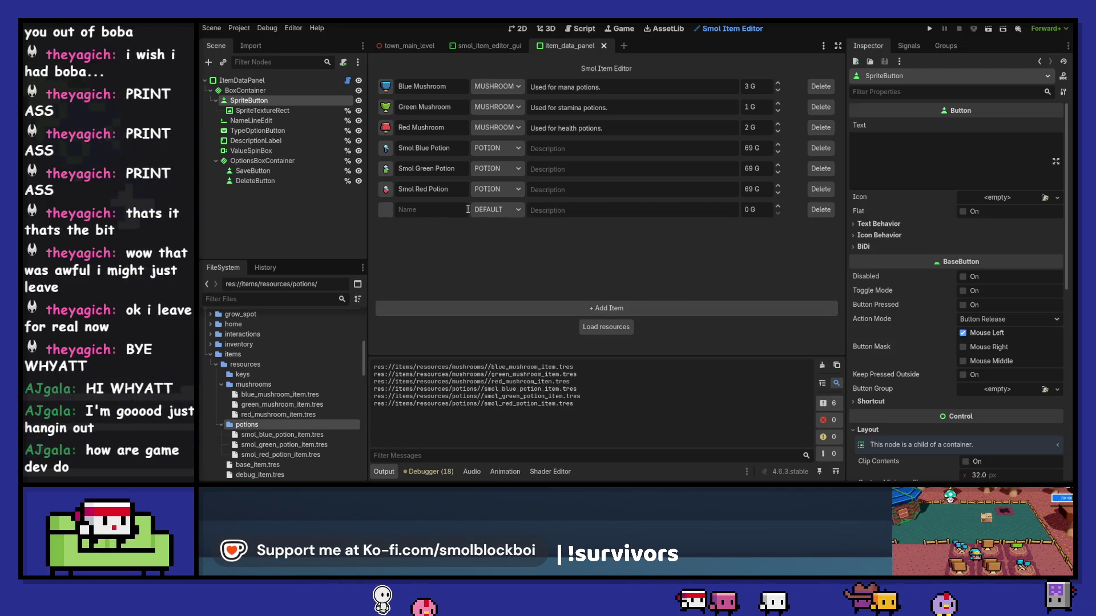
click(438, 214)
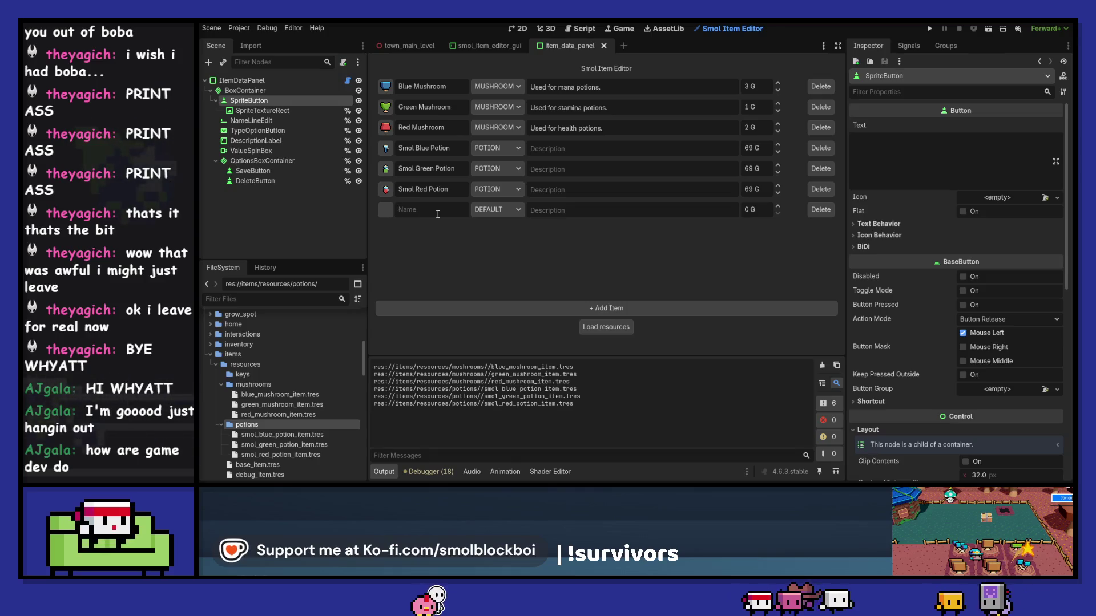
text(Chimkin)
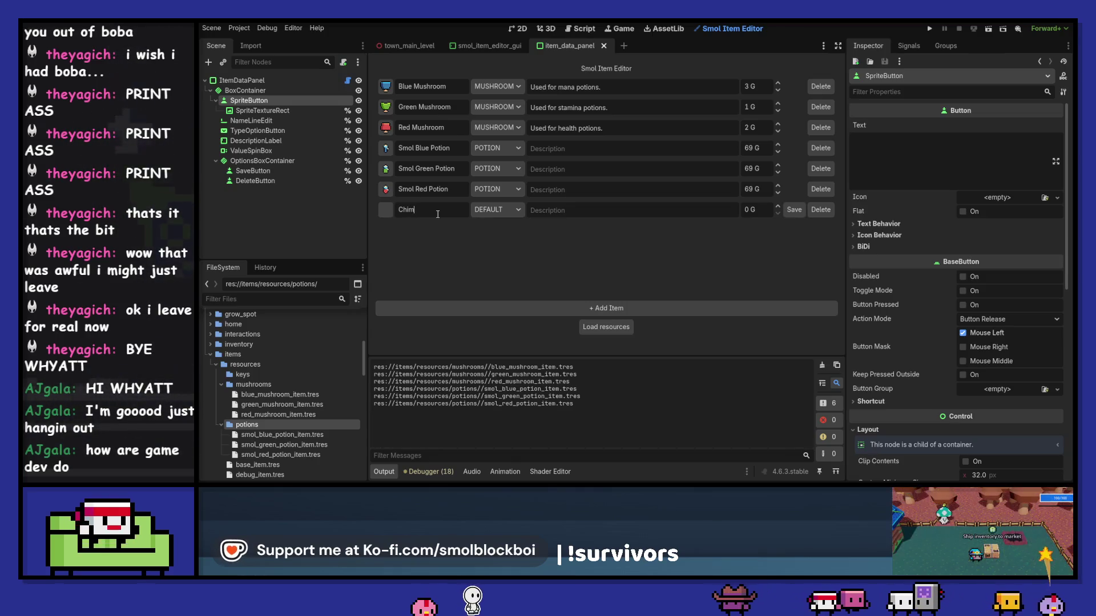
click(484, 212)
click(499, 261)
click(594, 210)
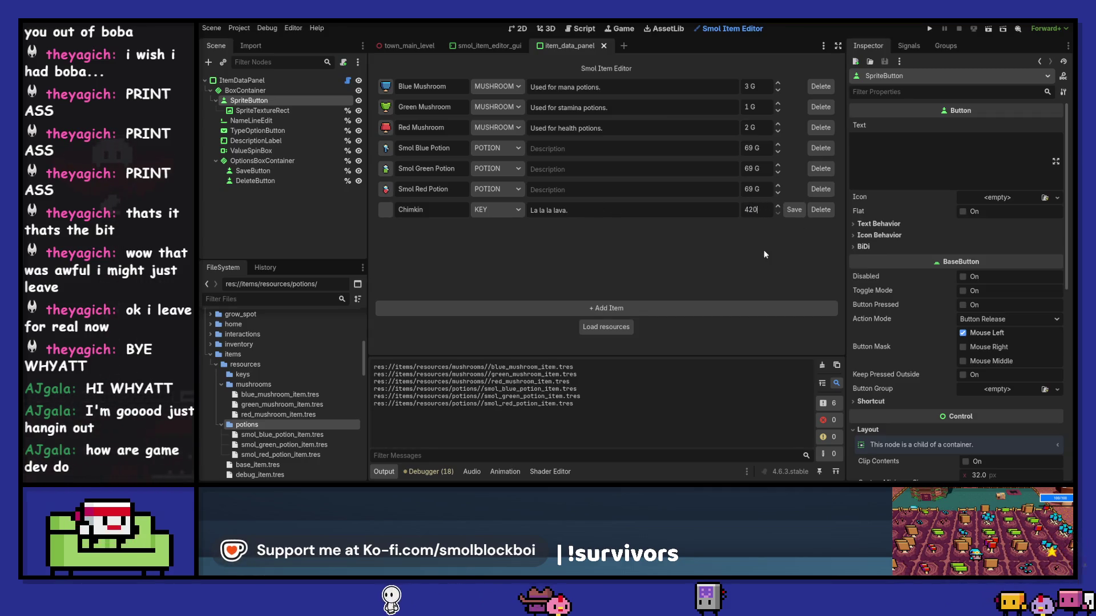
click(790, 214)
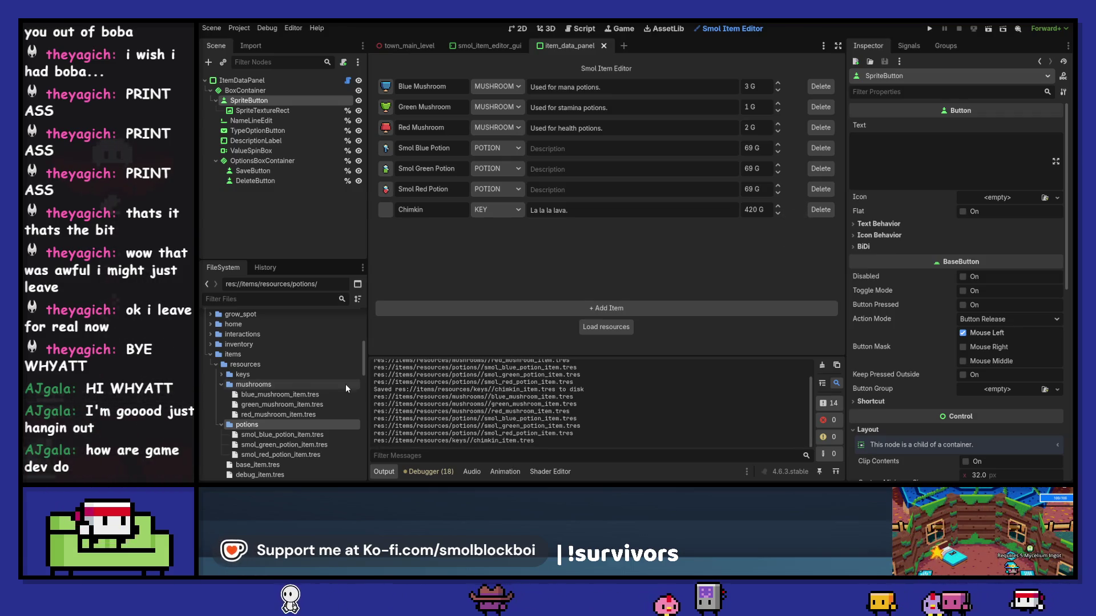
Inspect keys/chimkin_item.tres, then delete the Chimkin item row.
double_click(246, 374)
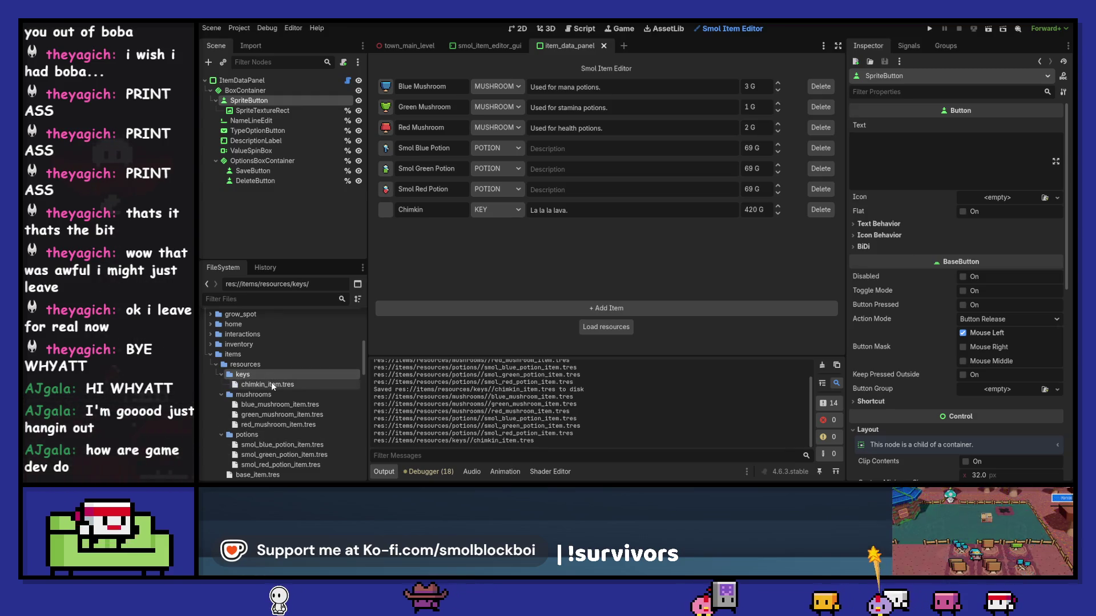
click(272, 384)
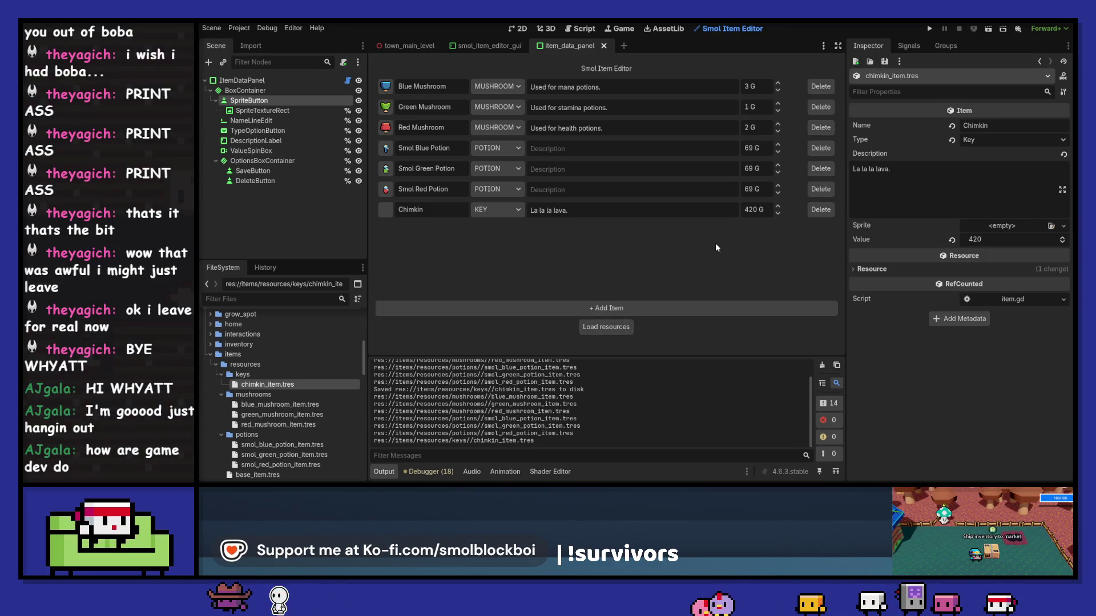
click(818, 210)
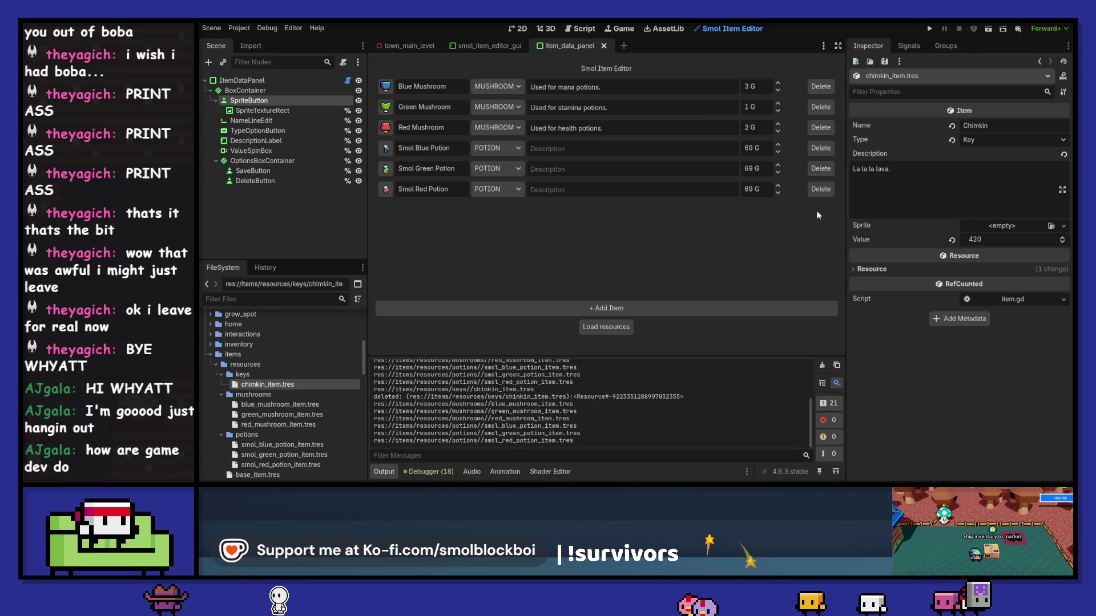
Select the keys folder, inspect the Blue Mushroom resource, reload the item resources and clear the Output log.
click(266, 375)
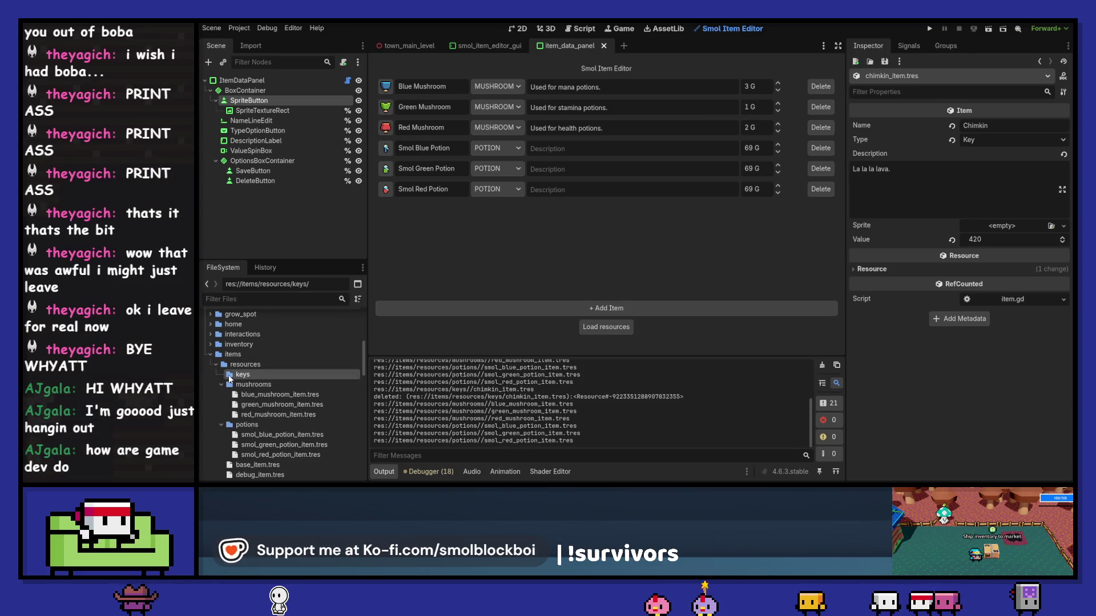
click(258, 395)
click(258, 375)
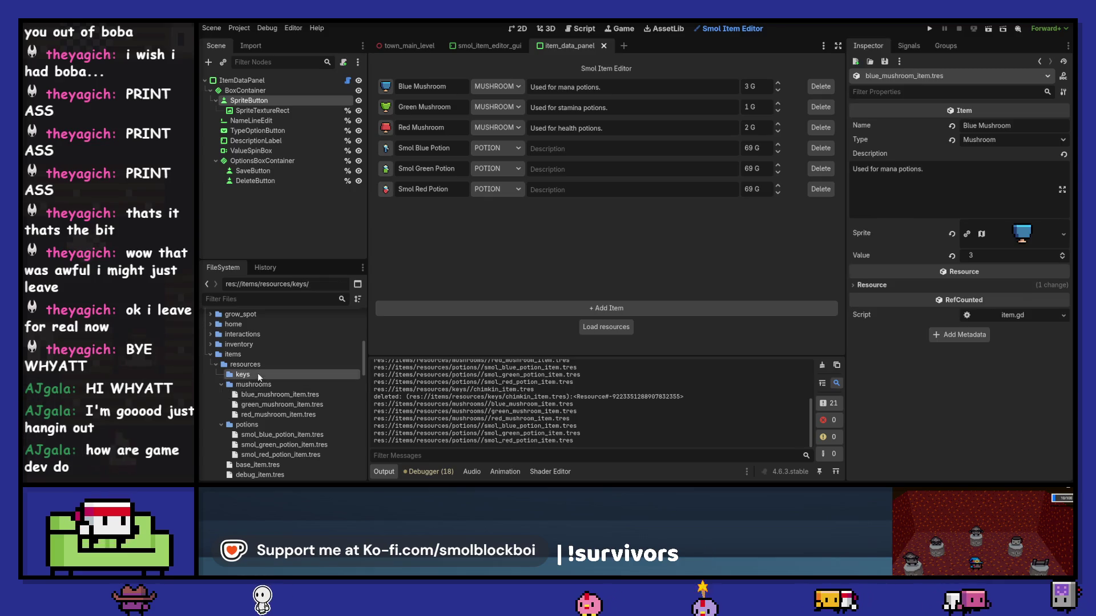
click(609, 330)
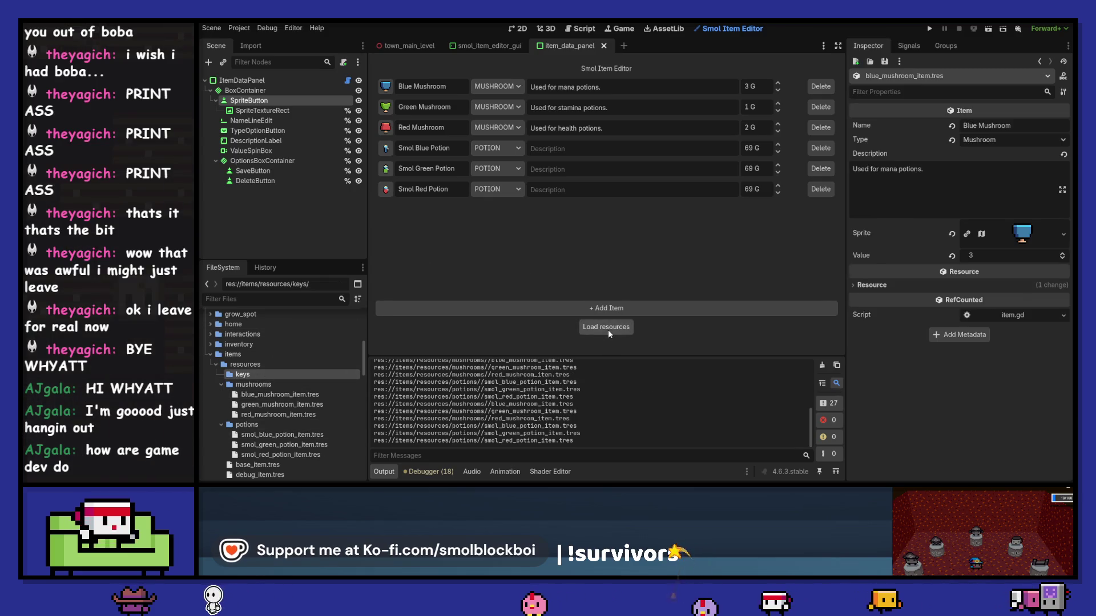
click(822, 365)
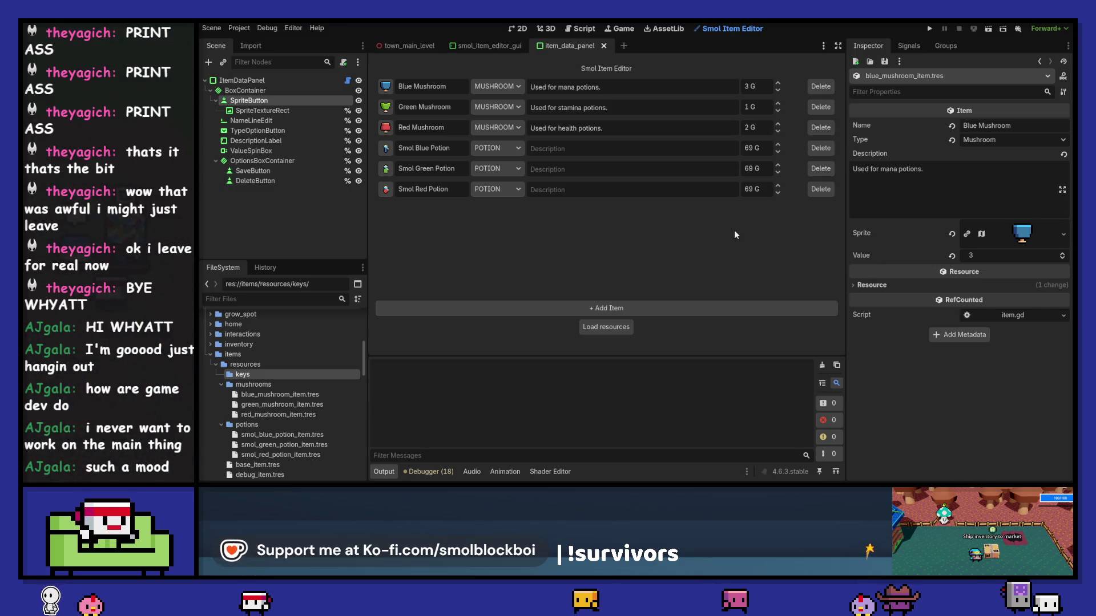
Uncheck the Smol Item Editor plugin in Project Settings > Plugins.
click(239, 28)
click(251, 38)
click(387, 159)
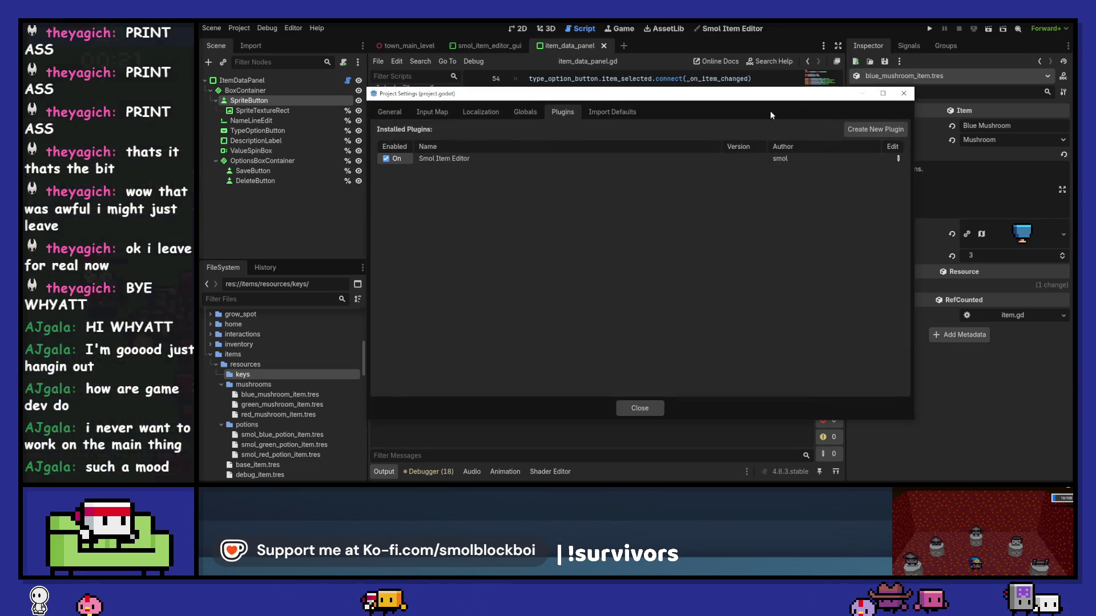
key(Escape)
From the Smol Item Editor screen, switch to 2D and disable the plugin again in Project Settings.
click(725, 28)
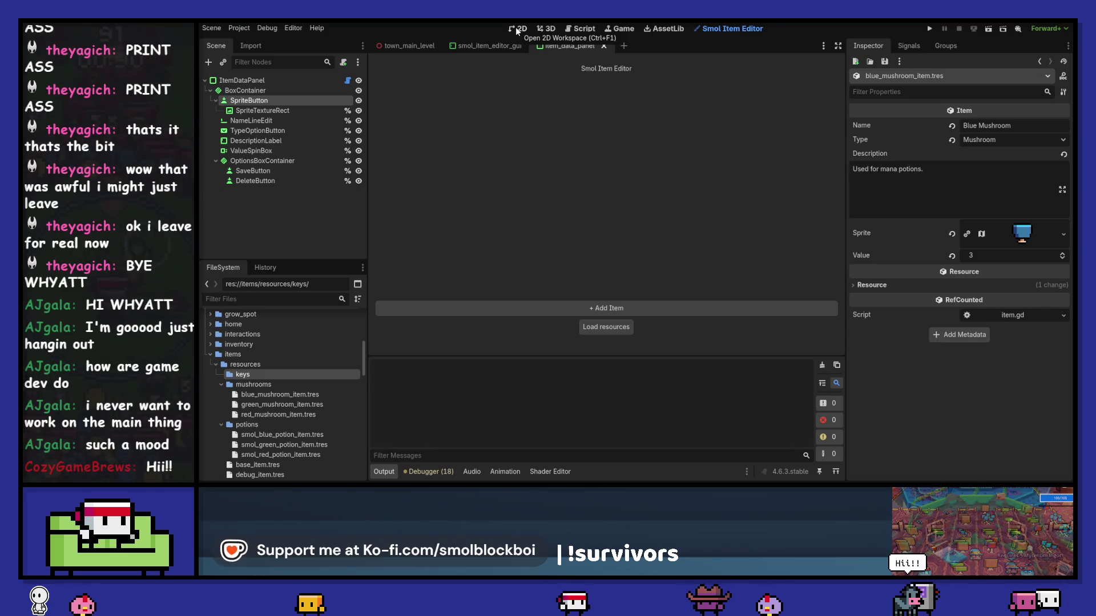
click(517, 30)
click(239, 28)
click(264, 42)
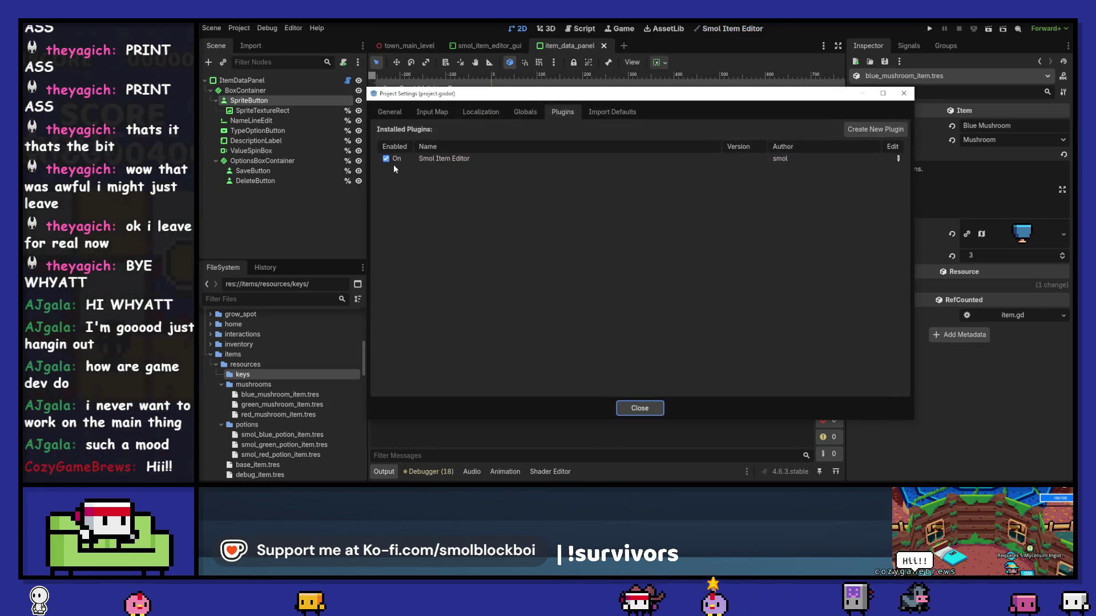
click(392, 159)
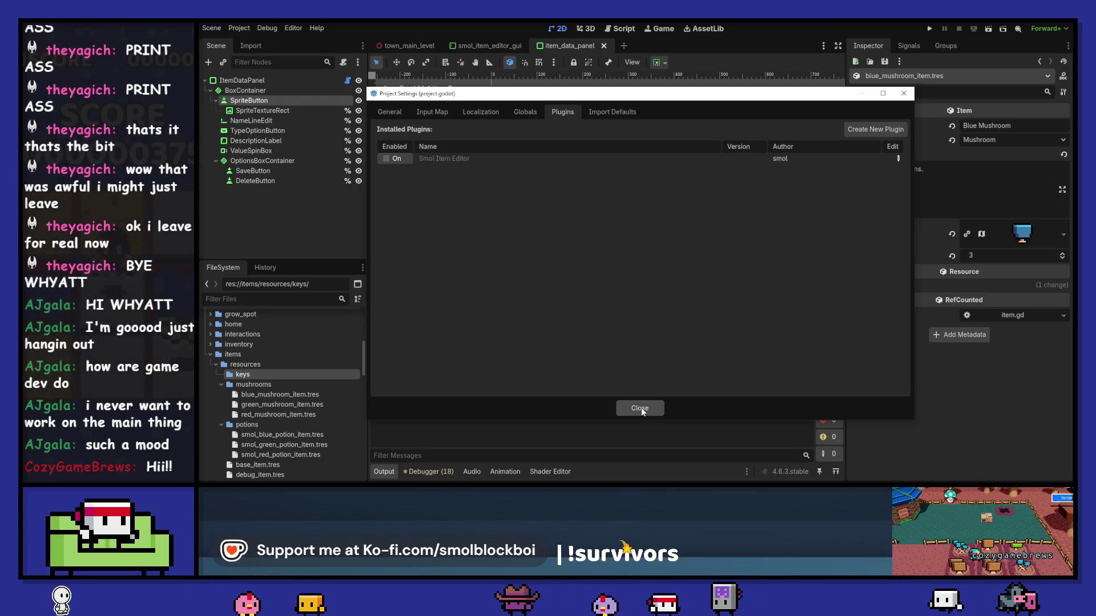
click(639, 408)
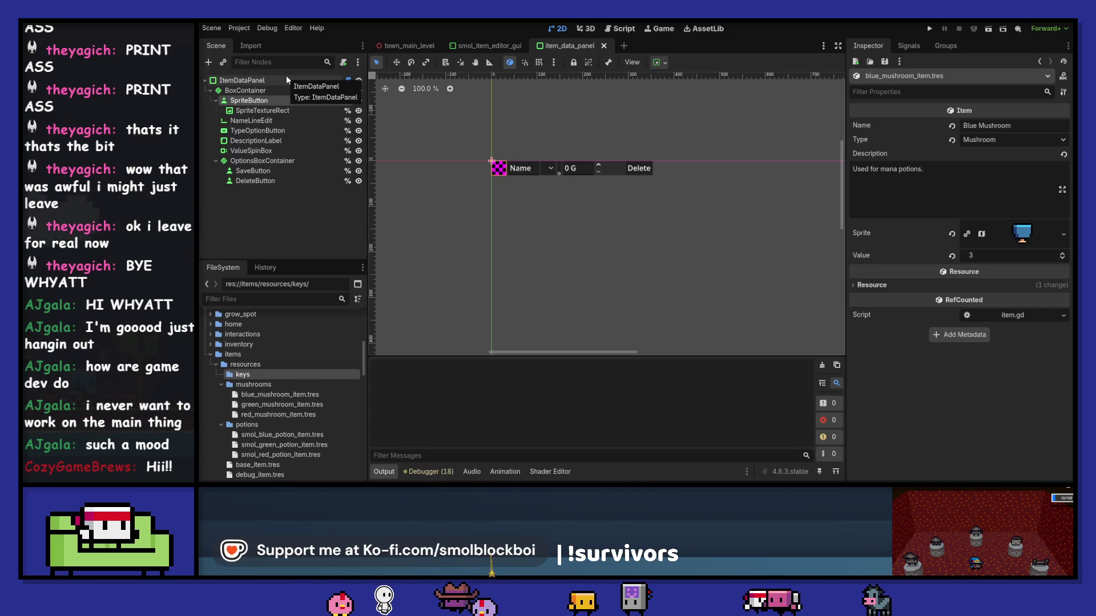
Run the game, start playing from the main menu, and water the fenced plot.
click(929, 28)
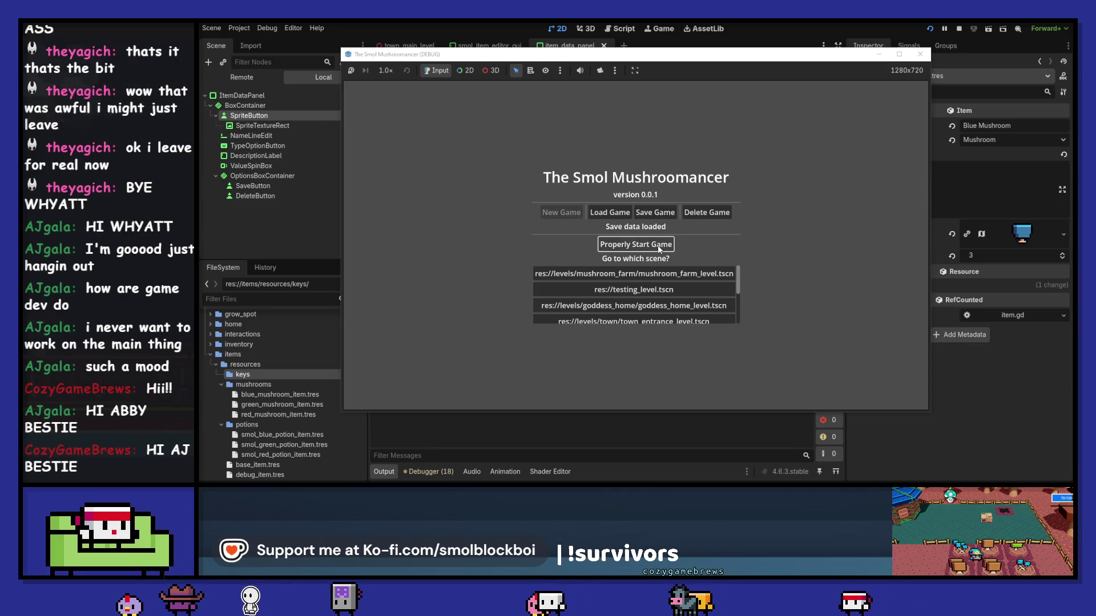
click(659, 246)
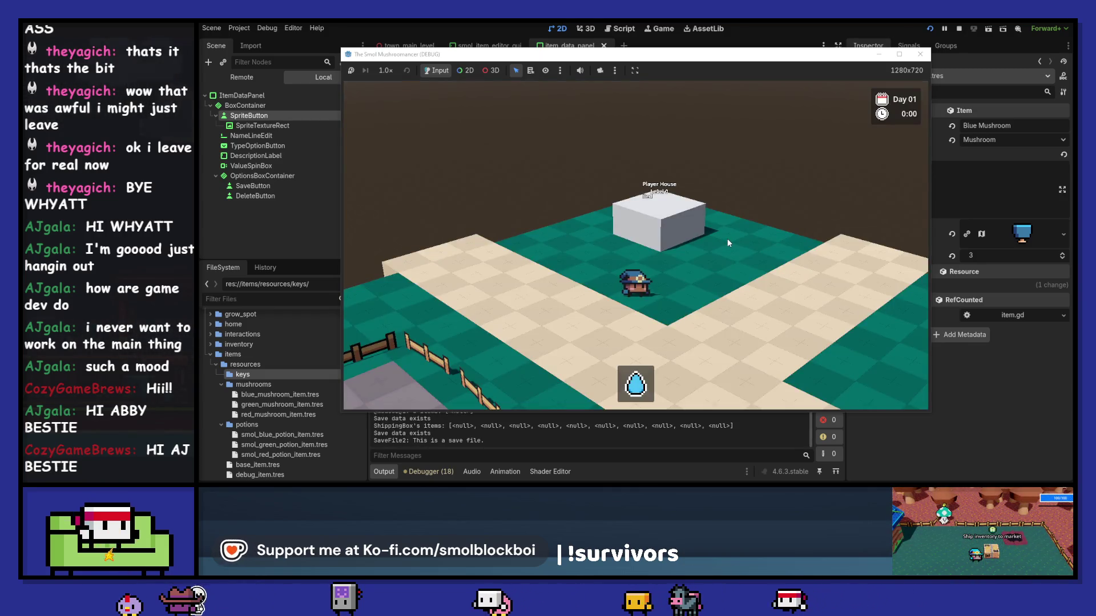
key(s)
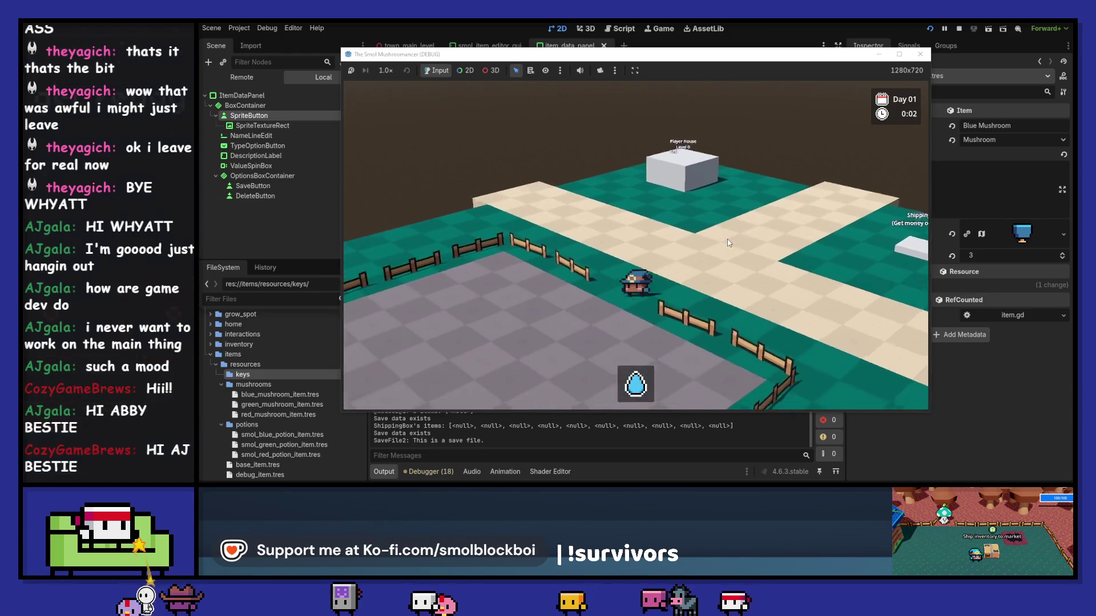
key(s)
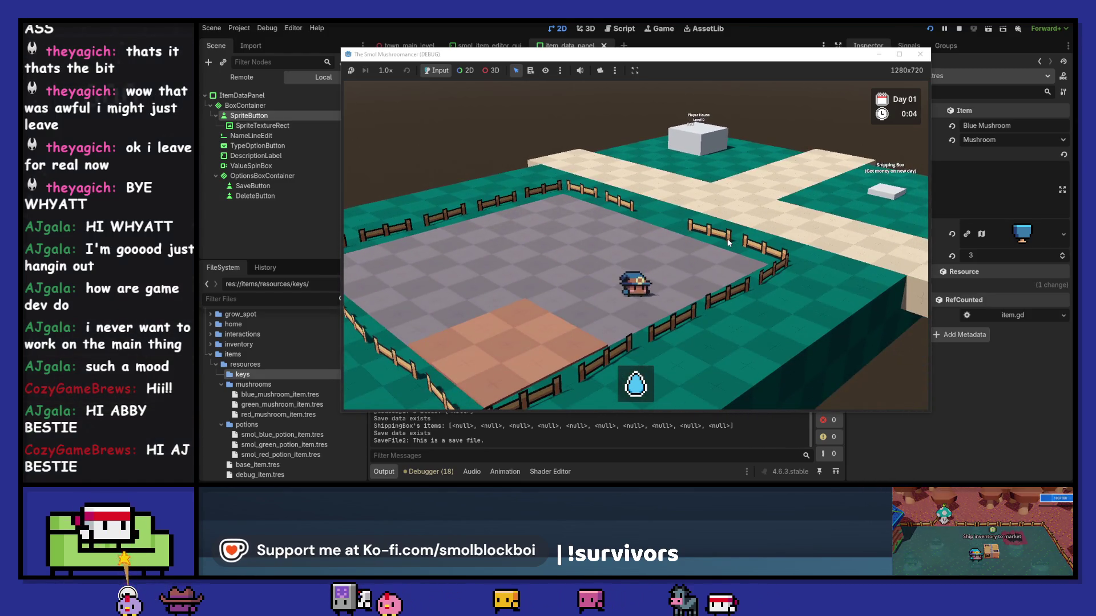
key(s)
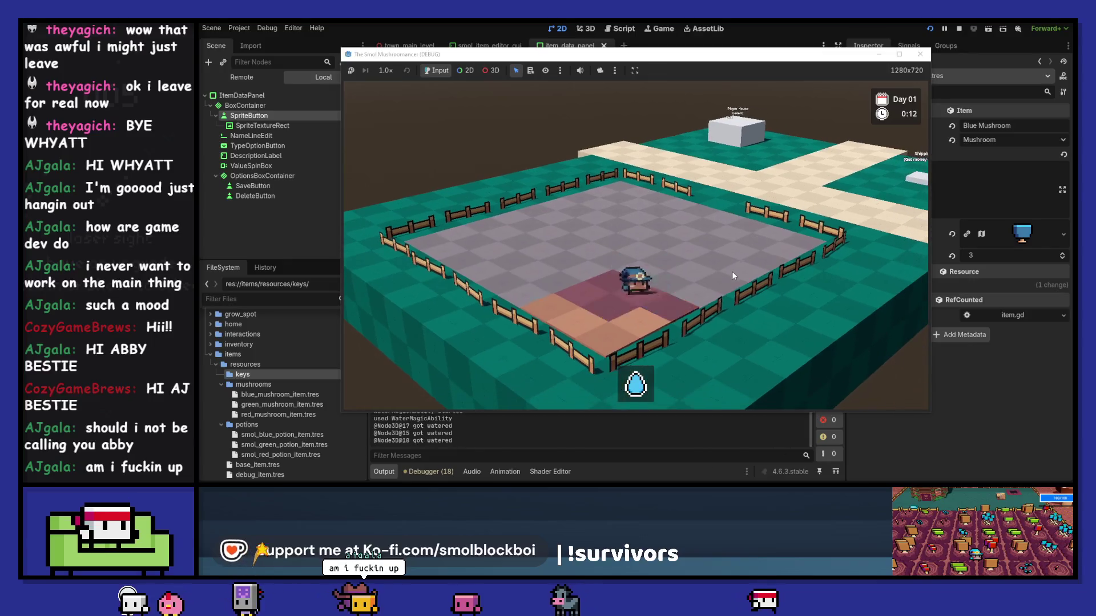
click(732, 272)
Switch to the earth ability and plant seeds across the plot.
key(a)
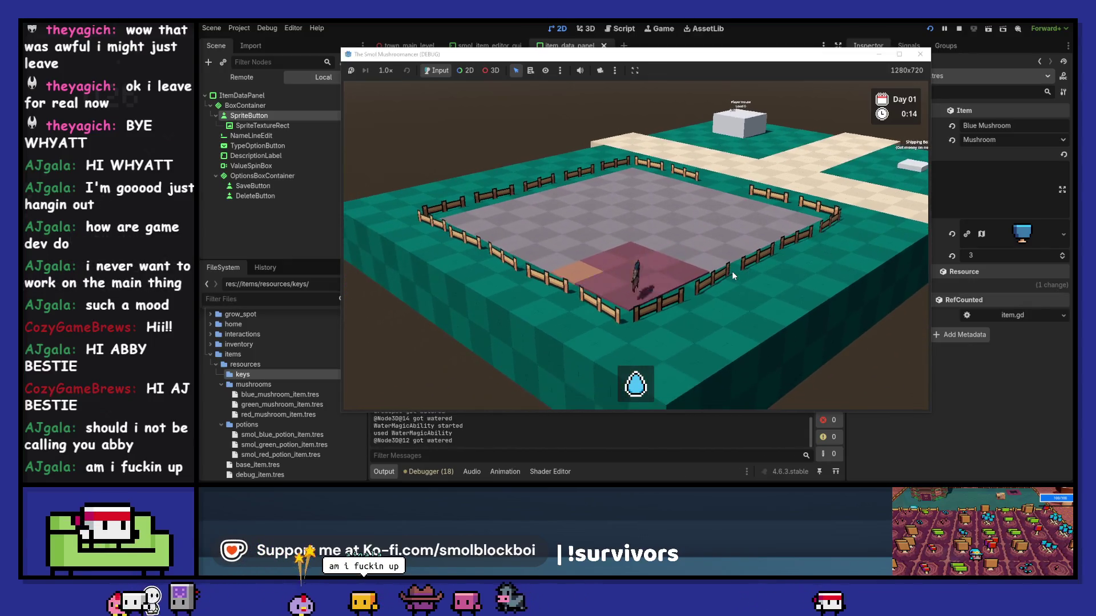
key(2)
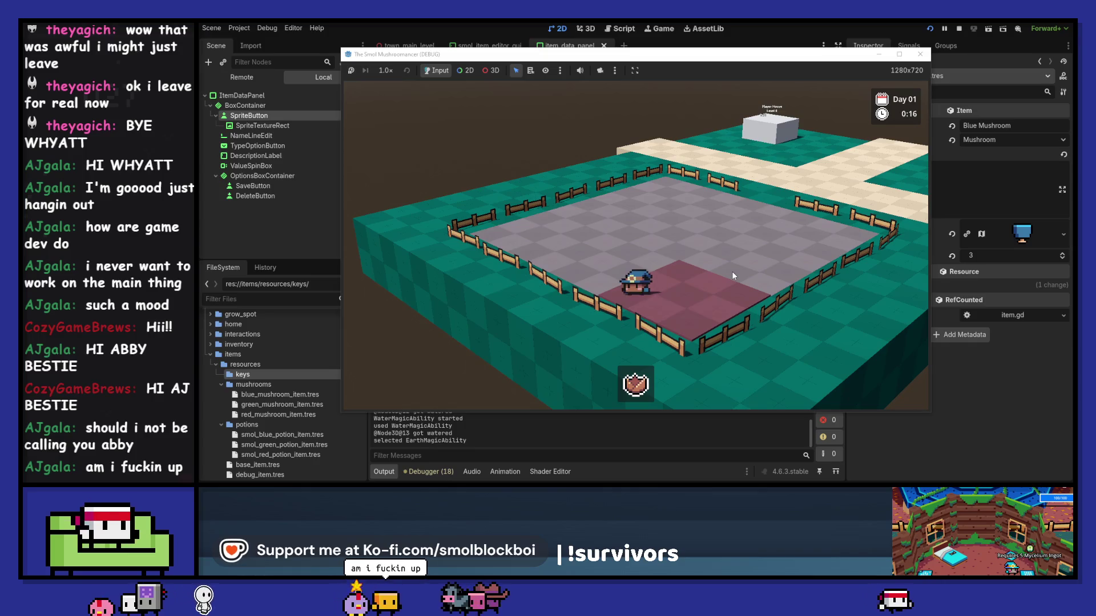
click(732, 271)
key(w)
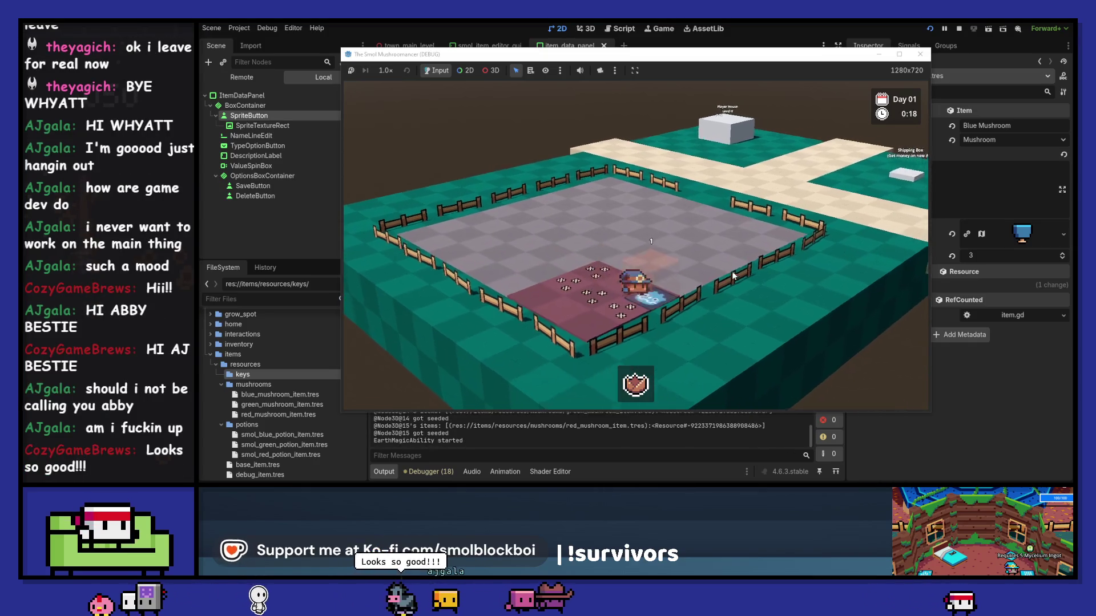
click(731, 272)
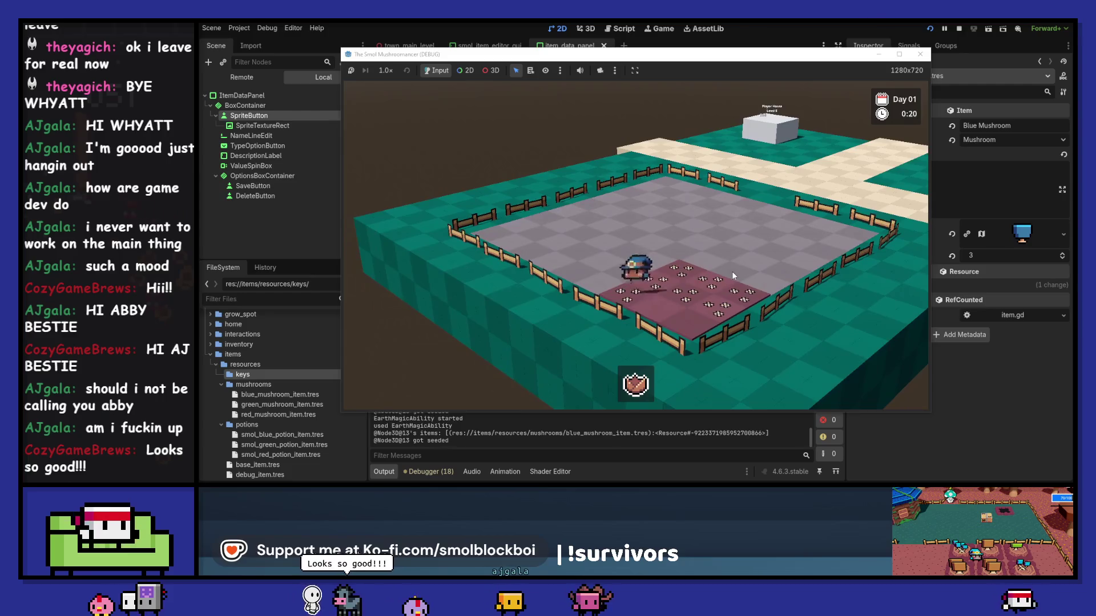
click(732, 272)
Walk past the house and Shipping Box, then cast earth and water magic on the seeded plot.
key(w)
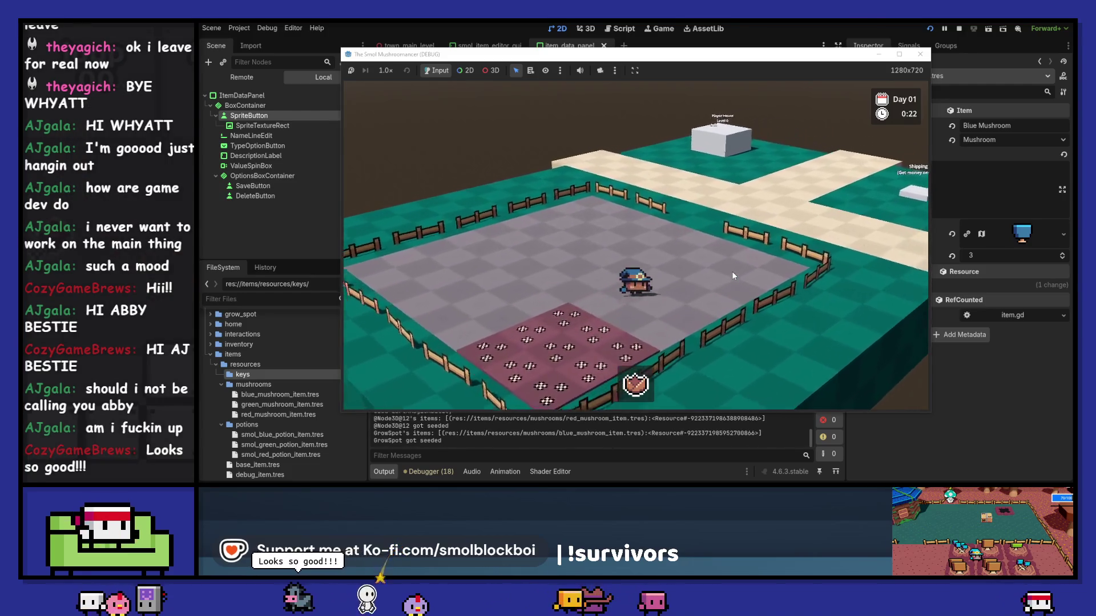
key(w)
key(w)
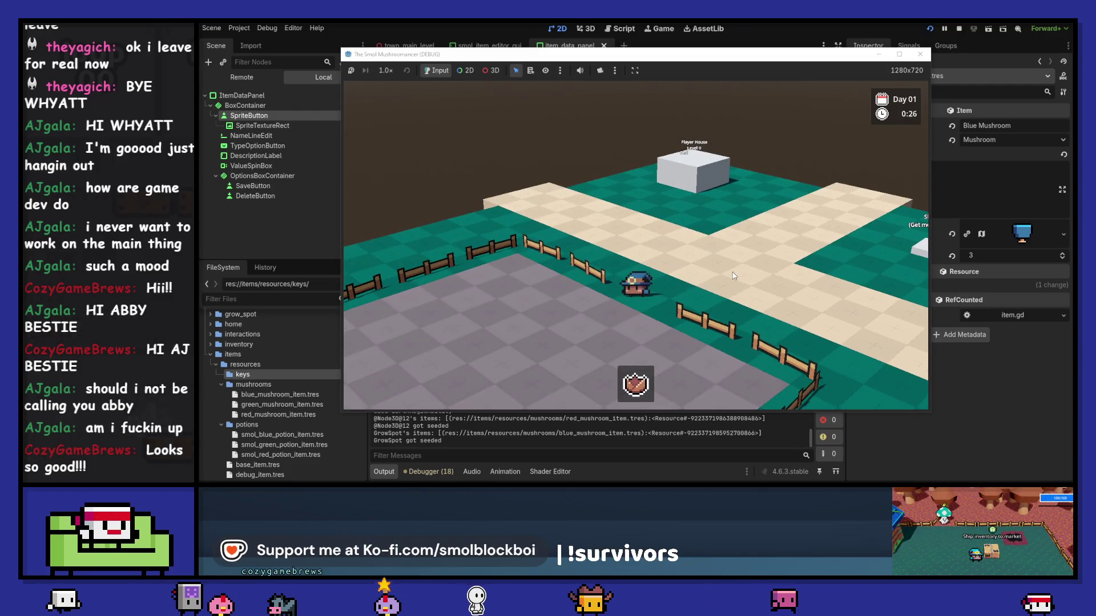
key(d)
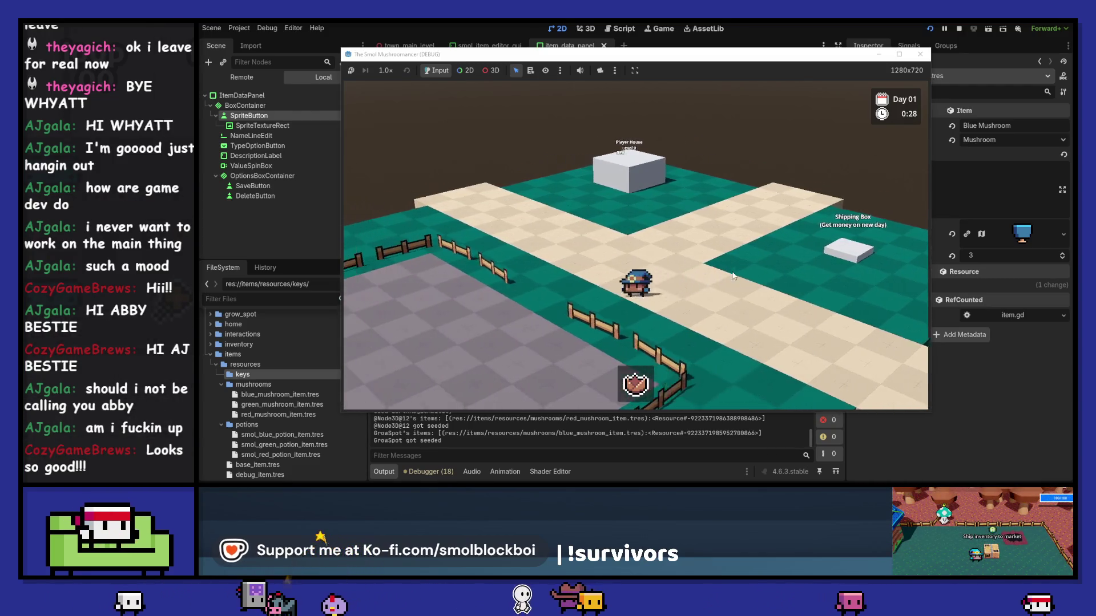
key(s)
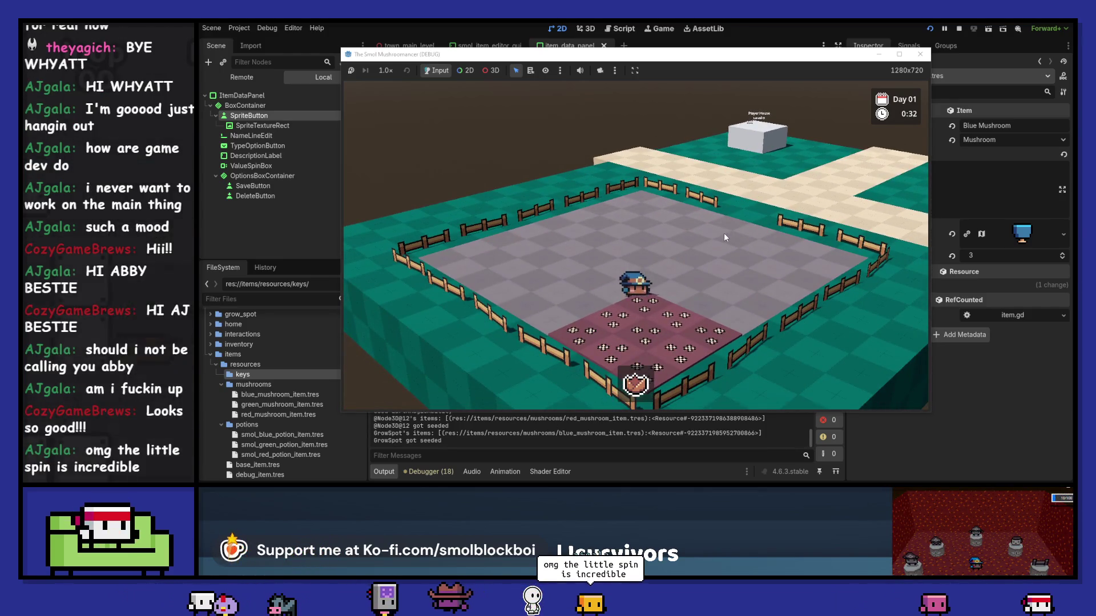
key(w)
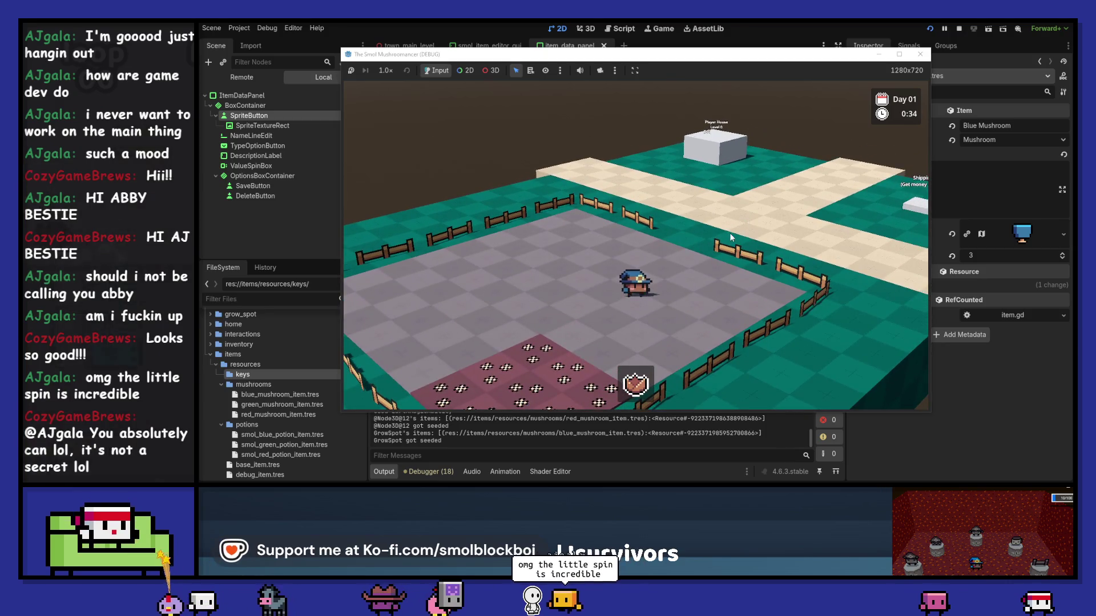
key(s)
click(726, 270)
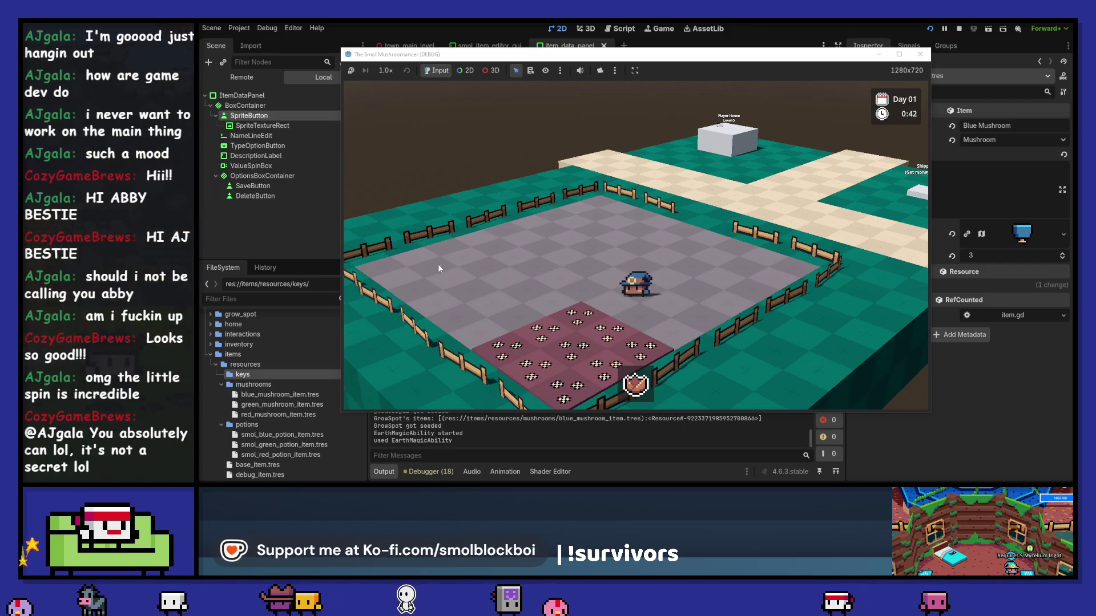
key(a)
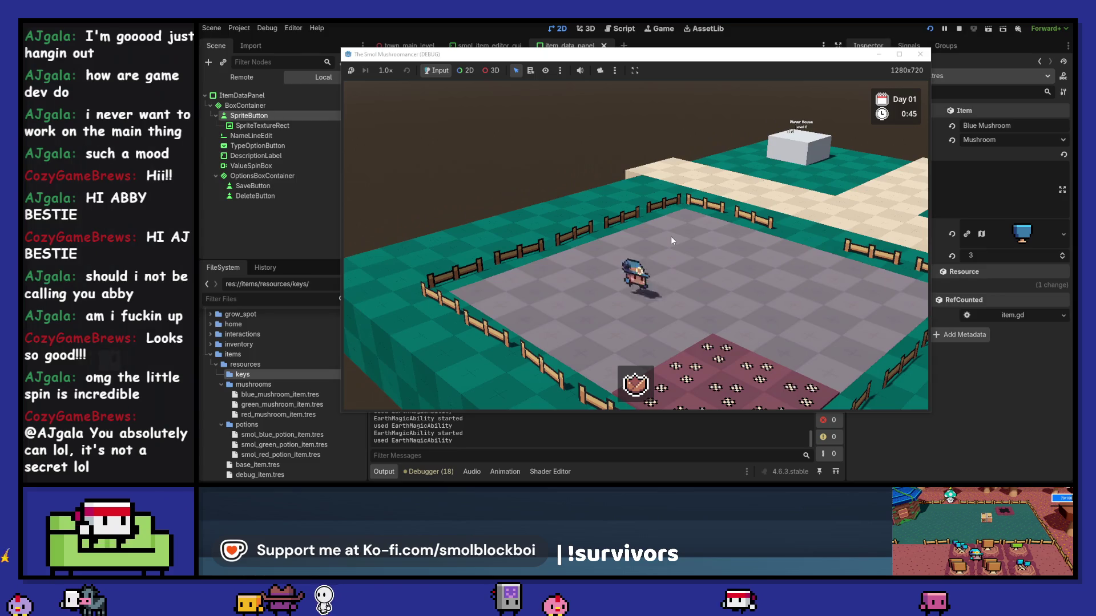
scroll(670, 235, down, 1)
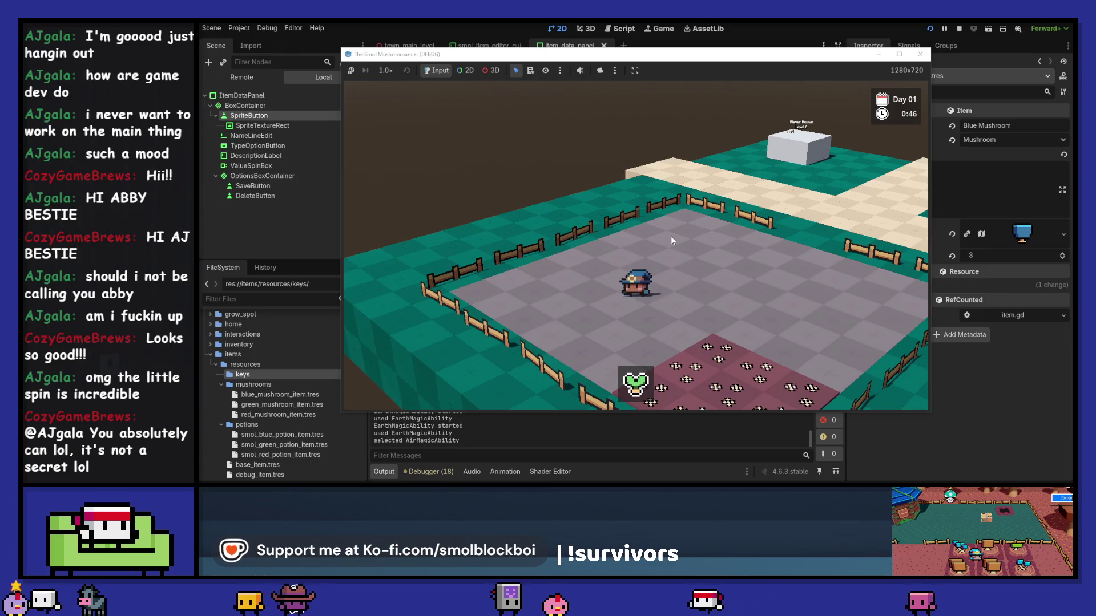
scroll(672, 239, down, 2)
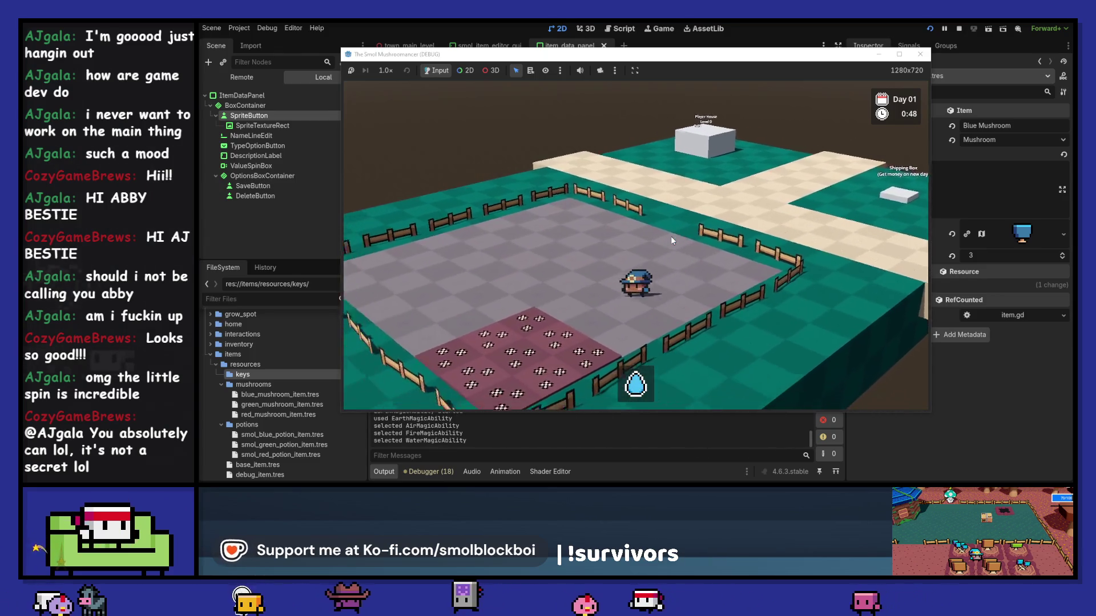
click(671, 240)
Walk into the house and confirm ending the day.
key(w)
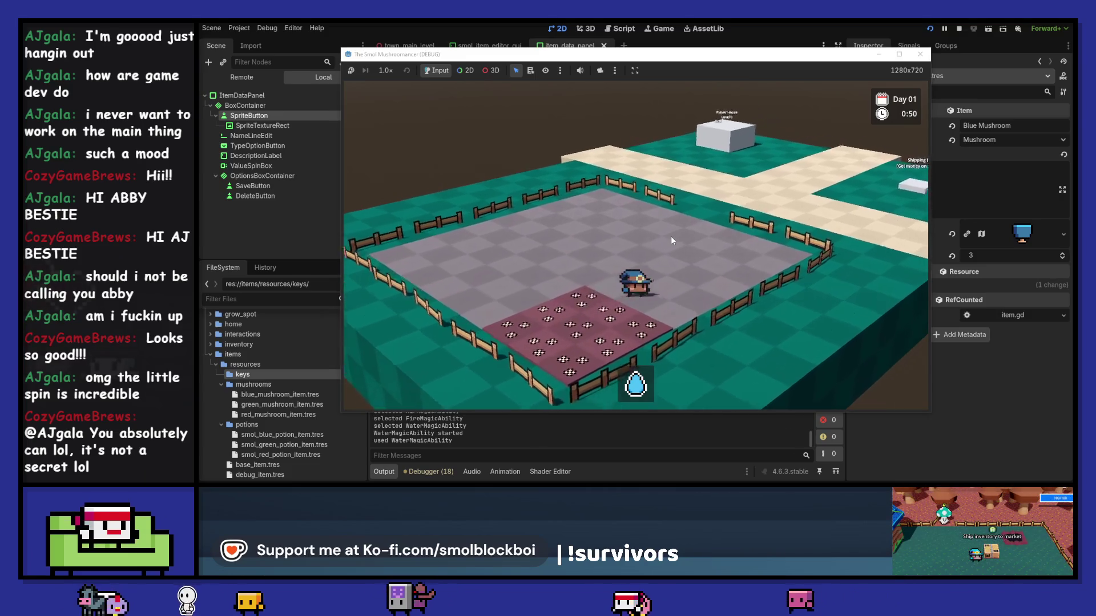
scroll(672, 240, up, 2)
key(w)
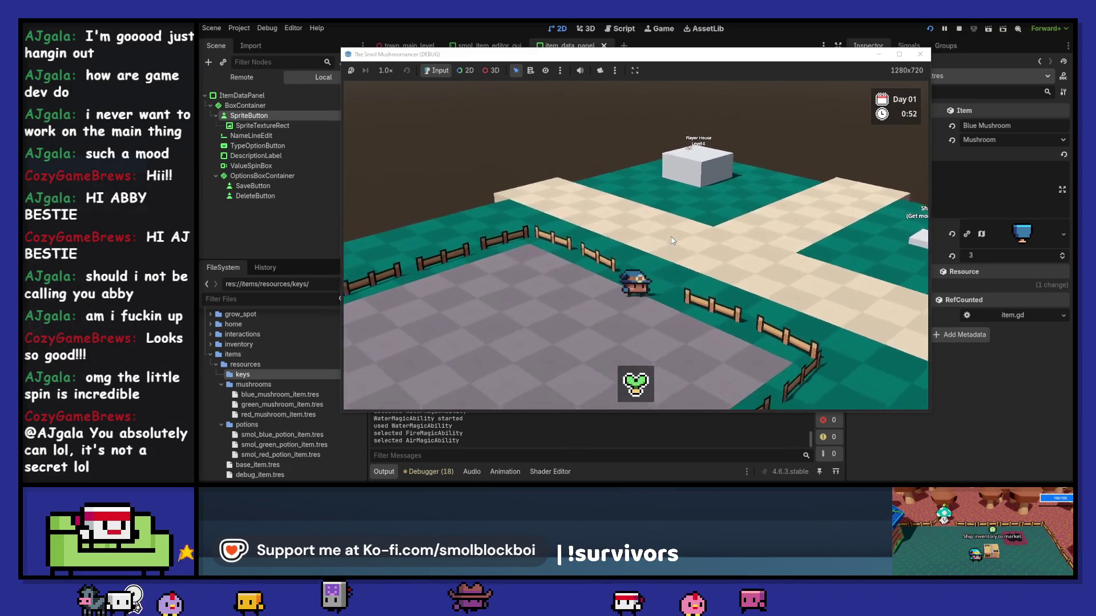
key(w)
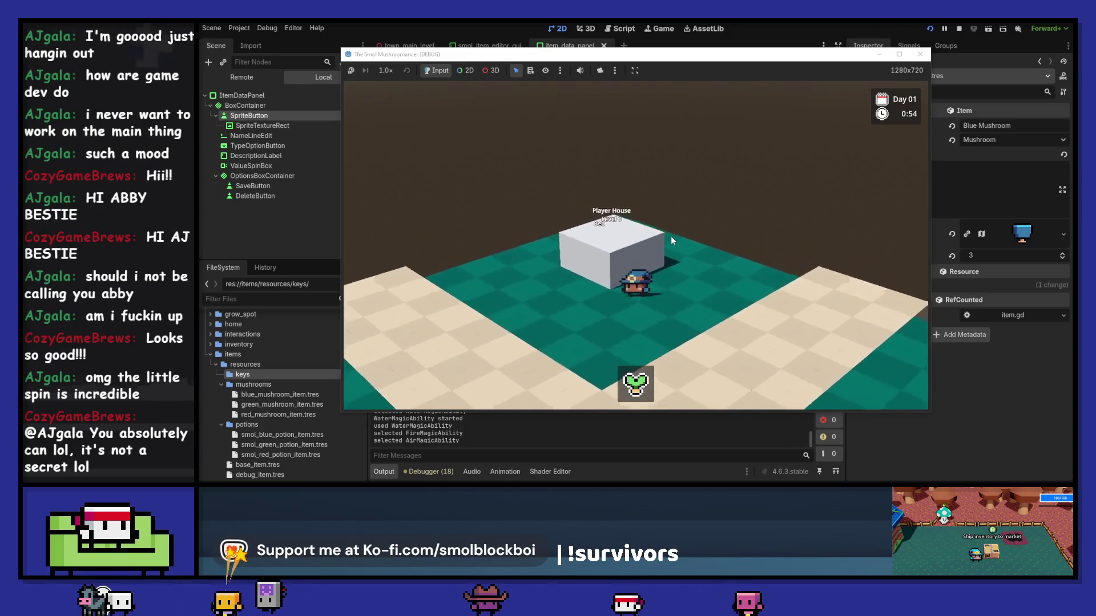
key(Up)
key(Return)
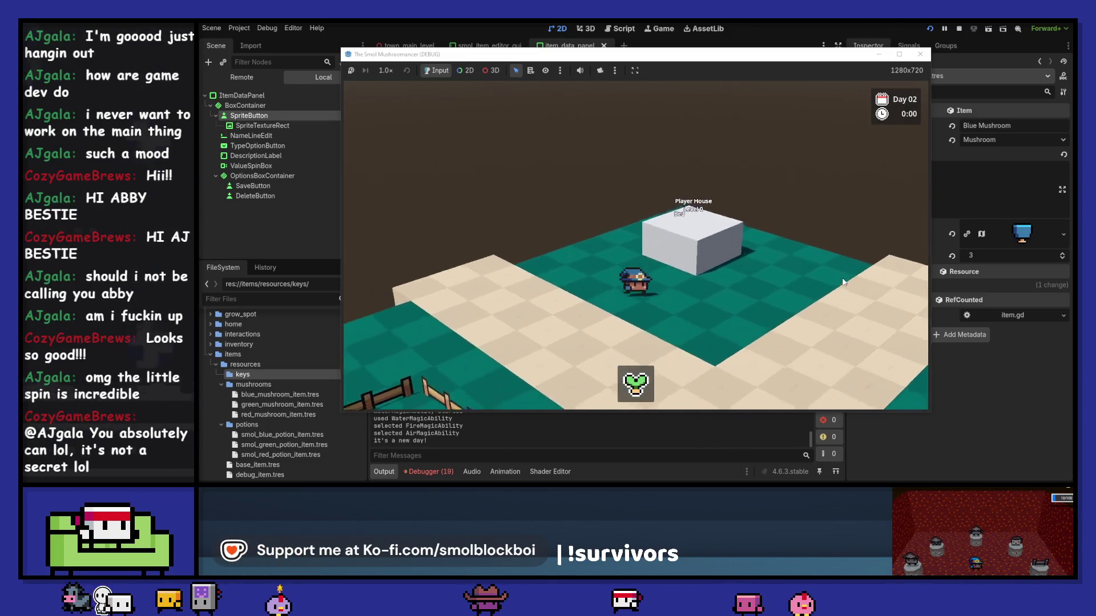
Check the crops in the fenced plot, restart the game and walk back into the plot.
key(s)
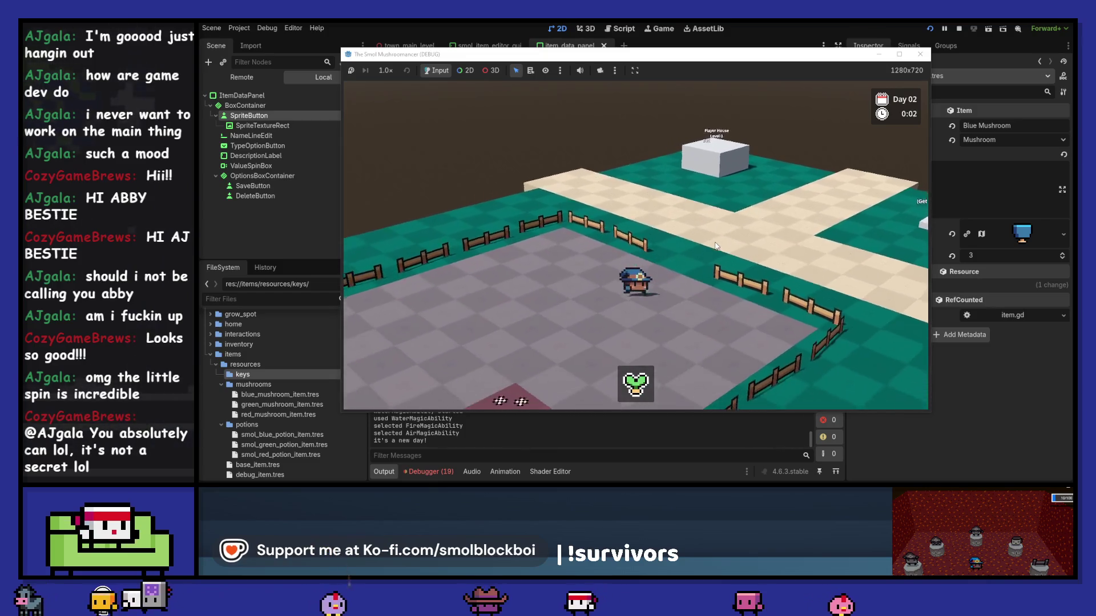
key(w)
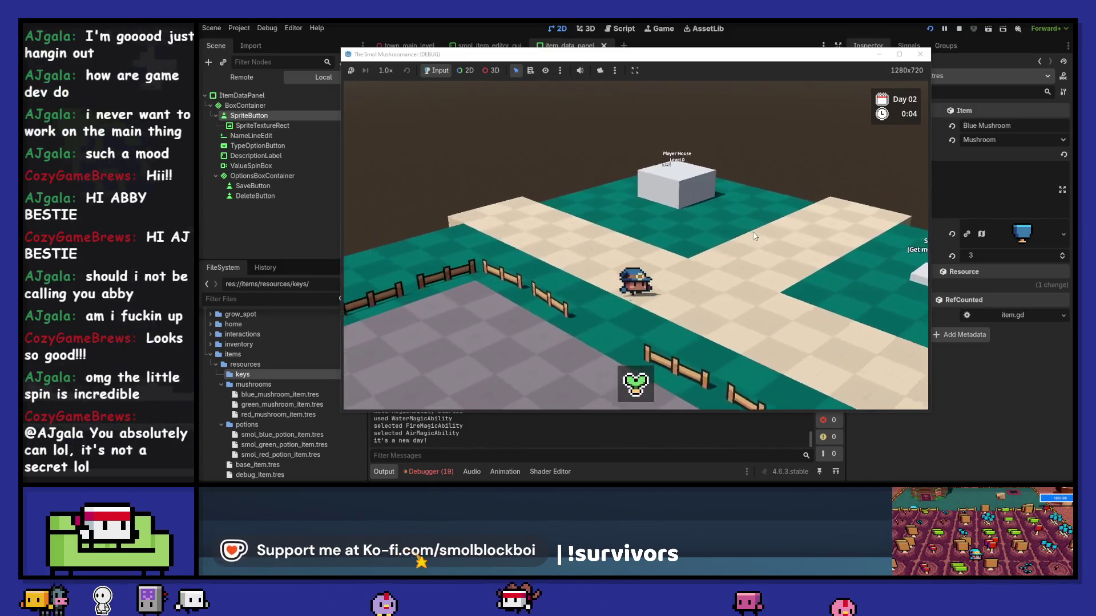
click(930, 29)
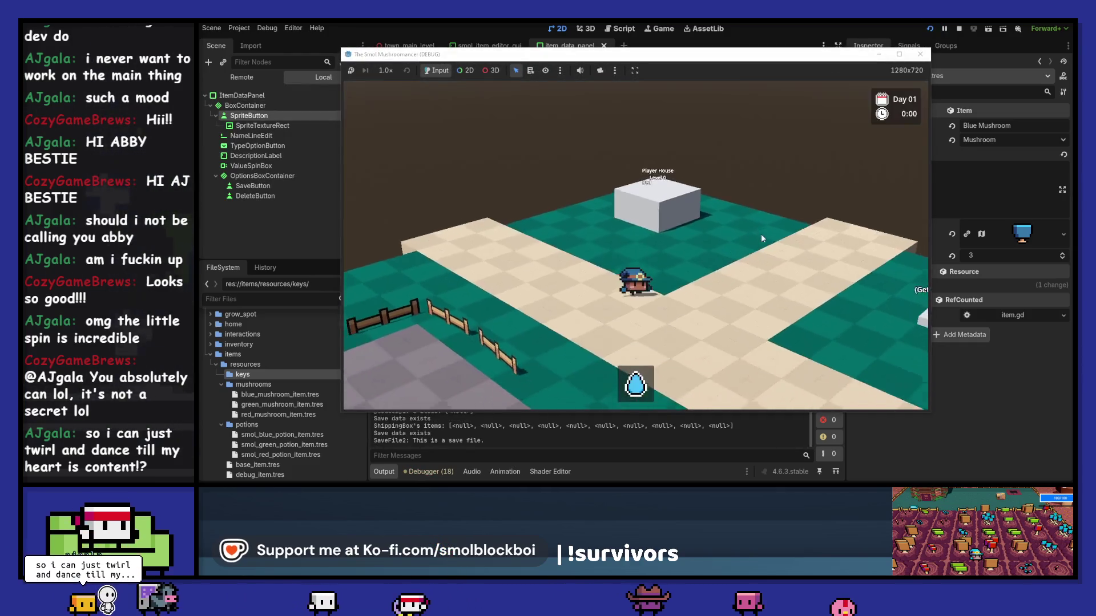
key(s)
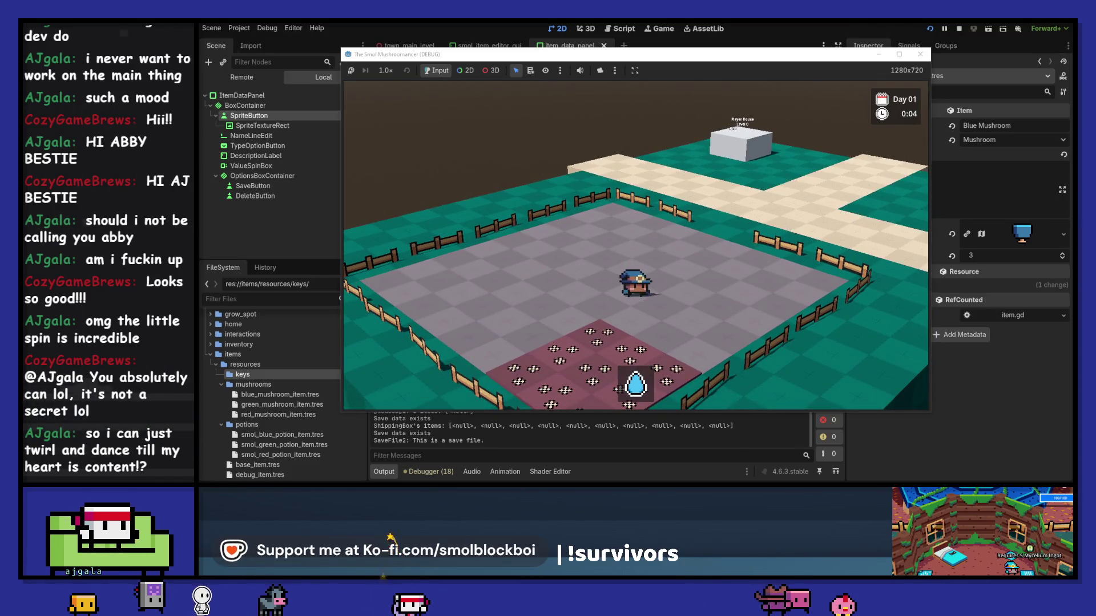
Walk the farmer to the bed and confirm ending day one.
key(w)
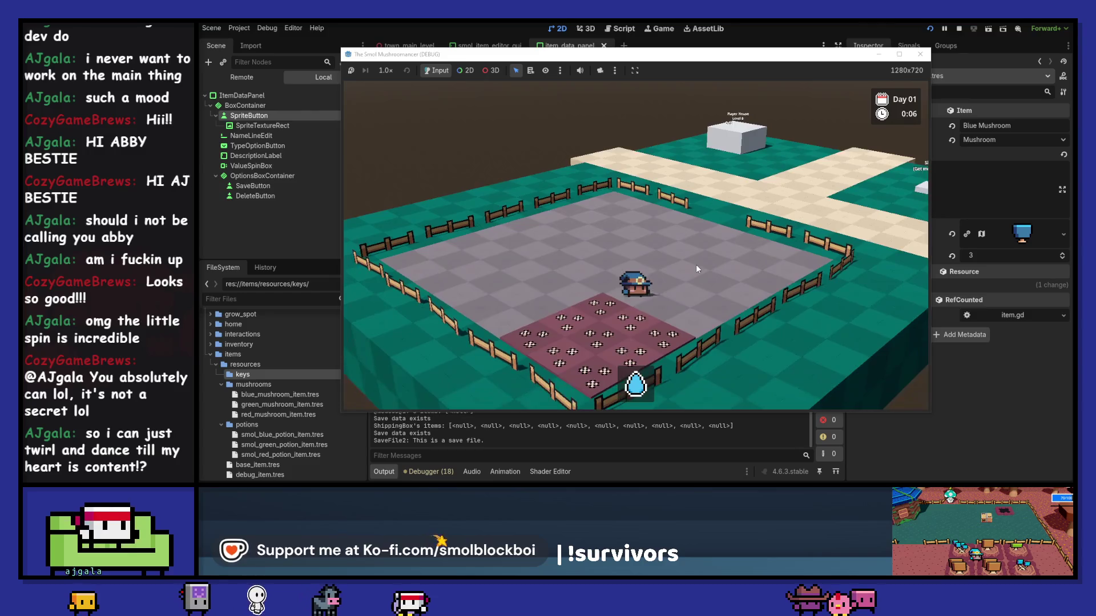
key(d)
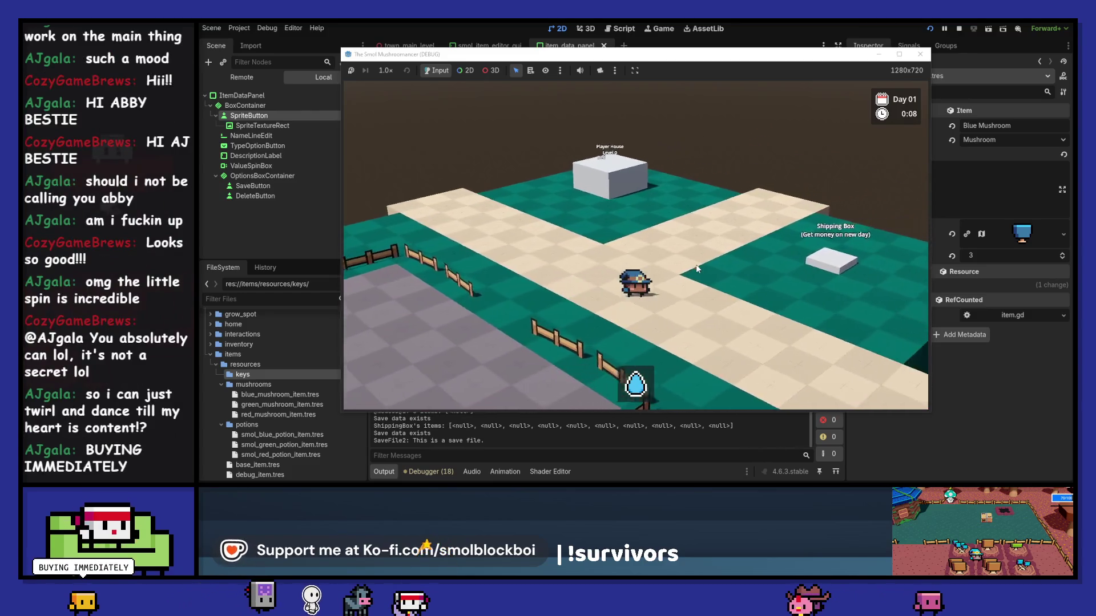
key(a)
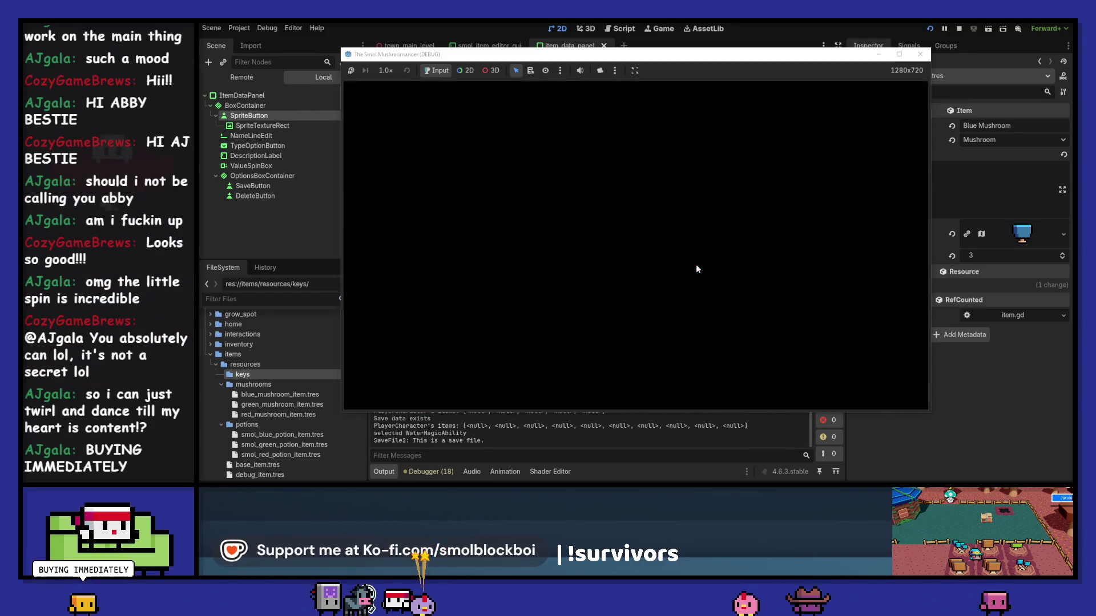
key(a)
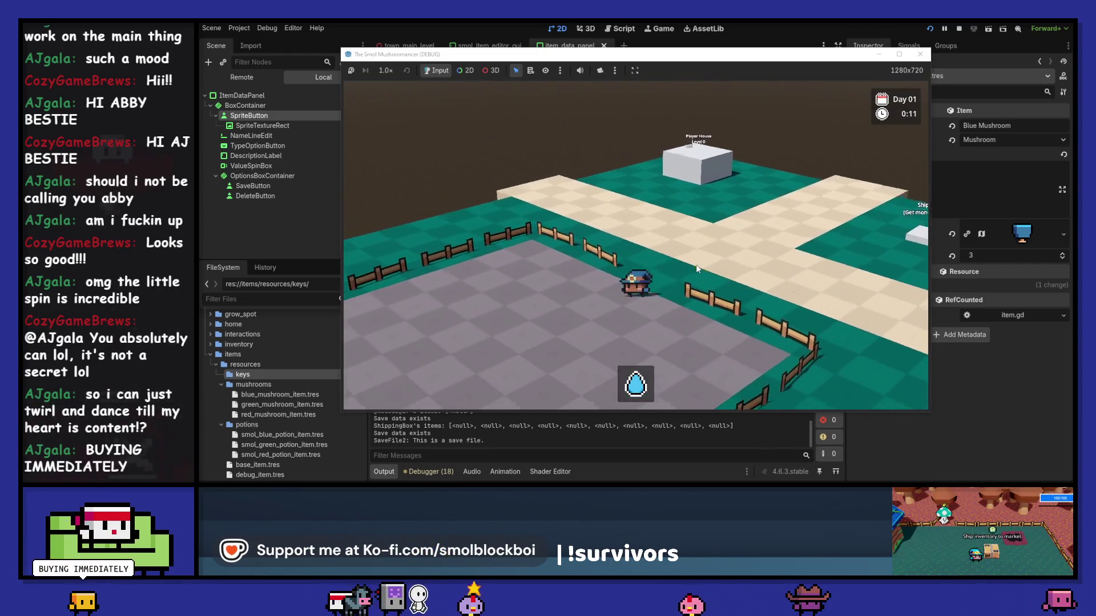
key(w)
scroll(696, 265, down, 2)
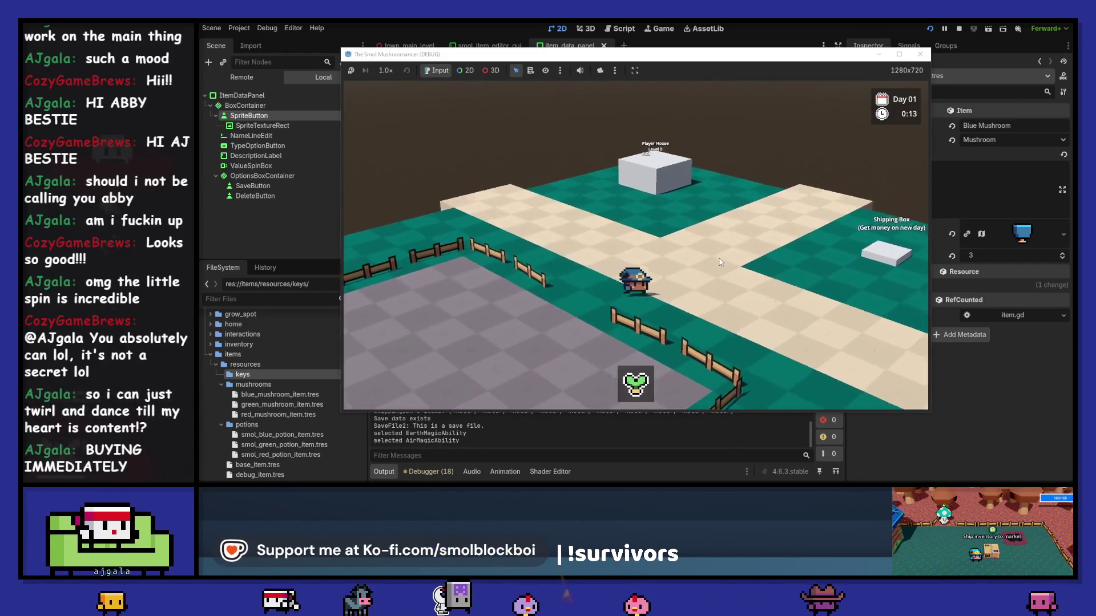
key(w)
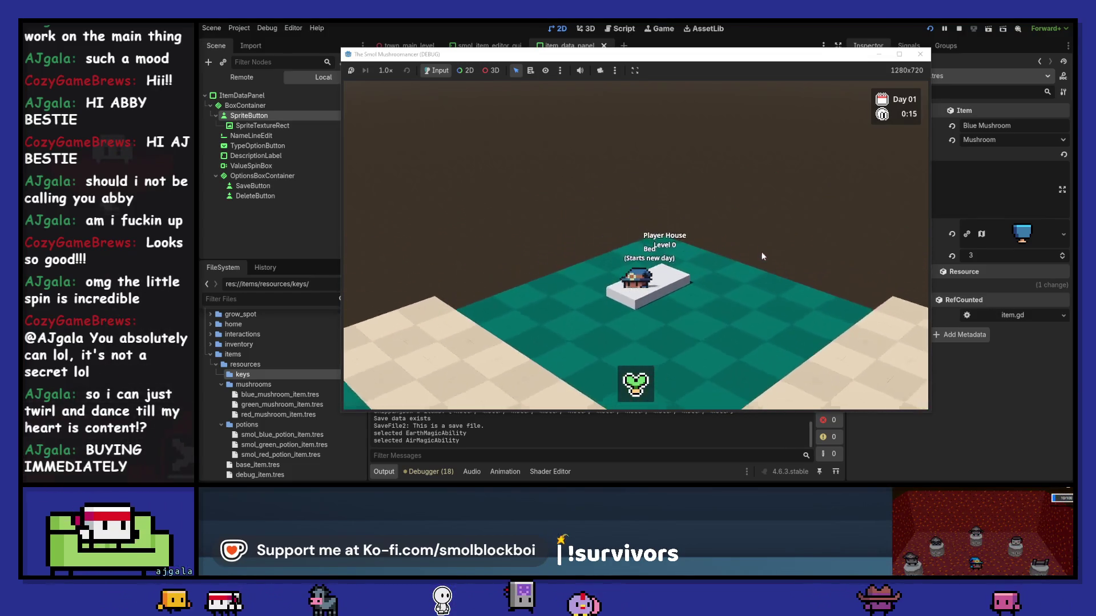
key(e)
click(882, 244)
Harvest all the grown mushrooms from the plot on Day 02.
key(s)
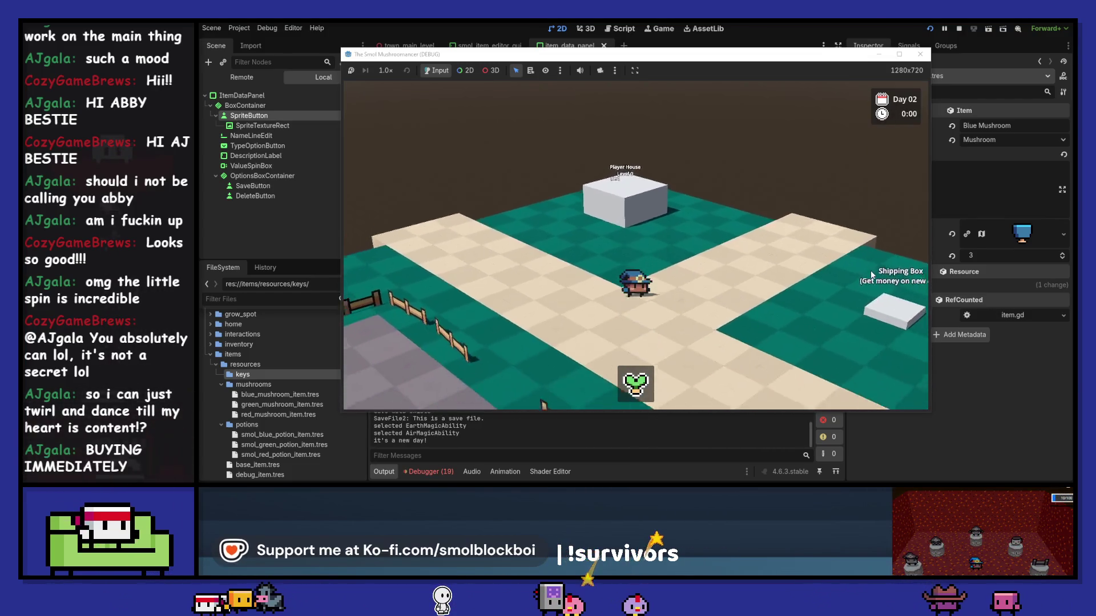
key(s)
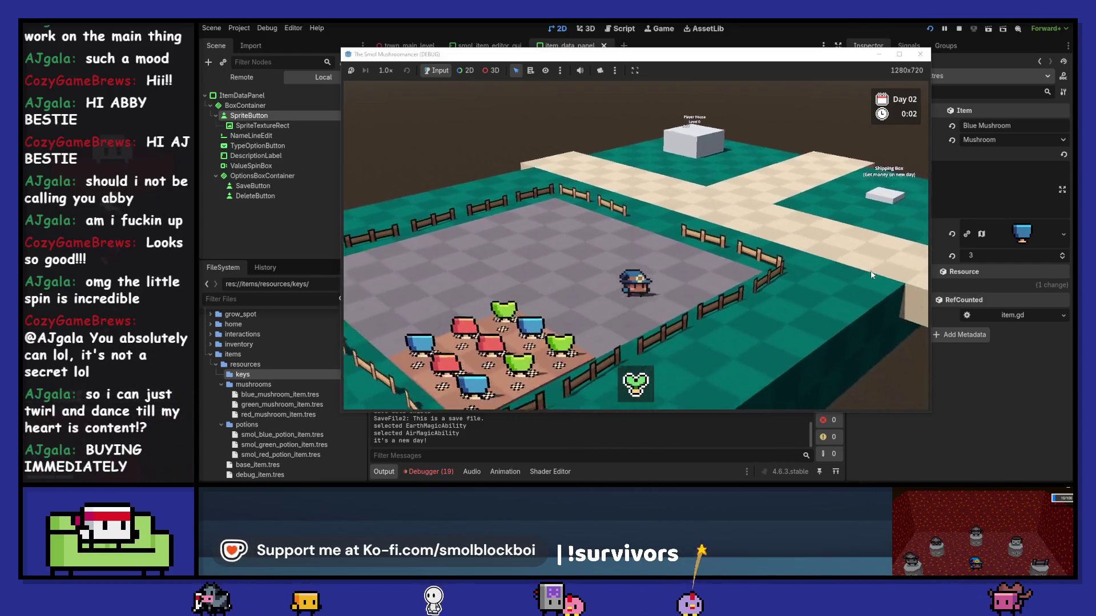
key(e)
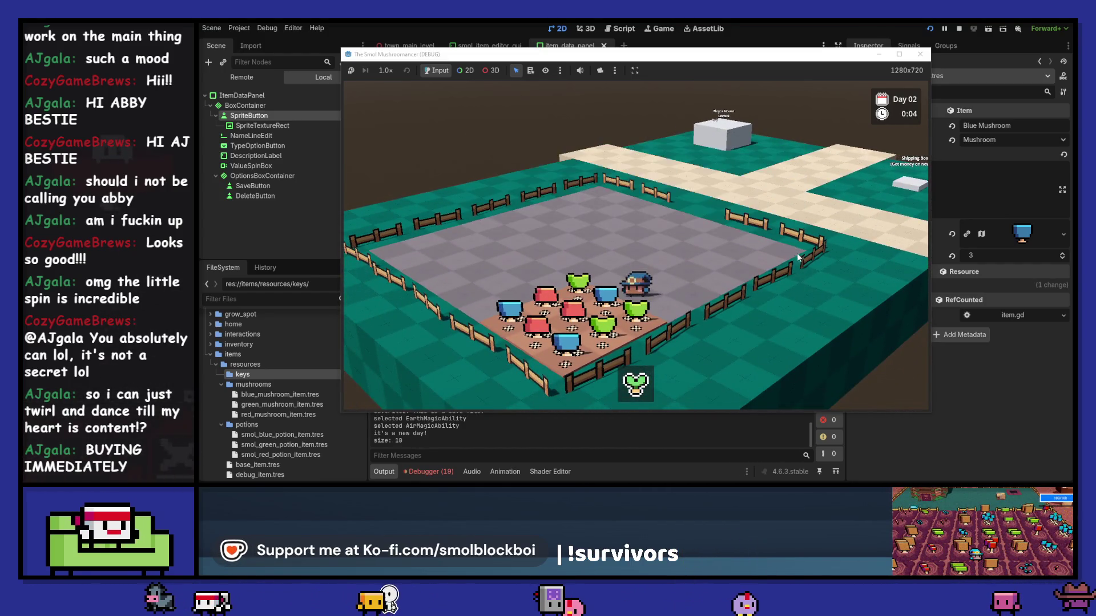
key(a)
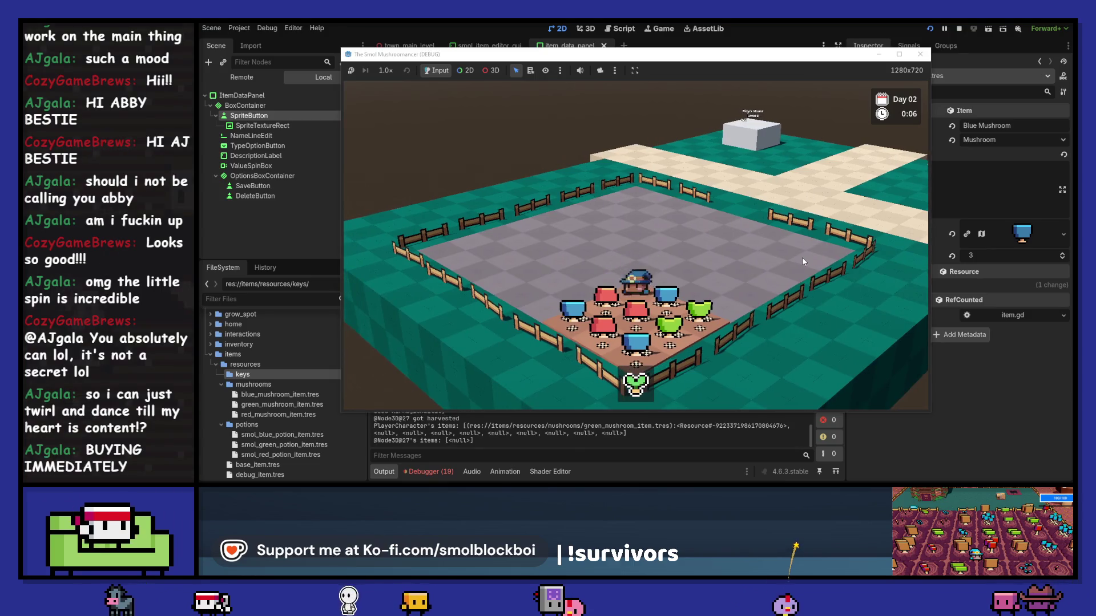
key(s)
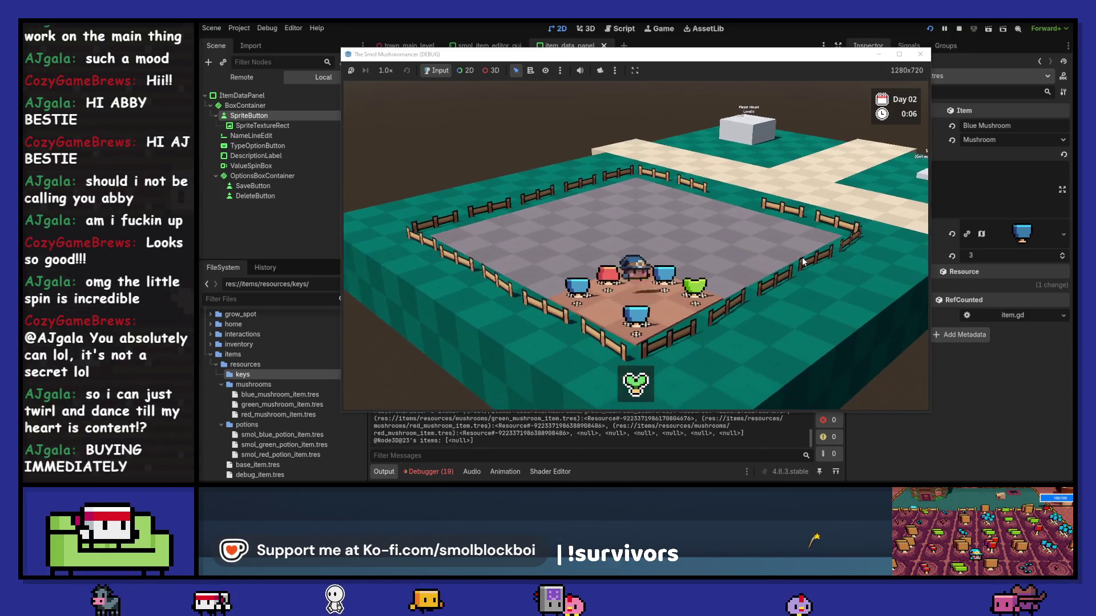
key(e)
key(w)
key(e)
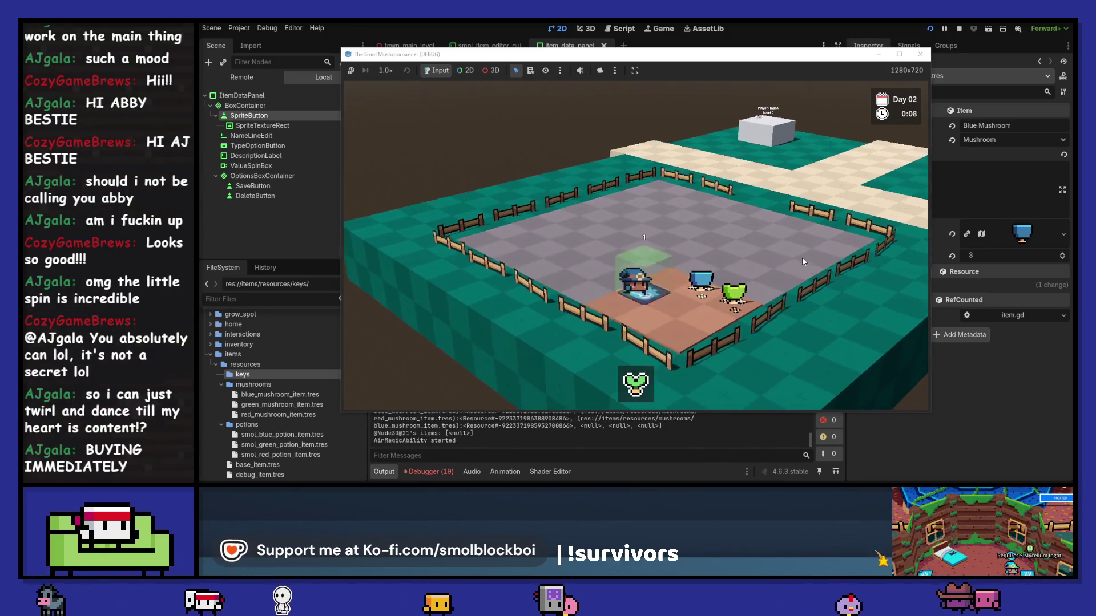
At the shipping box, queue all eight mushrooms into To Be Shipped and ship them.
key(w)
key(d)
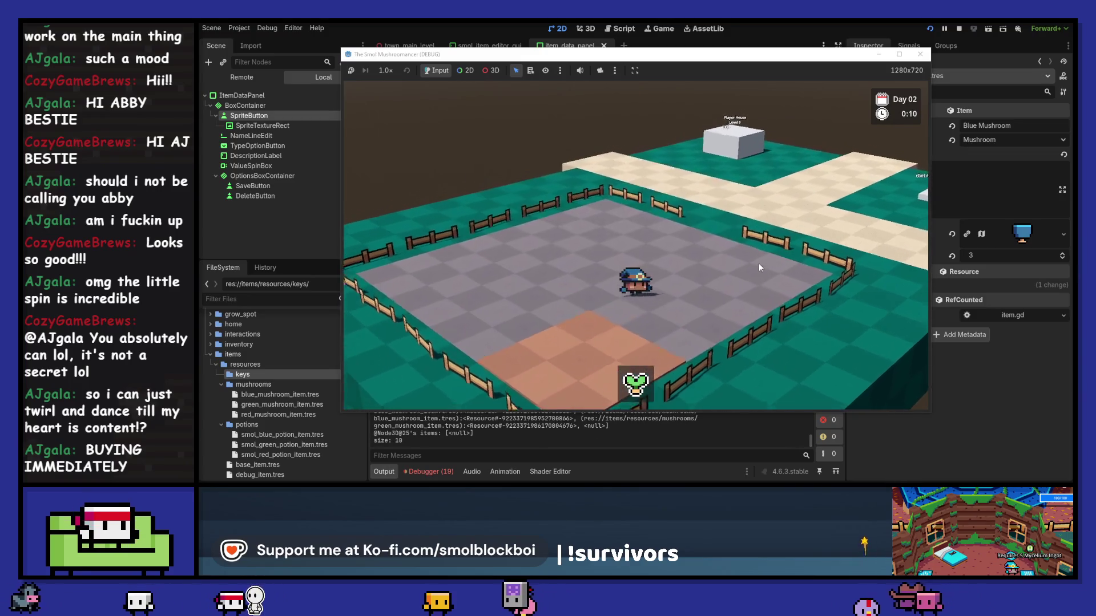
key(d)
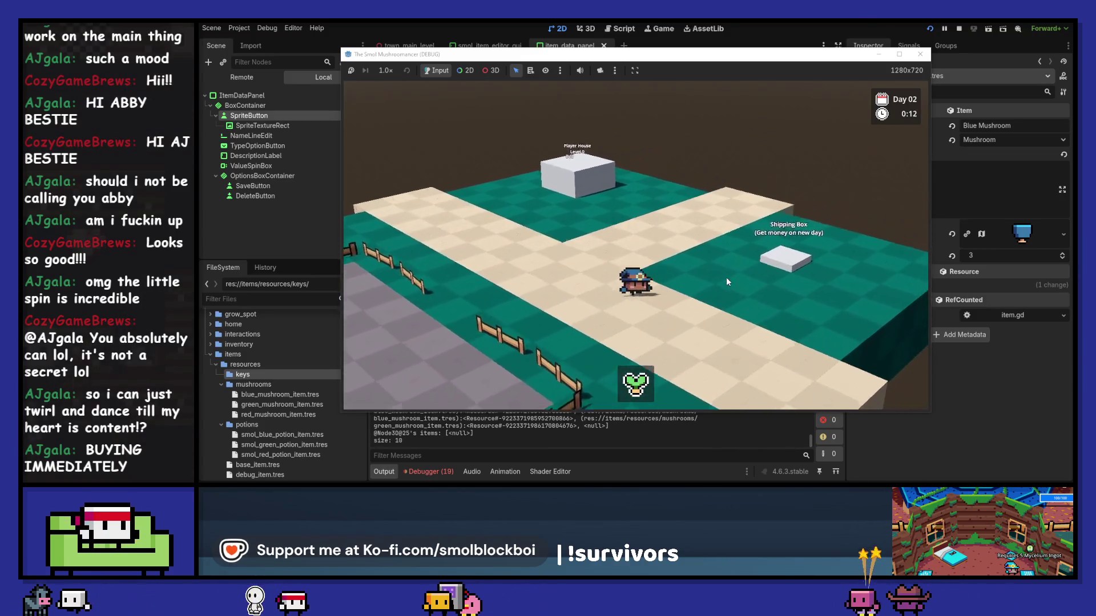
key(e)
click(619, 227)
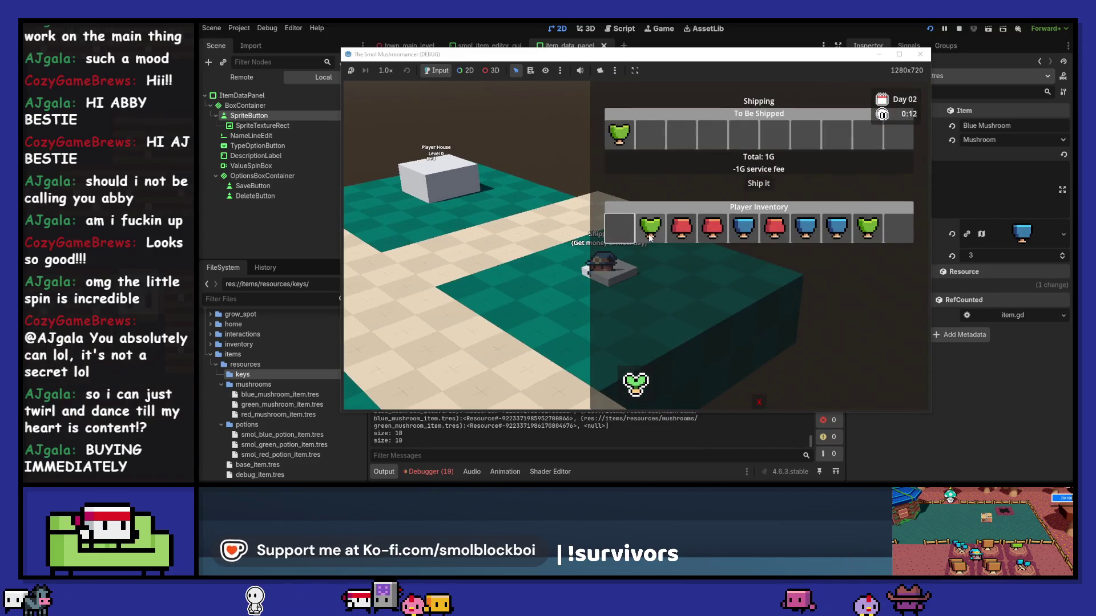
click(681, 227)
click(712, 227)
click(743, 227)
click(775, 227)
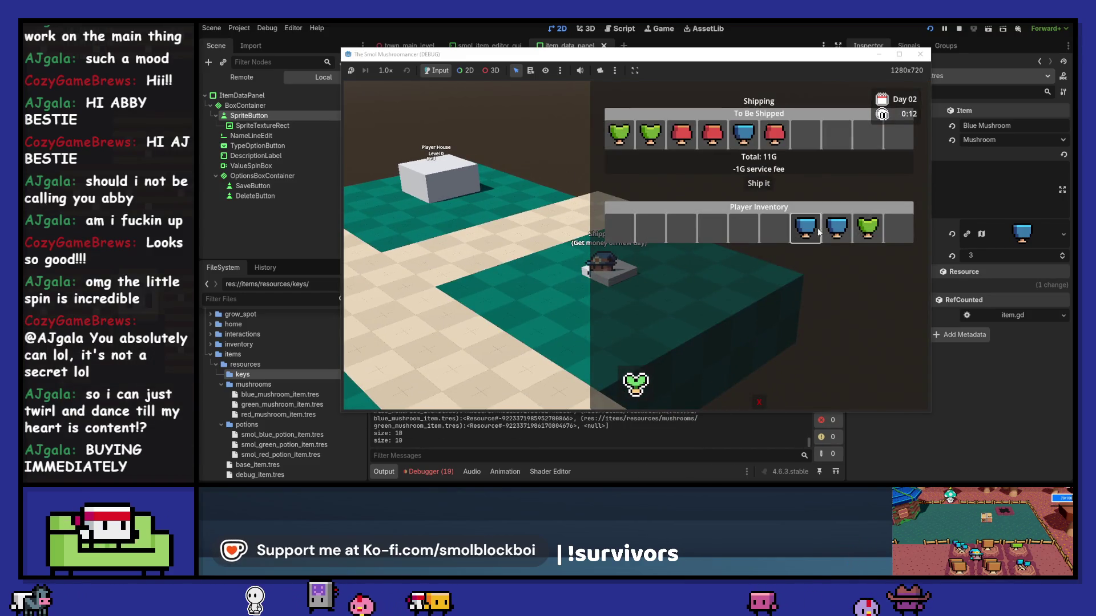
click(806, 227)
click(836, 227)
click(868, 227)
click(765, 183)
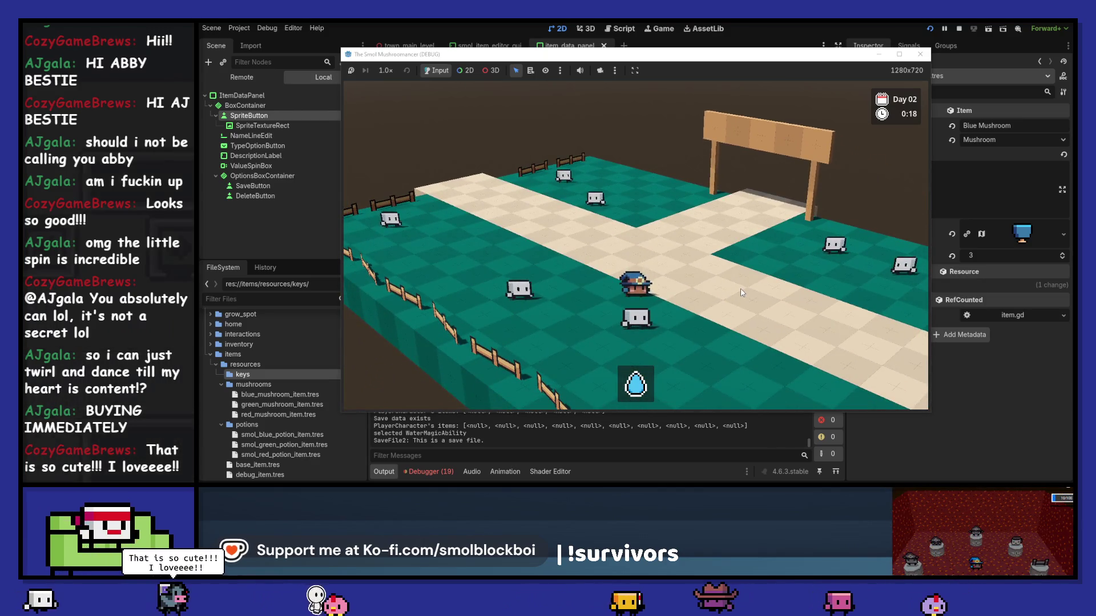
Walk through town, talking to and closing the Tailor, Chef and Blacksmith dialogs.
key(d)
key(d)
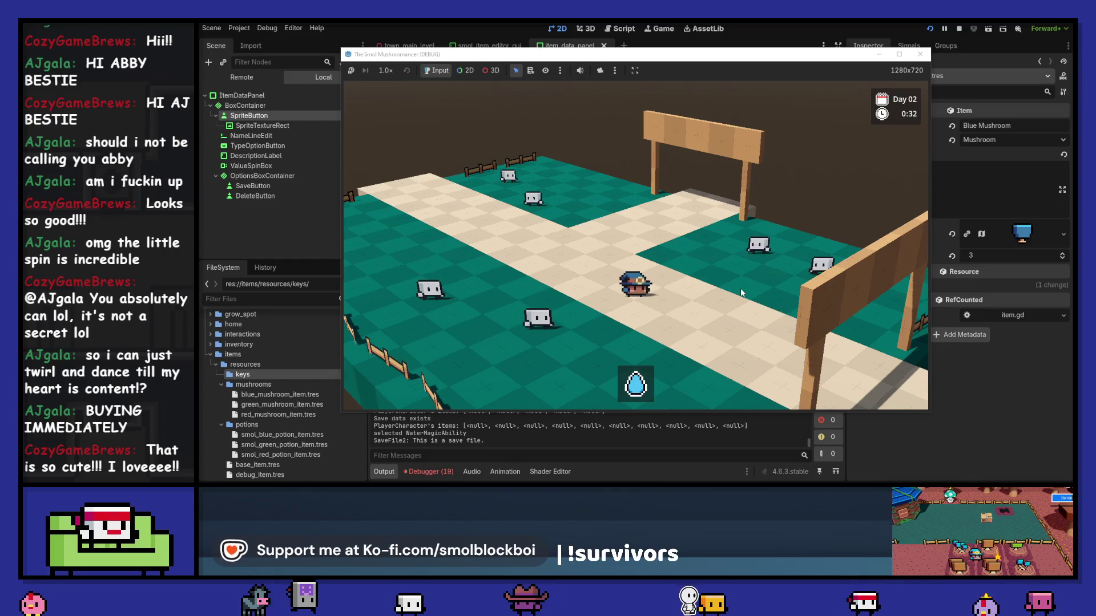
key(q)
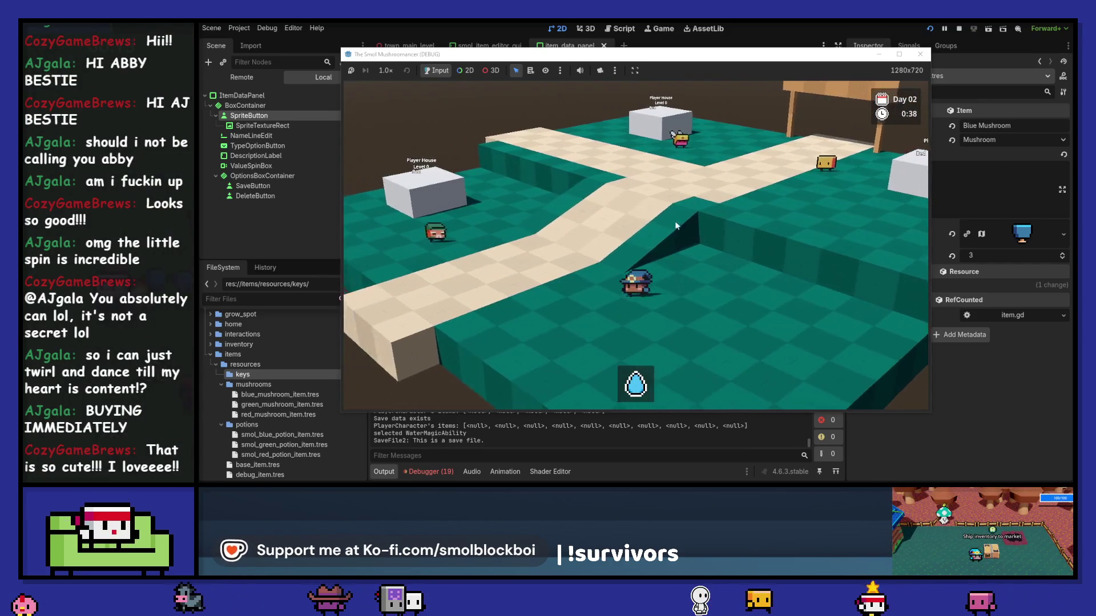
click(676, 207)
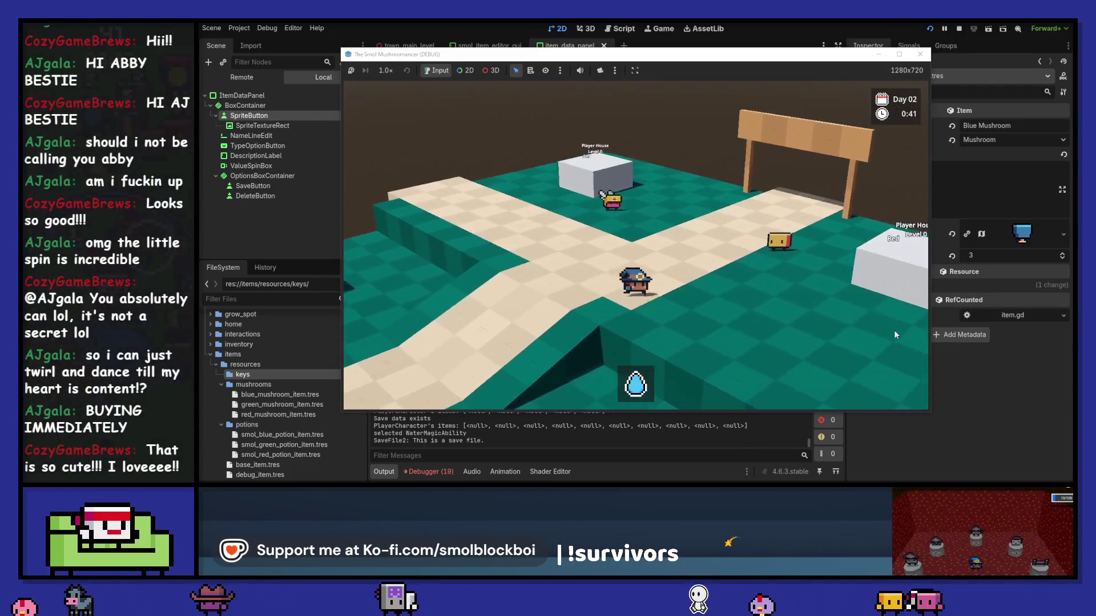
click(693, 199)
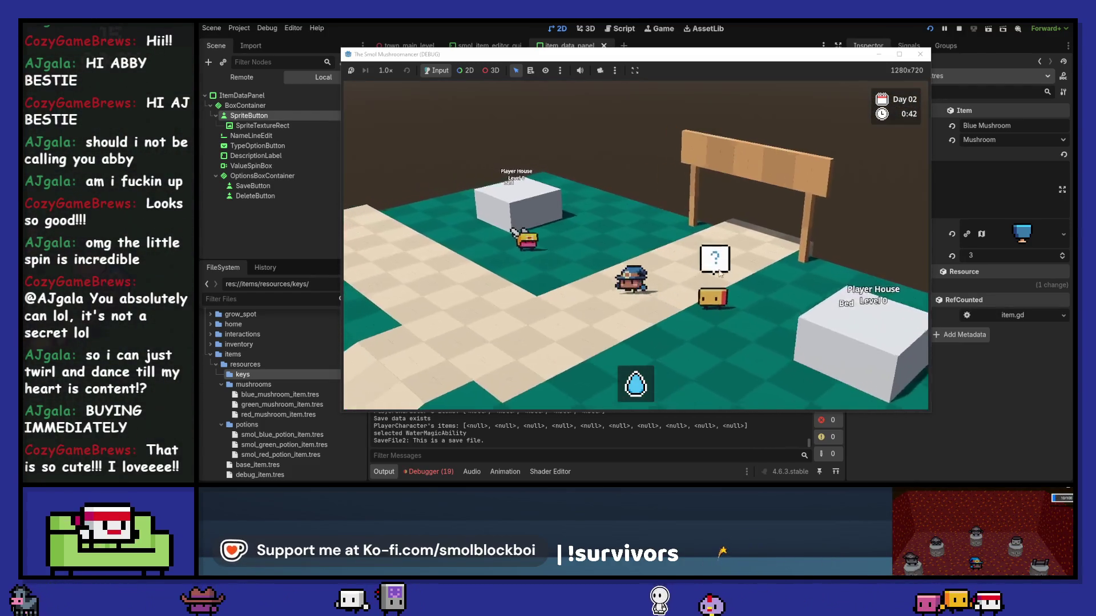
click(720, 197)
Give the Rancher and Carpenter friendly replies, then agree to end the day.
click(743, 244)
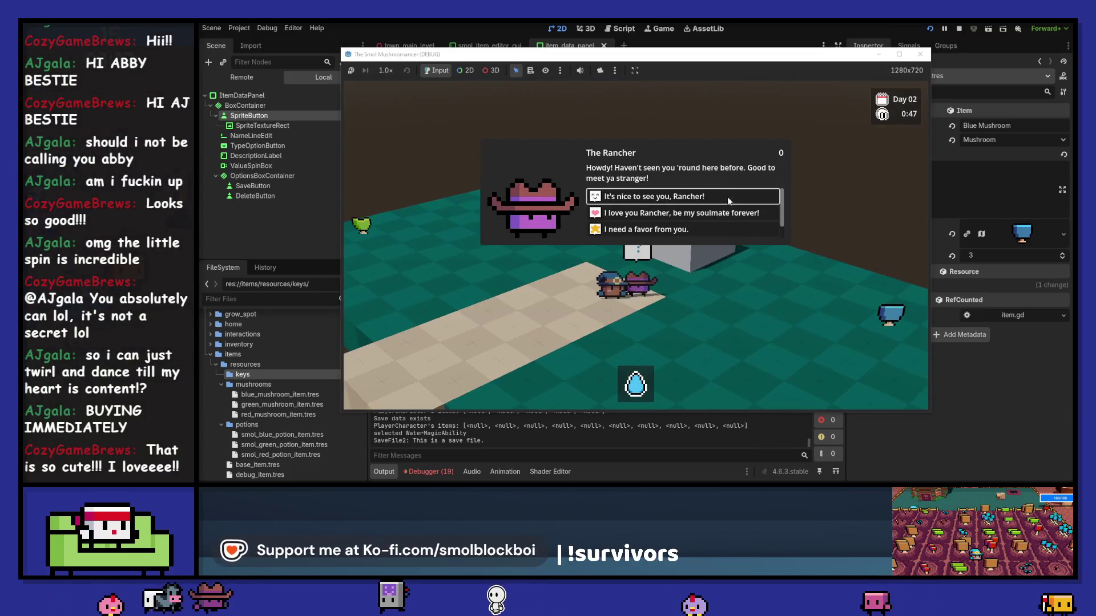
click(728, 197)
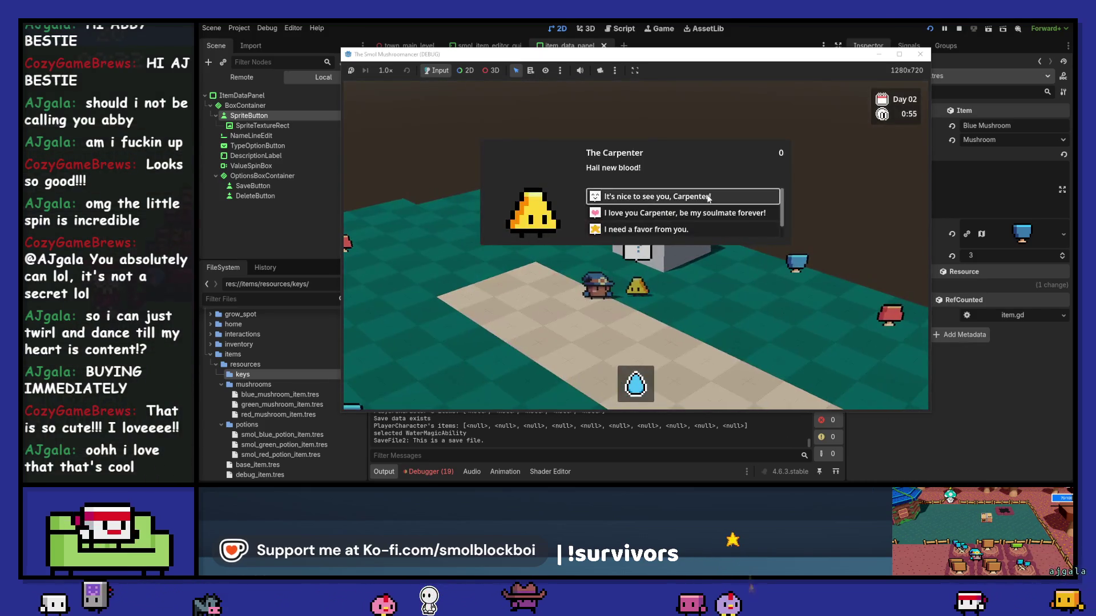
click(707, 202)
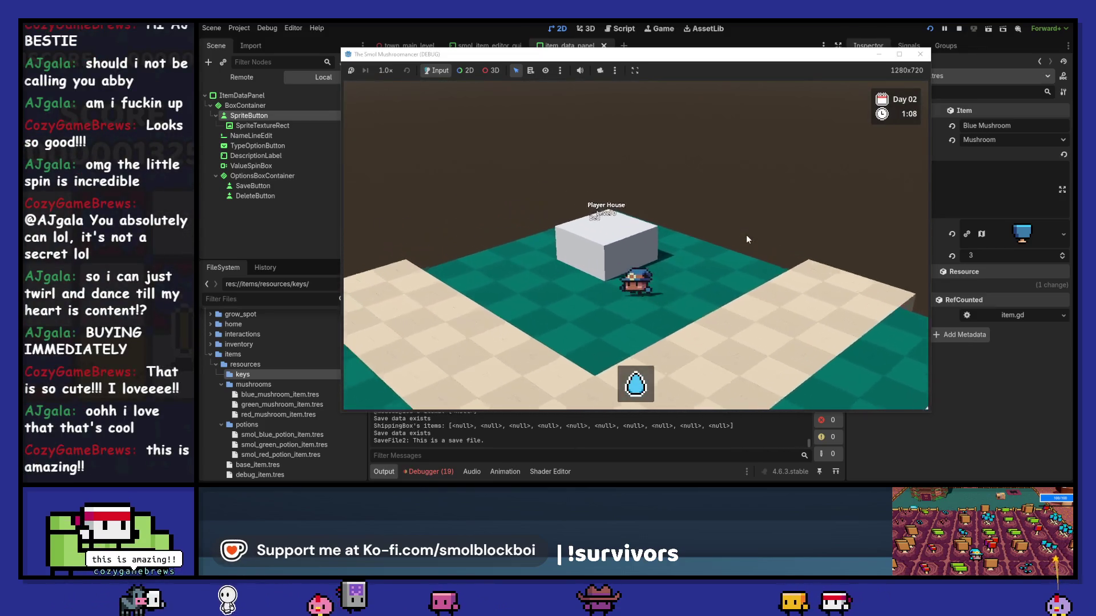
click(890, 243)
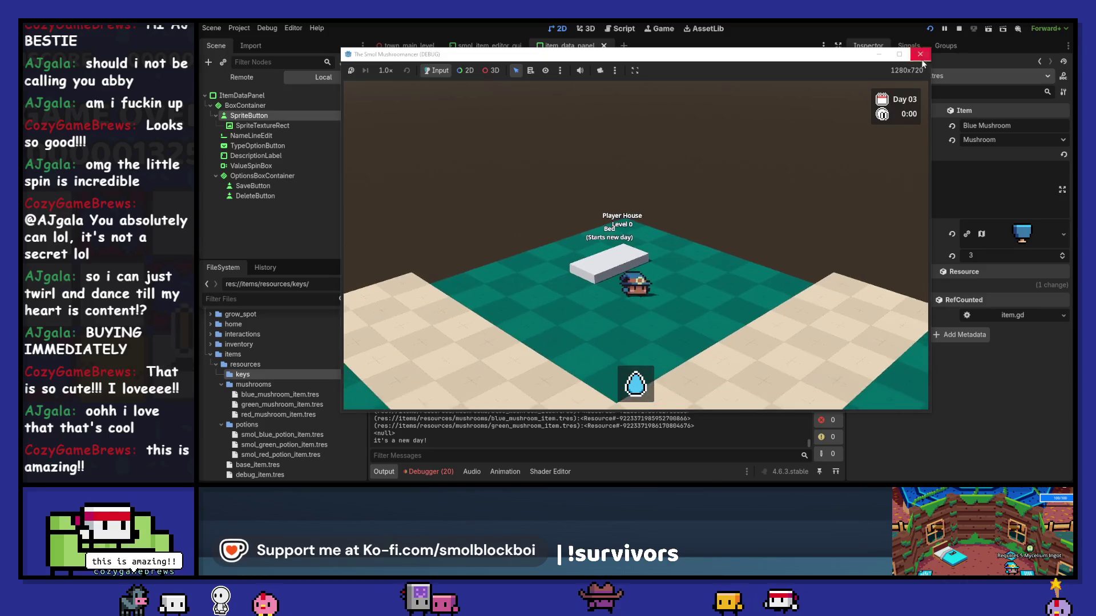
Close the debug game window, save the item_data_panel scene with Ctrl+S, and clear the Output log.
click(920, 54)
key(ctrl+s)
click(822, 367)
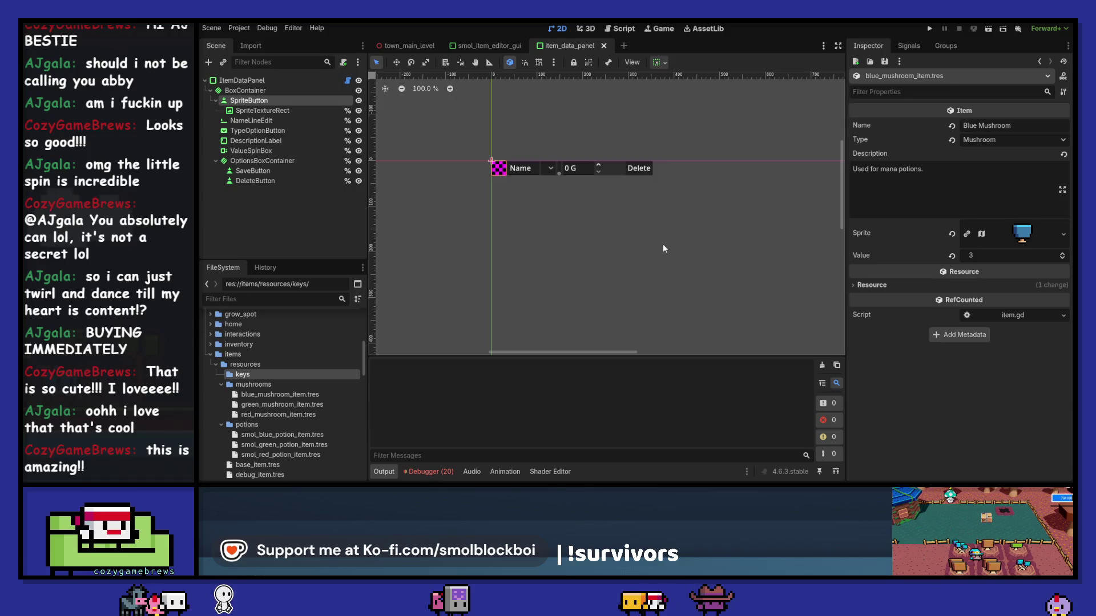
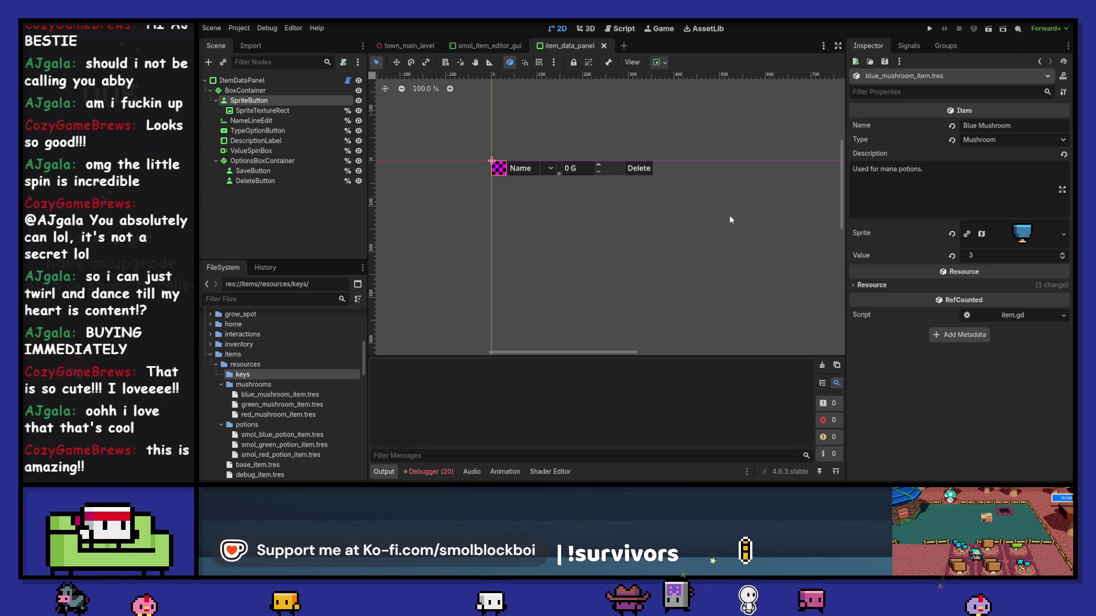
Set the default upgrade_cost to 0 in upgrade_response.gd and save it.
text(favor)
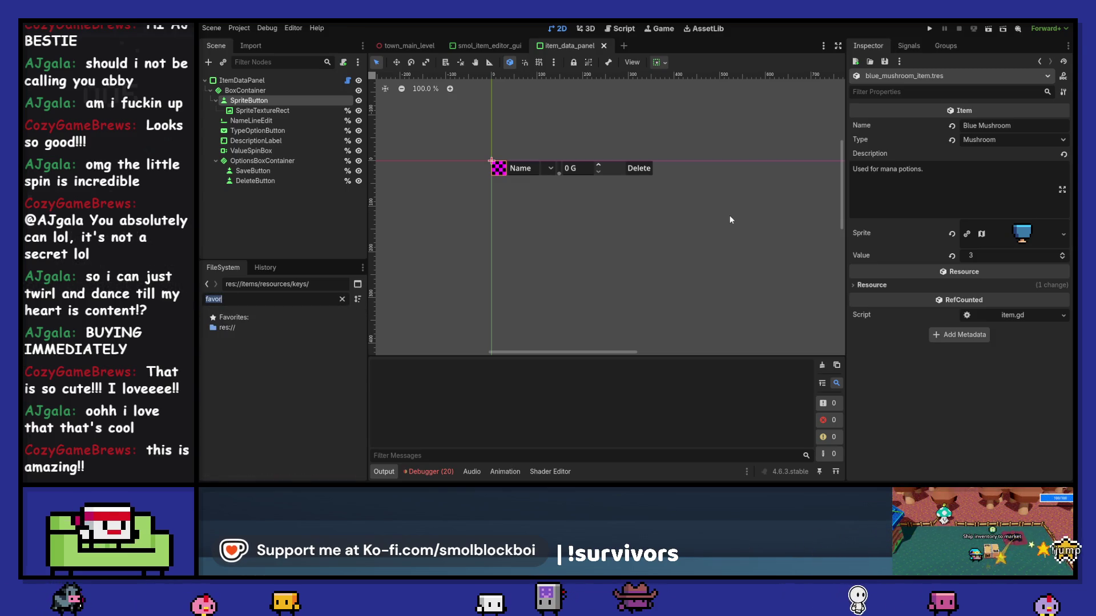
text(response)
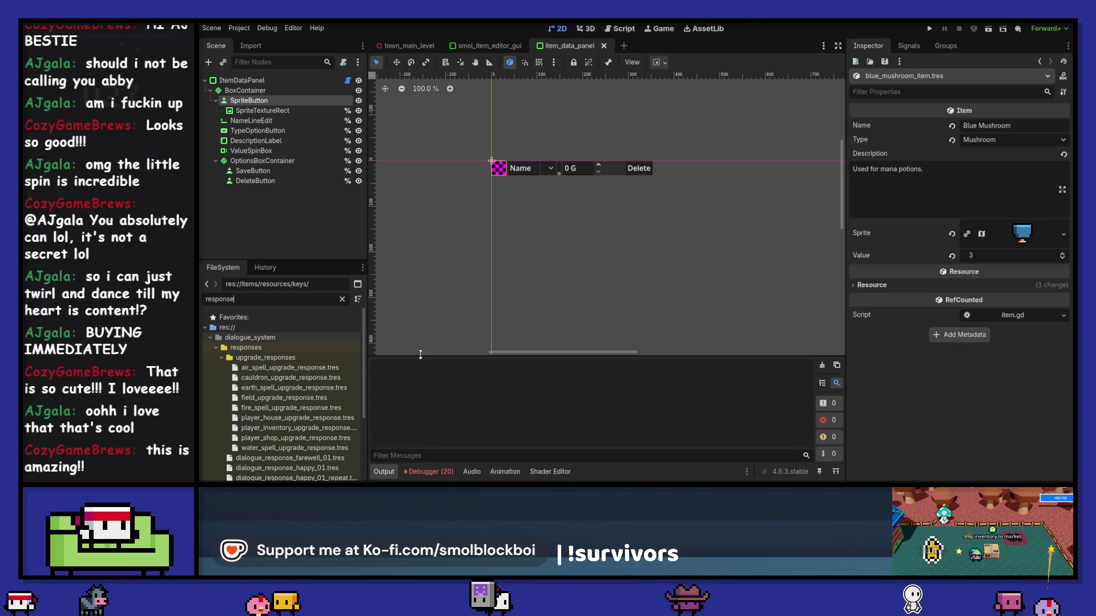
click(280, 368)
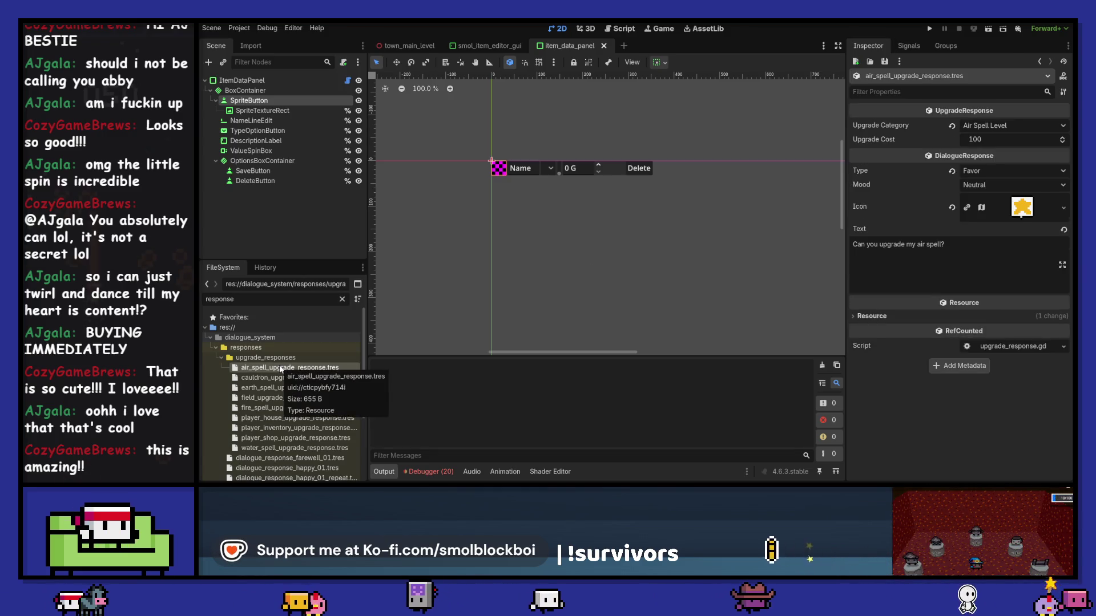
scroll(280, 370, down, 5)
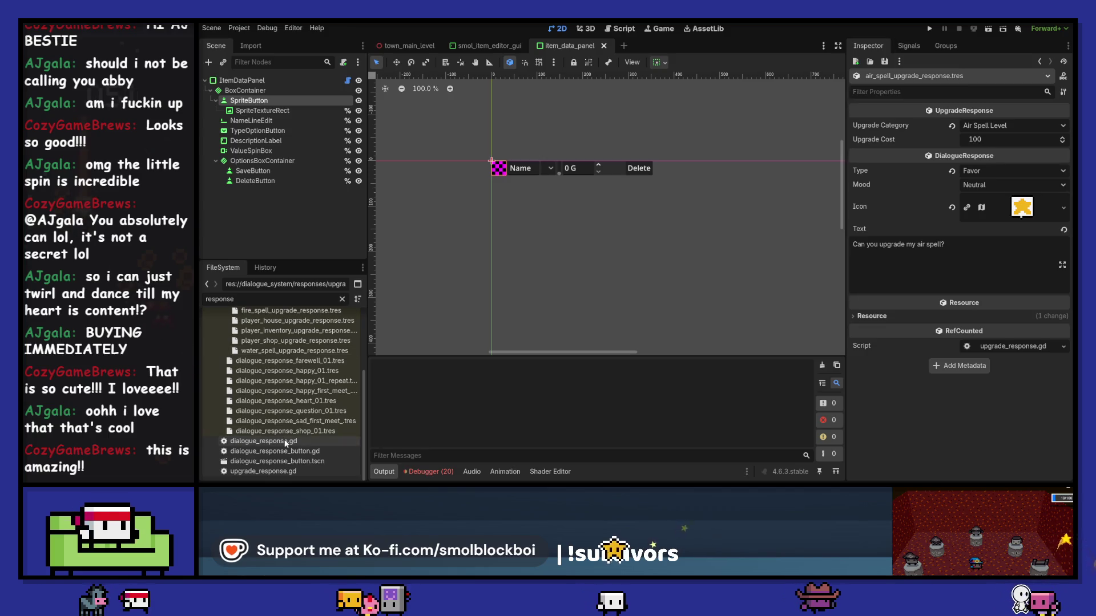
double_click(285, 442)
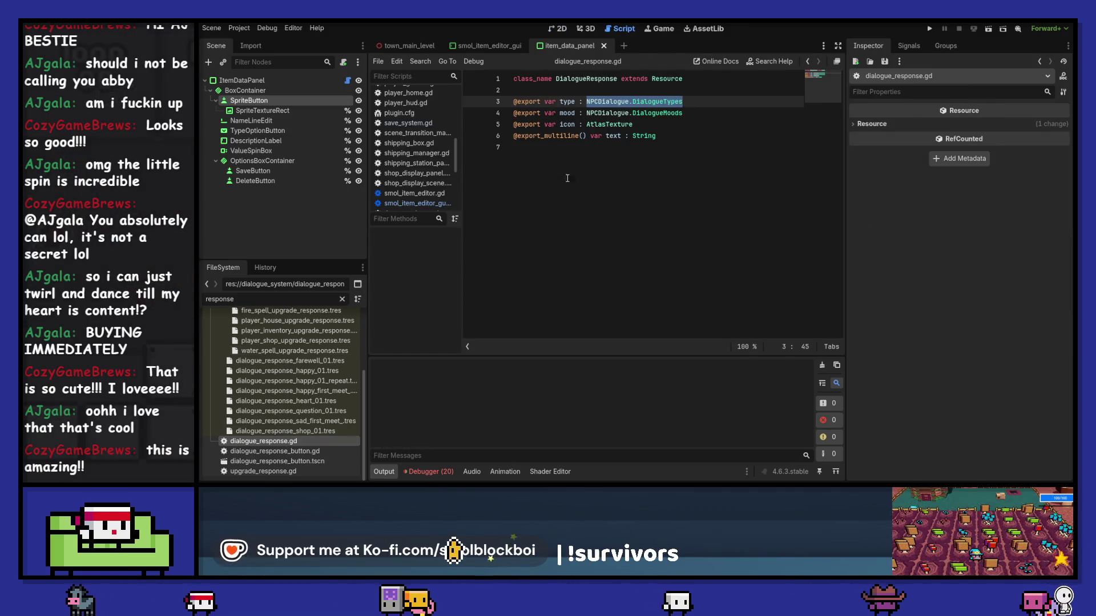
double_click(300, 470)
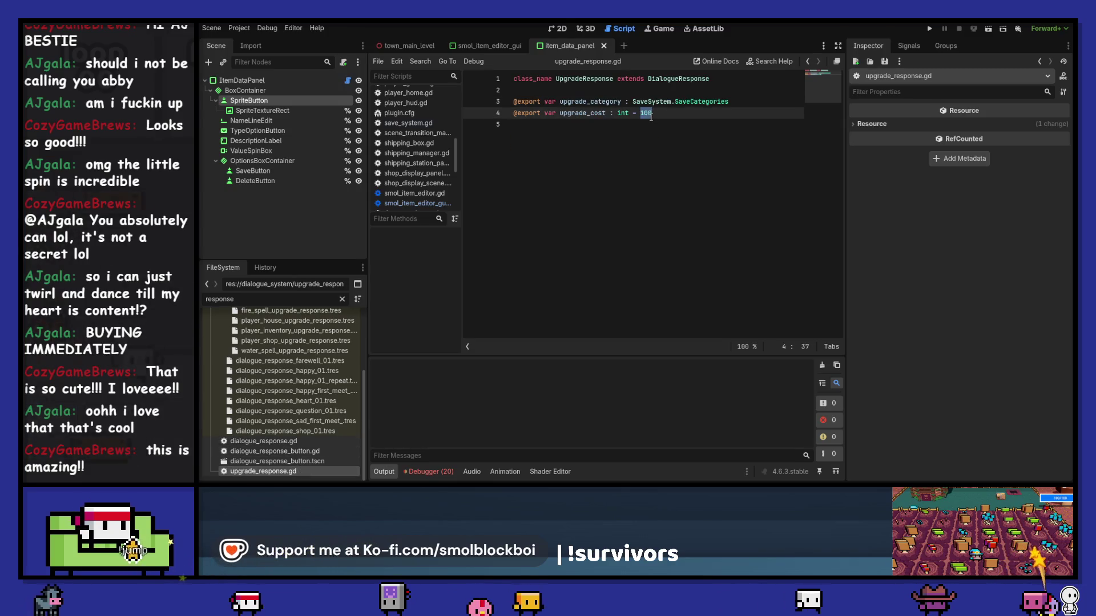
key(ctrl+s)
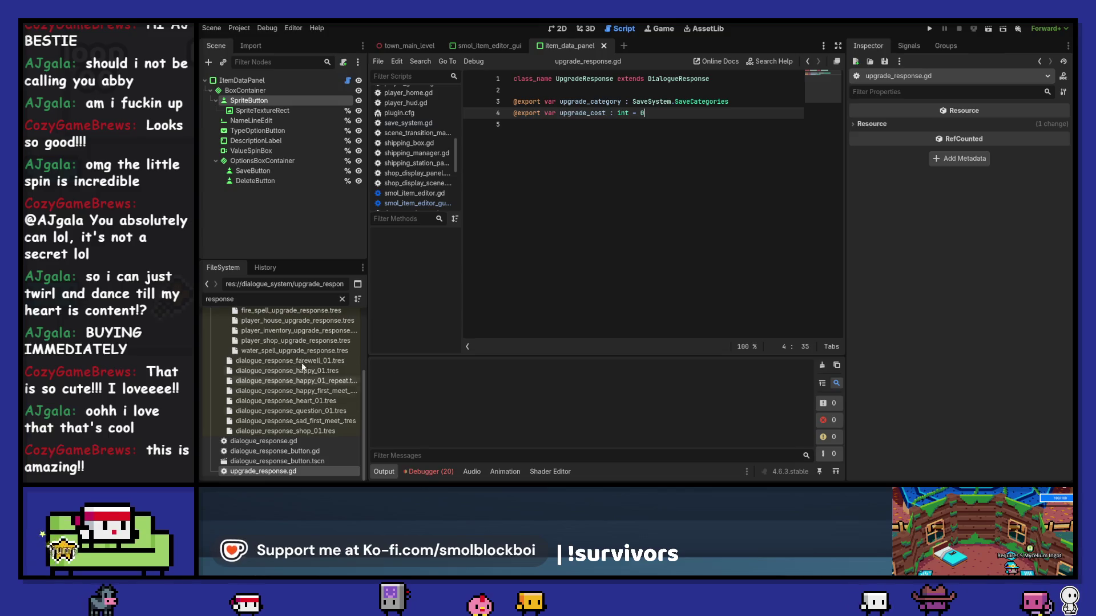
Confirm the air spell upgrade response resource now costs 0.
double_click(292, 444)
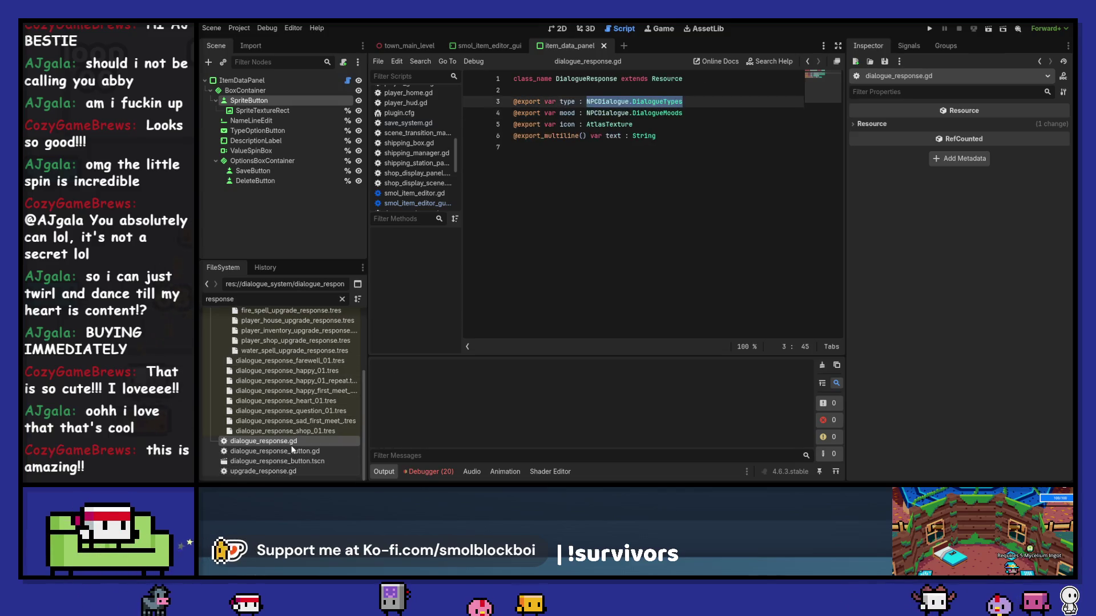
scroll(292, 413, up, 3)
click(295, 352)
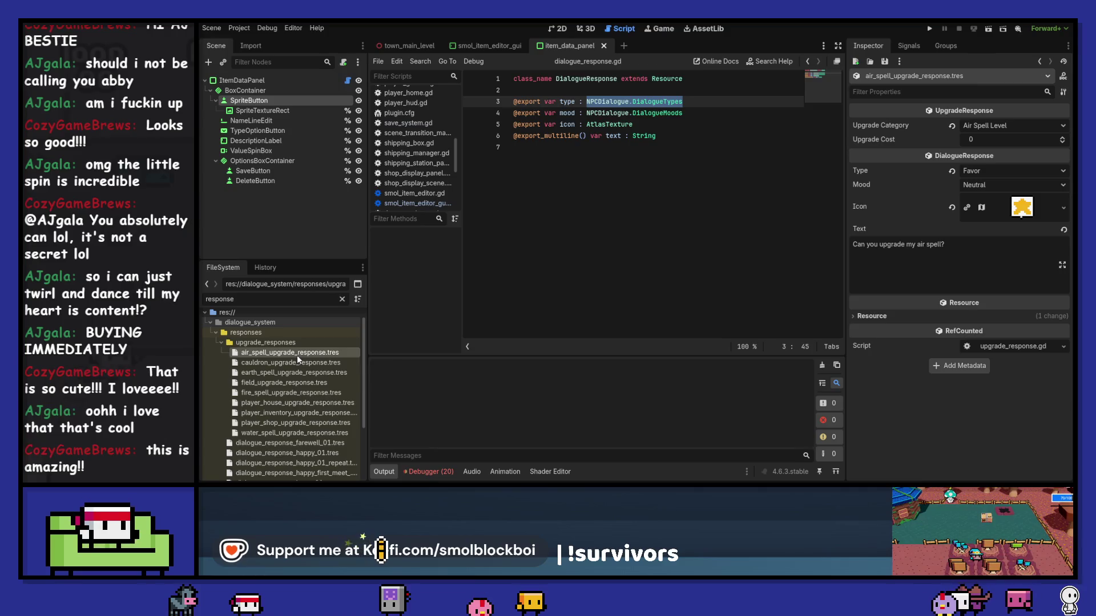
scroll(297, 360, down, 3)
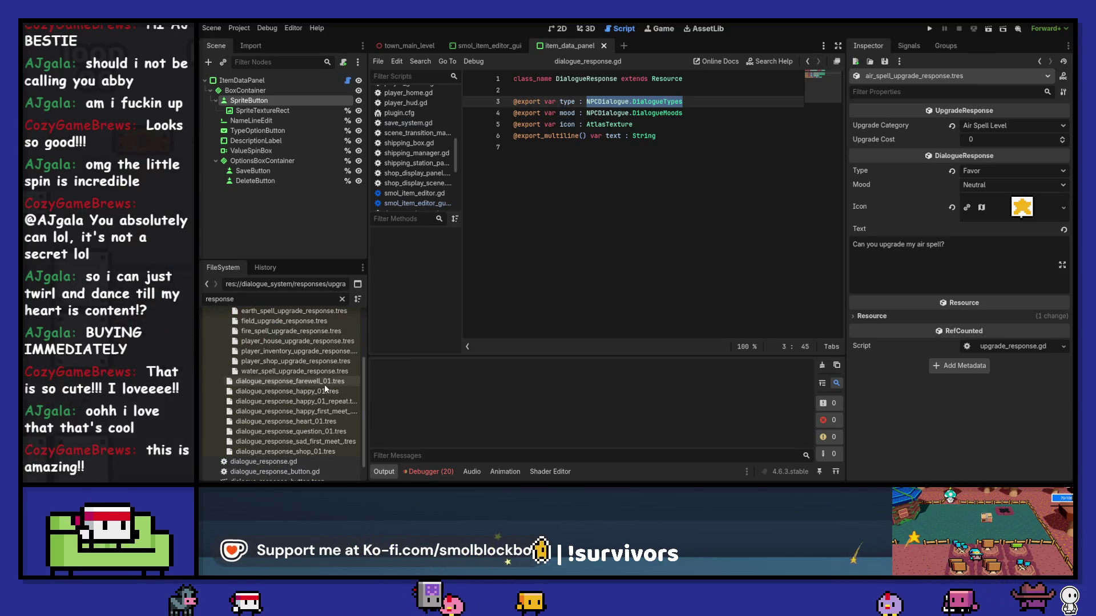
scroll(314, 417, down, 1)
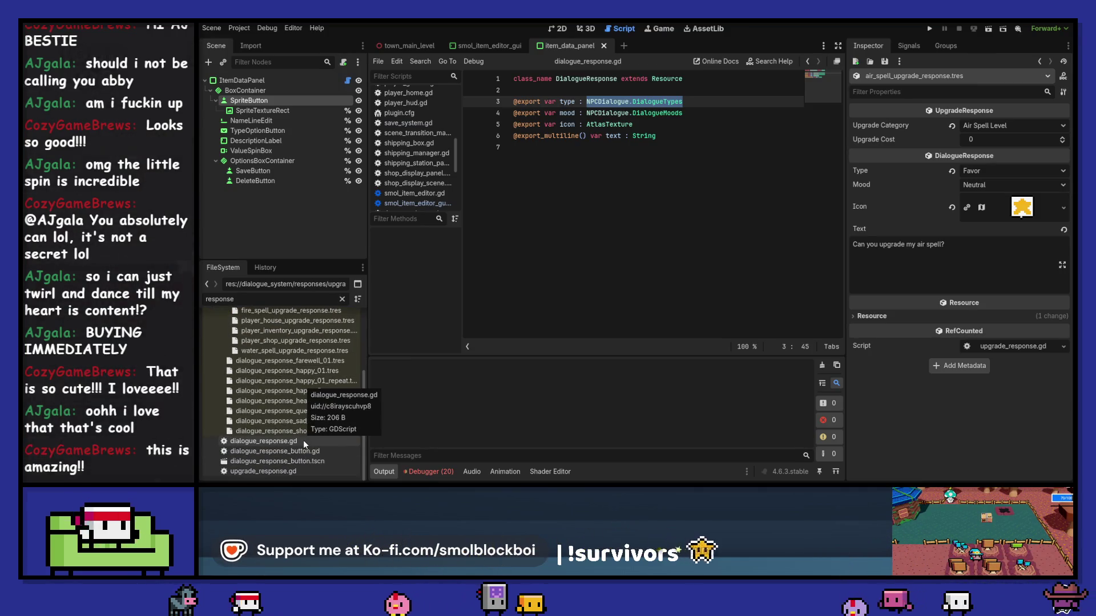
Search the project for '25' and lower dialogue_overlay.gd's friendship check to 0.
click(632, 238)
key(ctrl+shift+f)
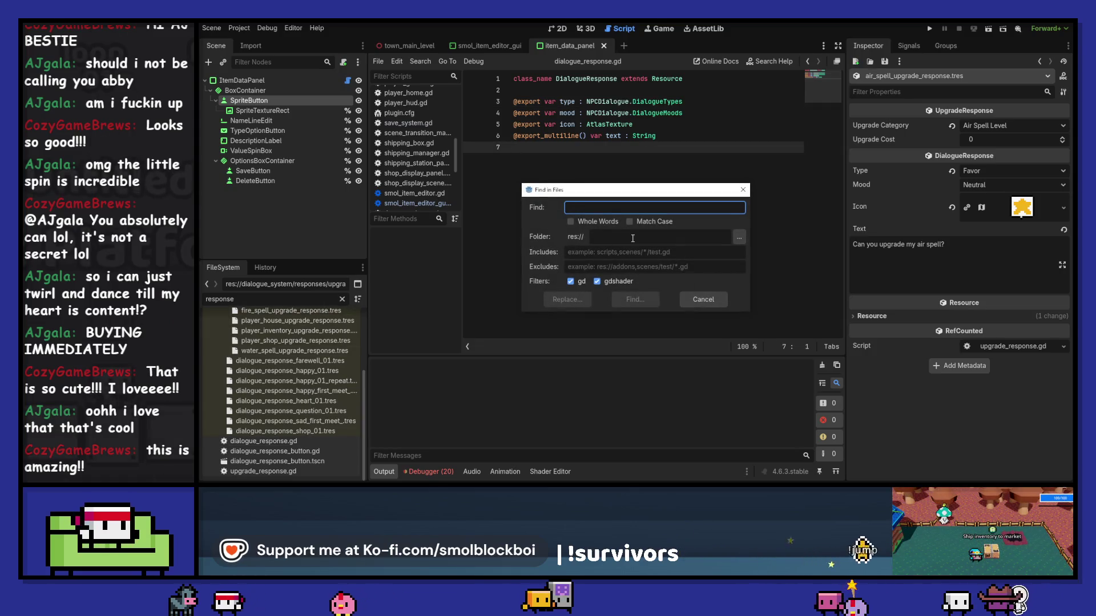
key(Return)
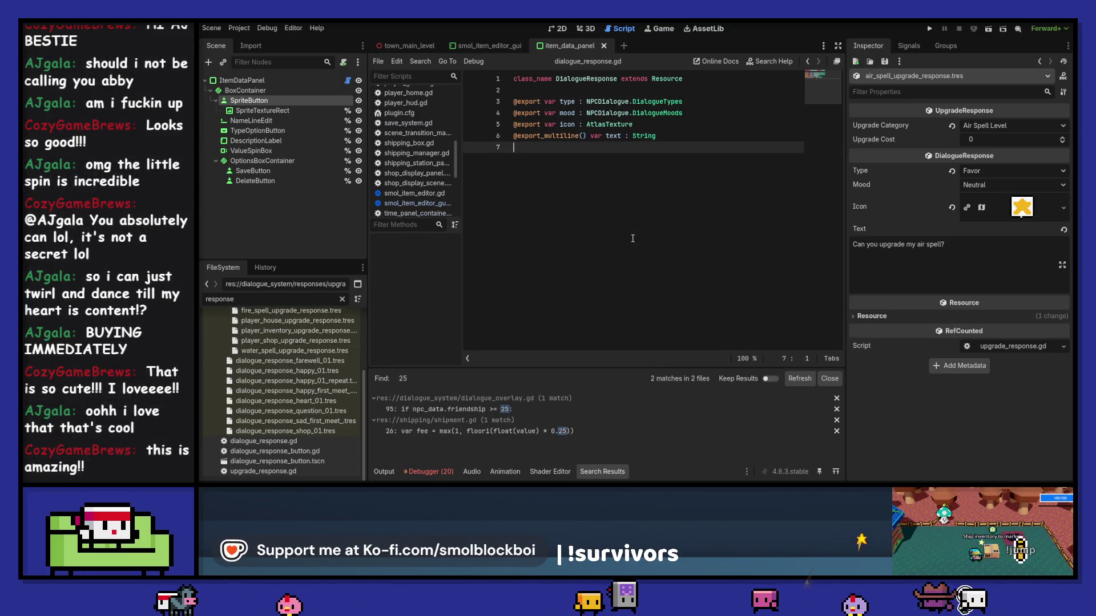
click(511, 411)
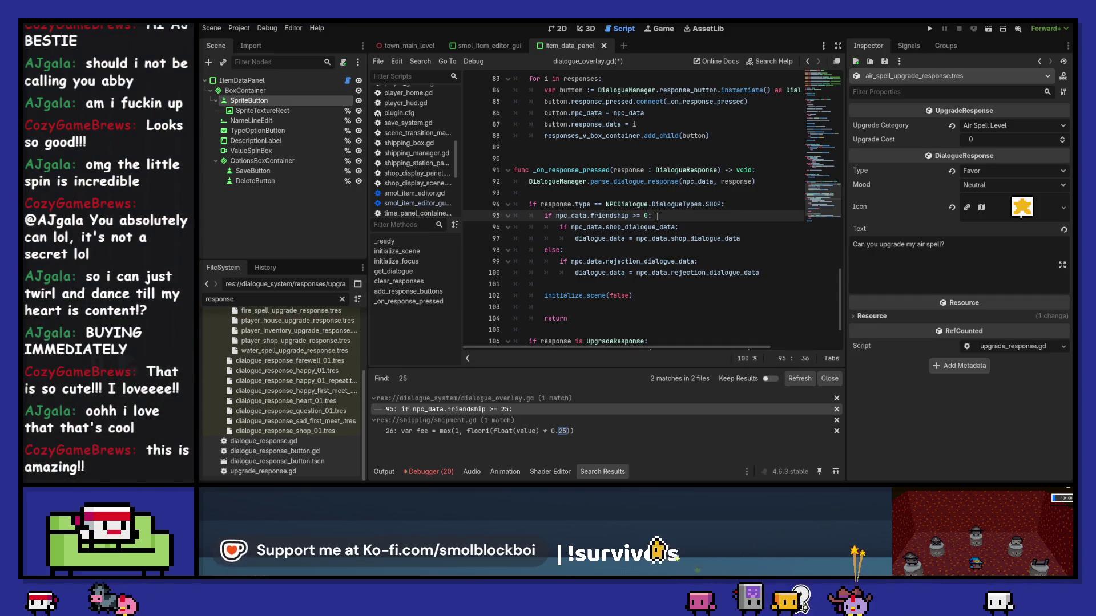
key(ctrl+s)
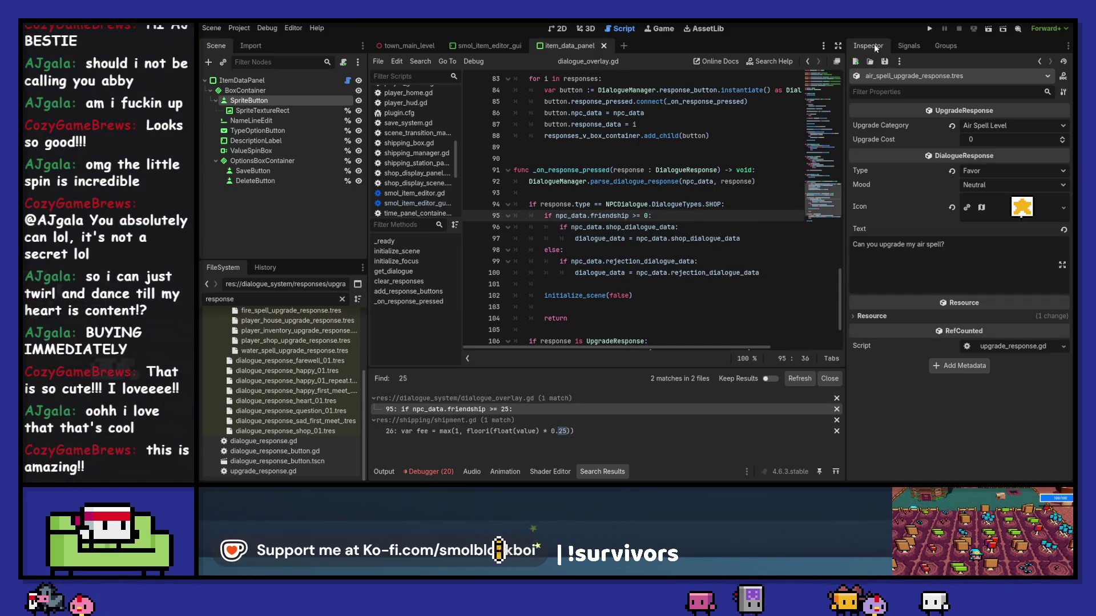
Run the project and walk the character from the farm over to the mushroom.
click(925, 29)
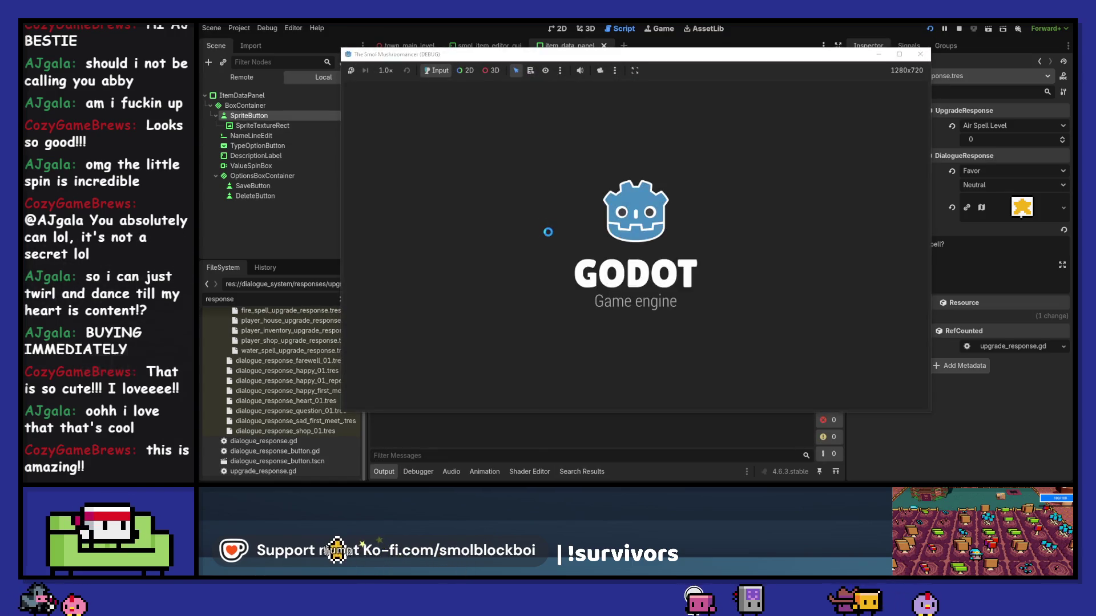
click(641, 245)
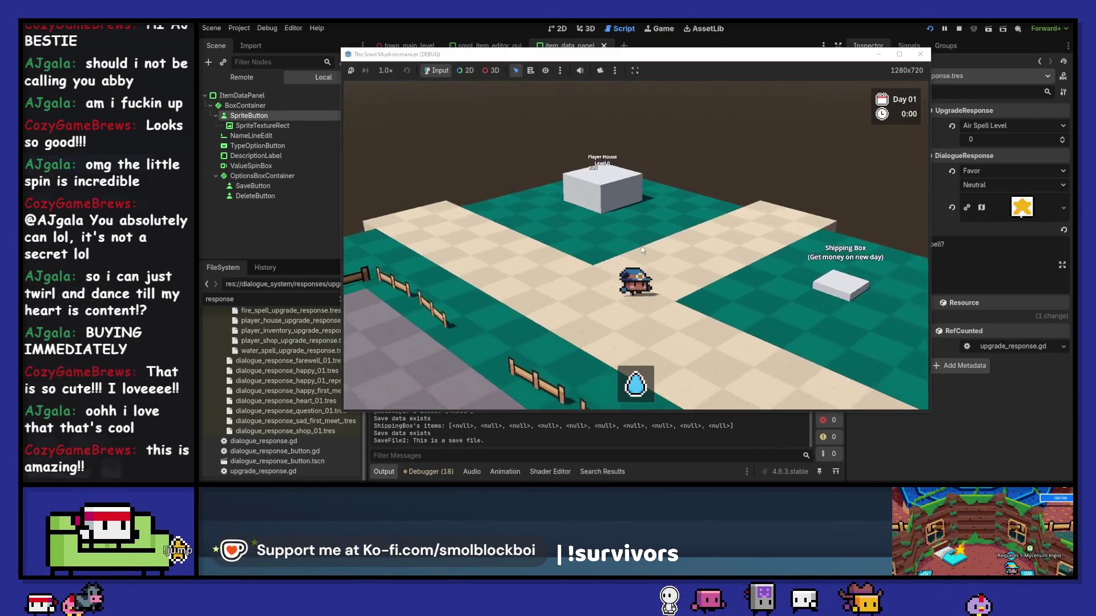
key(d)
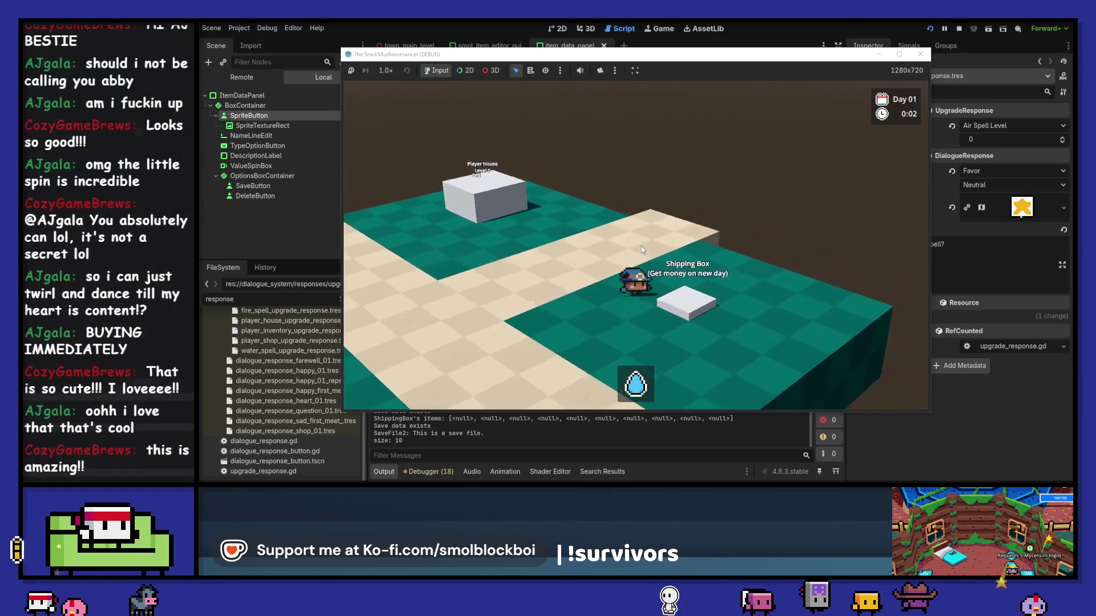
key(a)
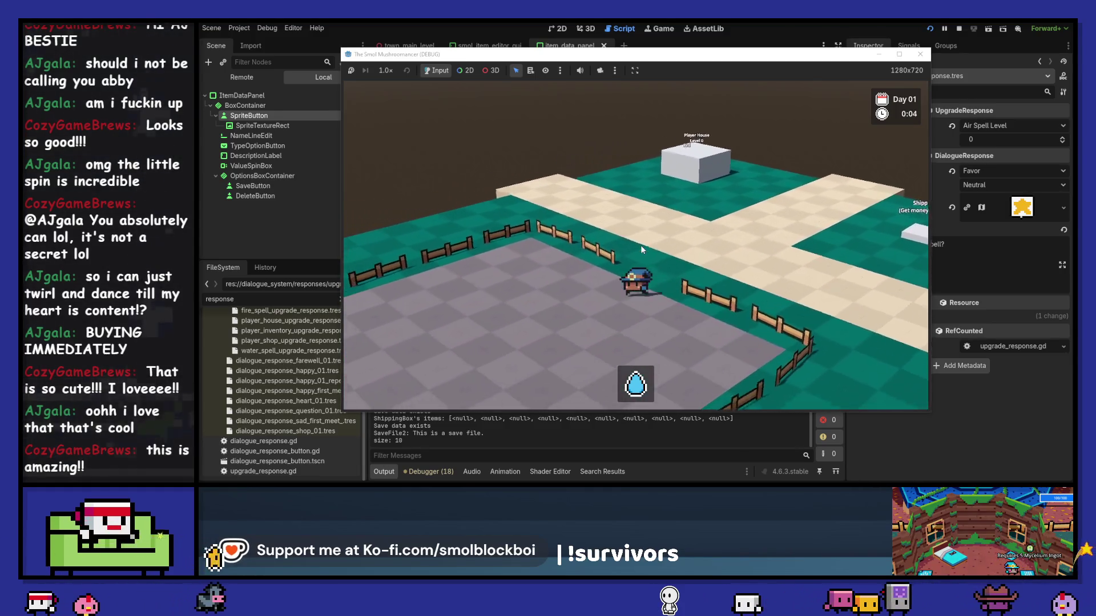
key(a)
key(s)
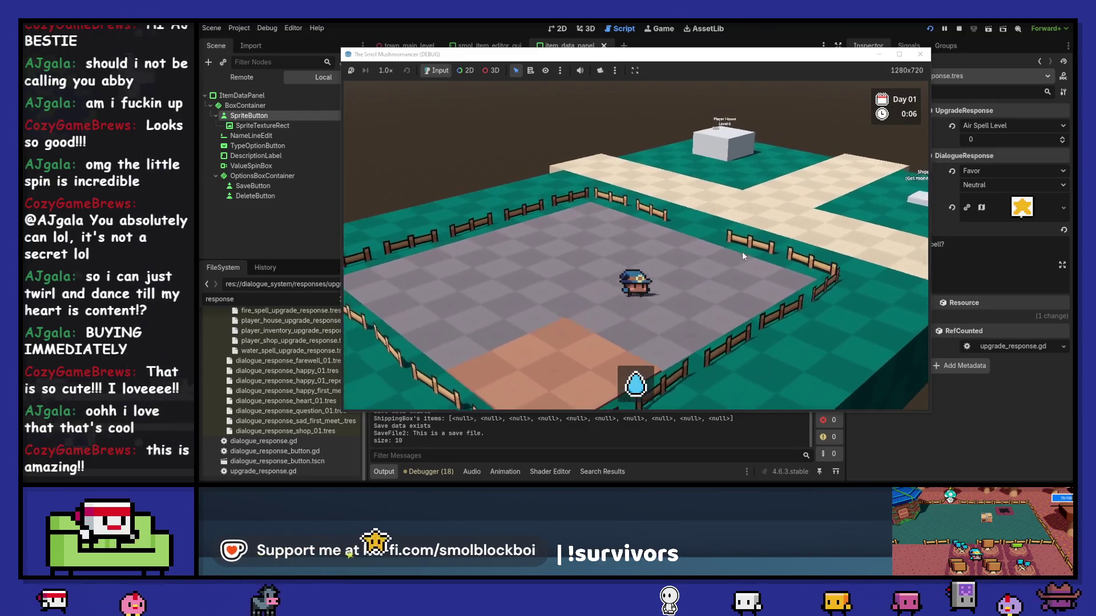
key(w)
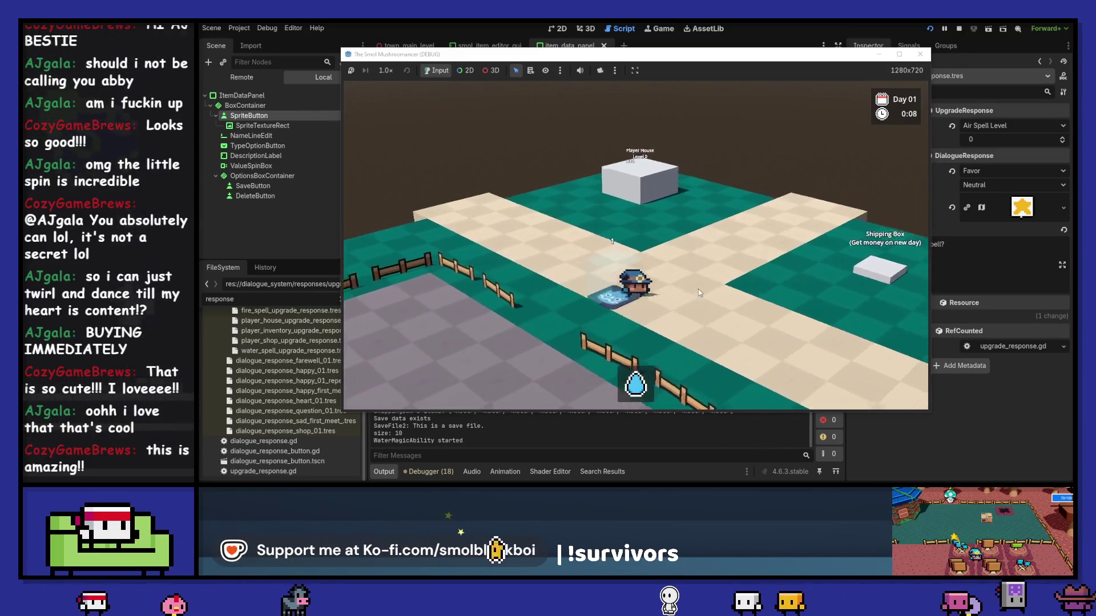
click(634, 289)
key(d)
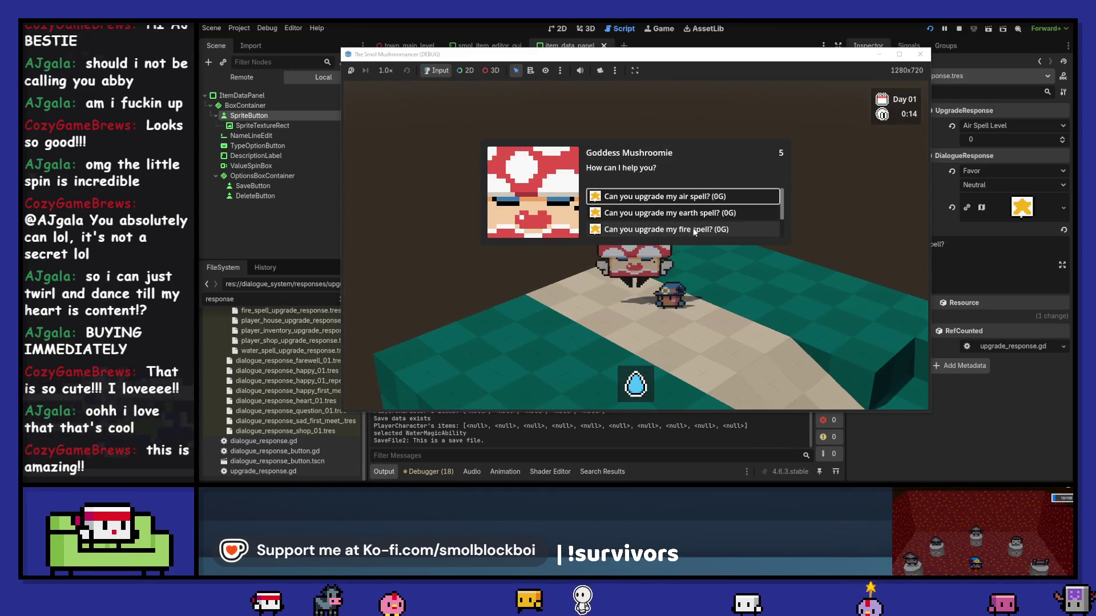
Buy repeated 0G upgrades for the air, earth, fire and water spells, then walk away.
triple_click(725, 199)
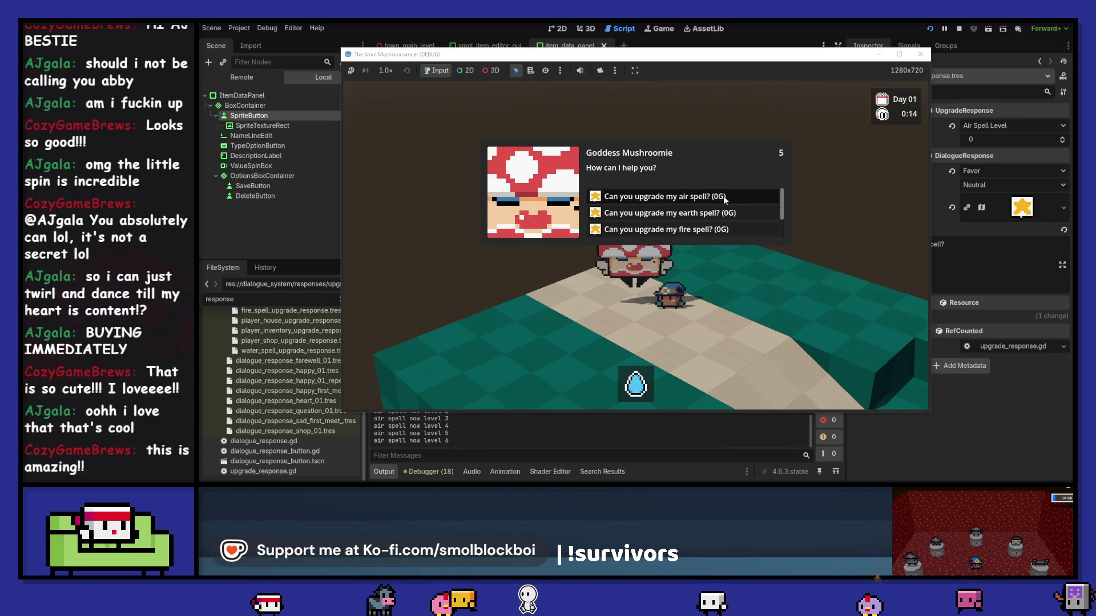
triple_click(714, 213)
triple_click(714, 213)
triple_click(714, 213)
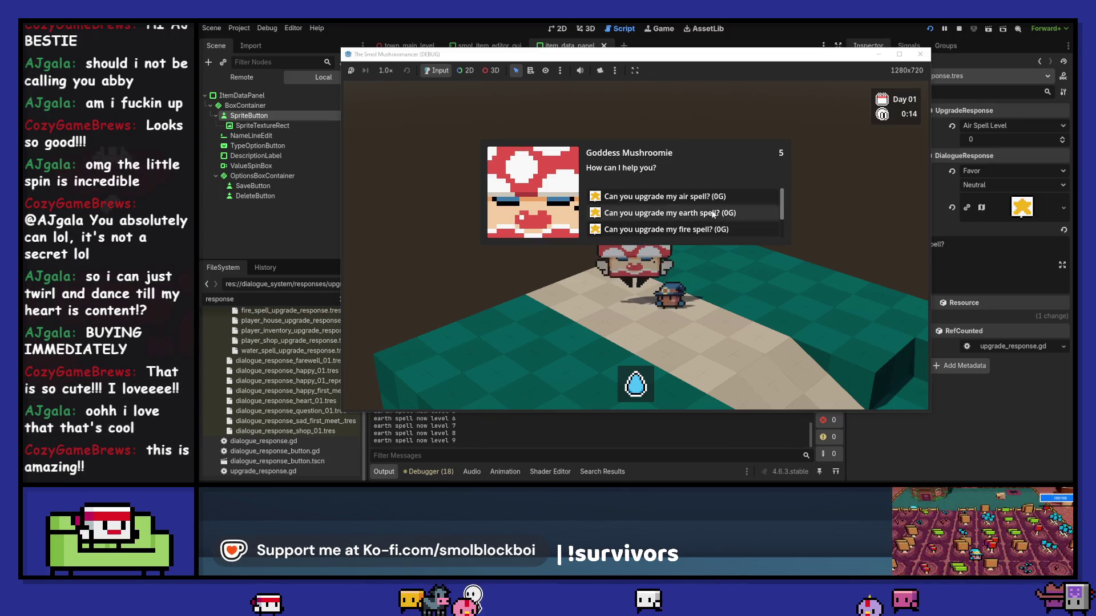
double_click(721, 228)
scroll(721, 227, down, 1)
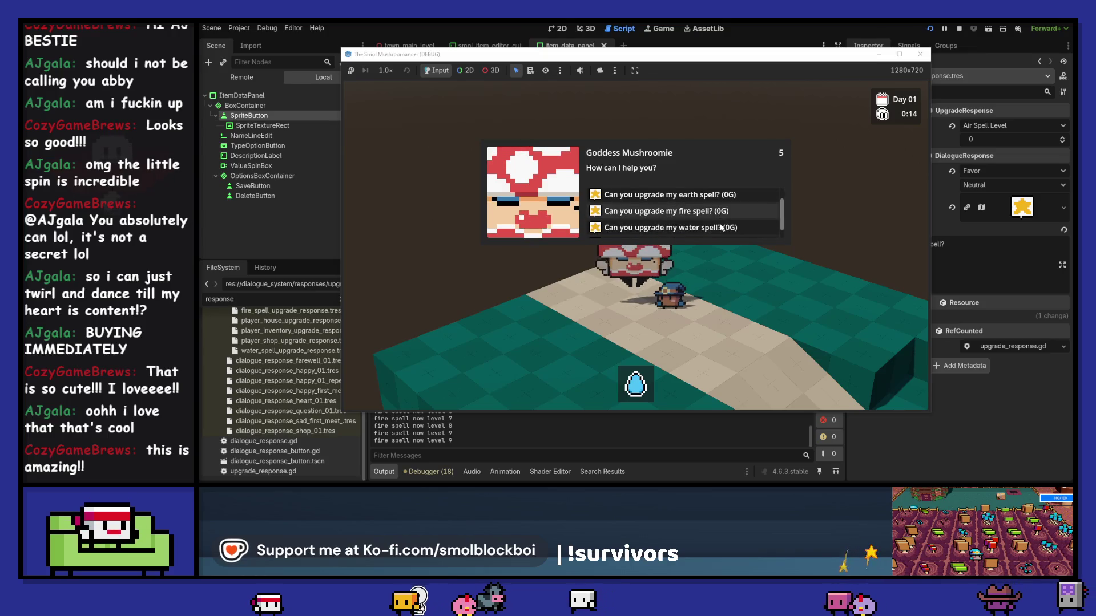
click(722, 227)
click(728, 228)
click(735, 228)
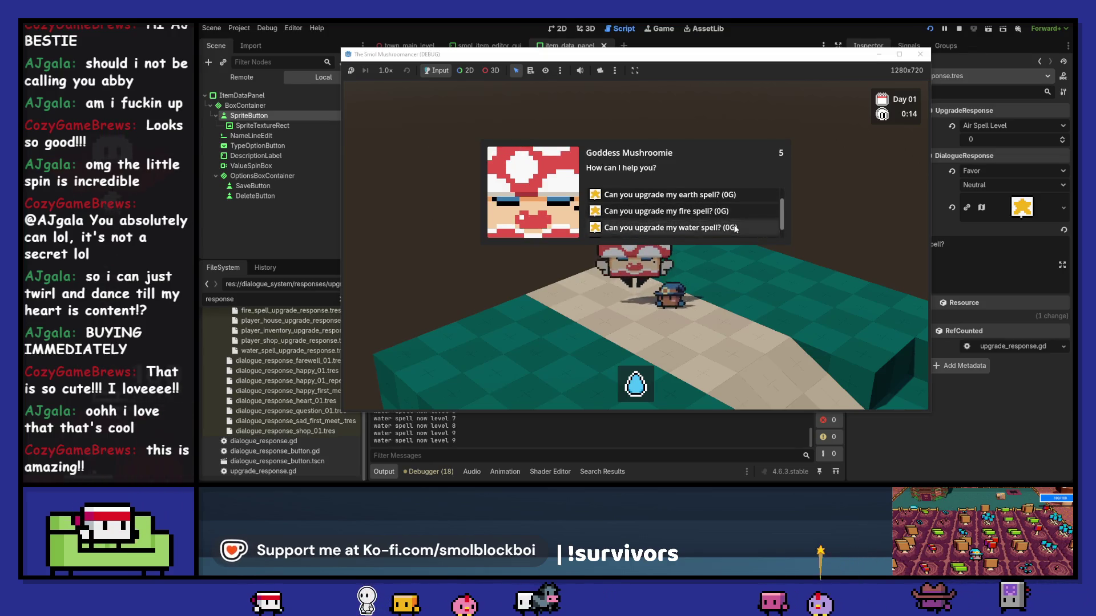
click(707, 228)
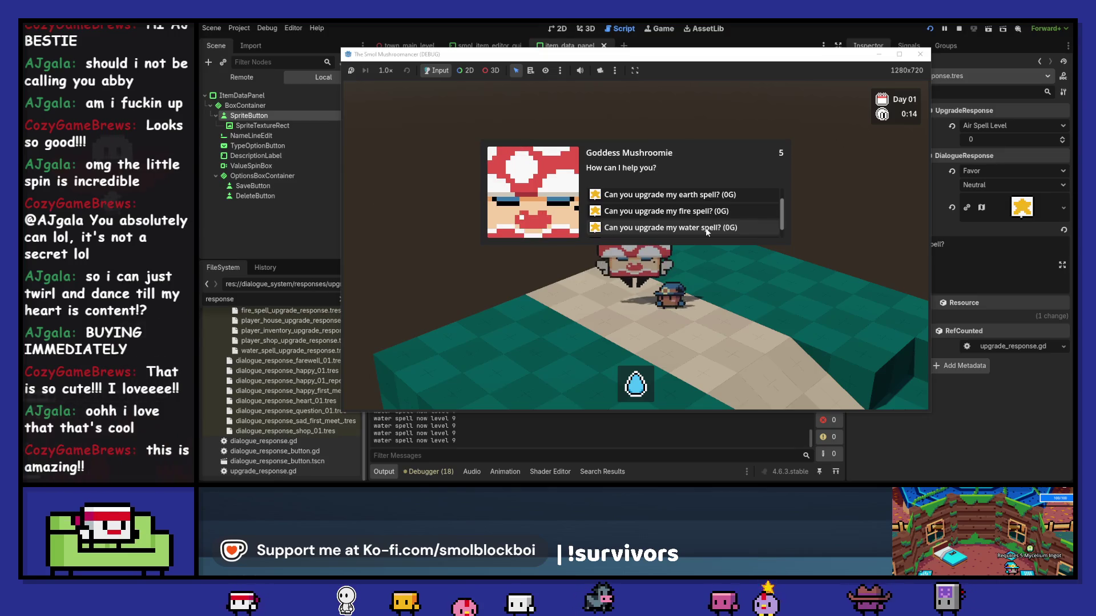
key(d)
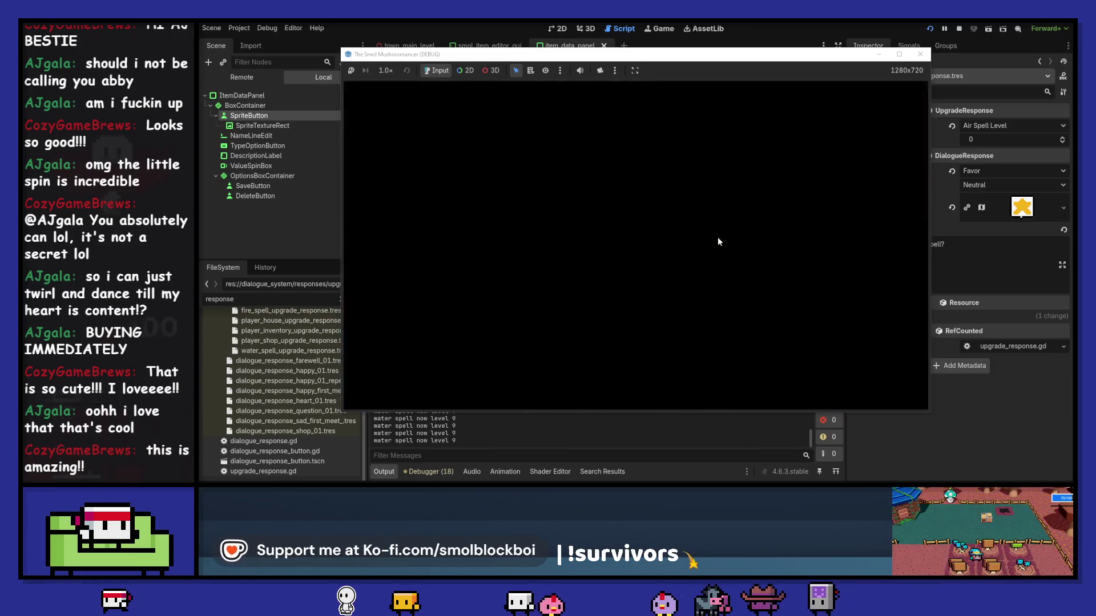
Have the Carpenter upgrade the house and shop as a favor.
key(d)
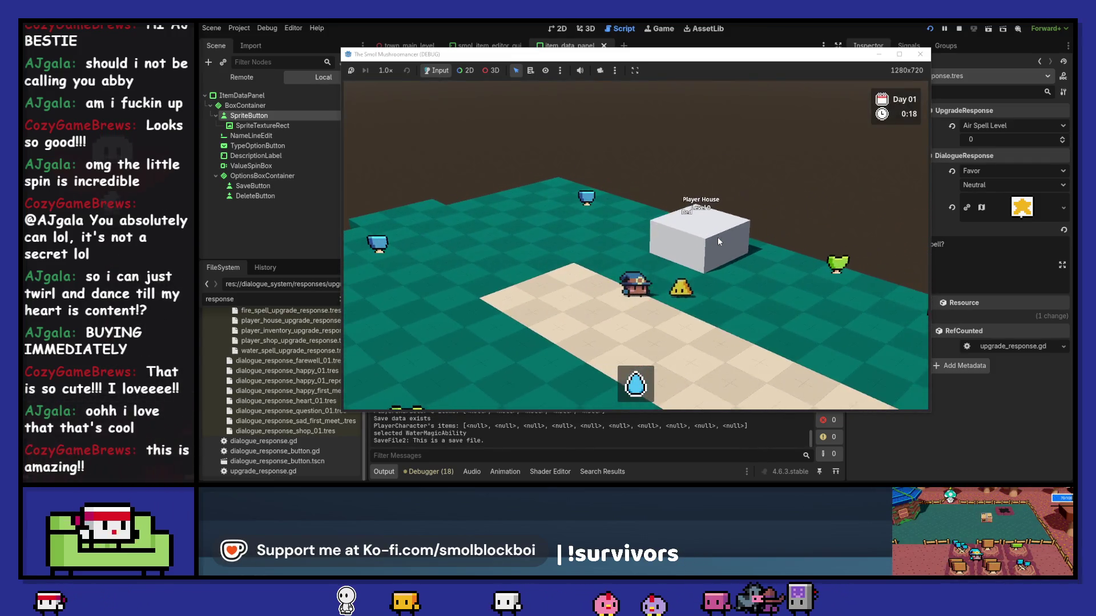
key(e)
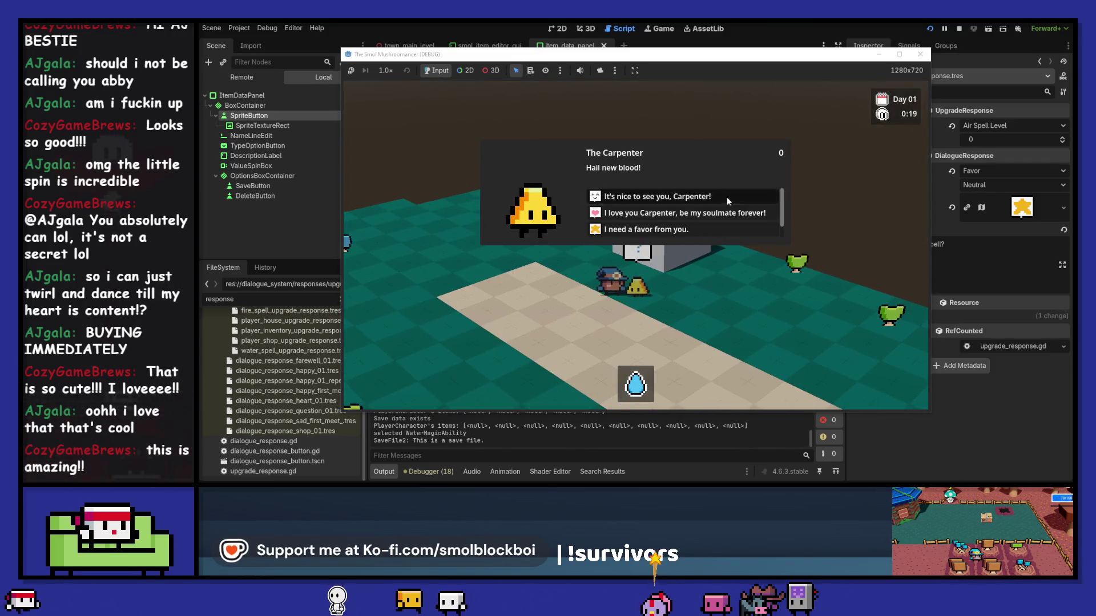
click(727, 196)
key(e)
click(705, 226)
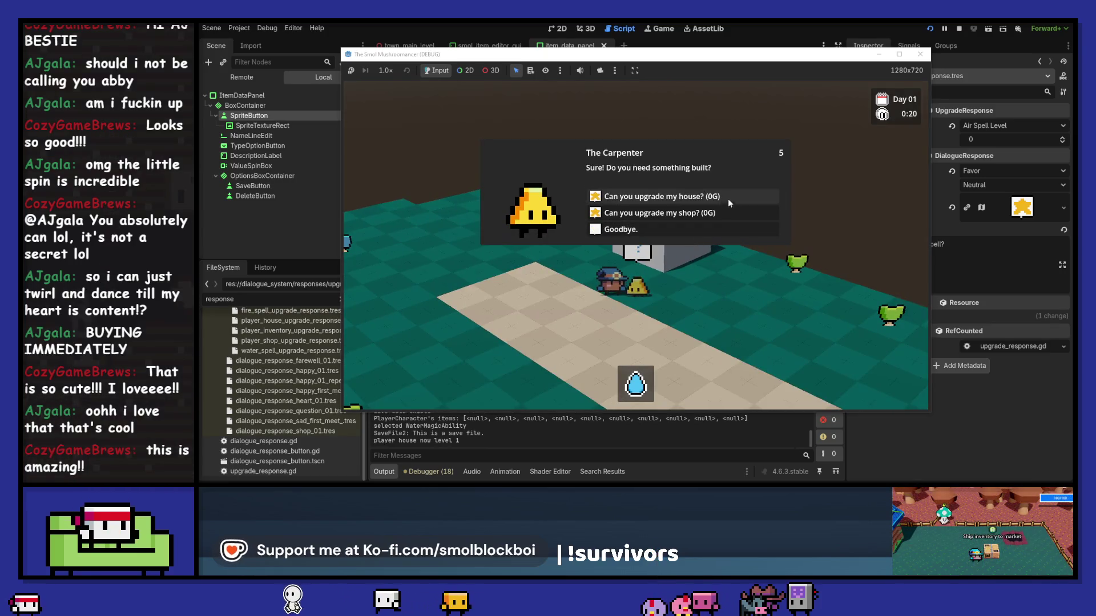
click(724, 197)
click(732, 210)
click(731, 210)
click(734, 195)
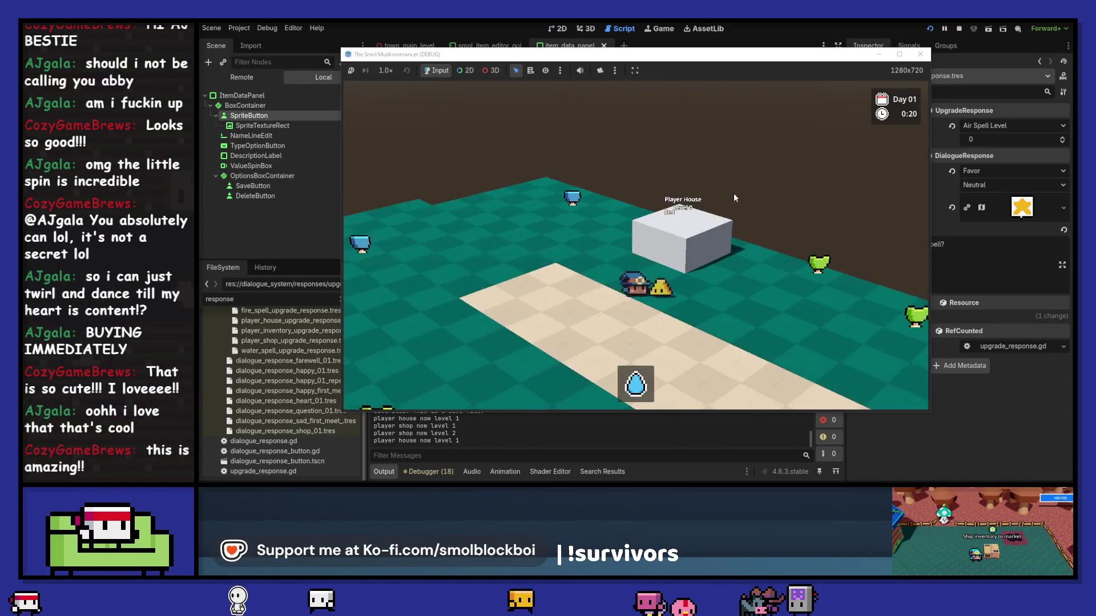
key(s)
Walk to the Blacksmith, ask for a favor, then say goodbye.
key(w)
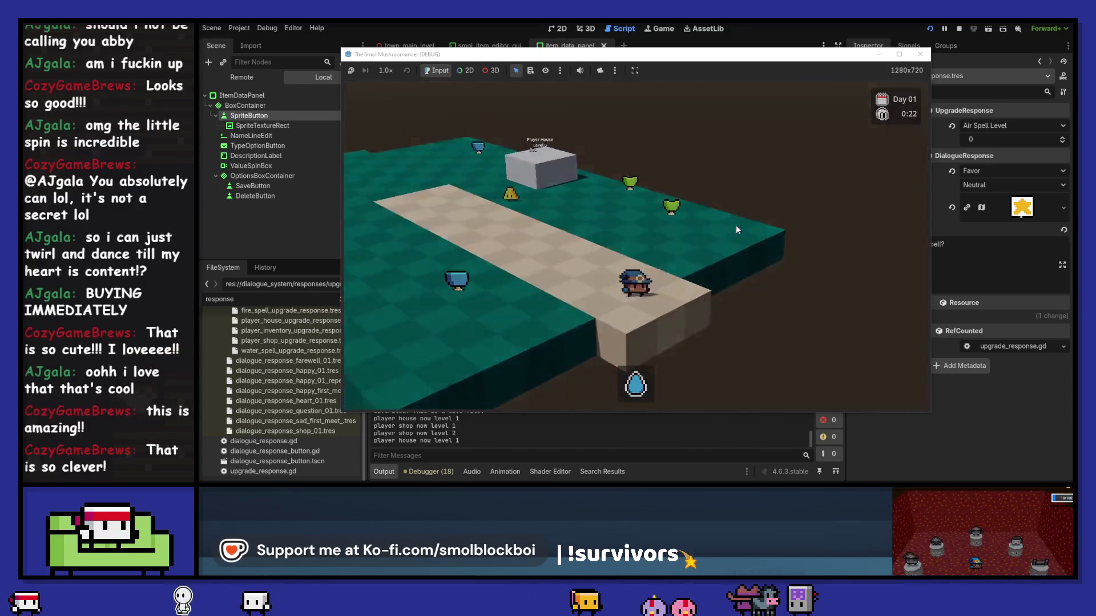
key(e)
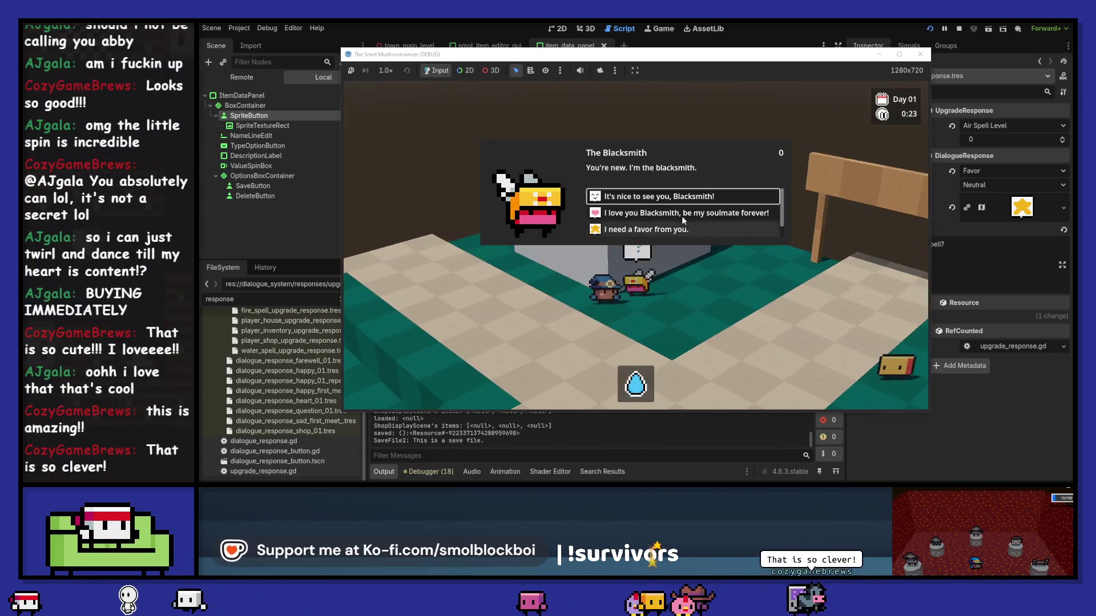
click(691, 213)
key(e)
click(693, 229)
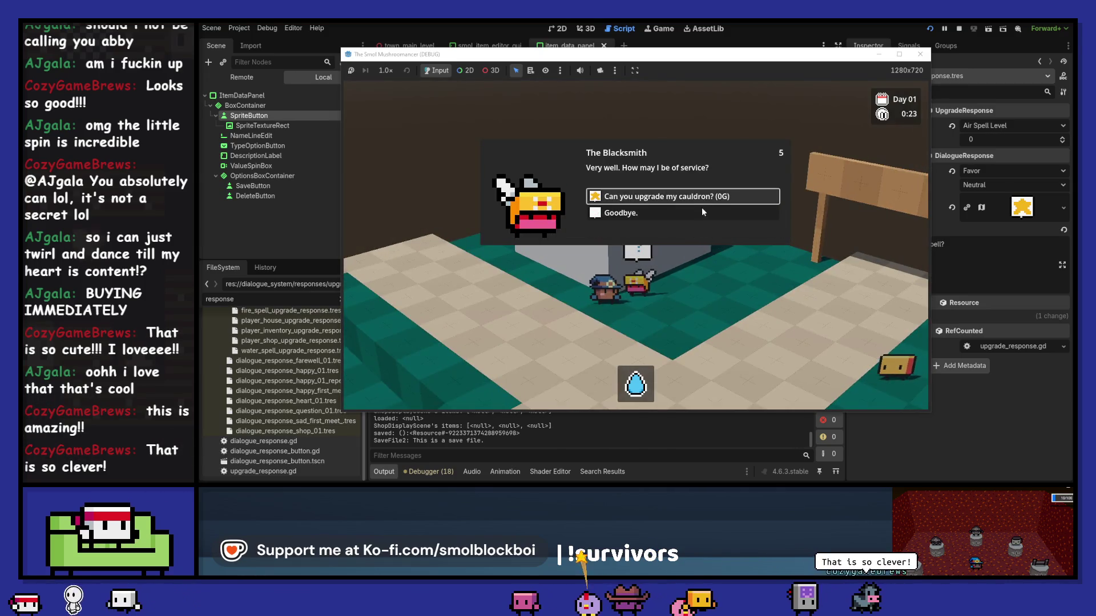
click(698, 212)
Ask the Rancher to enlarge the farm fields twice.
key(d)
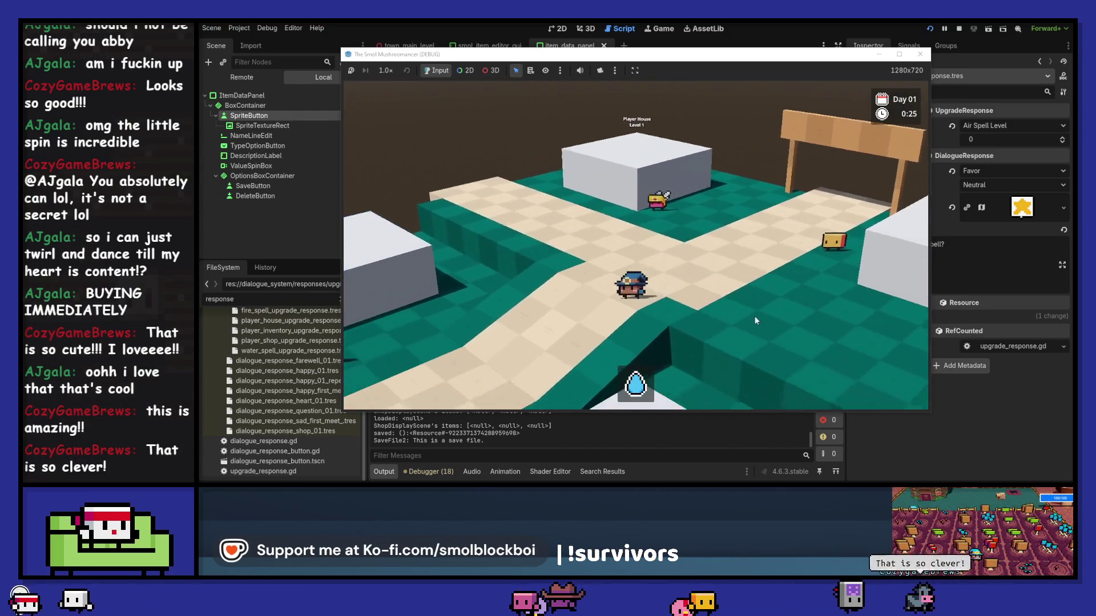
key(d)
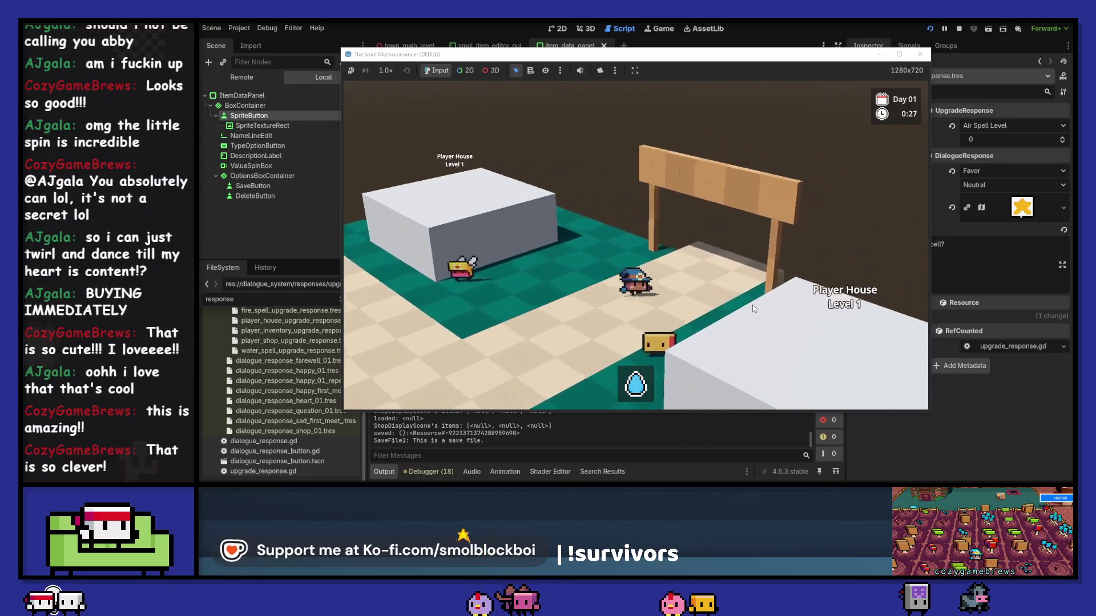
key(e)
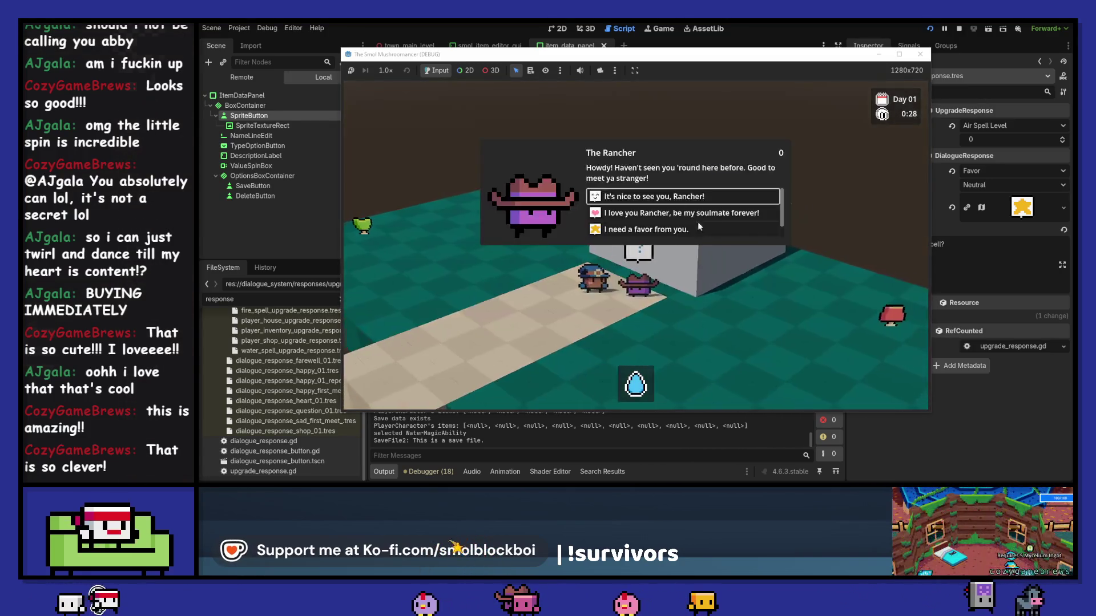
click(699, 228)
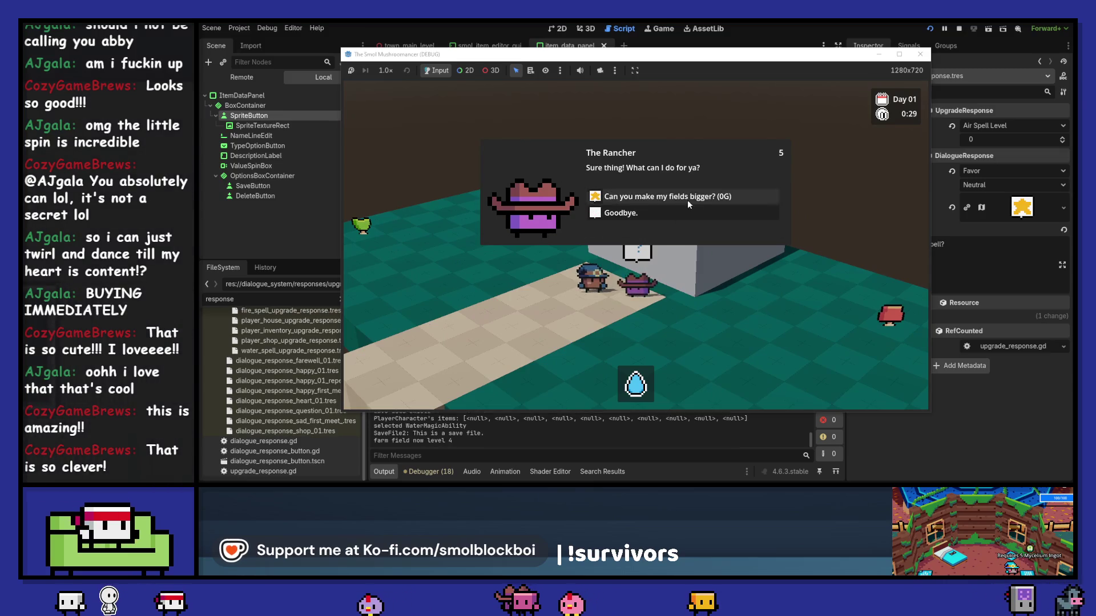
click(687, 200)
click(687, 200)
click(690, 209)
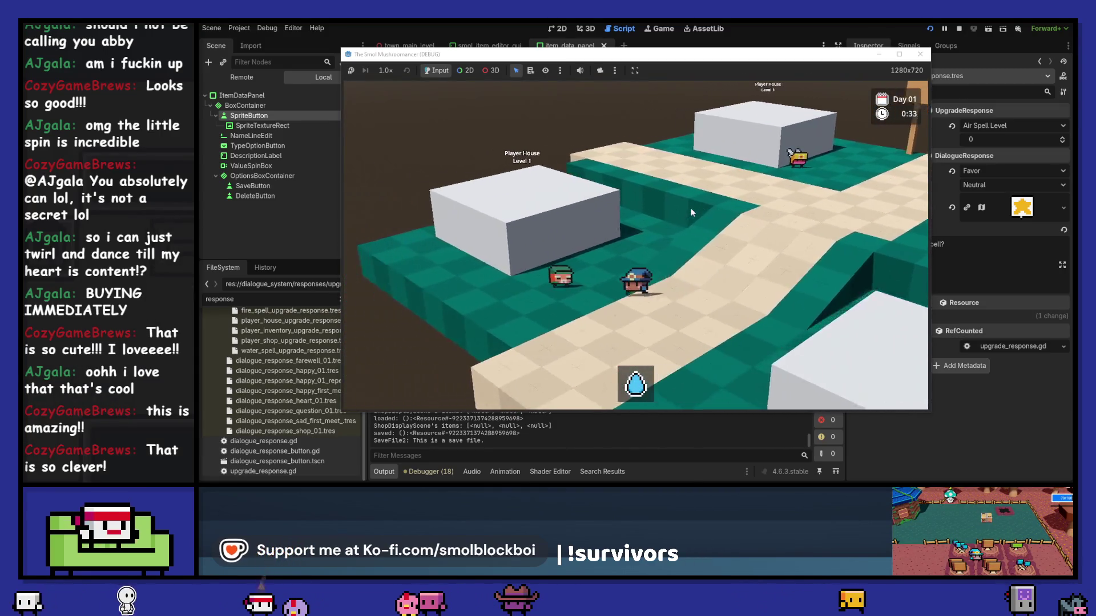
Have the Tailor expand the inventory, then close the inventory.
click(680, 201)
click(682, 200)
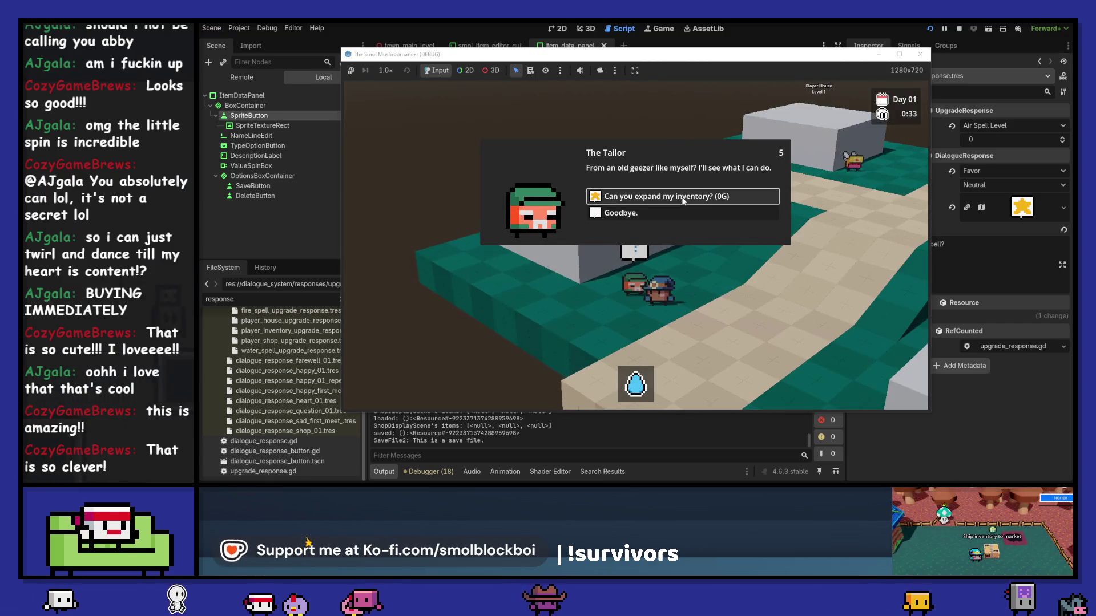
click(684, 199)
key(Escape)
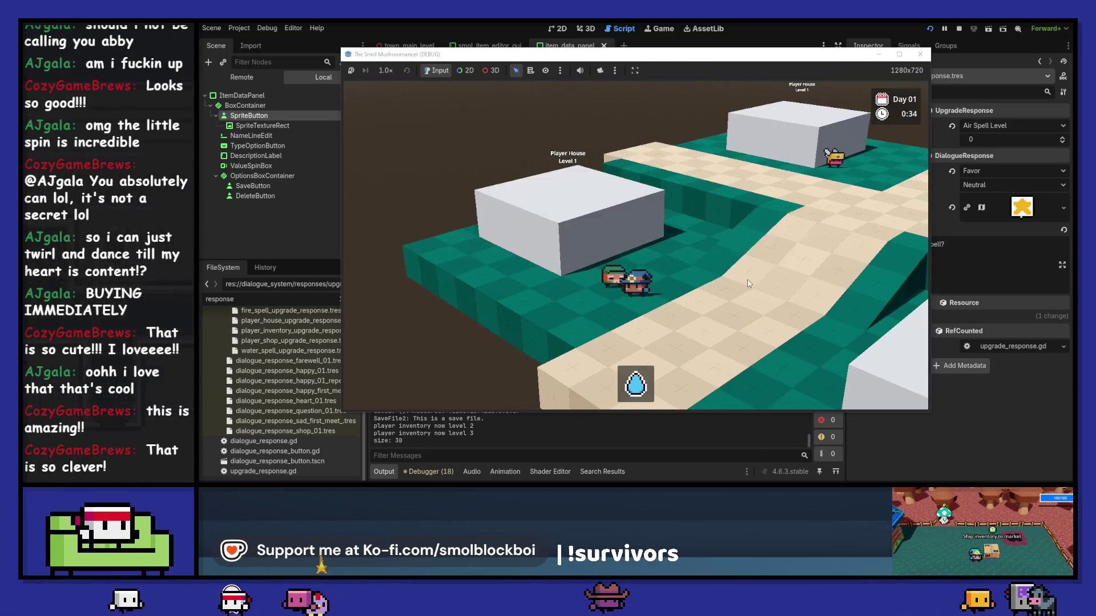
Enter a 100% markup in the Player Shop's Shop Display and close it.
click(800, 335)
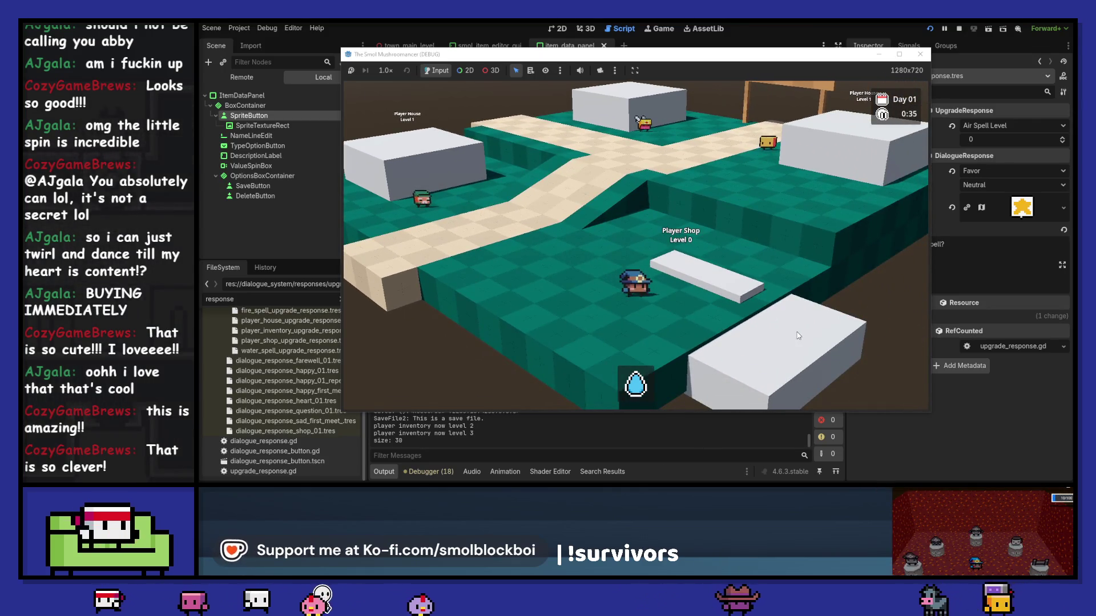
click(798, 336)
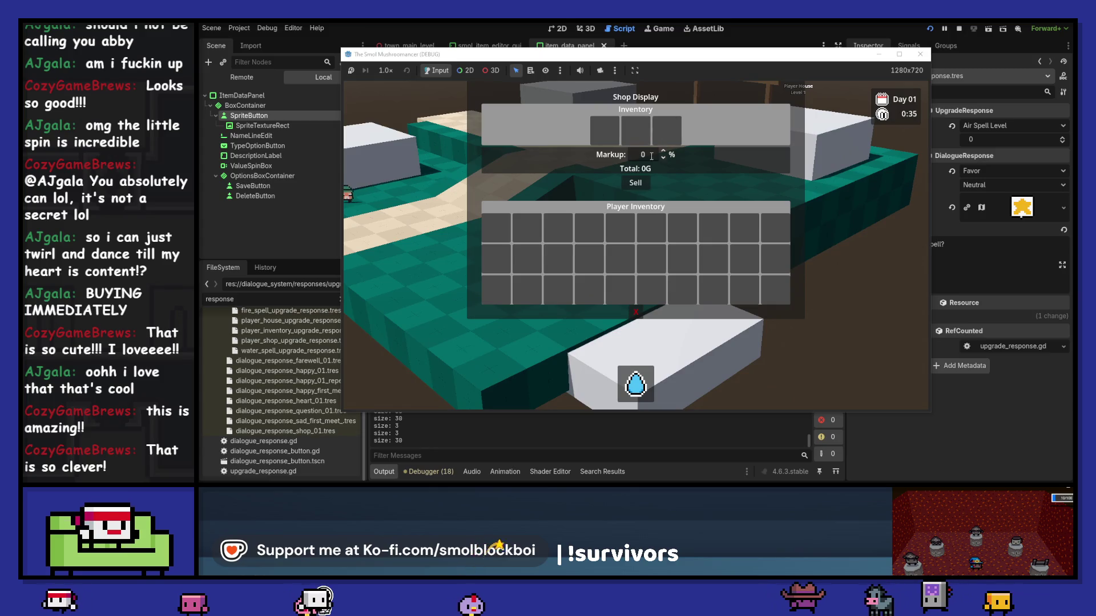
text(100)
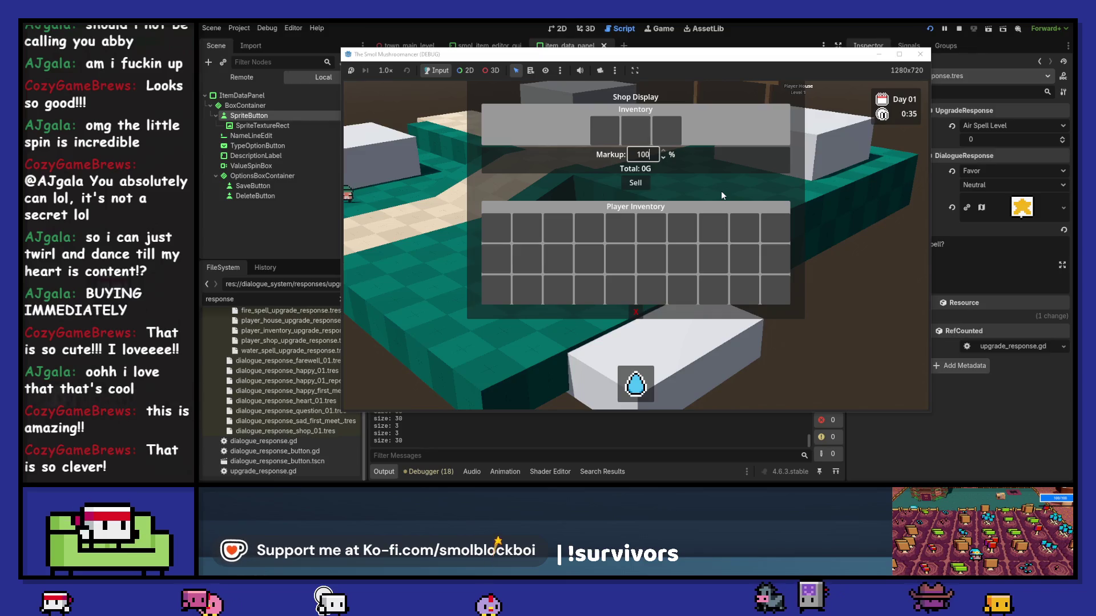
key(Escape)
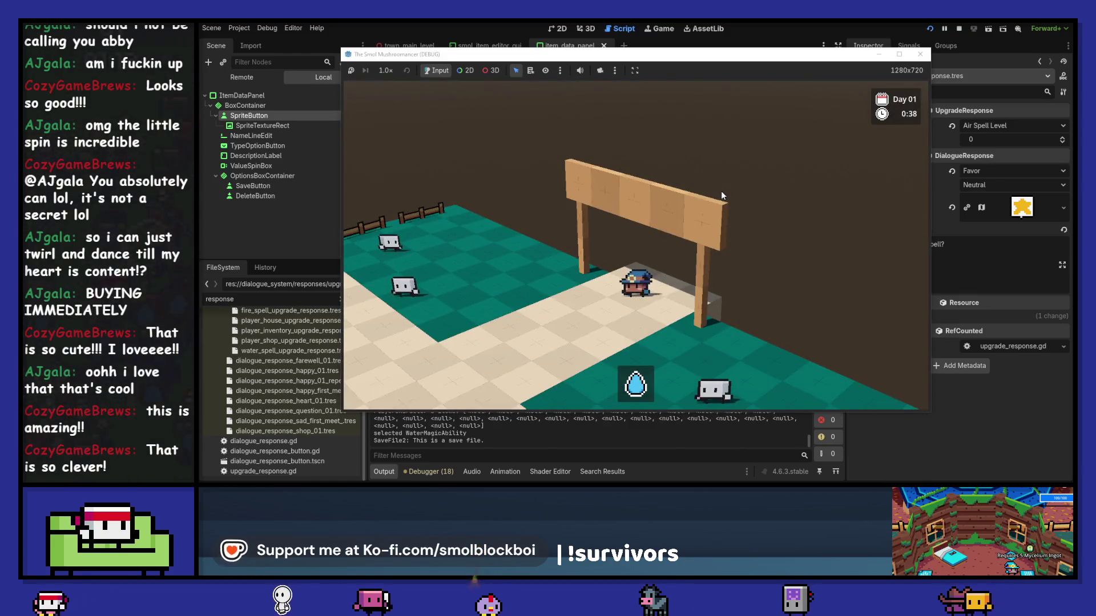
Walk into the fenced field, water it, and seed it with earth magic.
key(a)
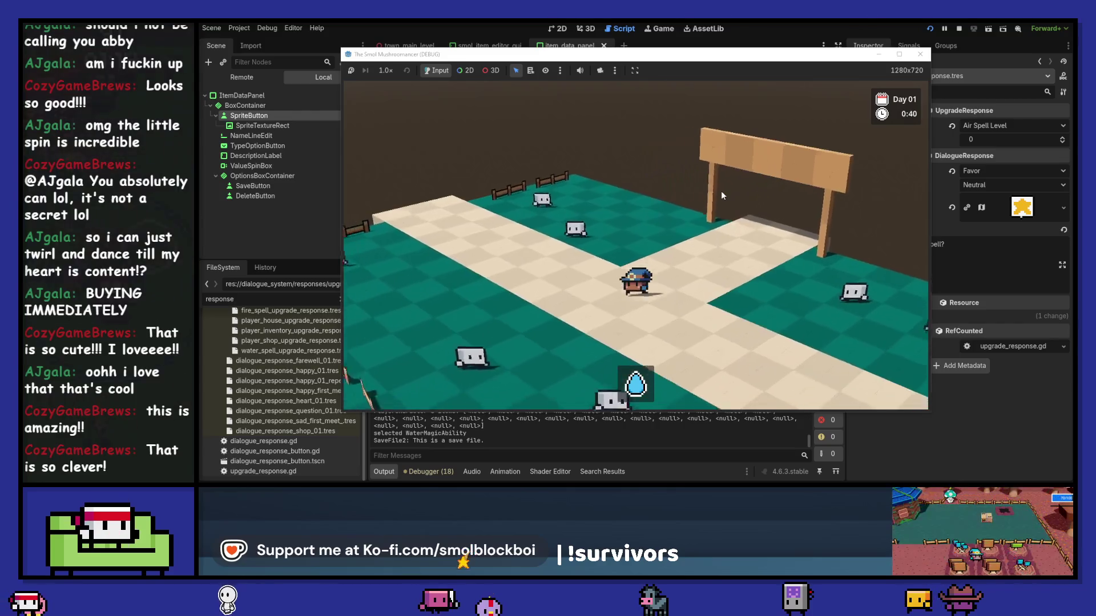
key(a)
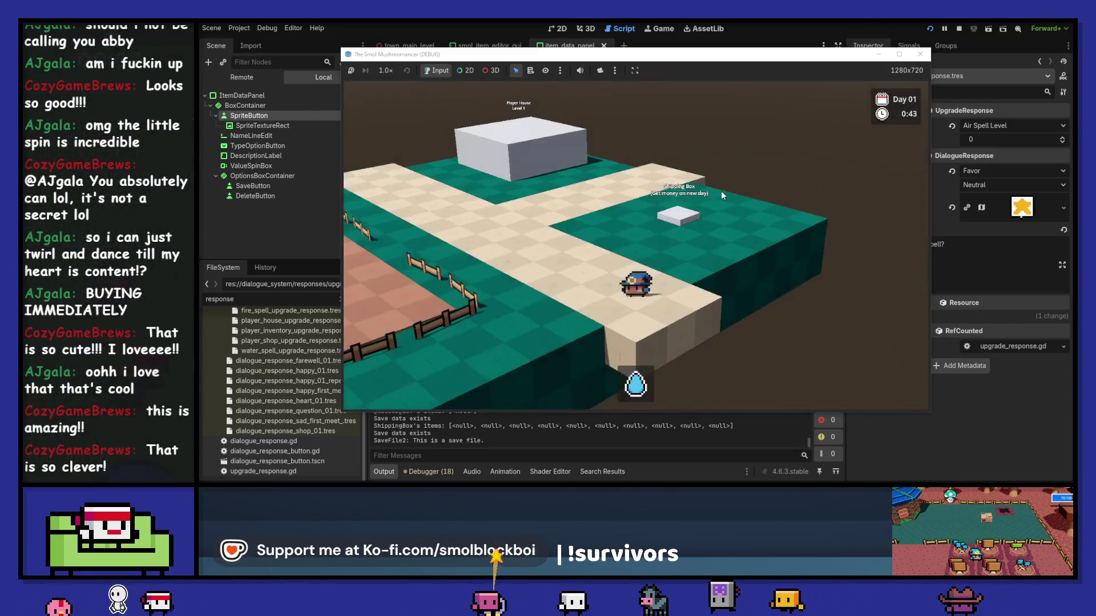
key(a)
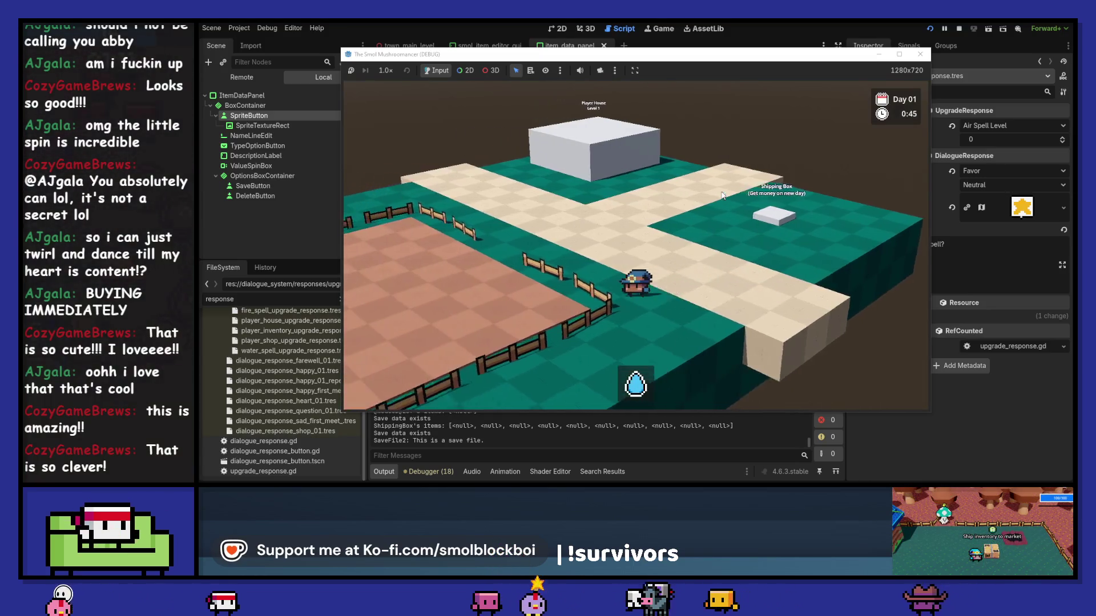
key(s)
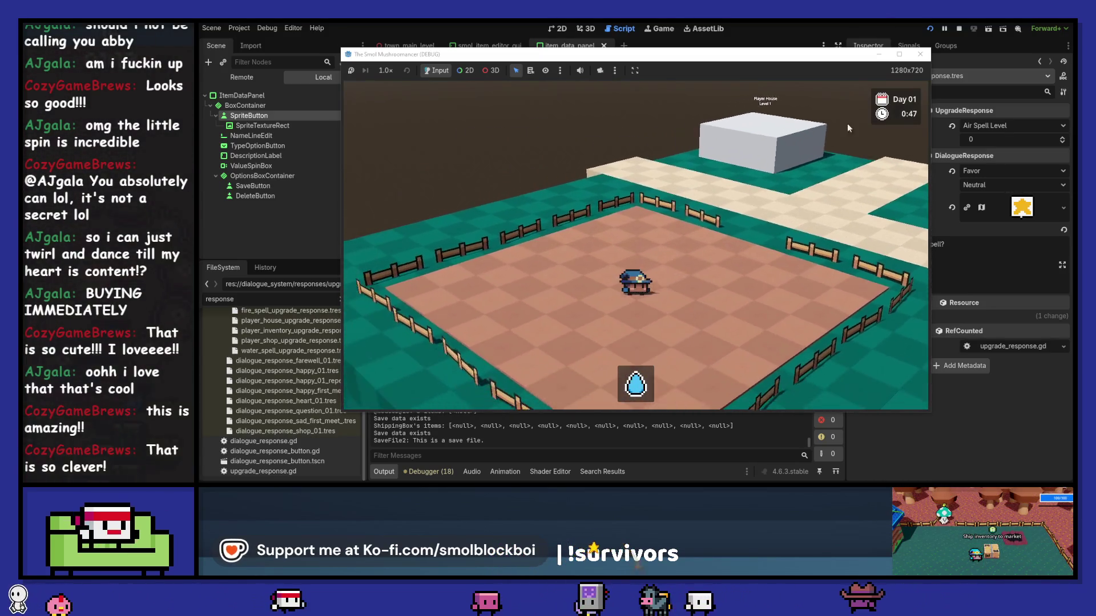
key(a)
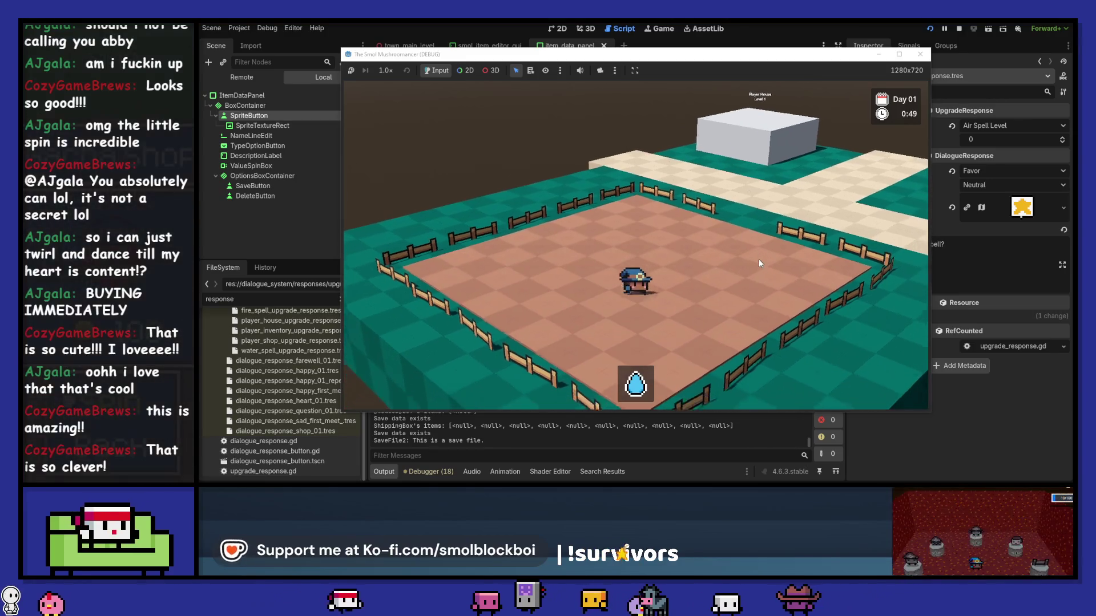
click(758, 259)
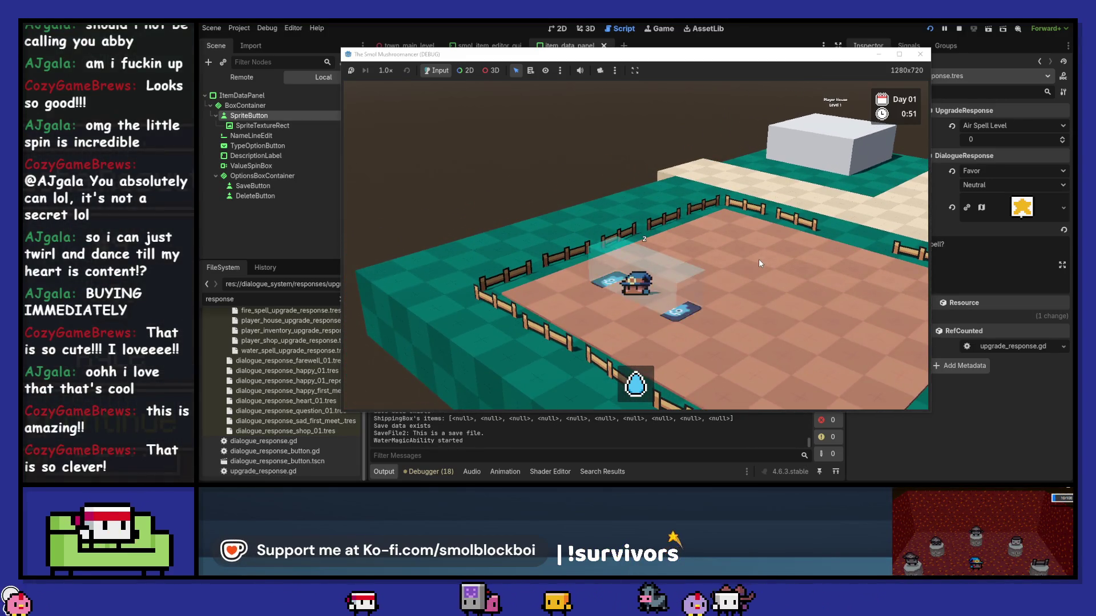
key(d)
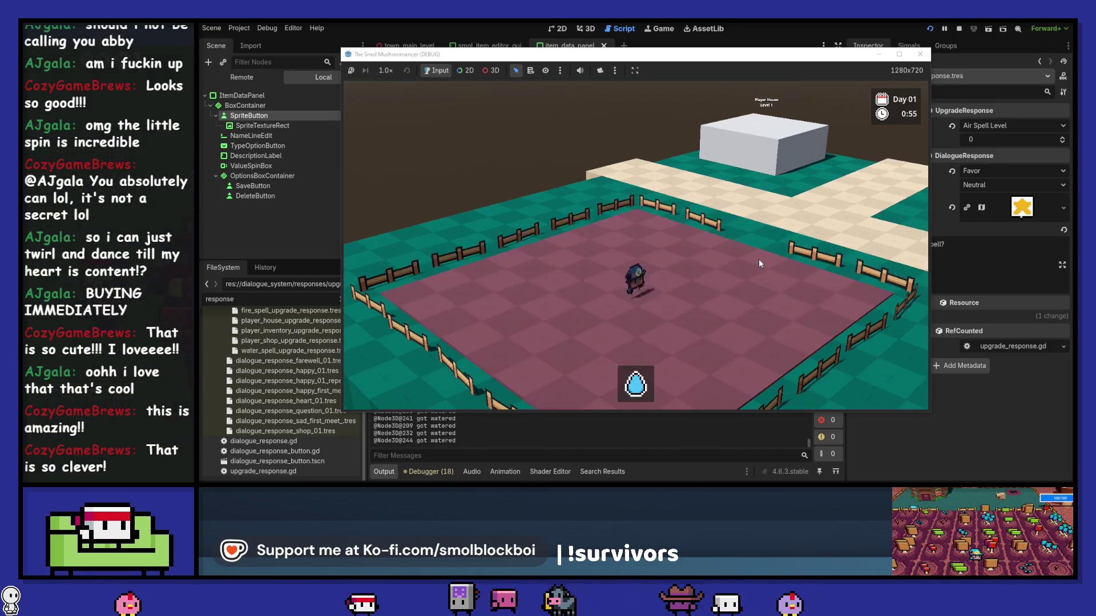
scroll(759, 259, down, 2)
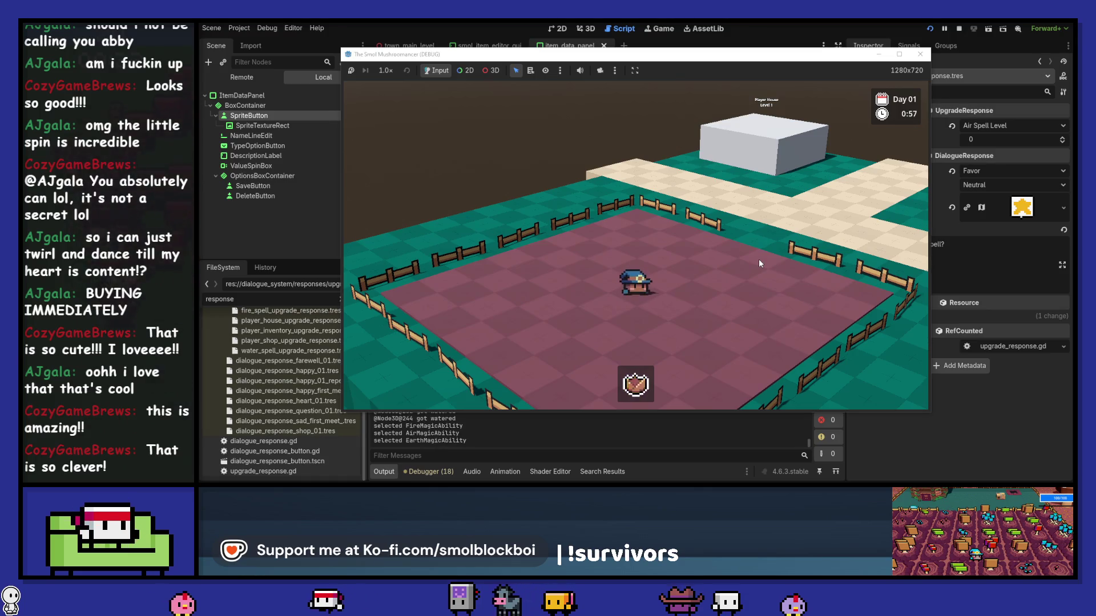
scroll(759, 259, down, 1)
click(759, 259)
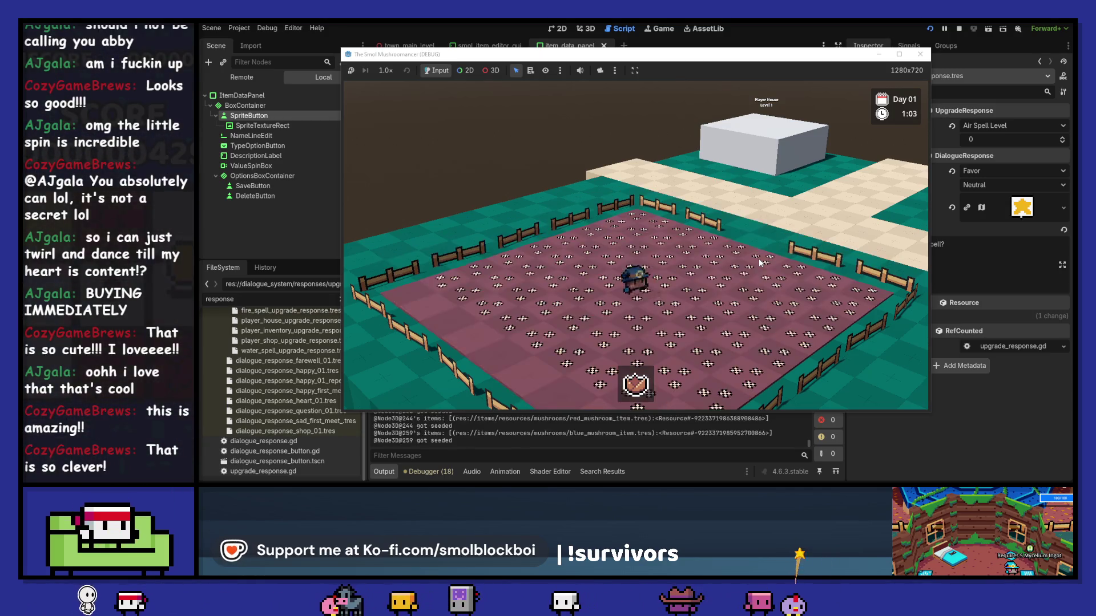
Walk up to the Player House and past the Potion Station toward the bed.
key(a)
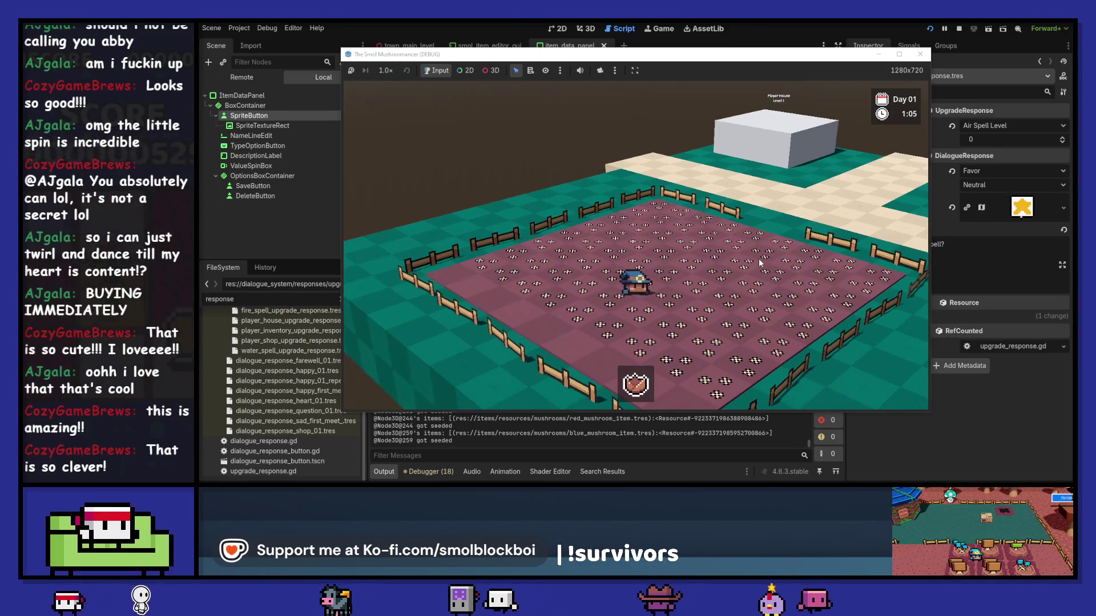
key(d)
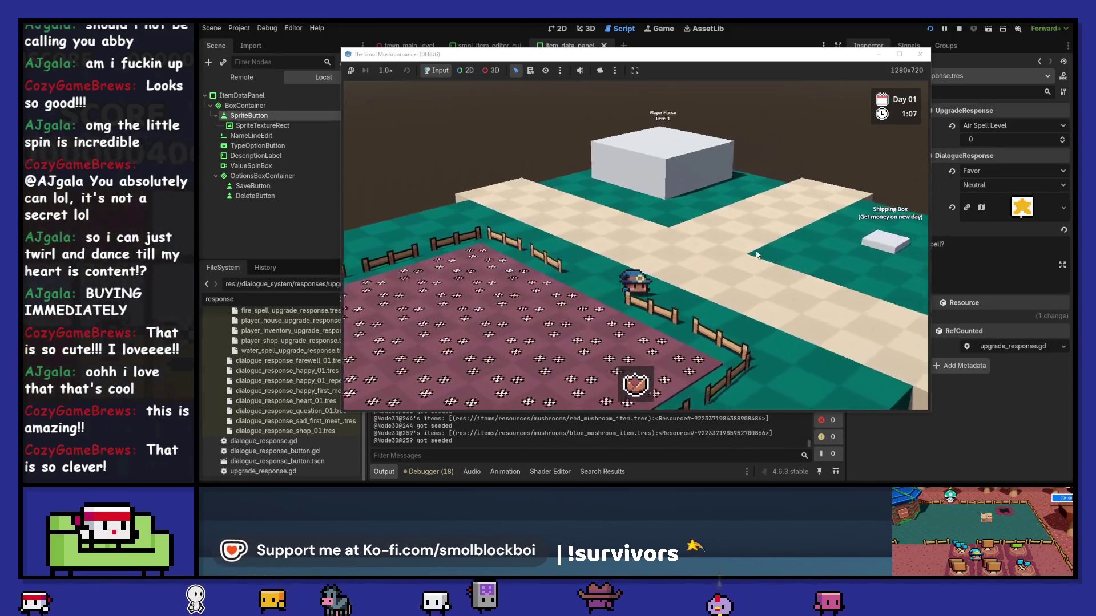
key(d)
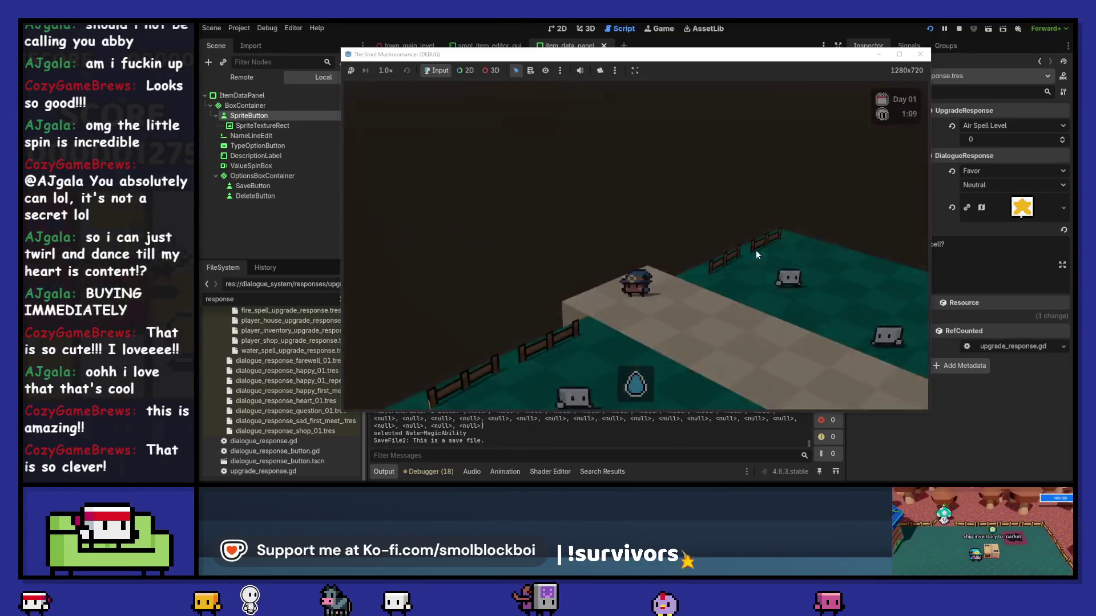
key(a)
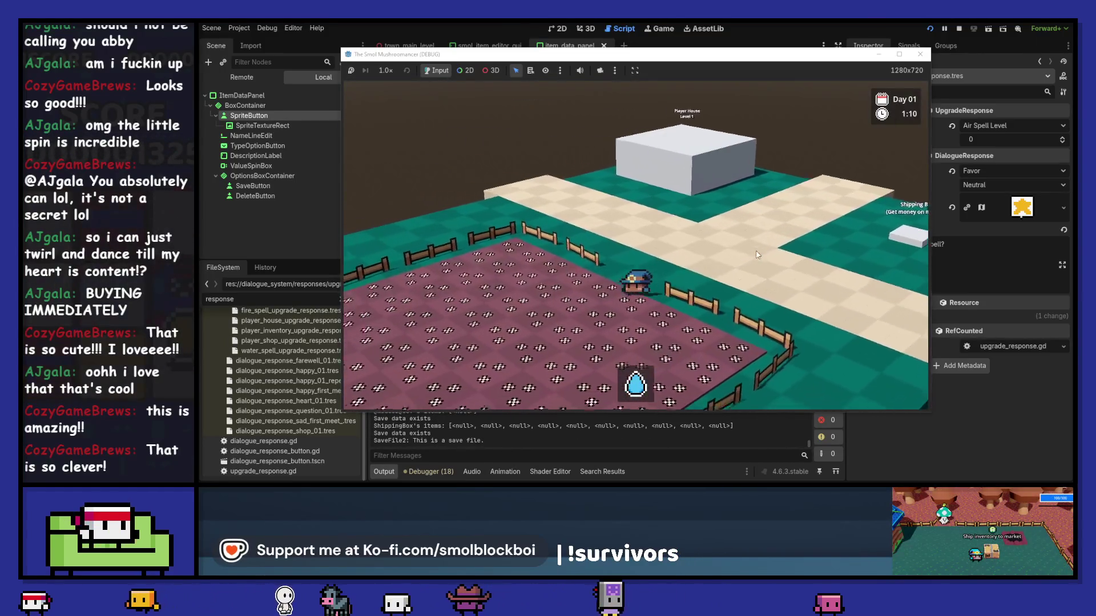
key(d)
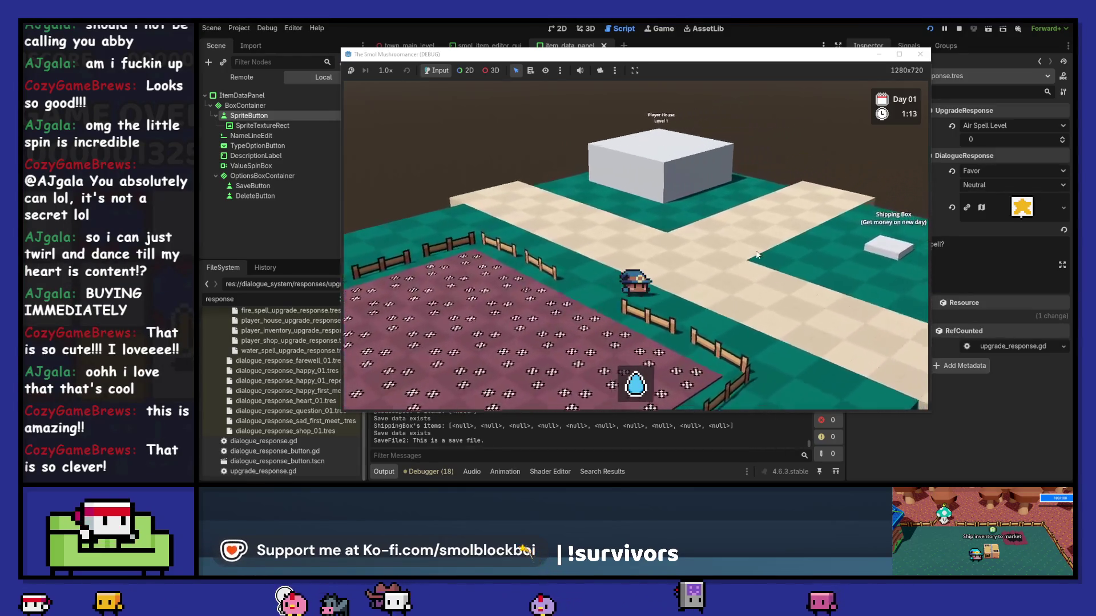
key(w)
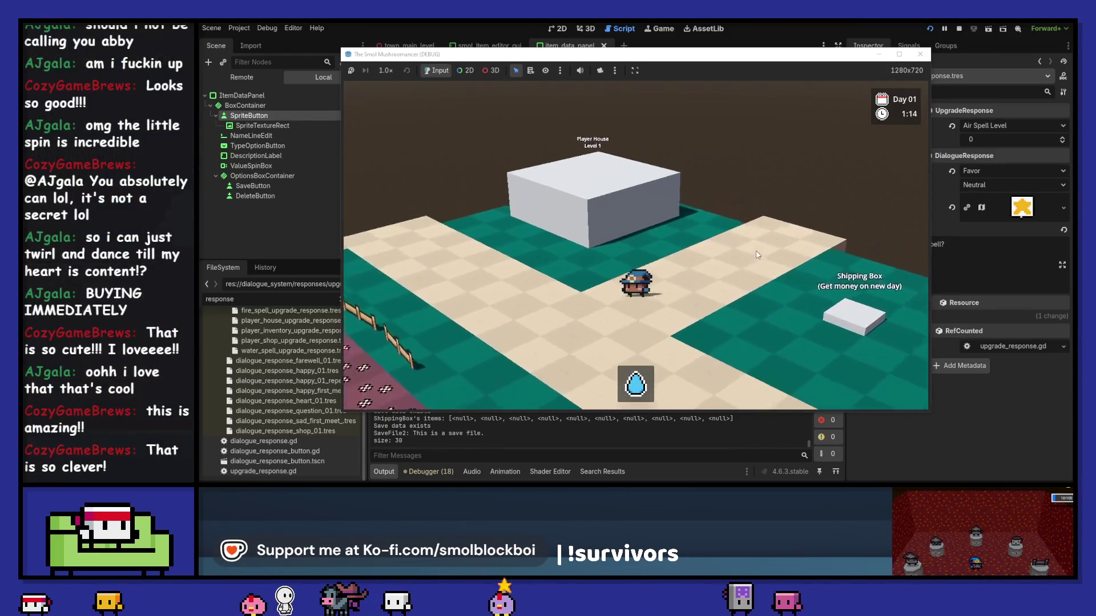
key(e)
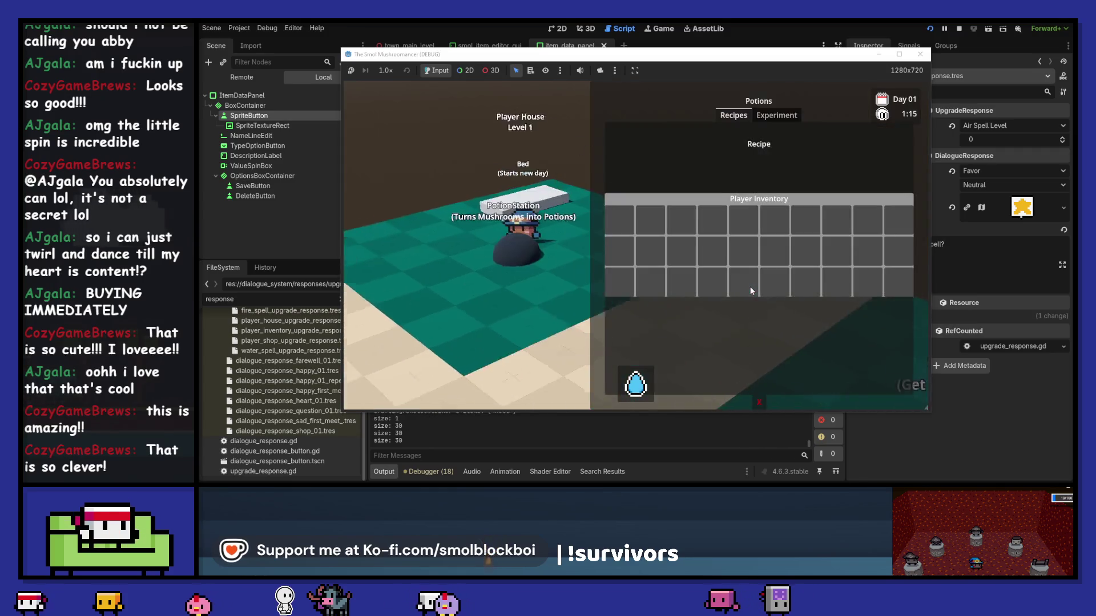
key(Escape)
Start Day 02 from the bed and harvest the mushroom field with Air.
key(e)
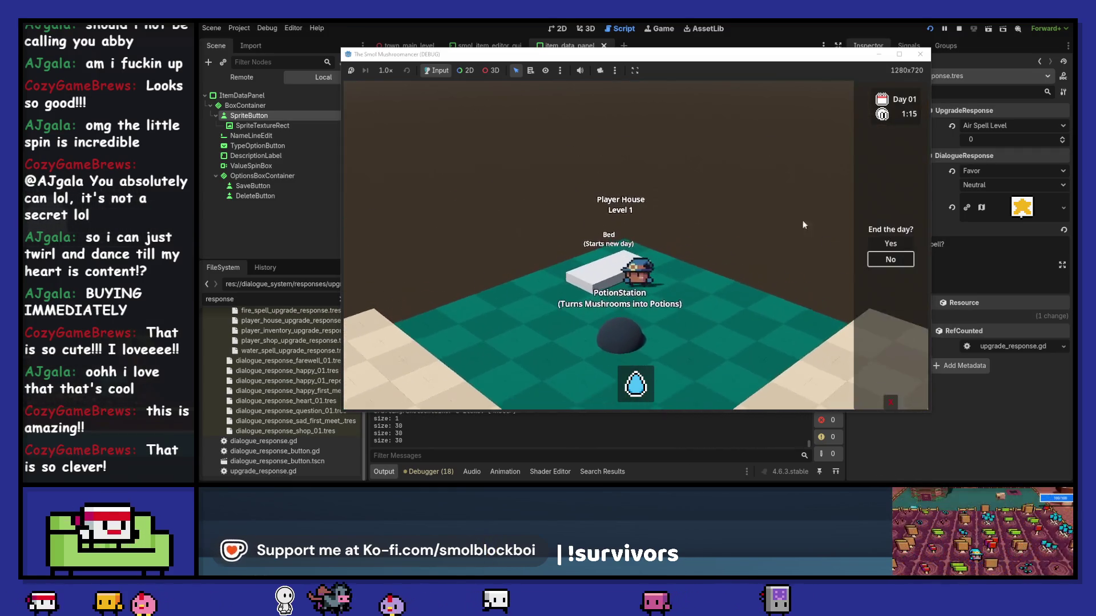
click(890, 245)
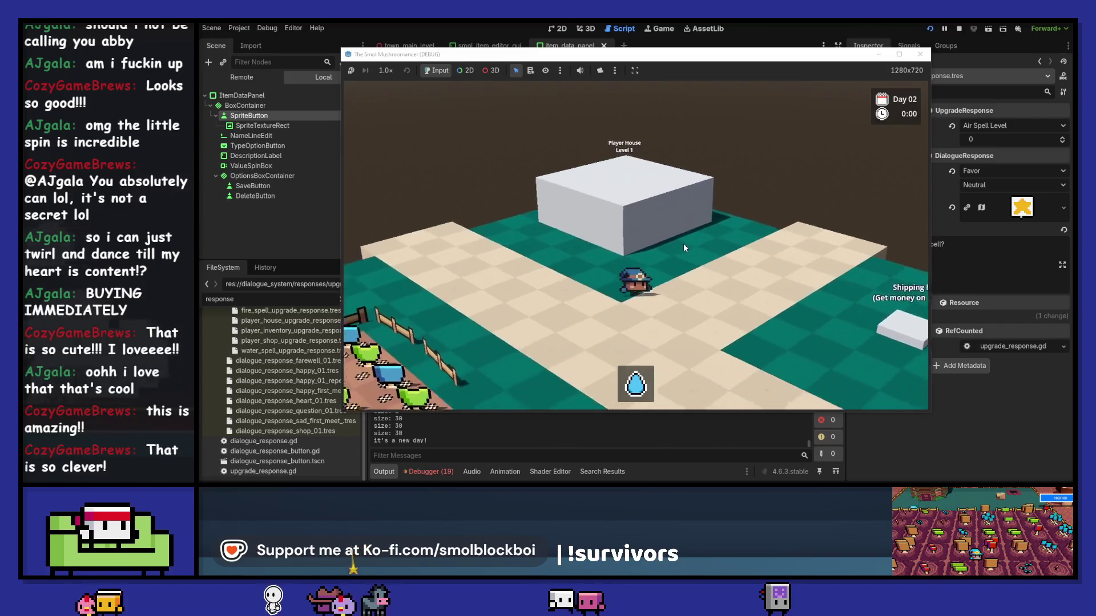
key(s)
scroll(683, 244, down, 2)
click(683, 244)
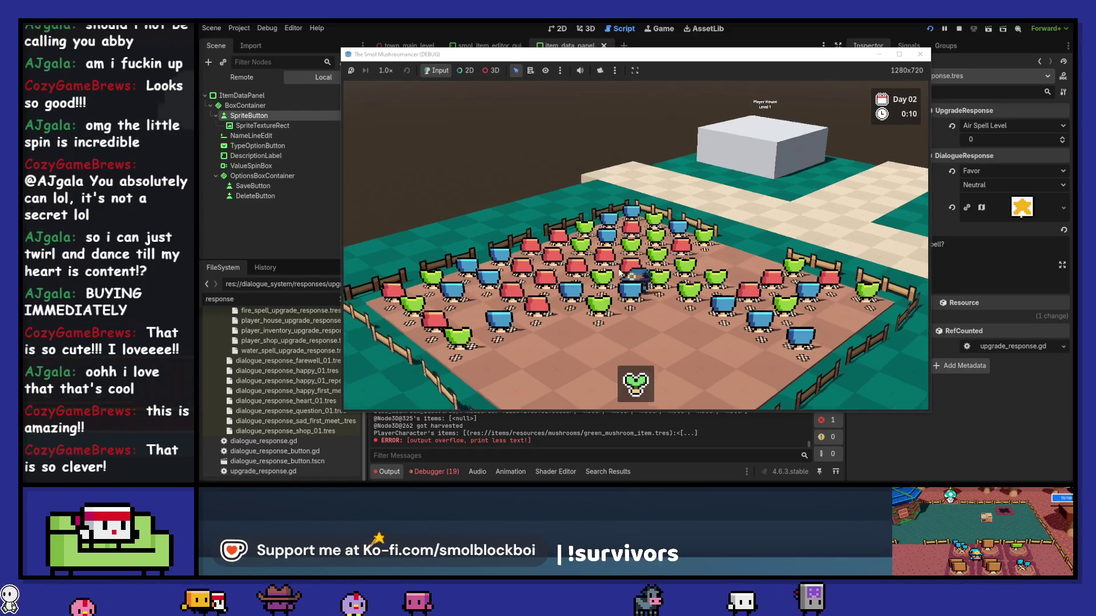
Walk back into the house and open the Potions panel at the PotionStation.
key(w)
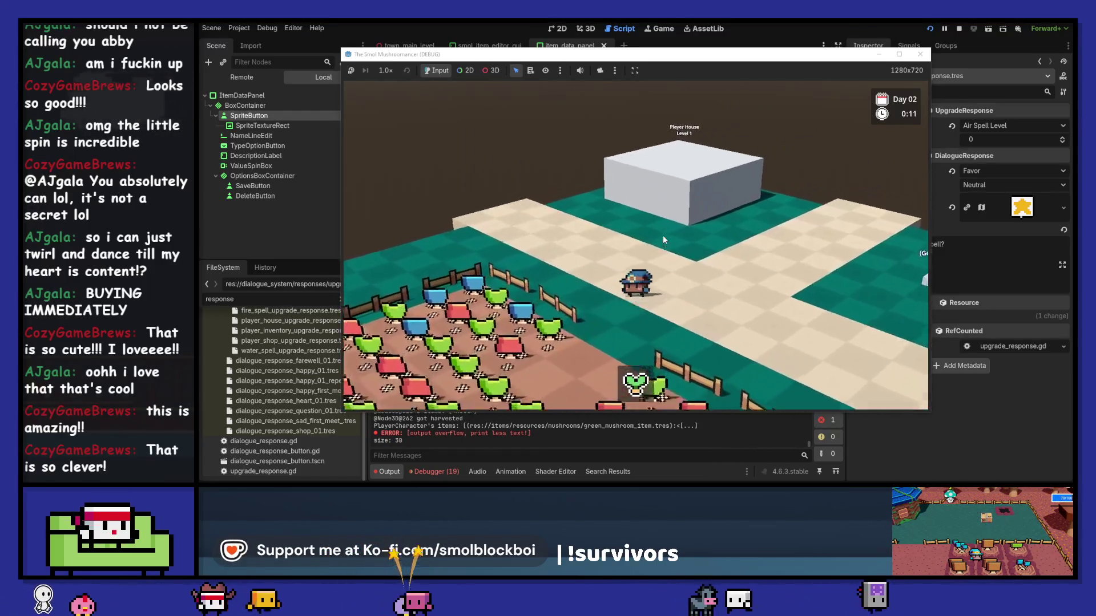
key(w)
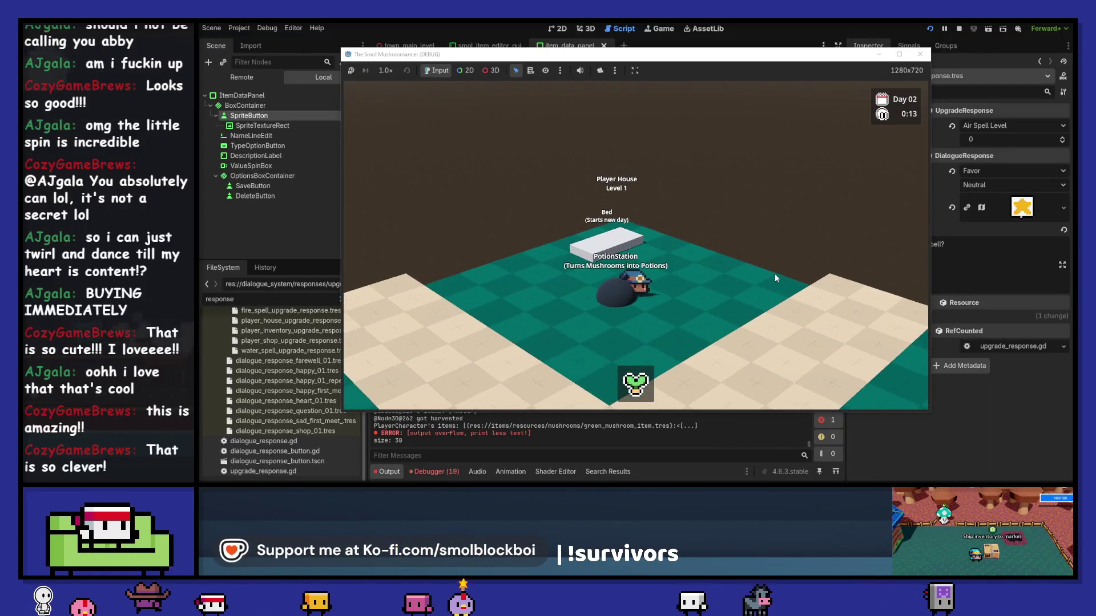
key(e)
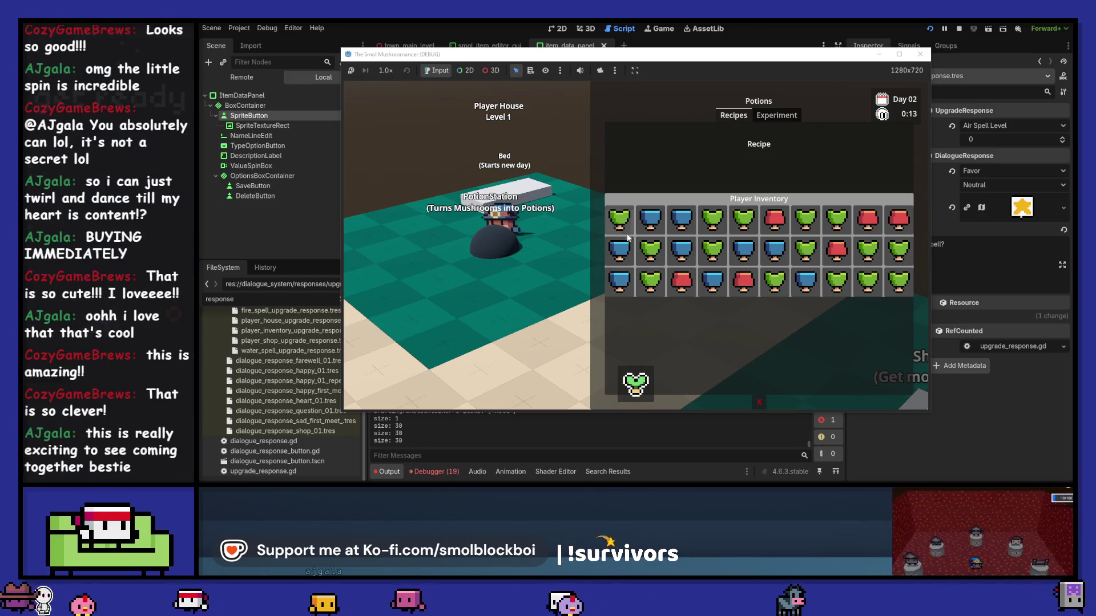
Experiment with a green mushroom, then brew the rest into Smol Green Potions.
mouse_move(622, 225)
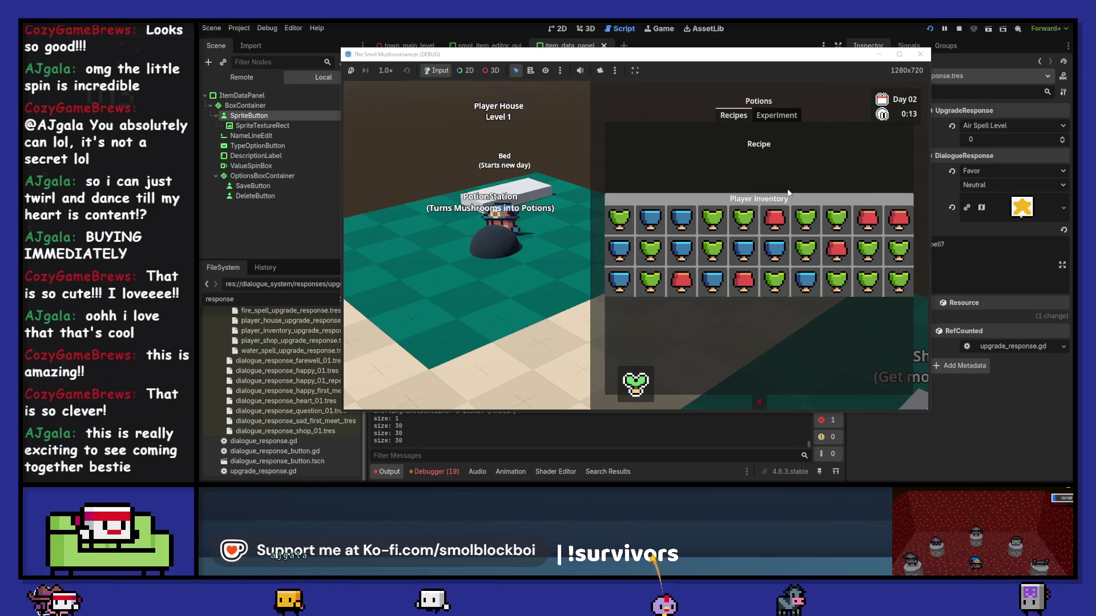
click(776, 117)
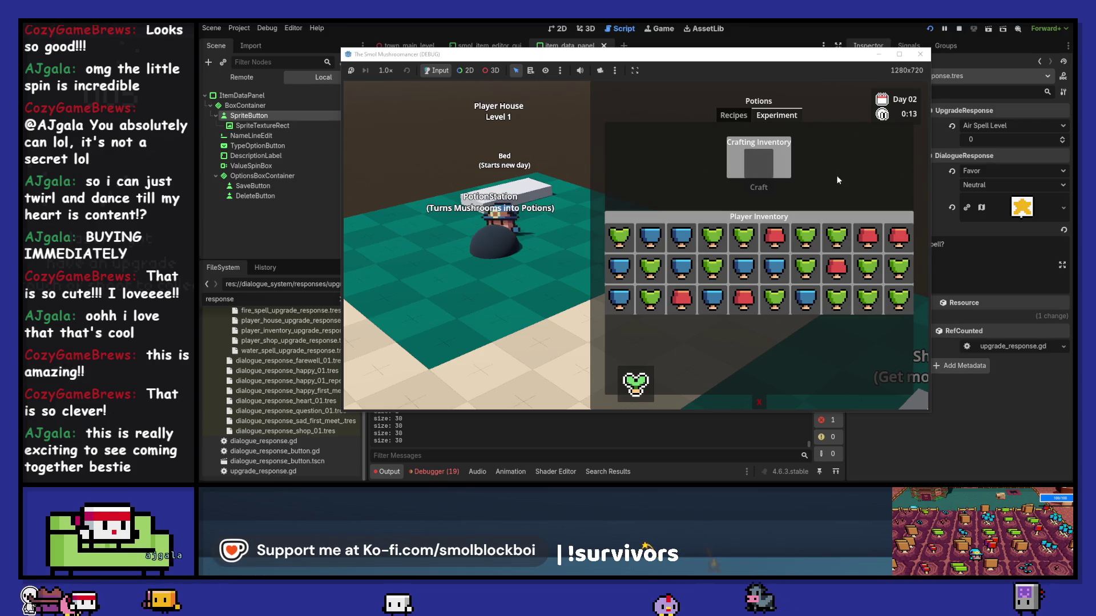
click(624, 245)
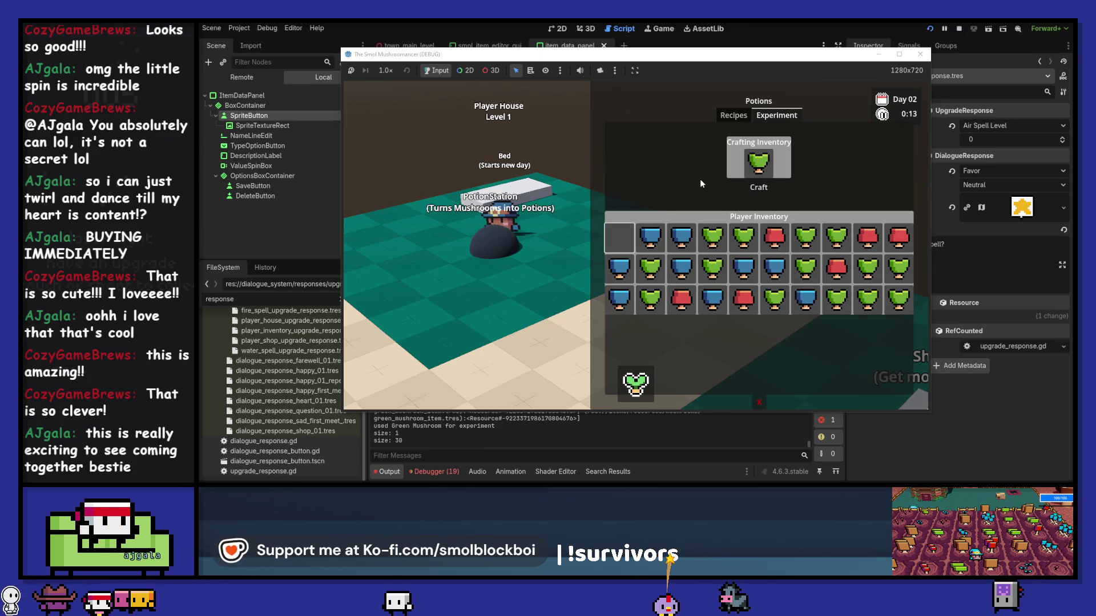
click(759, 187)
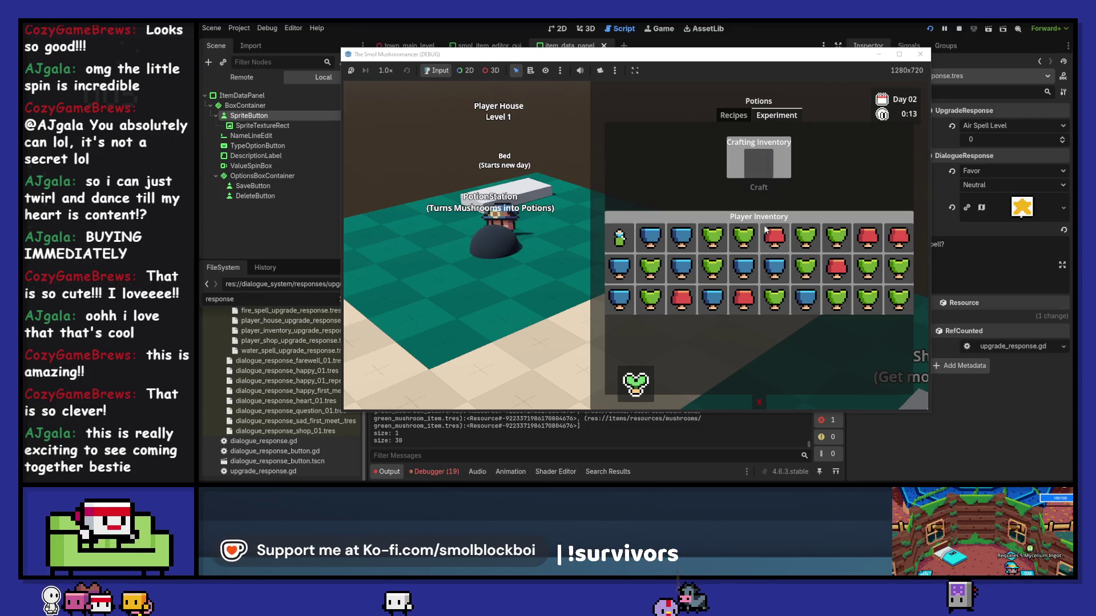
click(736, 117)
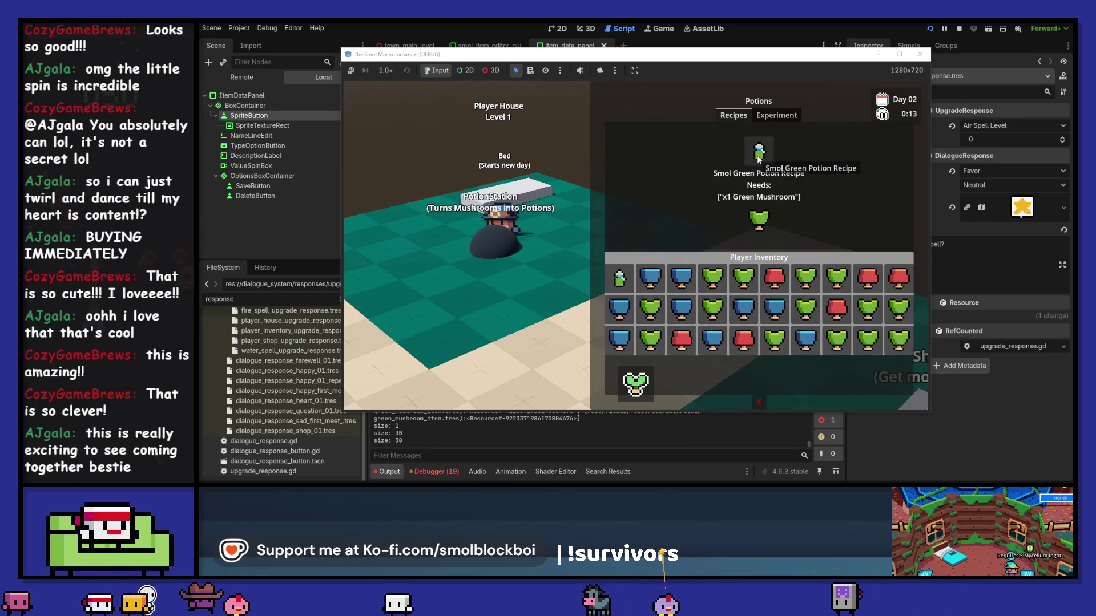
click(761, 151)
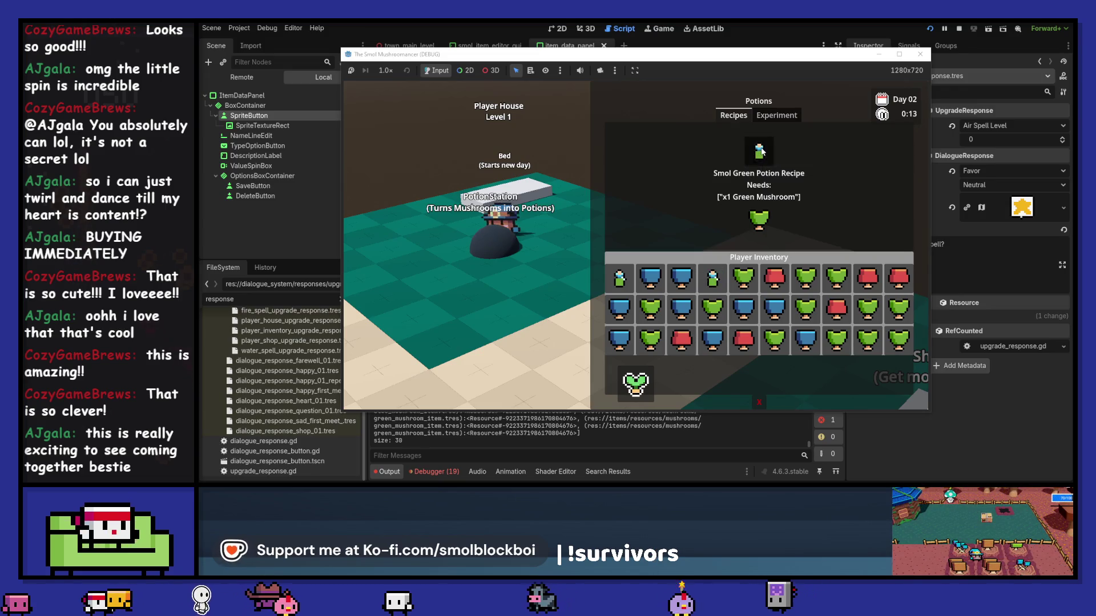
click(760, 151)
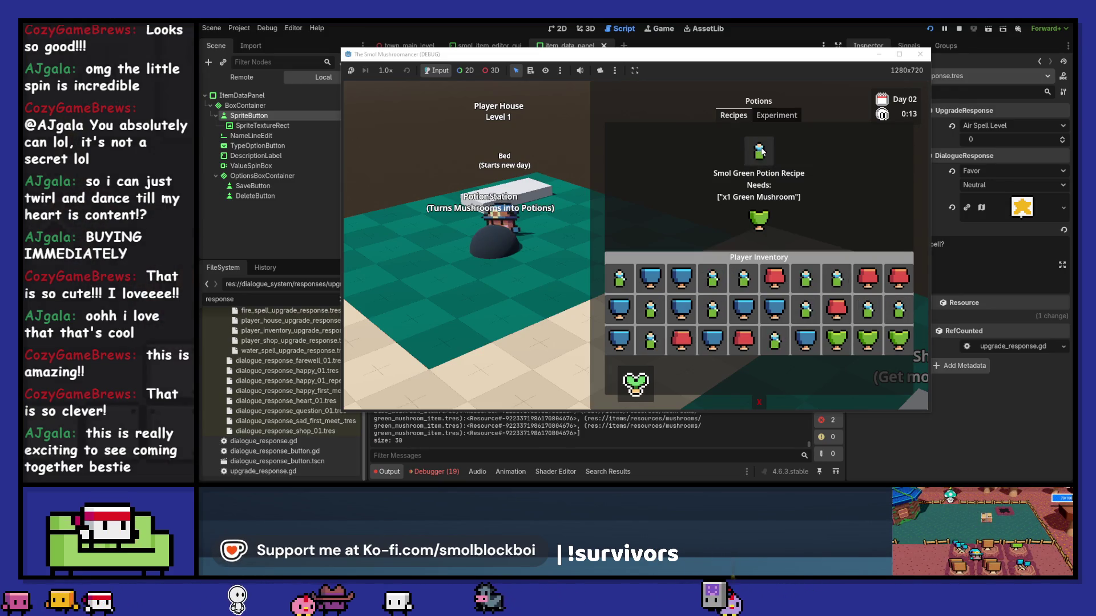
click(761, 151)
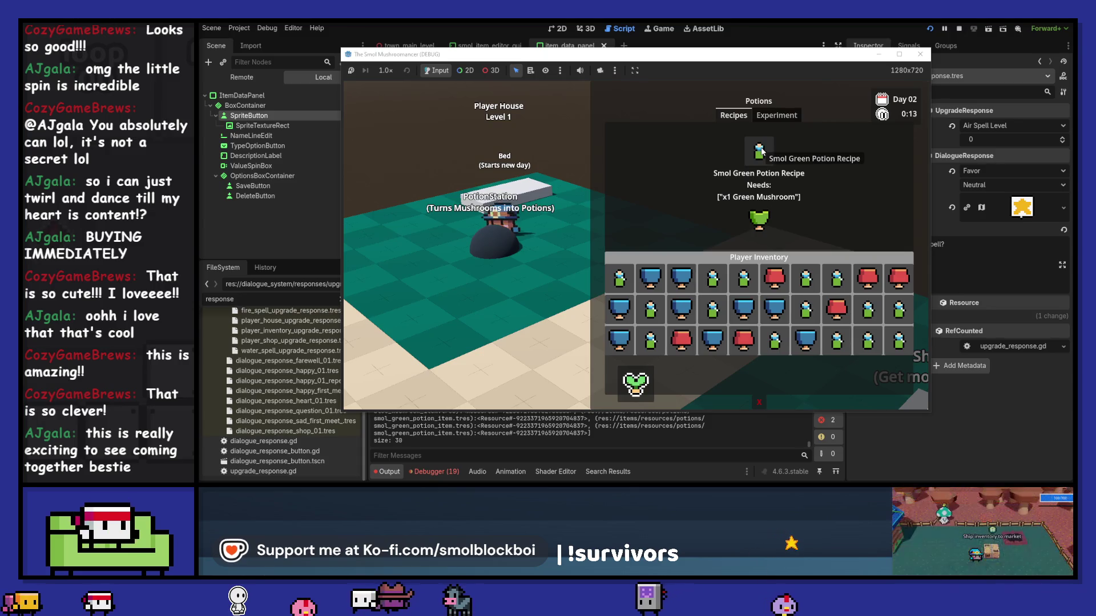
Craft a blue mushroom into a blue potion via experimenting.
click(793, 113)
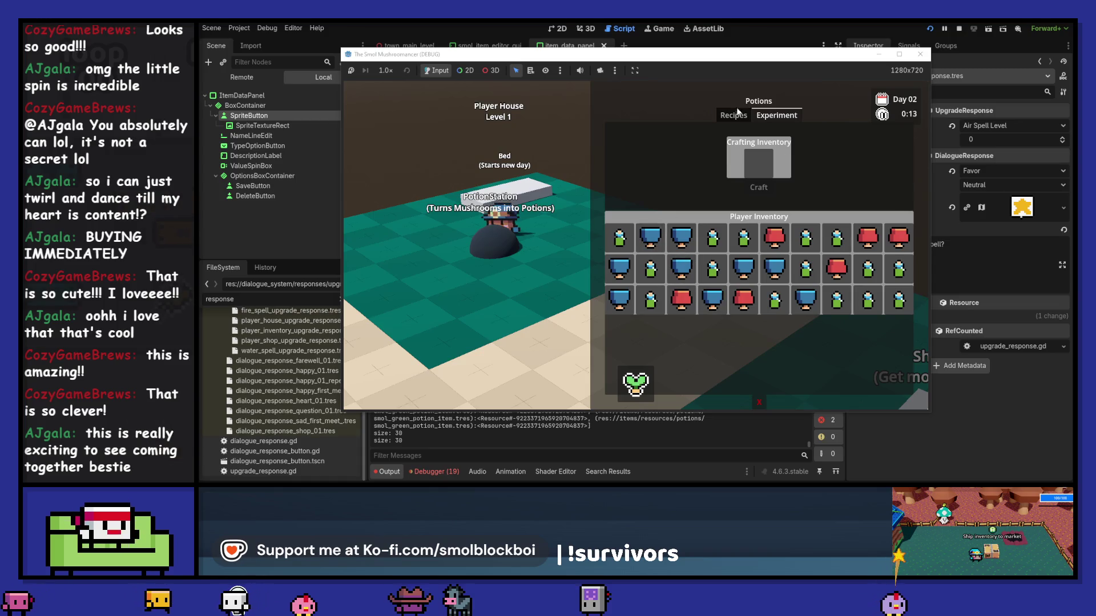
click(654, 241)
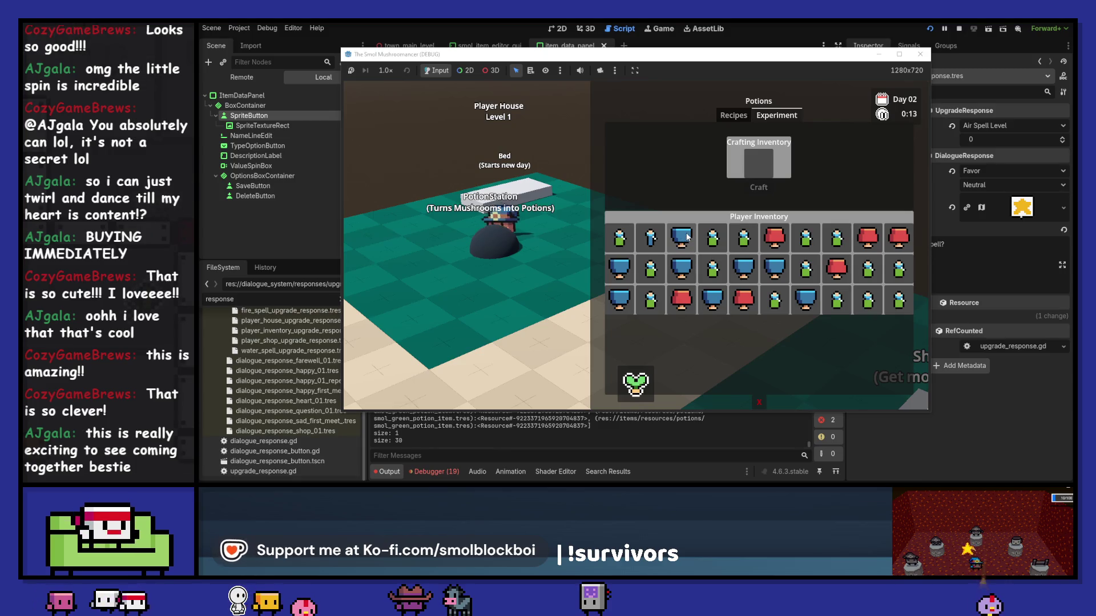
mouse_move(687, 237)
click(505, 225)
click(505, 225)
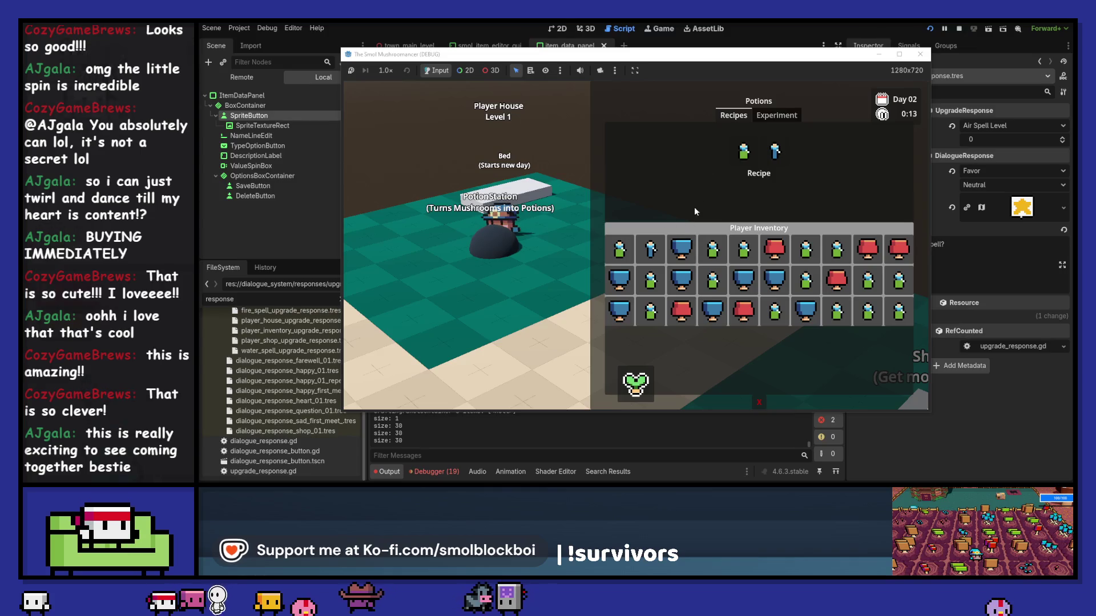
click(777, 115)
click(682, 237)
click(759, 188)
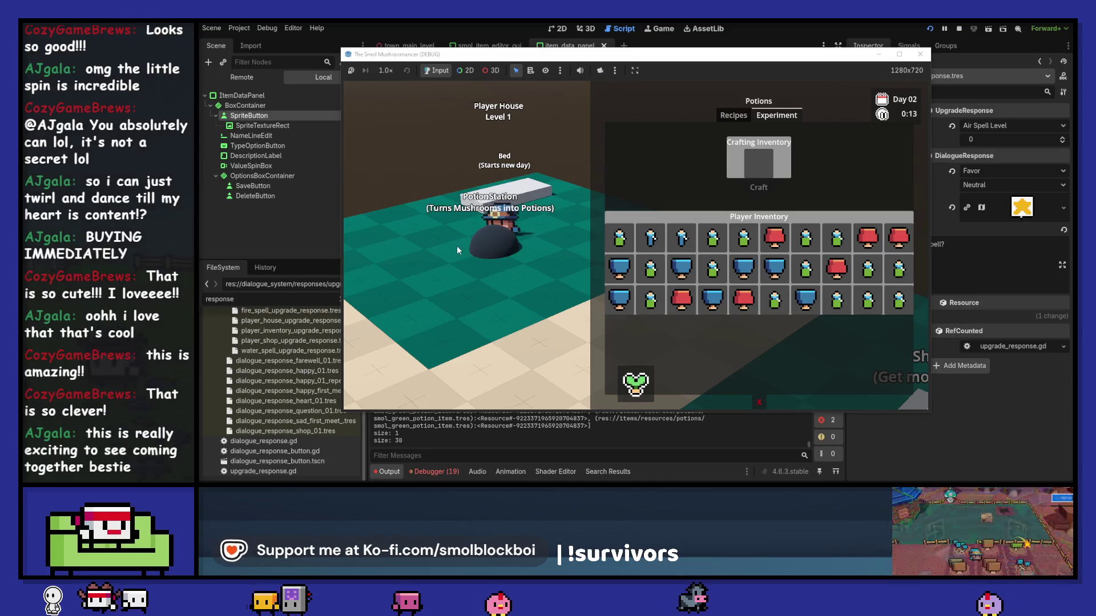
Craft the red mushrooms into red potions, close the panel and walk outside.
click(785, 238)
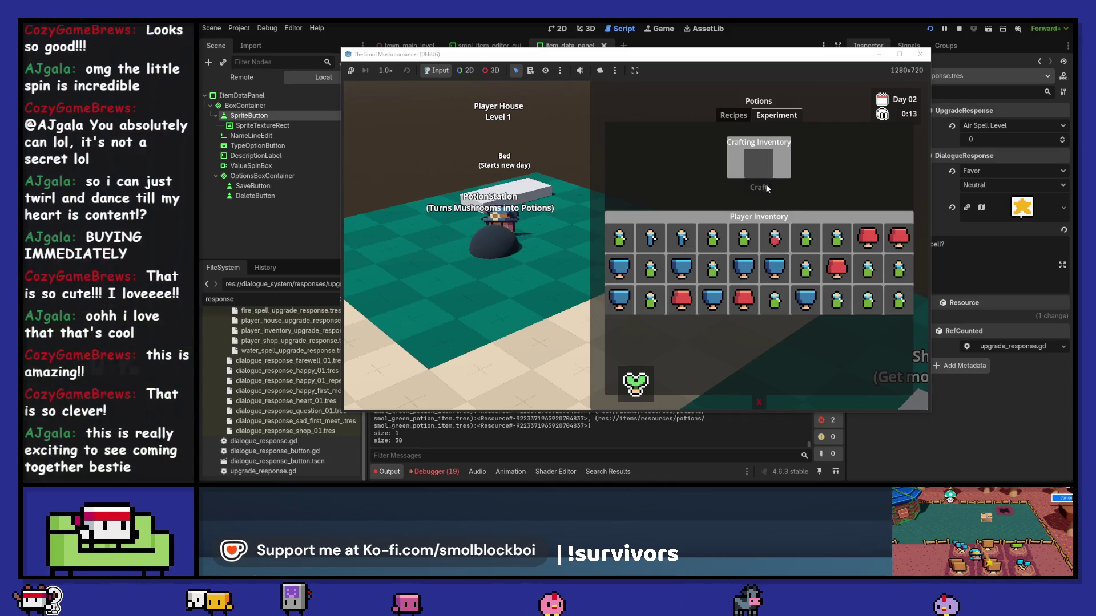
click(759, 187)
click(734, 116)
click(729, 153)
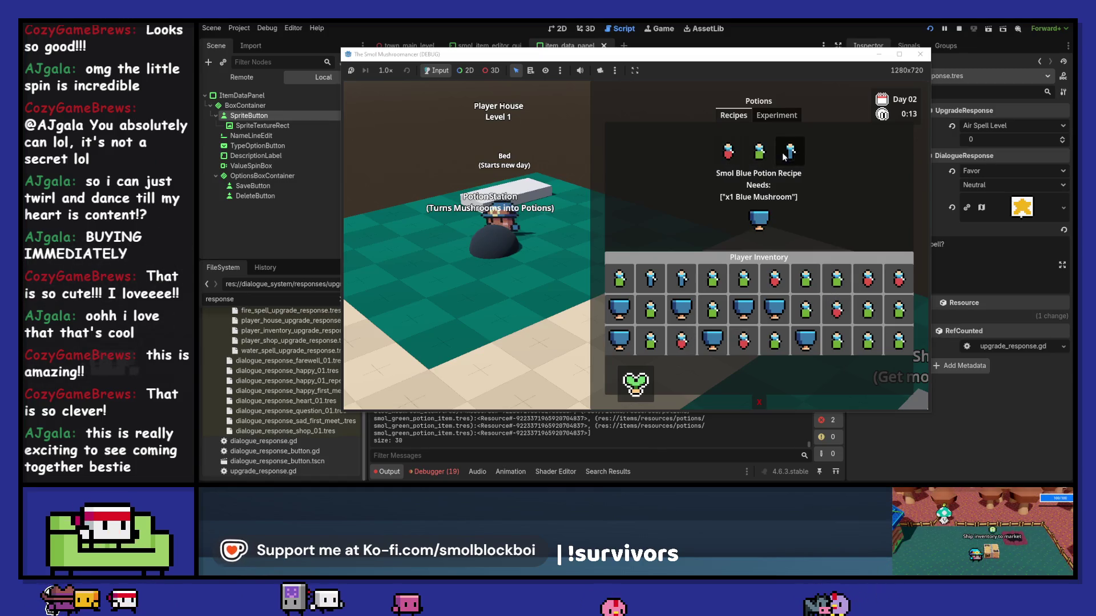
click(758, 403)
key(s)
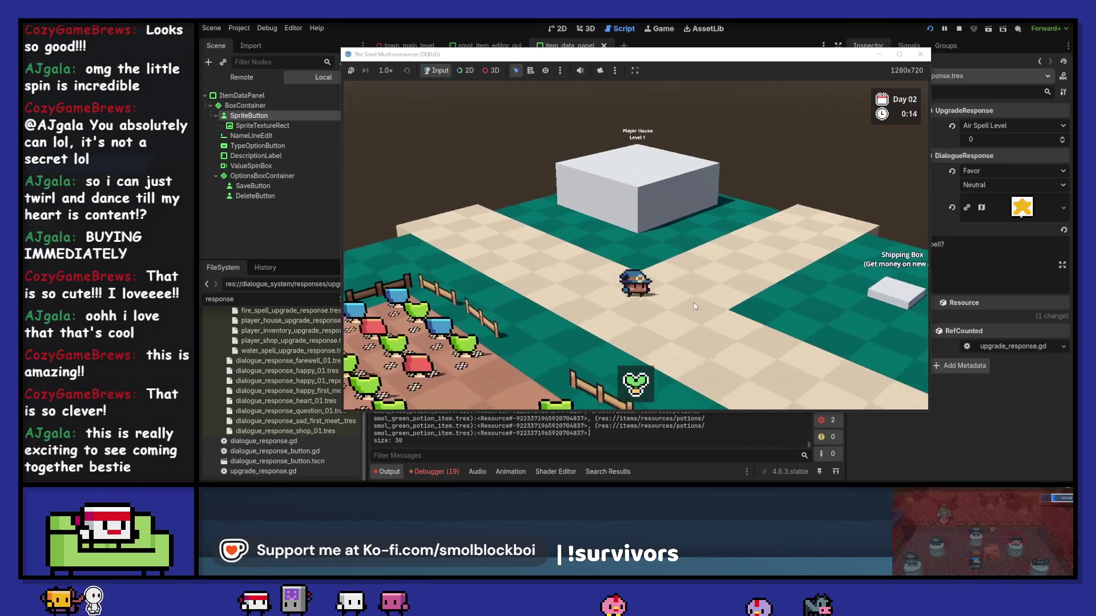
Check the wallet, then box the first five potions in the Shipping panel.
key(i)
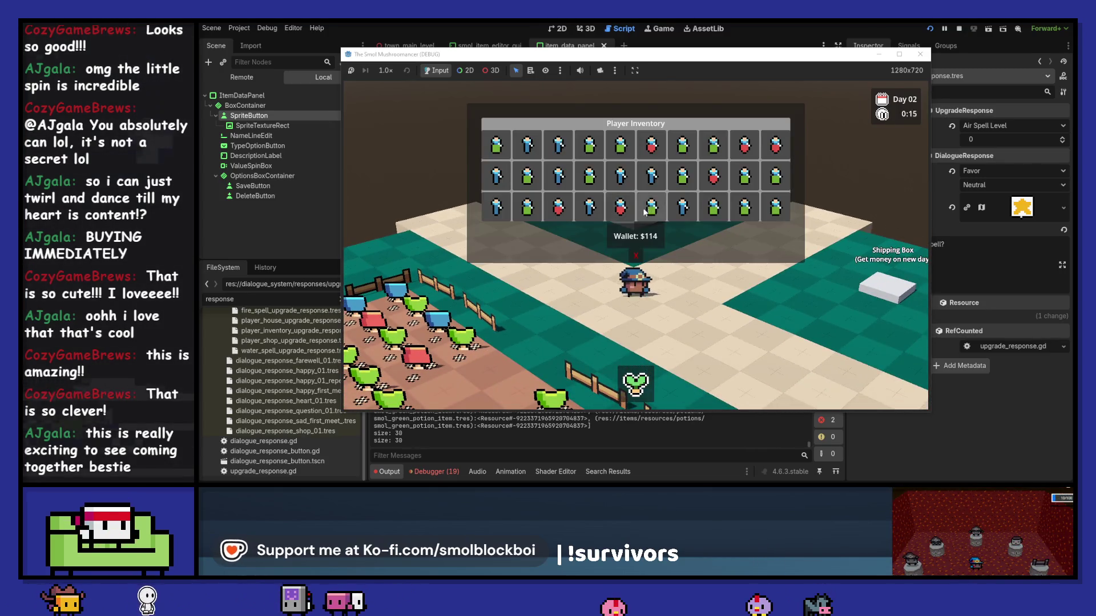
key(i)
key(d)
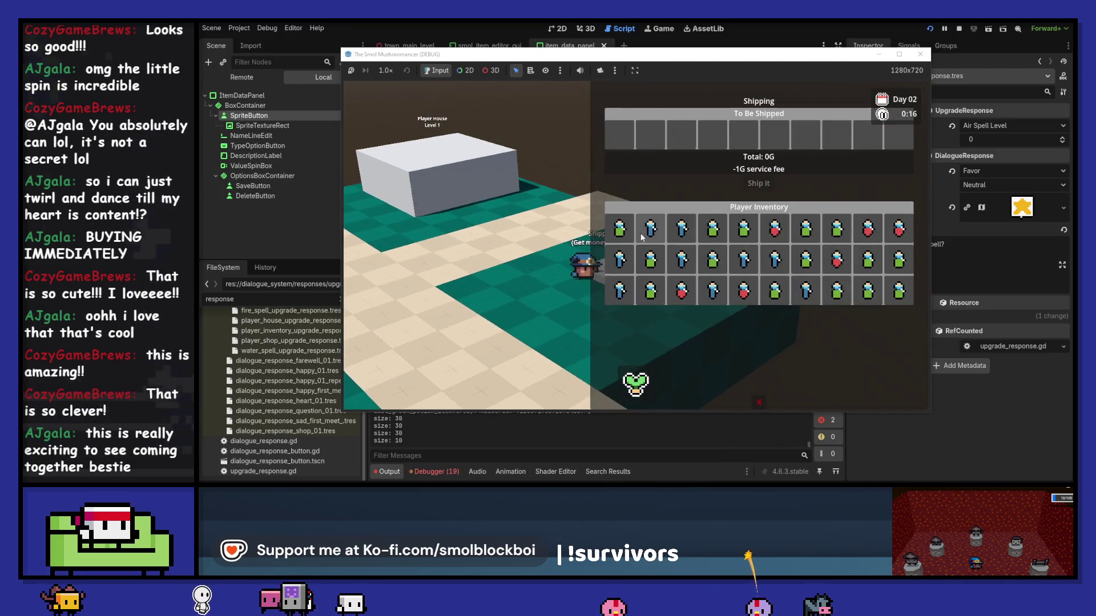
click(620, 228)
click(650, 228)
click(681, 229)
click(712, 228)
click(744, 228)
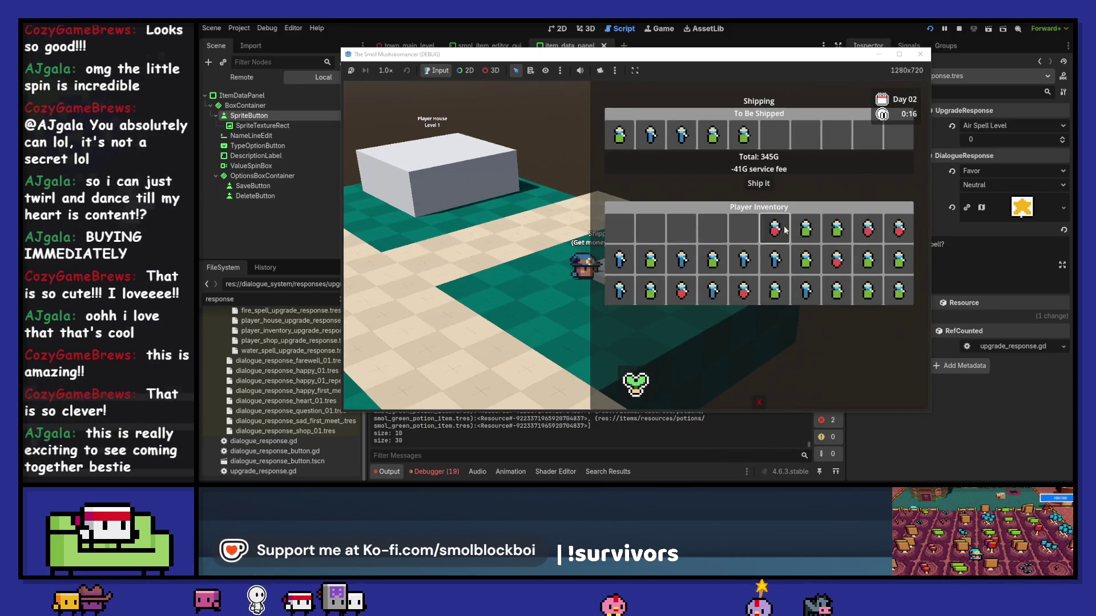
Box the remaining potions and ship them for 690G minus an 82G fee.
click(775, 229)
click(806, 229)
click(837, 228)
click(899, 228)
click(867, 231)
click(868, 259)
click(899, 260)
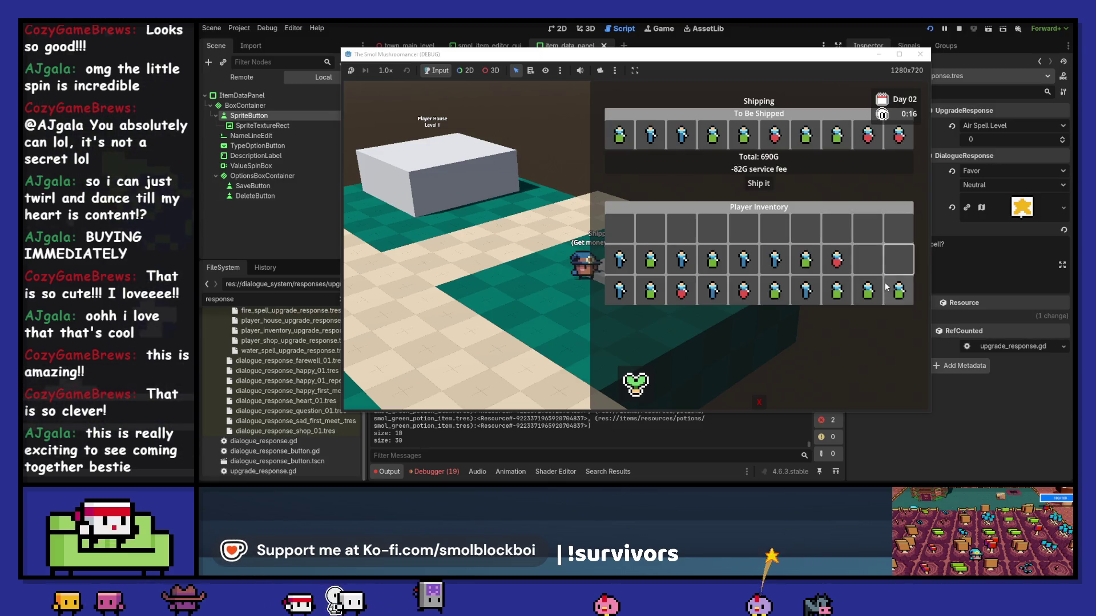
click(845, 256)
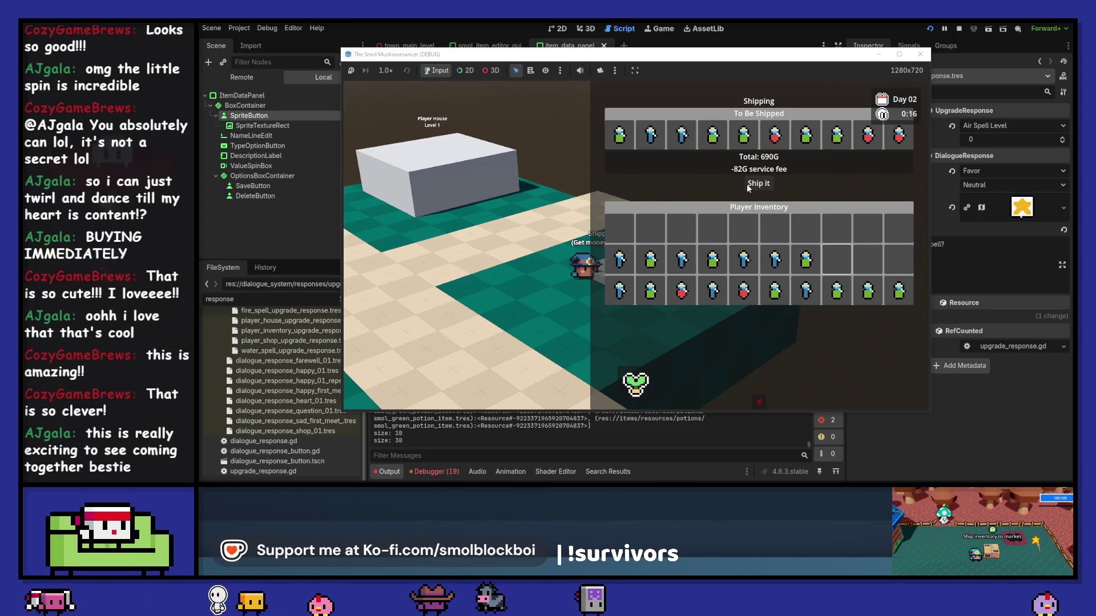
click(764, 184)
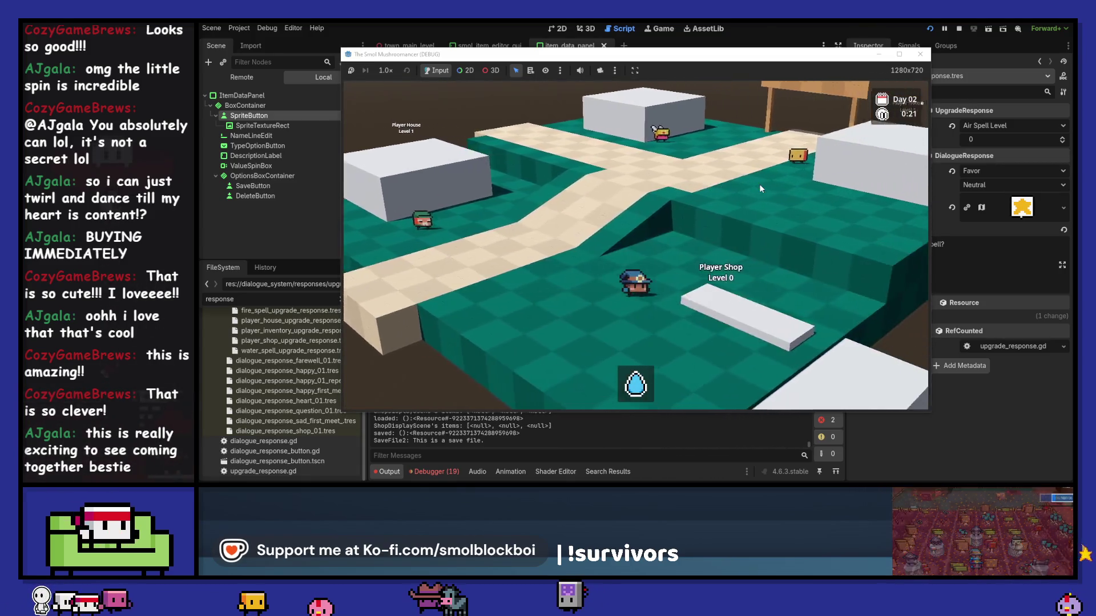
Stock red, green and blue potions in the Shop Display at 100% markup and list them.
click(620, 260)
click(650, 260)
click(683, 258)
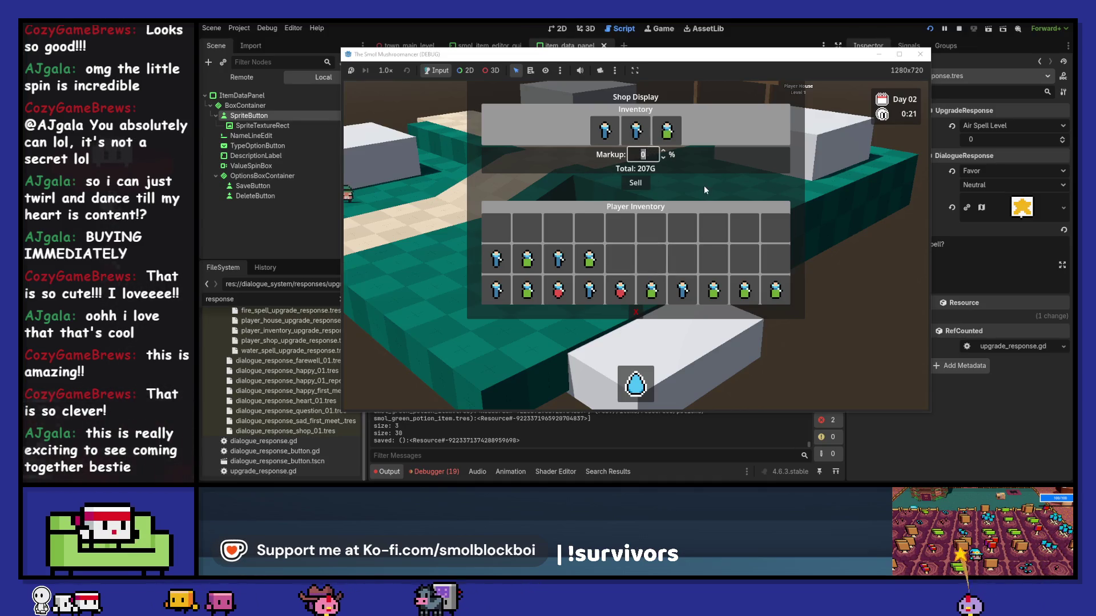
text(100)
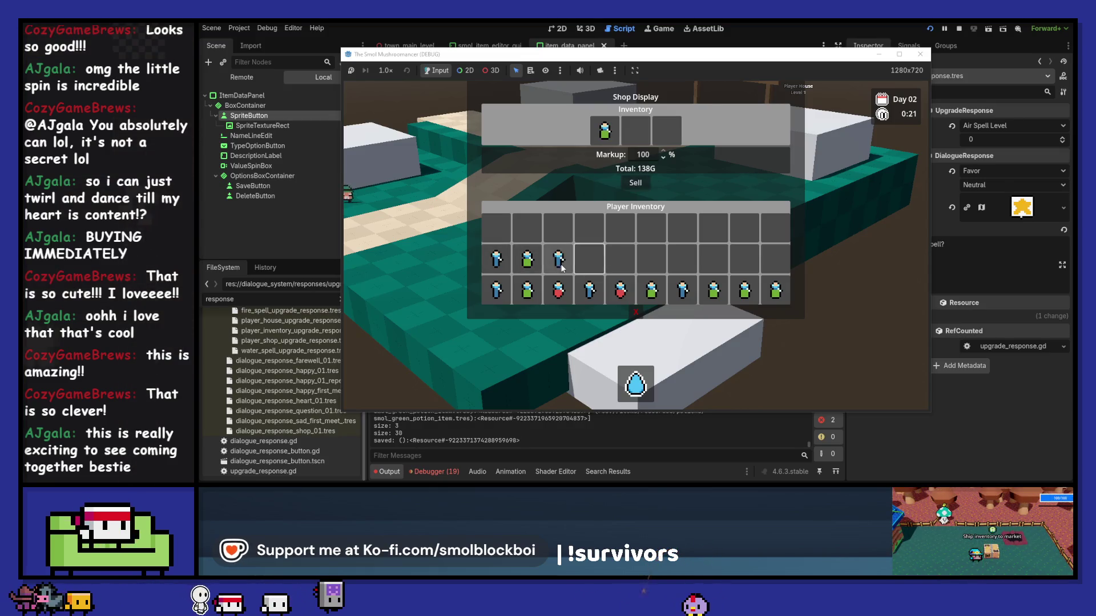
click(640, 182)
click(617, 291)
click(652, 291)
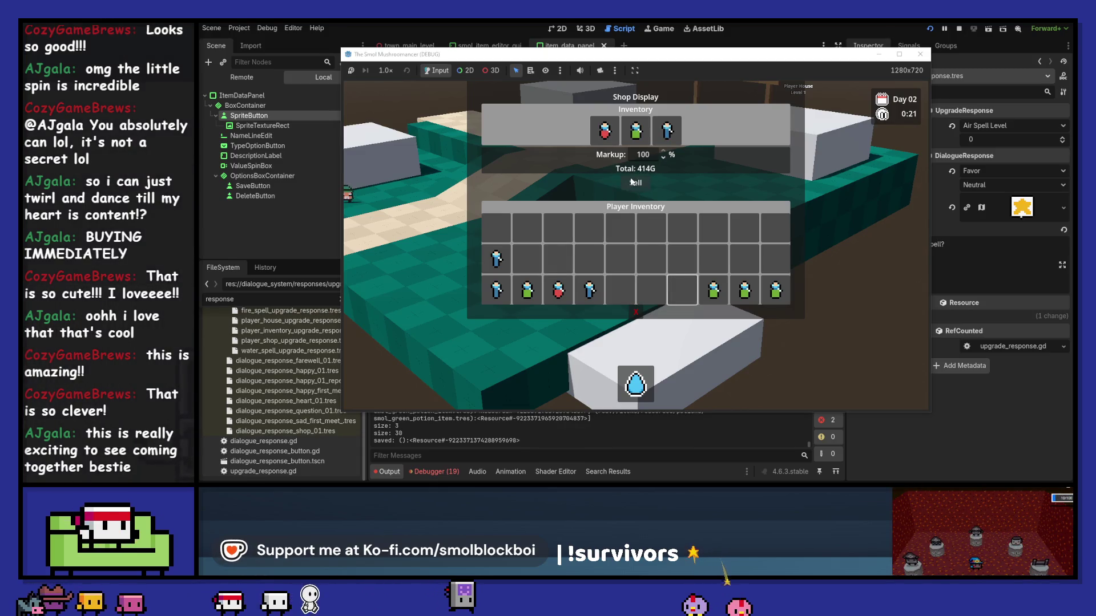
click(632, 182)
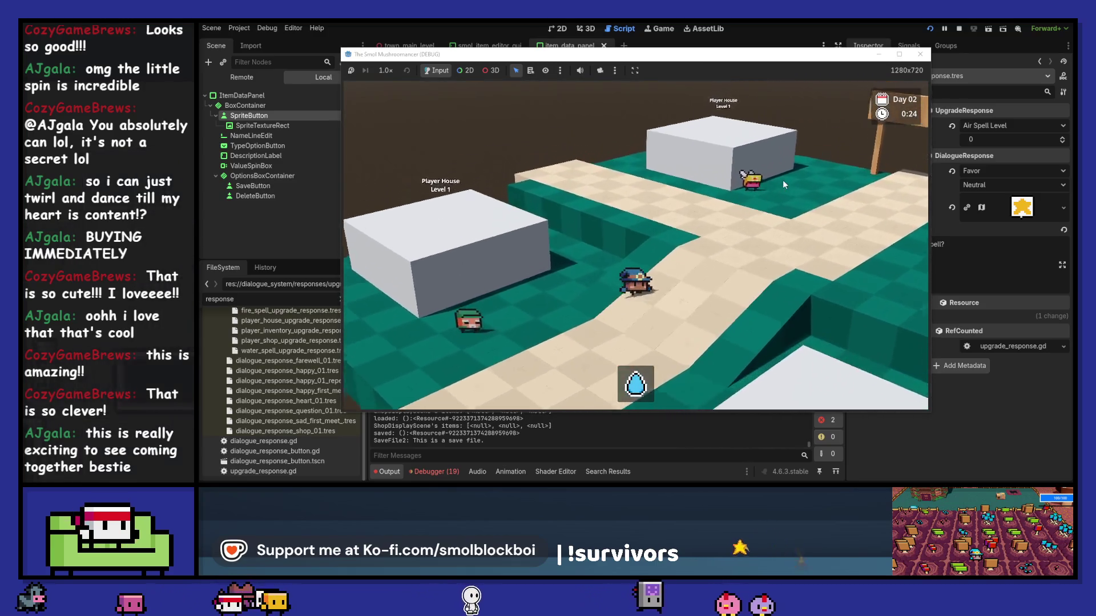
Talk to the Blacksmith and choose 'Can you upgrade my cauldron? (0G)', then end the conversation.
click(783, 180)
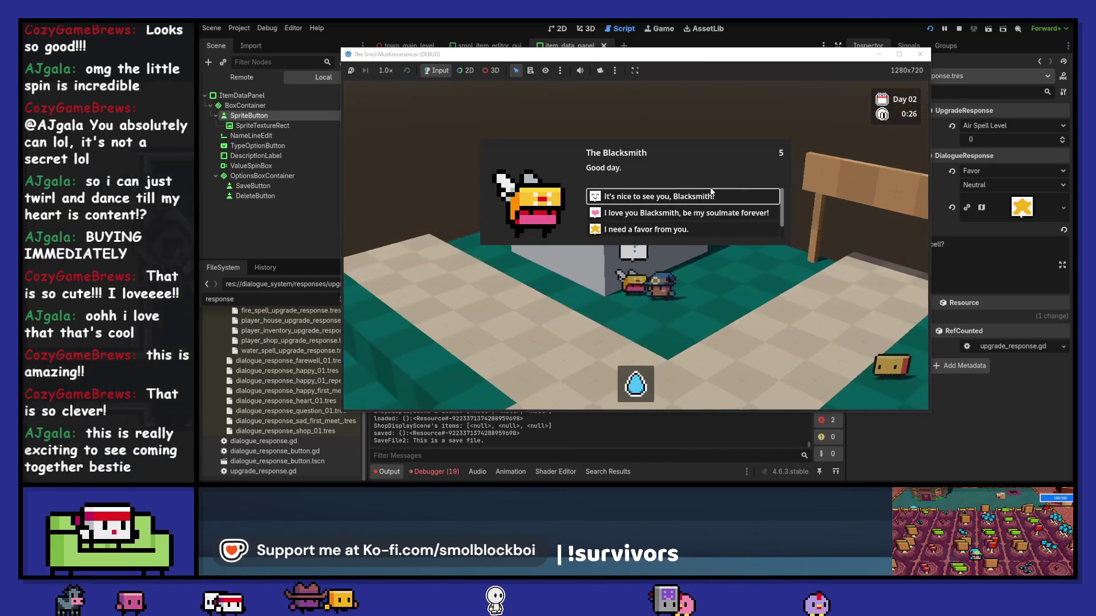
click(724, 194)
click(699, 227)
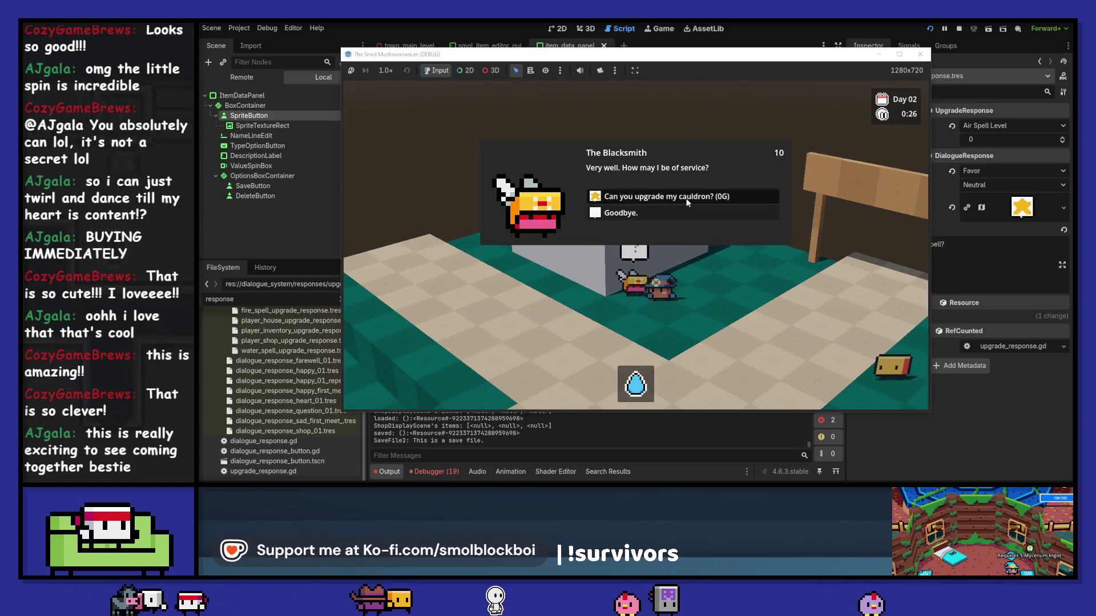
click(687, 202)
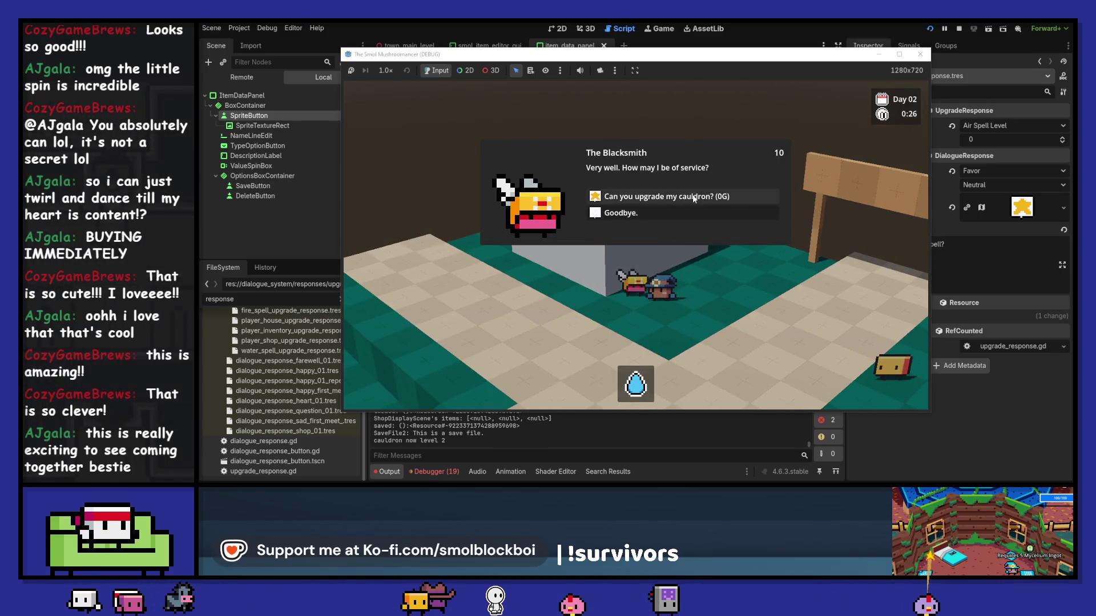
click(701, 208)
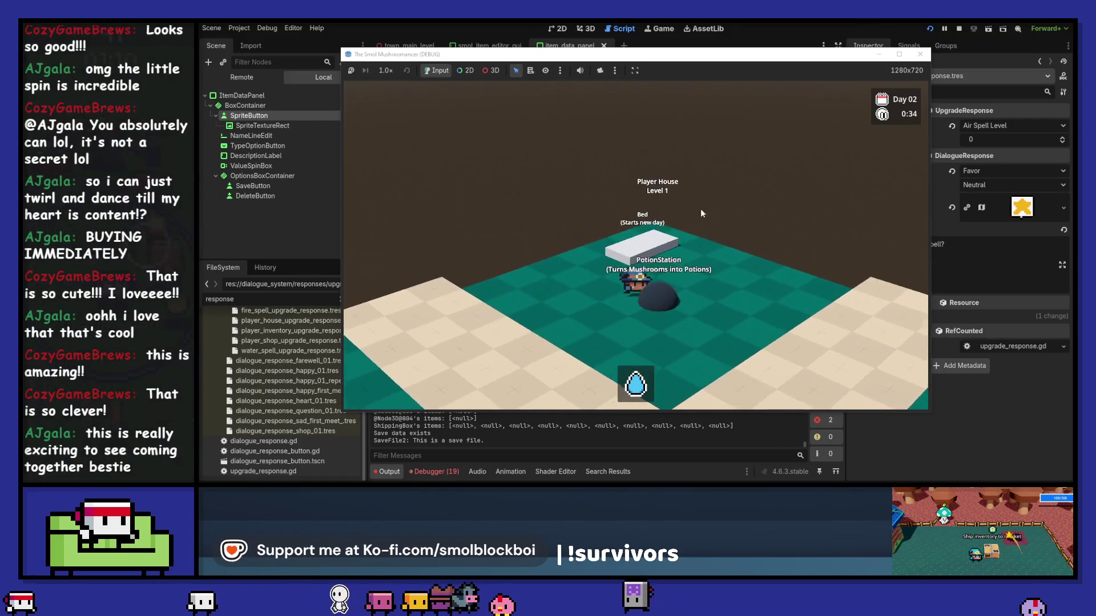
At home, open the Potion Station's crafting panel, look it over and close it.
key(e)
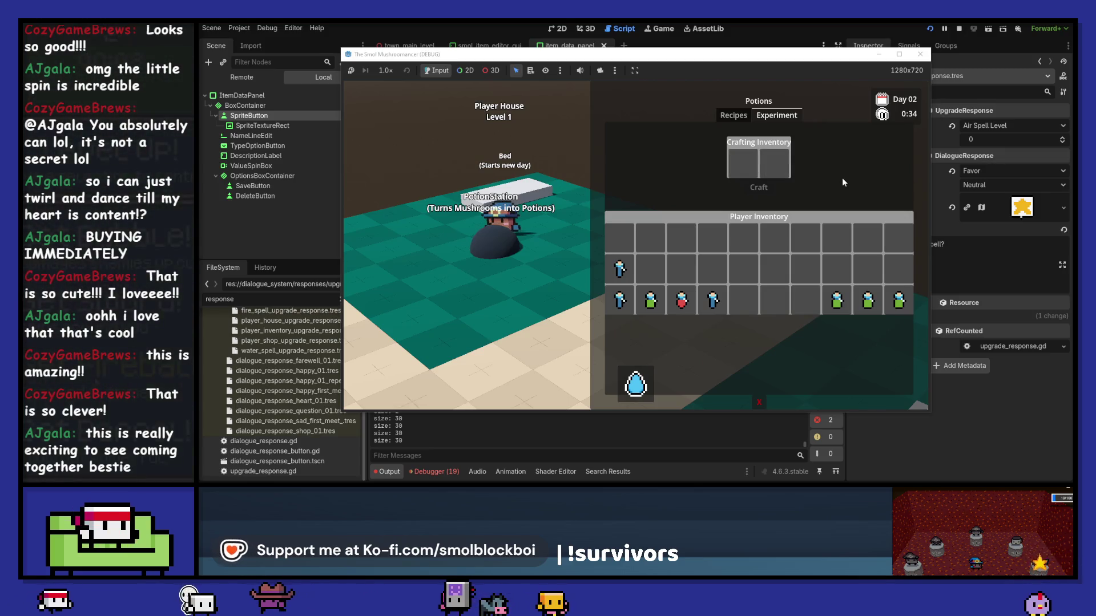
mouse_move(673, 311)
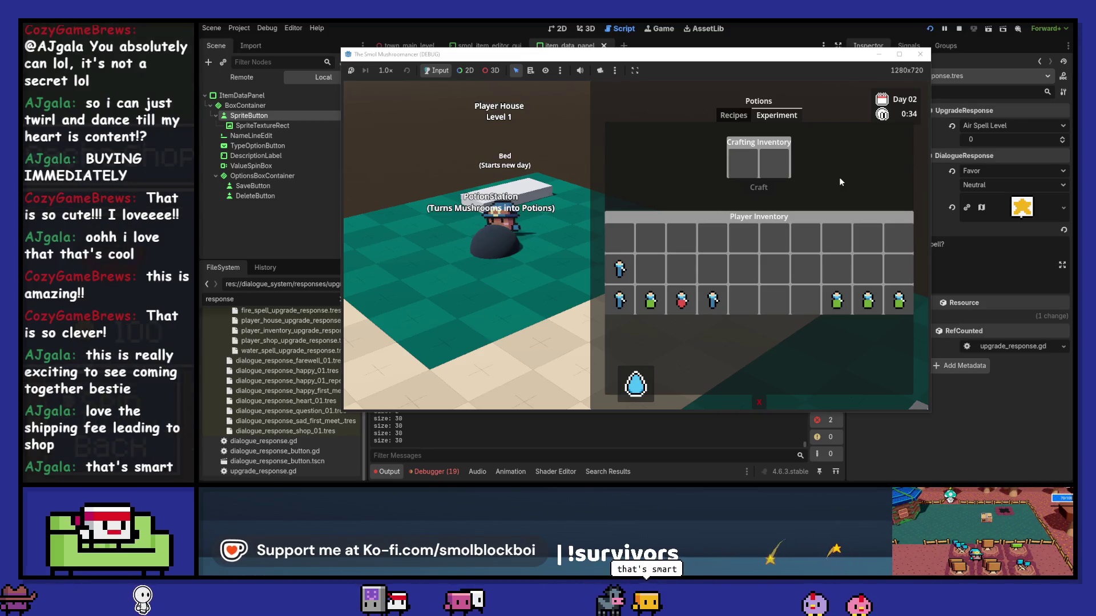
key(Escape)
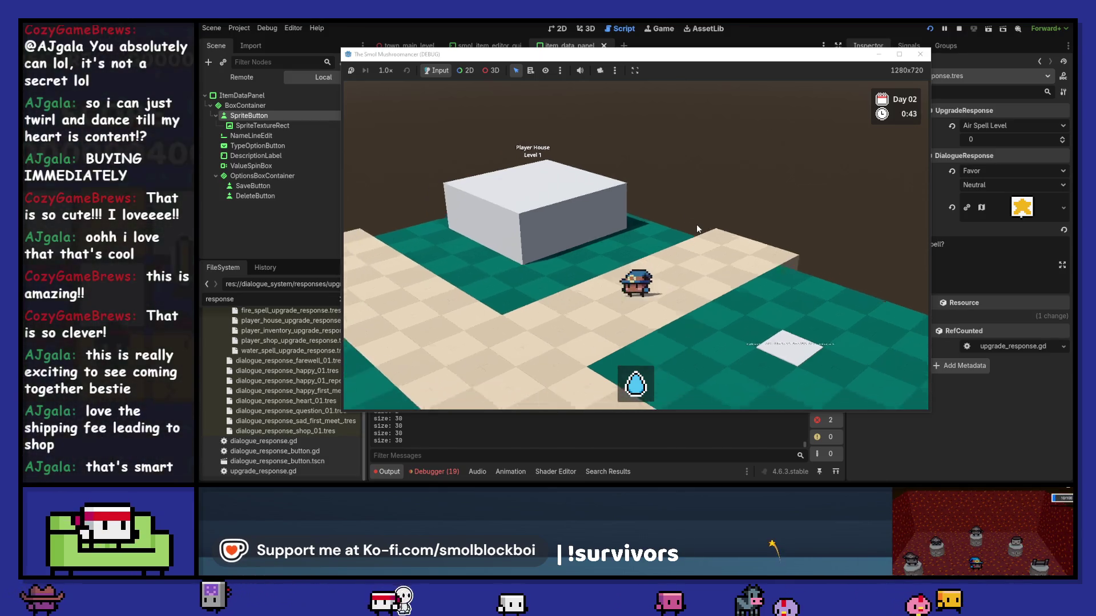
Walk the player along the path past the farm plots to the Player Shop.
key(a)
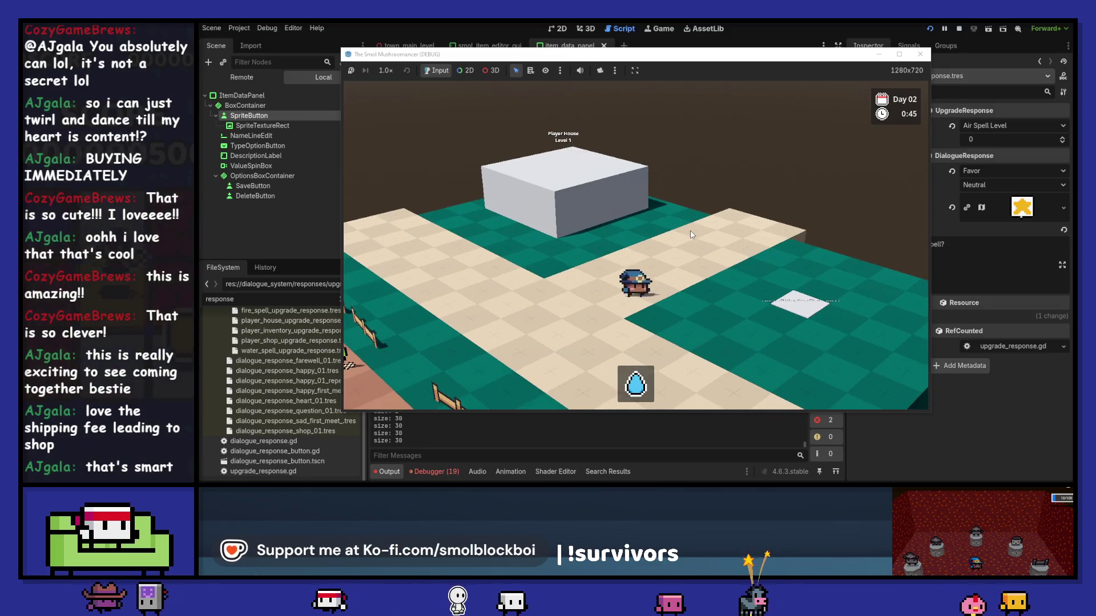
key(a)
key(d)
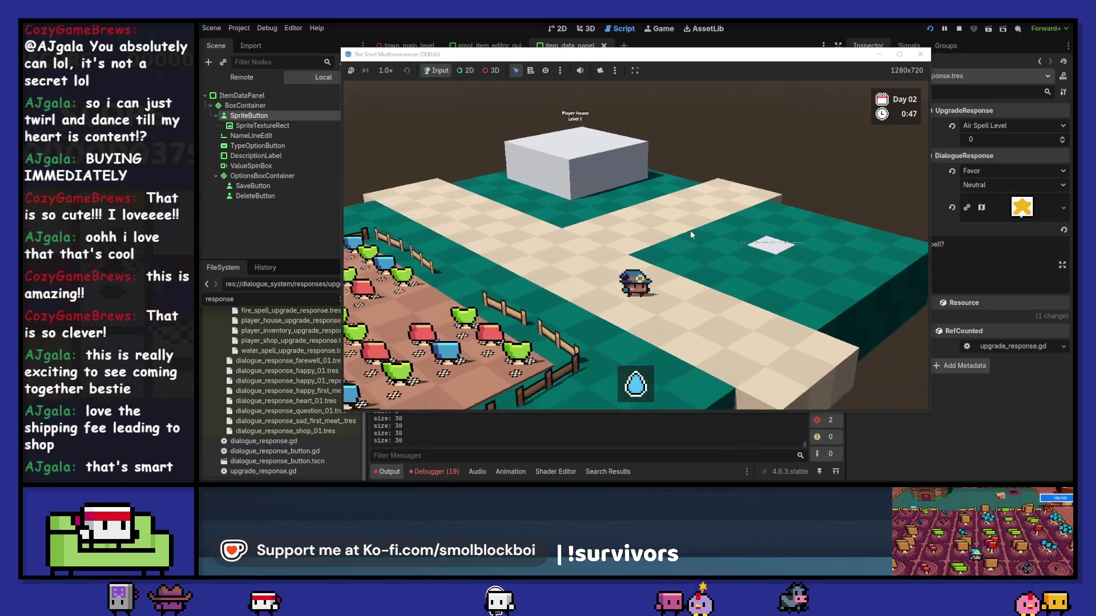
key(i)
key(i)
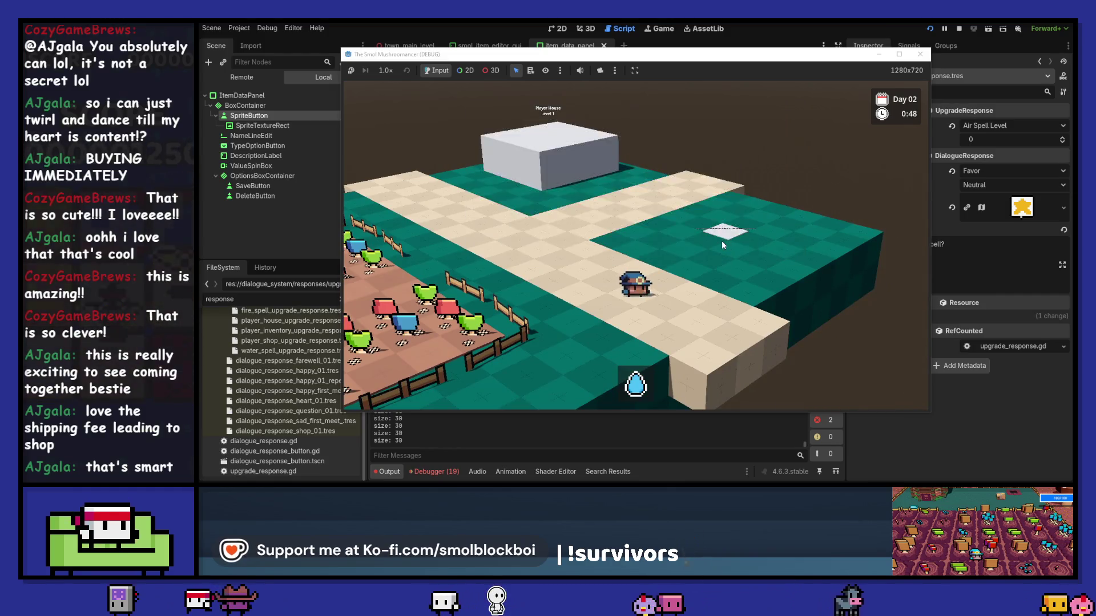
key(d)
key(d)
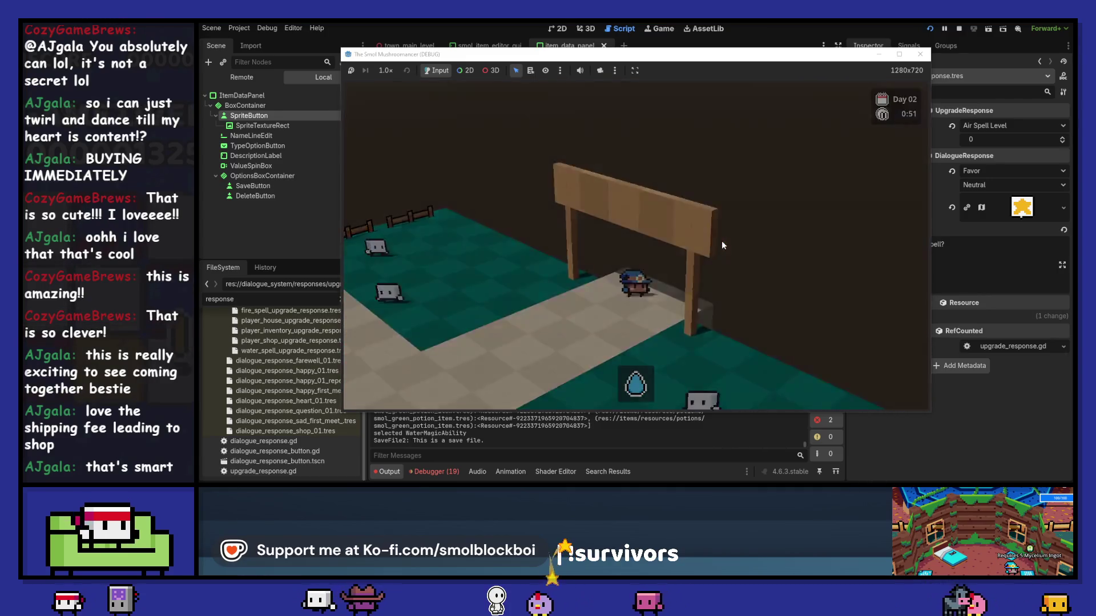
key(d)
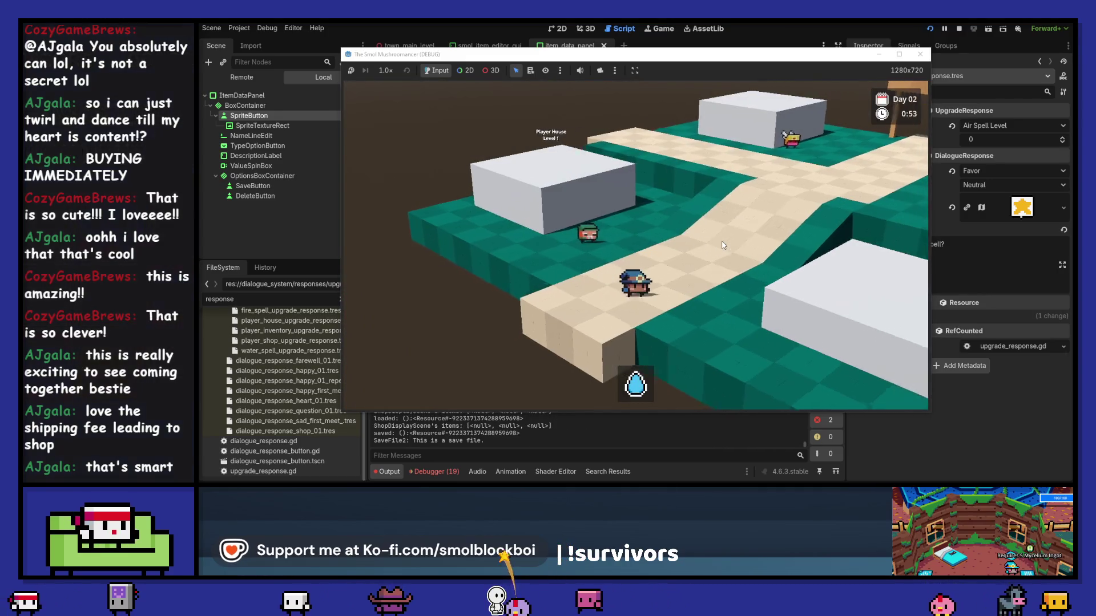
Stock three green potions in the Shop Display at 0% markup (207G), then leave the shop.
key(d)
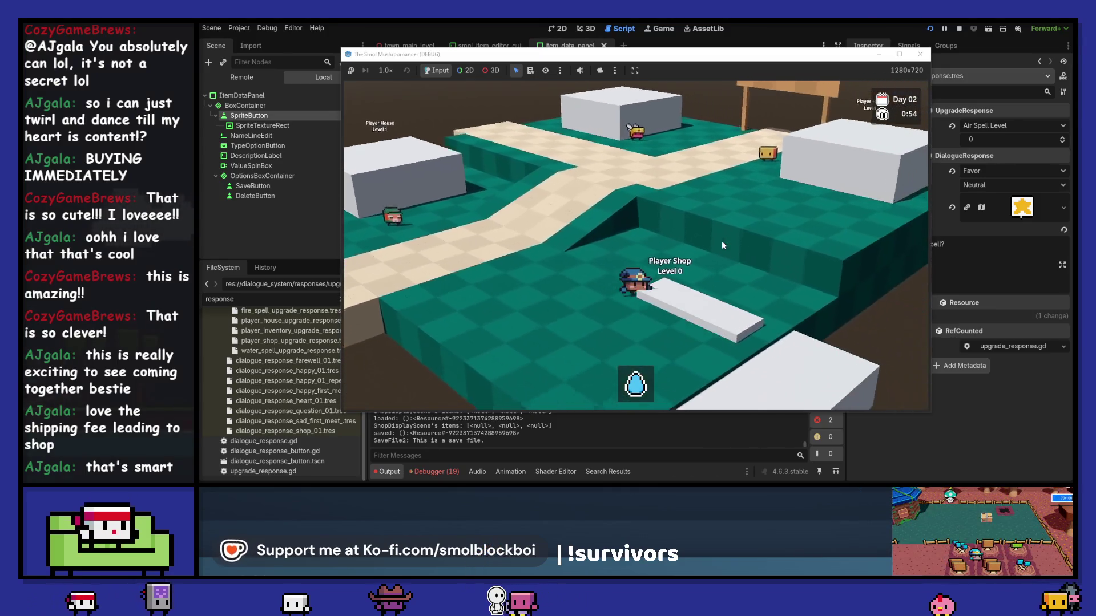
key(e)
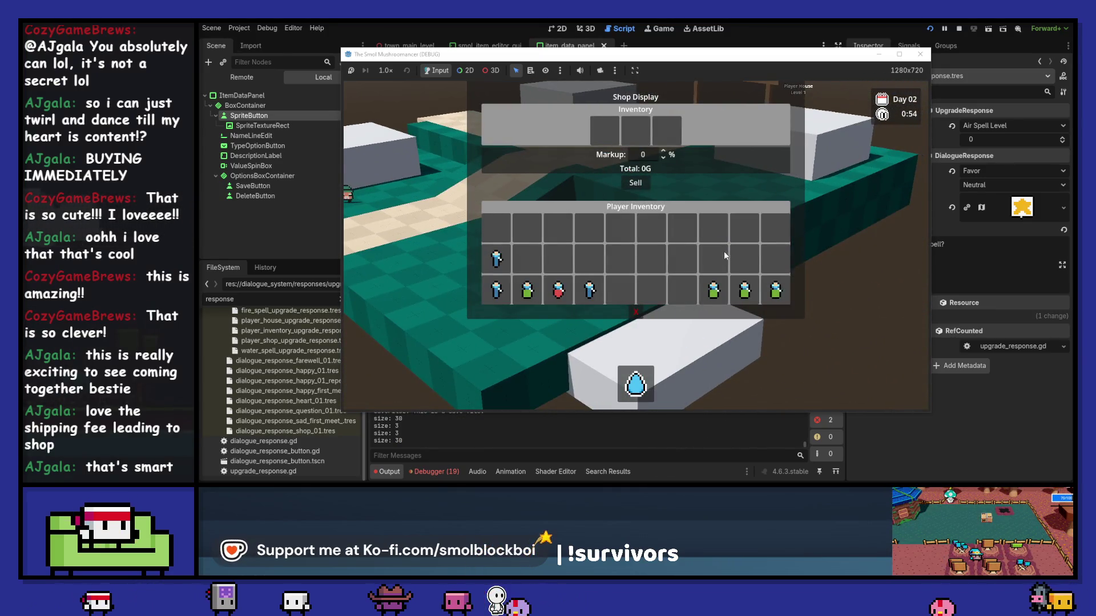
mouse_move(719, 289)
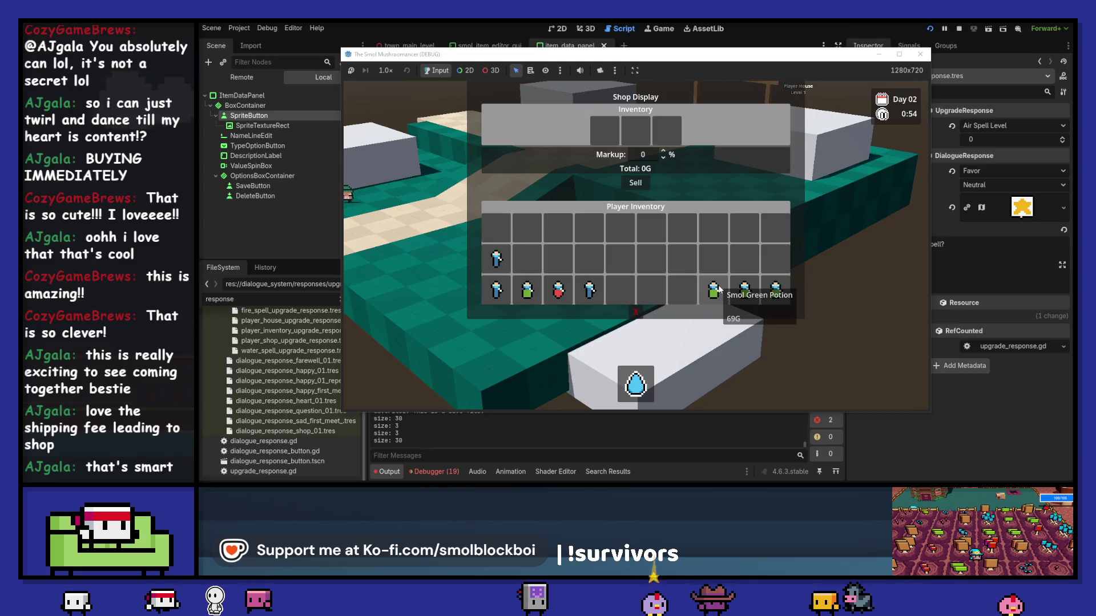
click(719, 289)
click(745, 290)
click(774, 291)
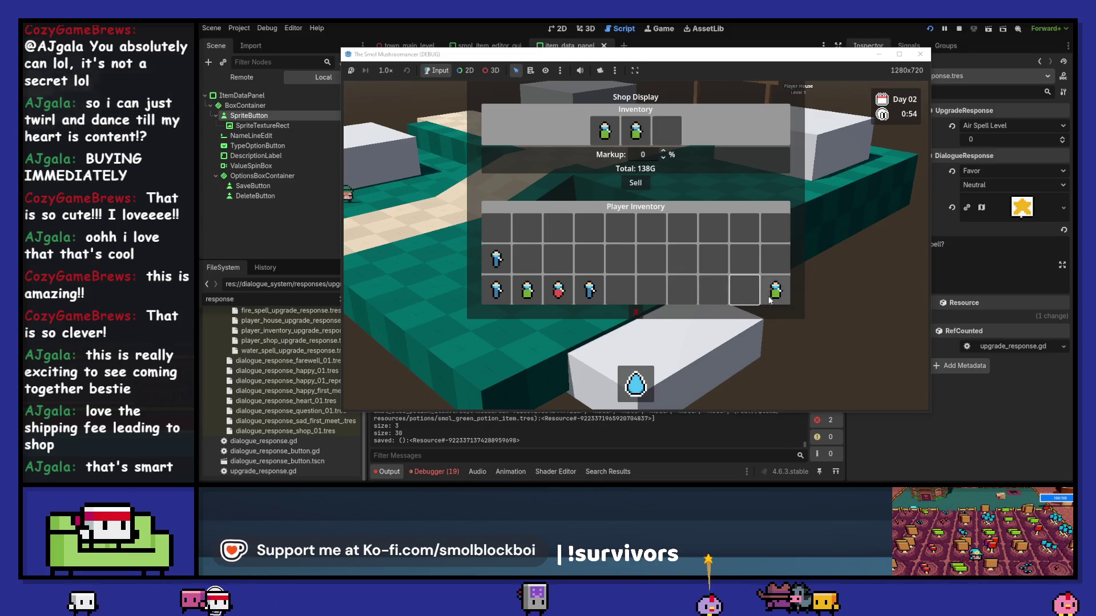
click(649, 158)
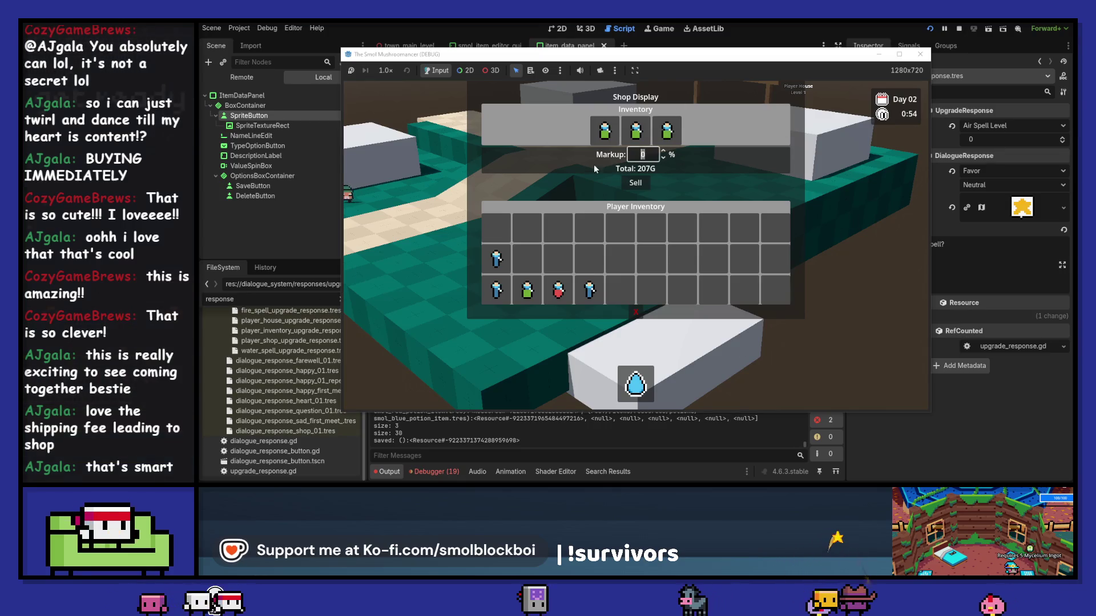
key(Return)
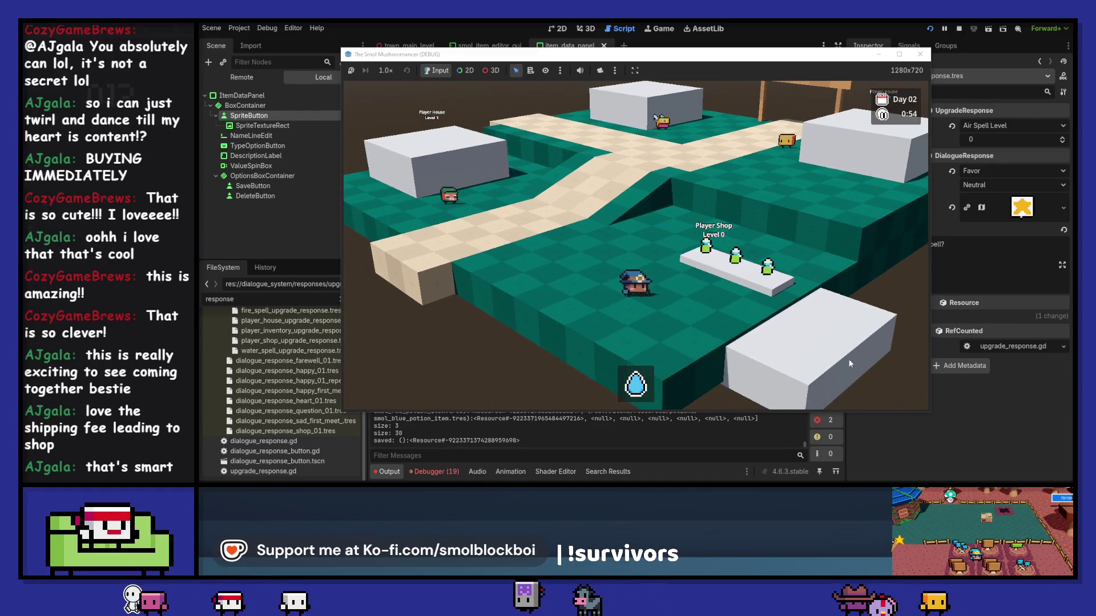
key(e)
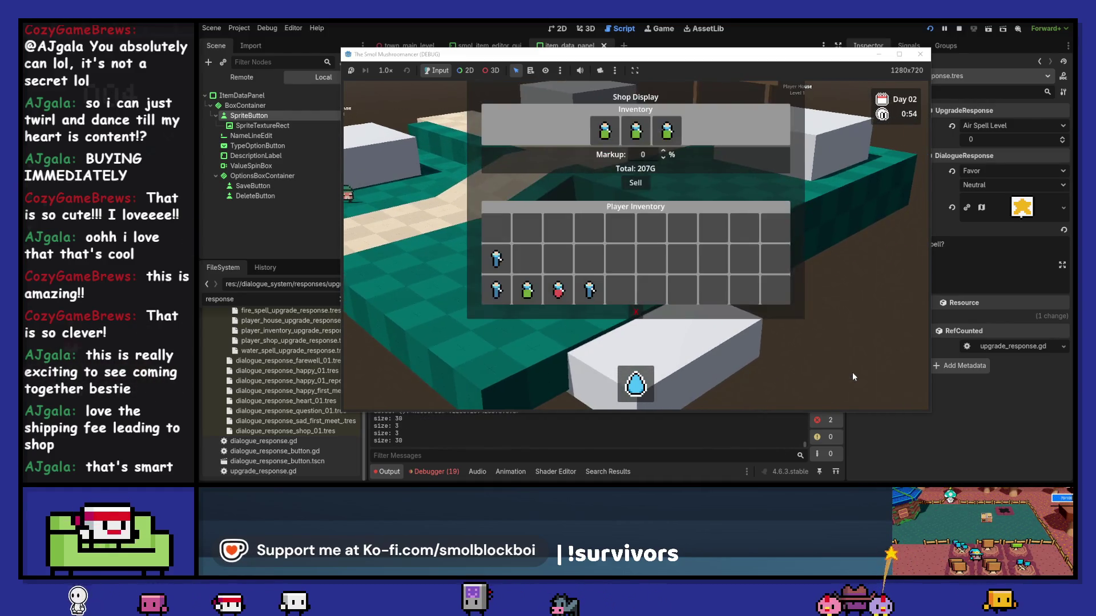
key(Escape)
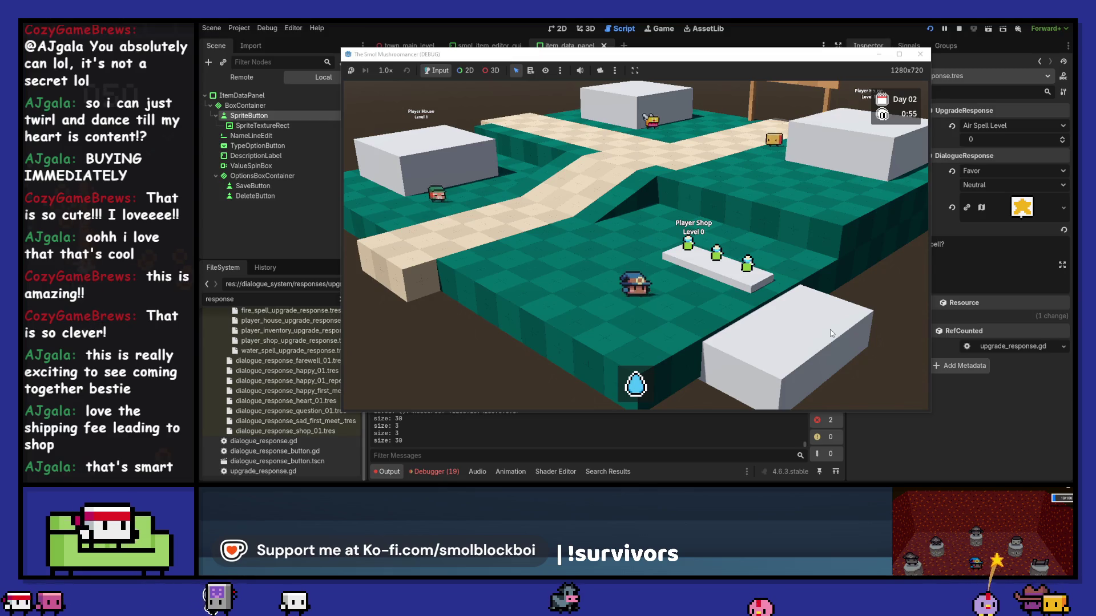
key(a)
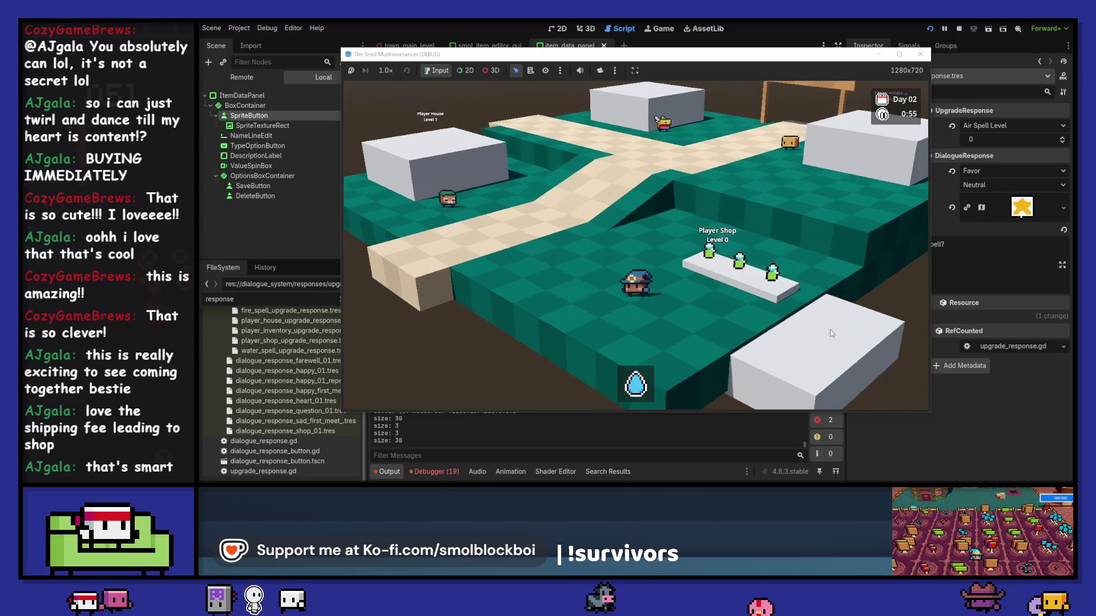
key(w)
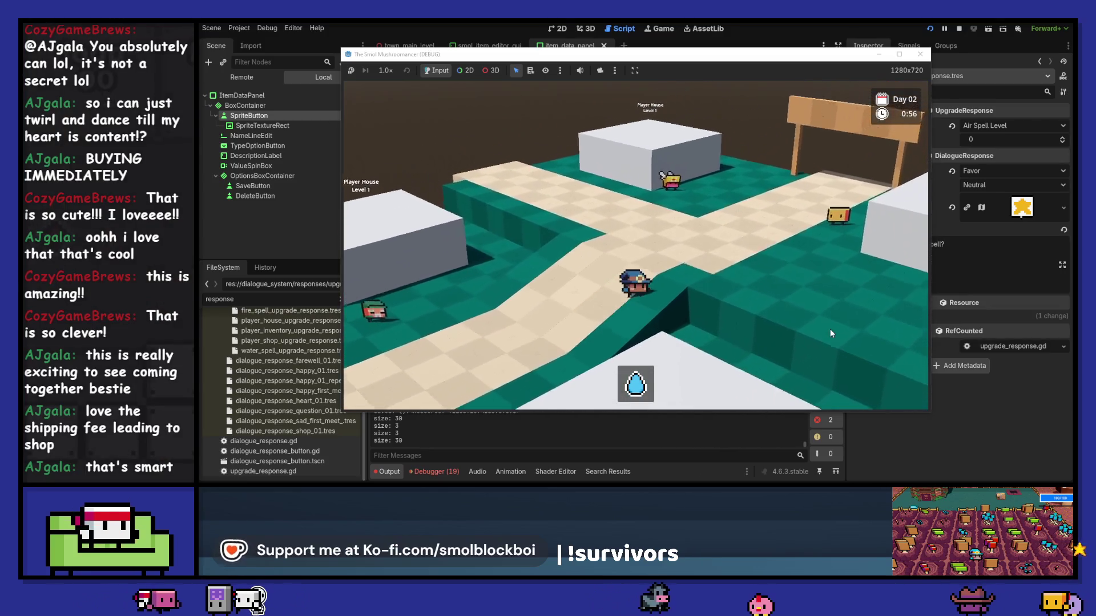
key(e)
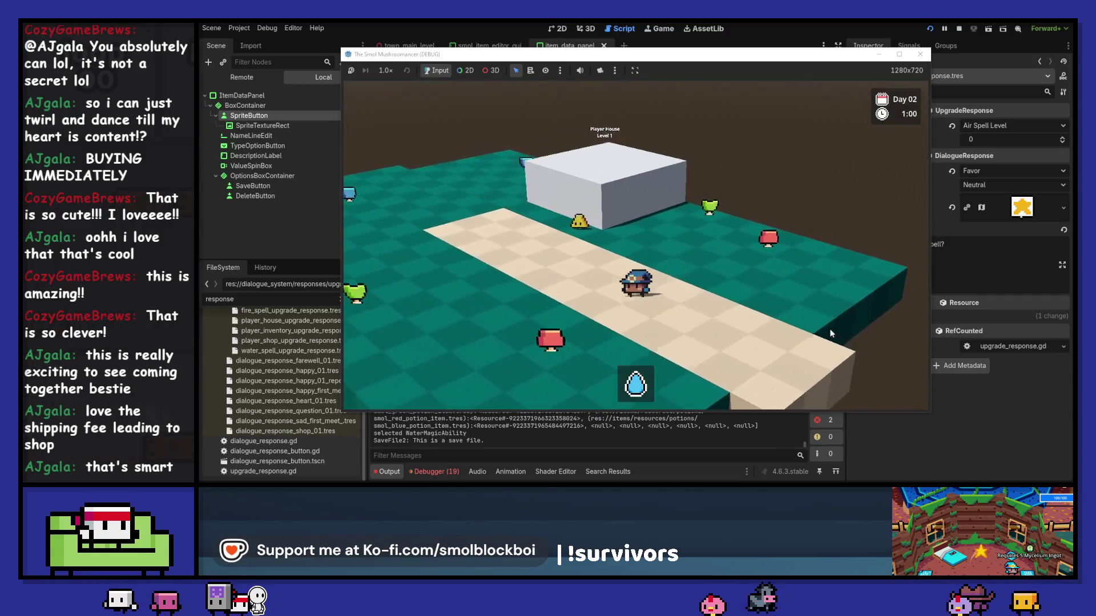
key(e)
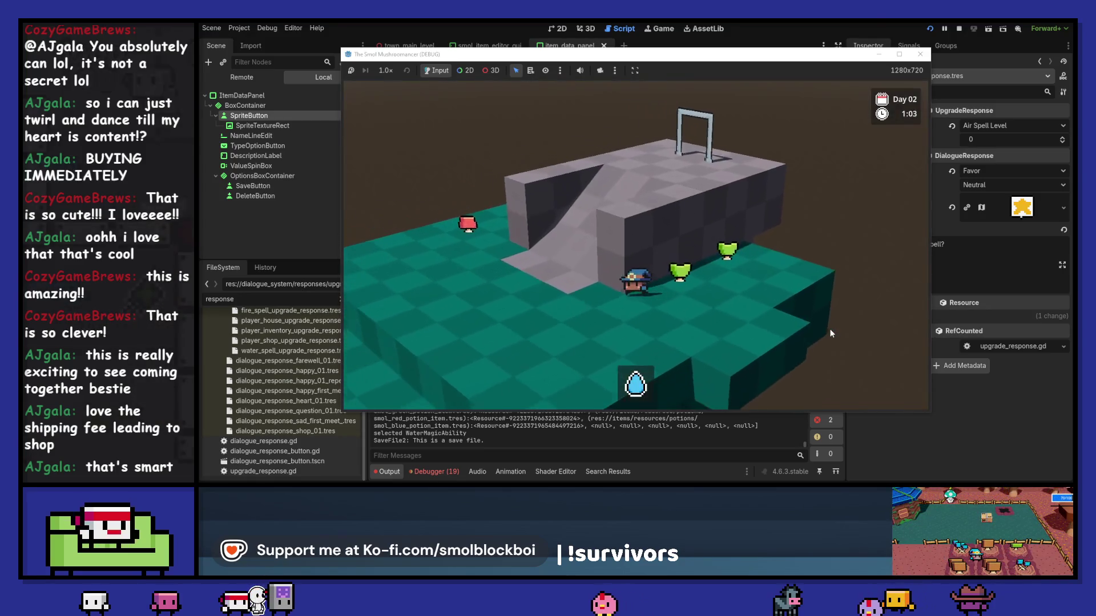
key(w)
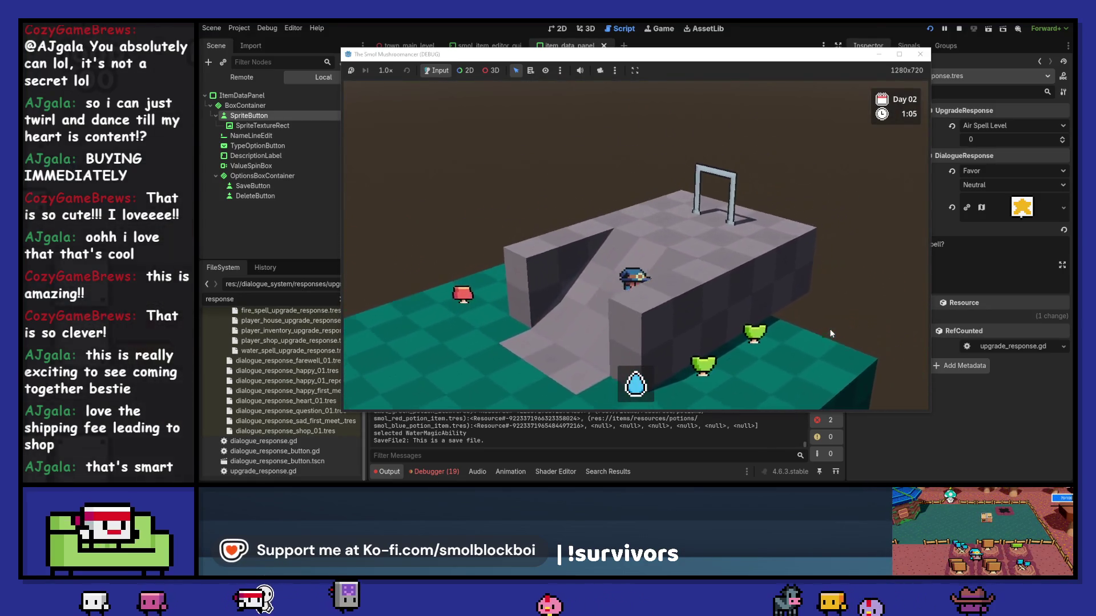
key(w)
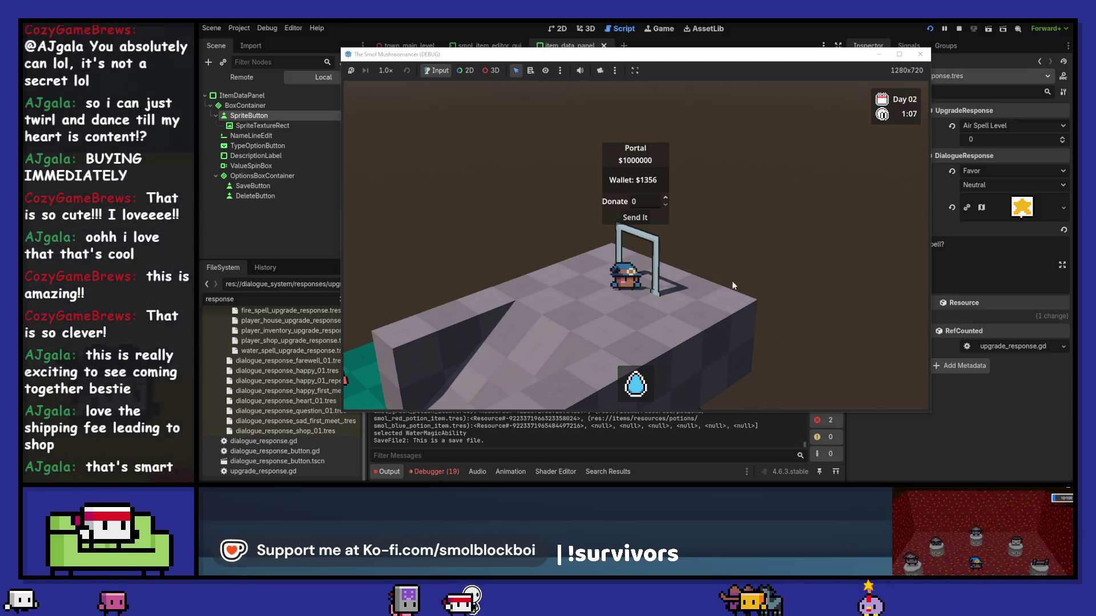
key(s)
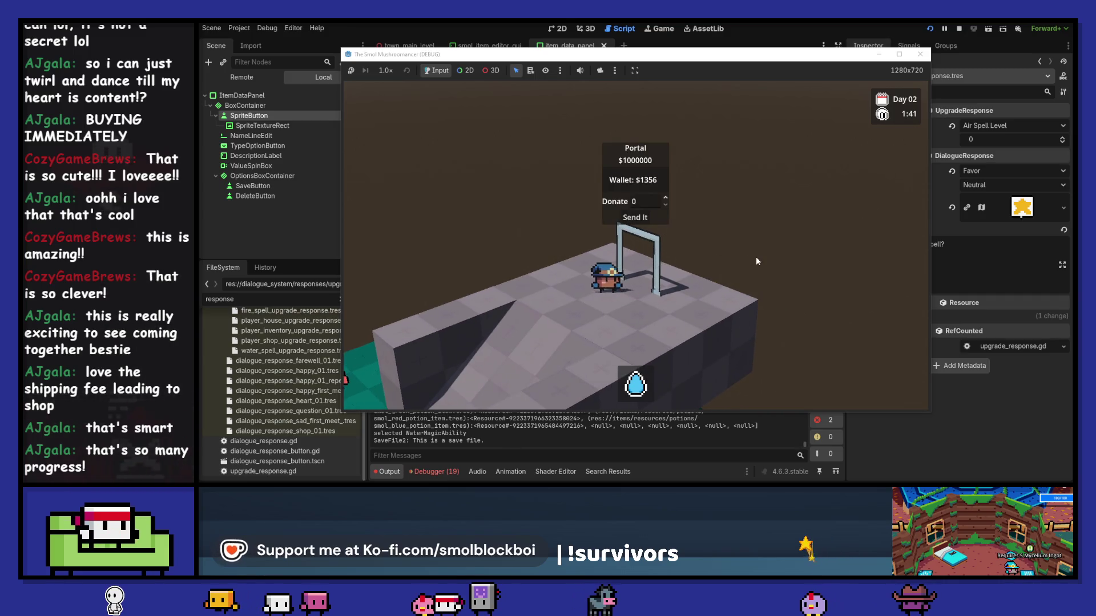
key(e)
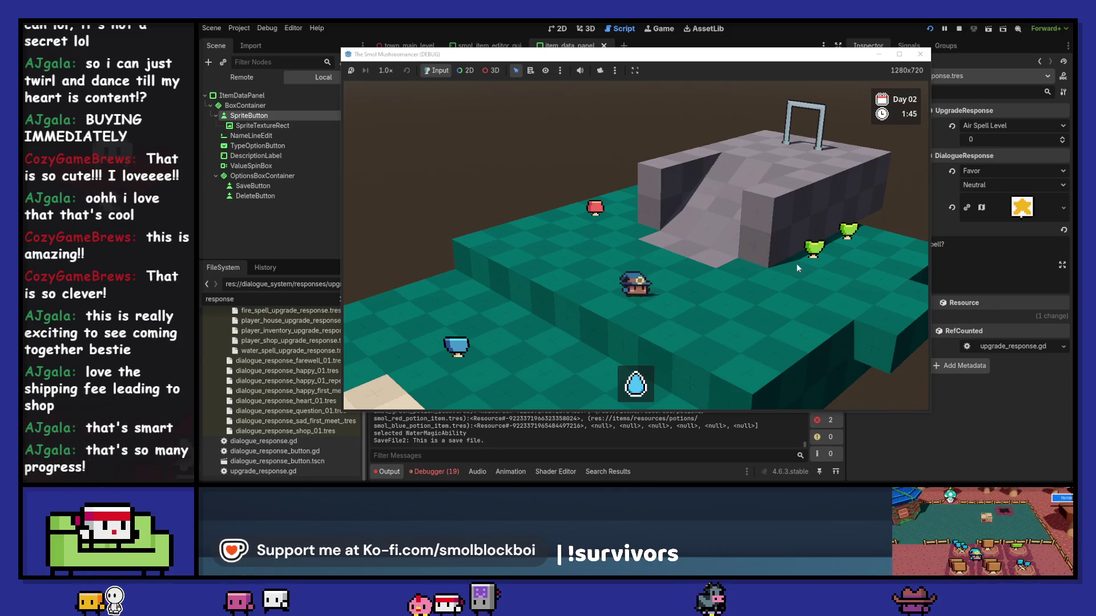
key(e)
key(e)
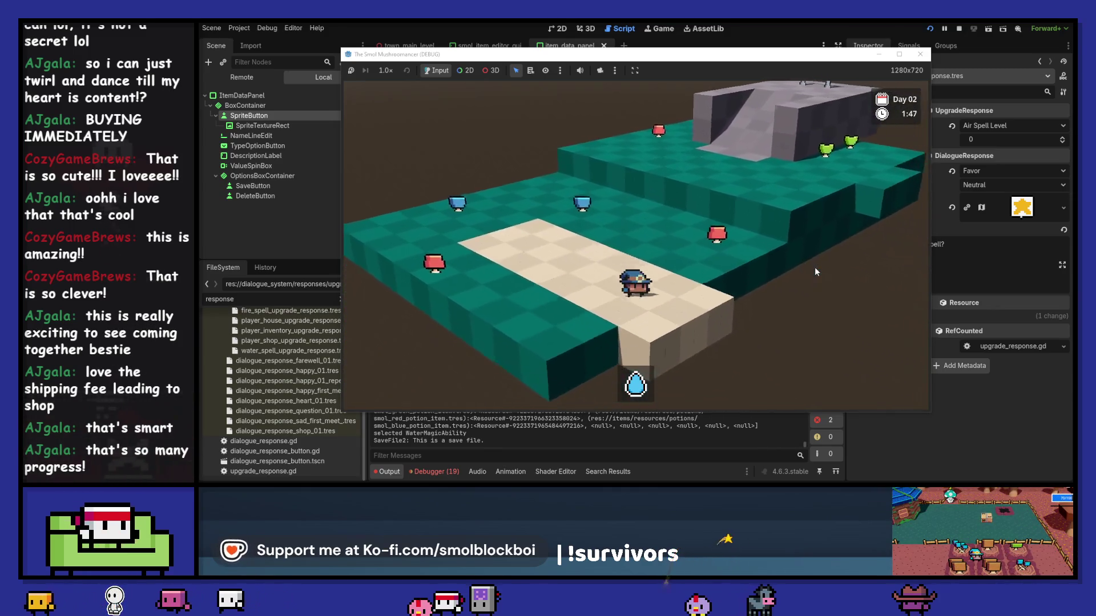
key(e)
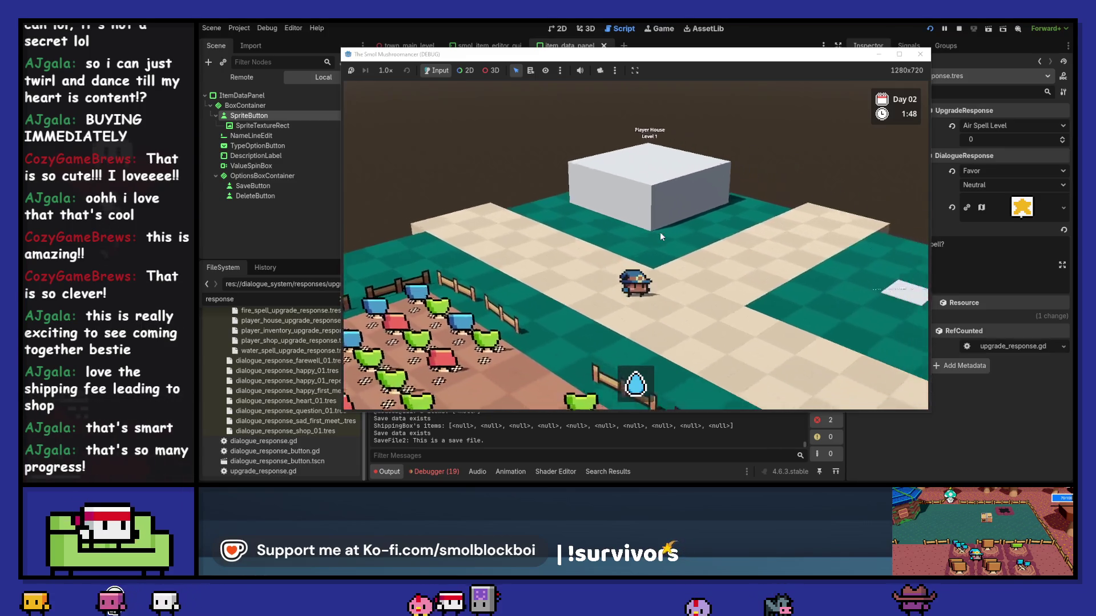
key(e)
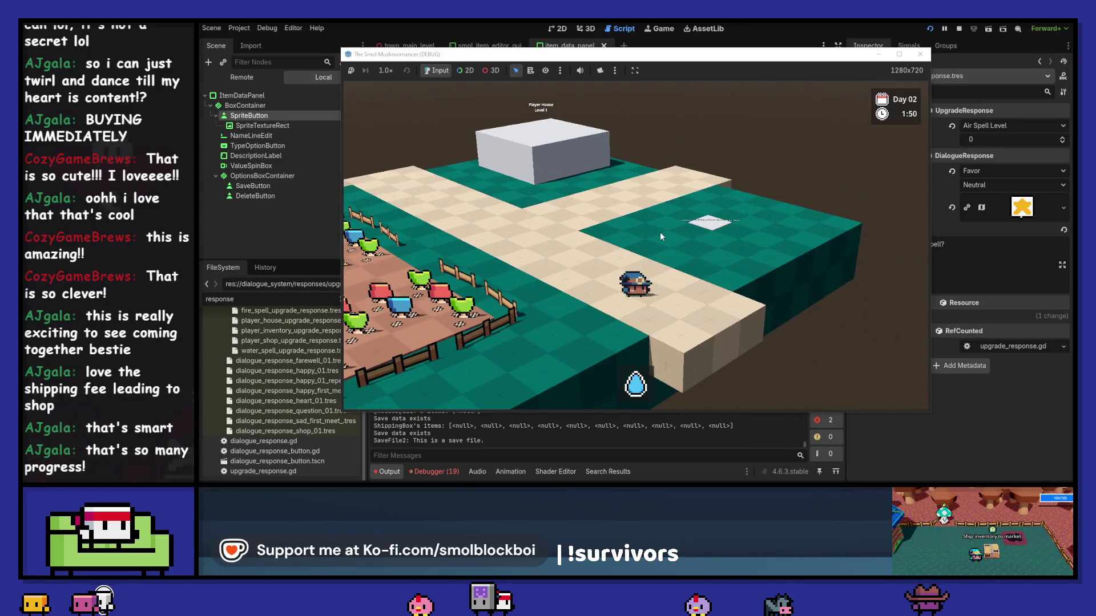
key(i)
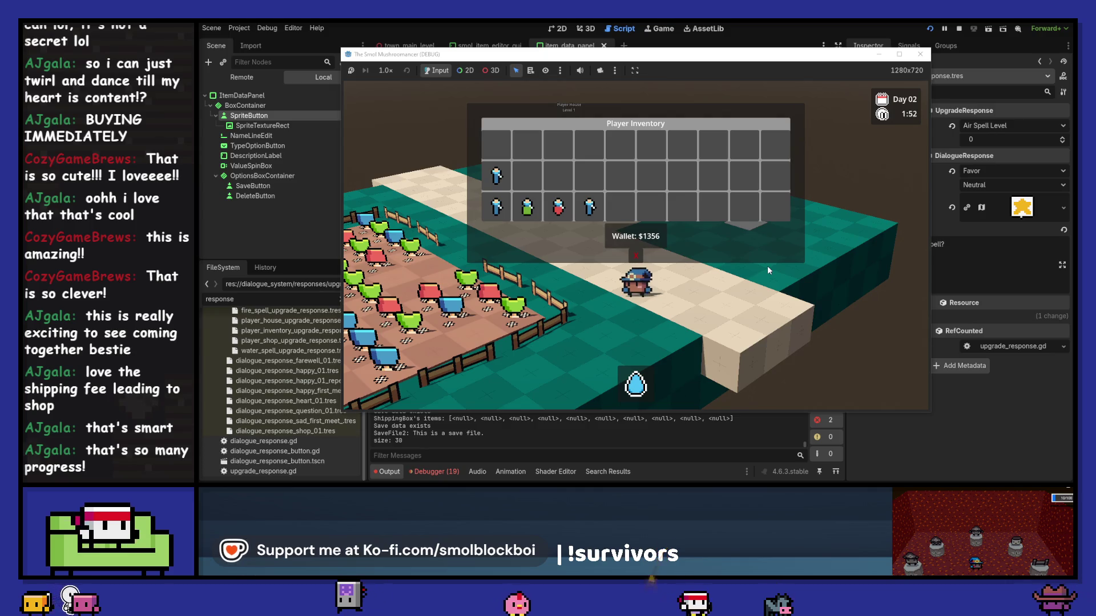
key(i)
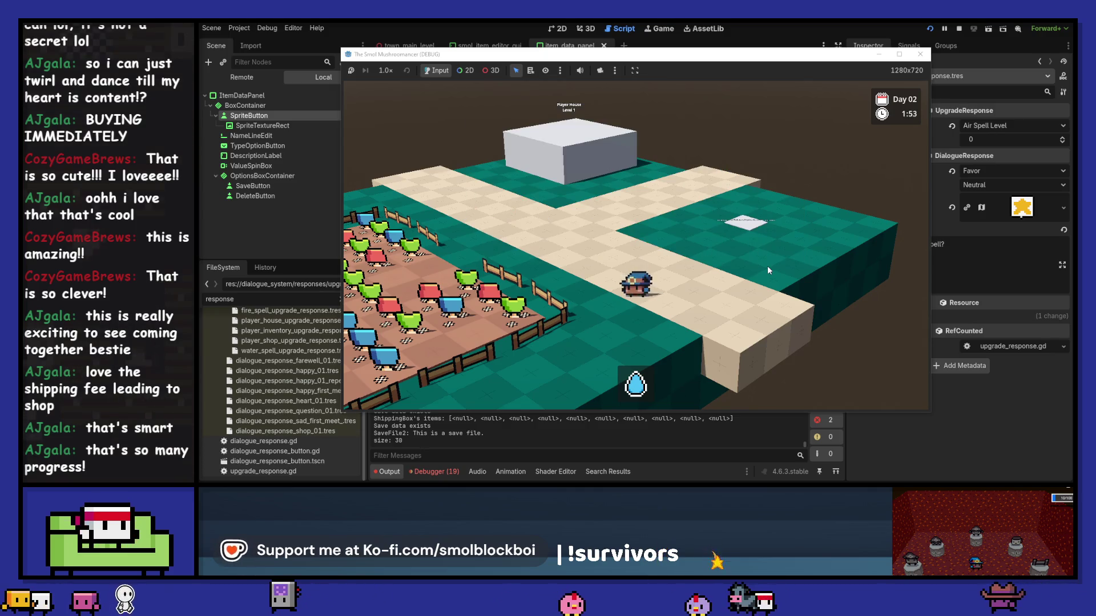
Greet the Tailor with 'It's nice to see you, Tailor!', say 'Goodbye.', then stop the game.
key(e)
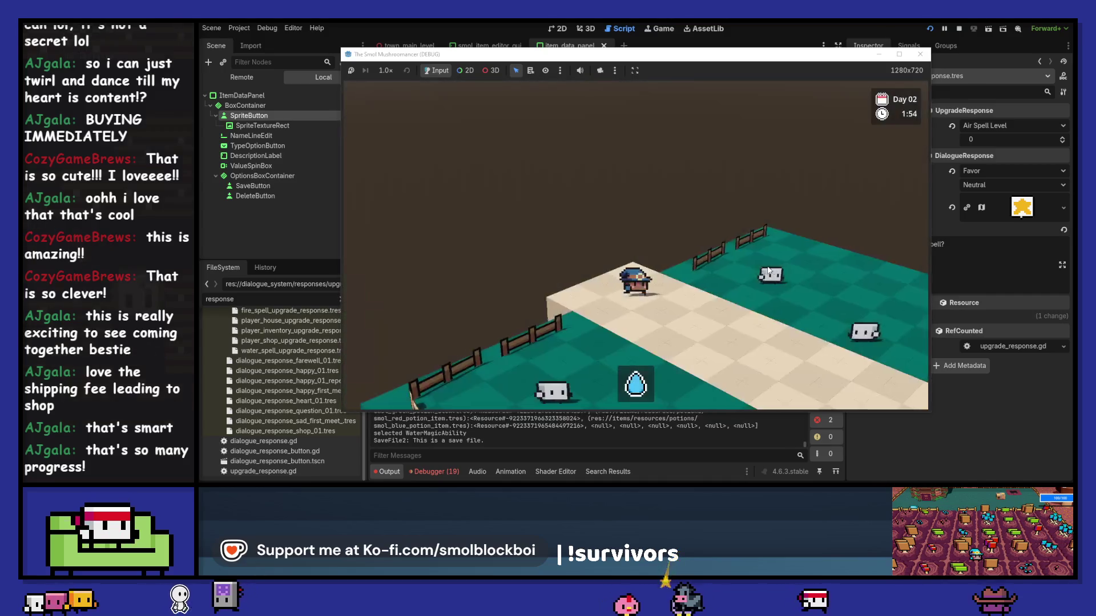
key(d)
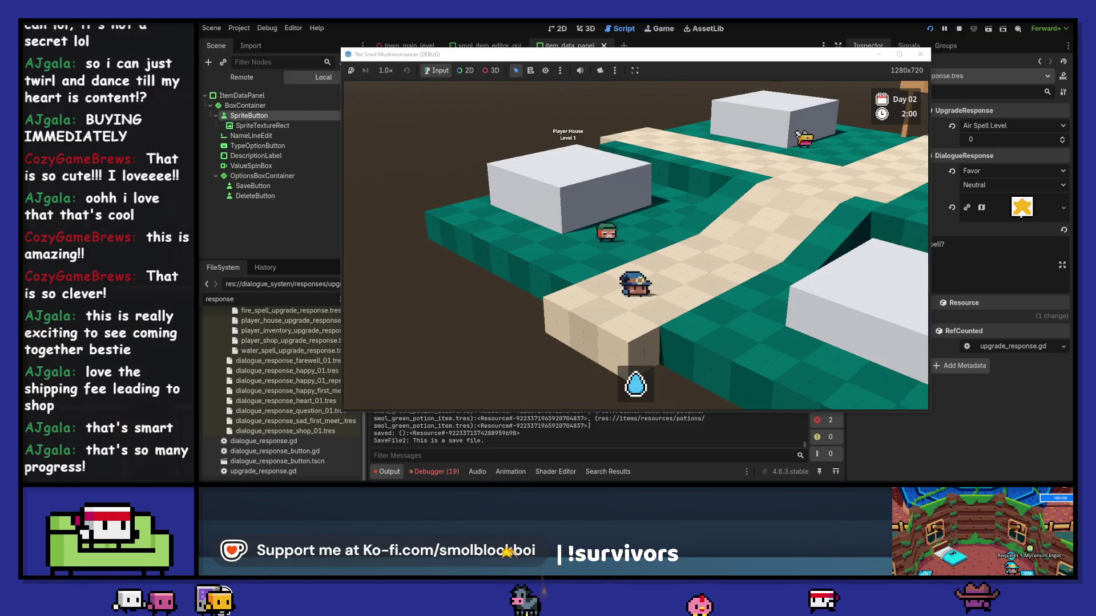
click(598, 244)
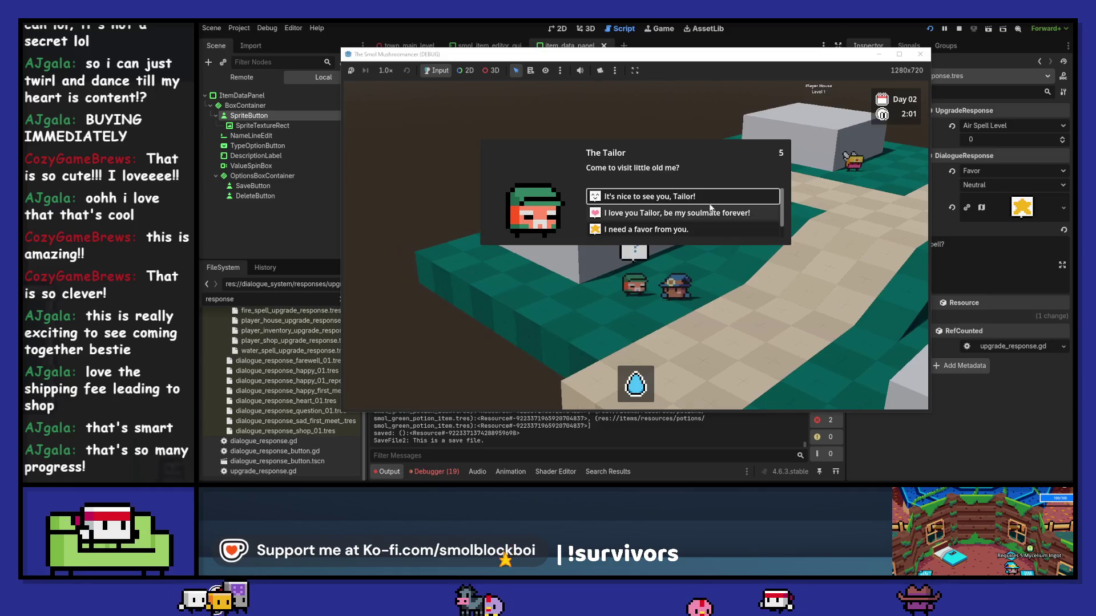
click(708, 197)
scroll(718, 210, down, 1)
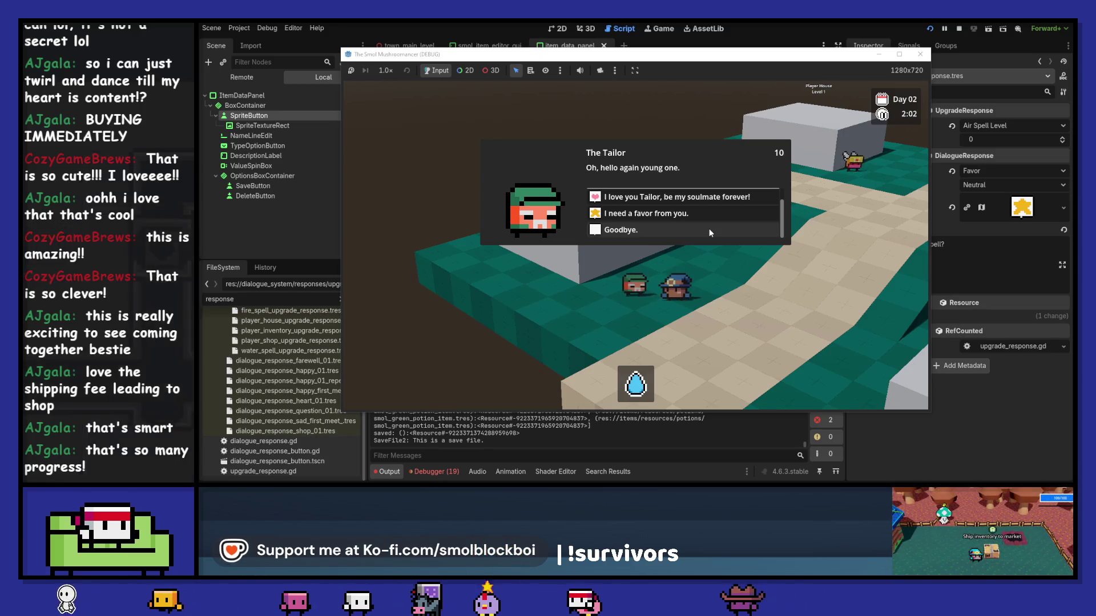
click(709, 230)
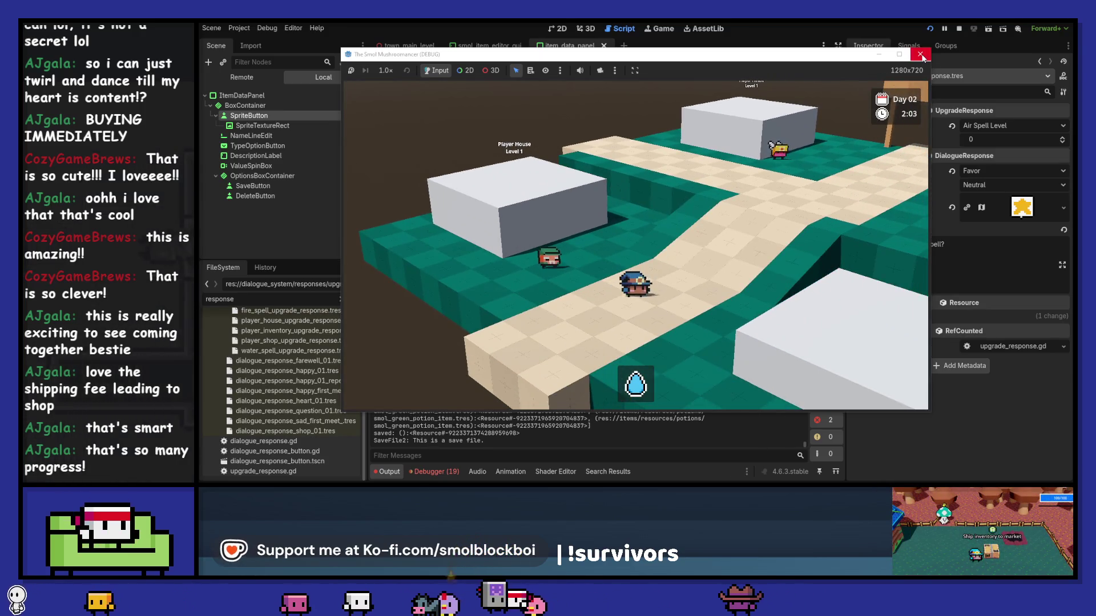
click(923, 58)
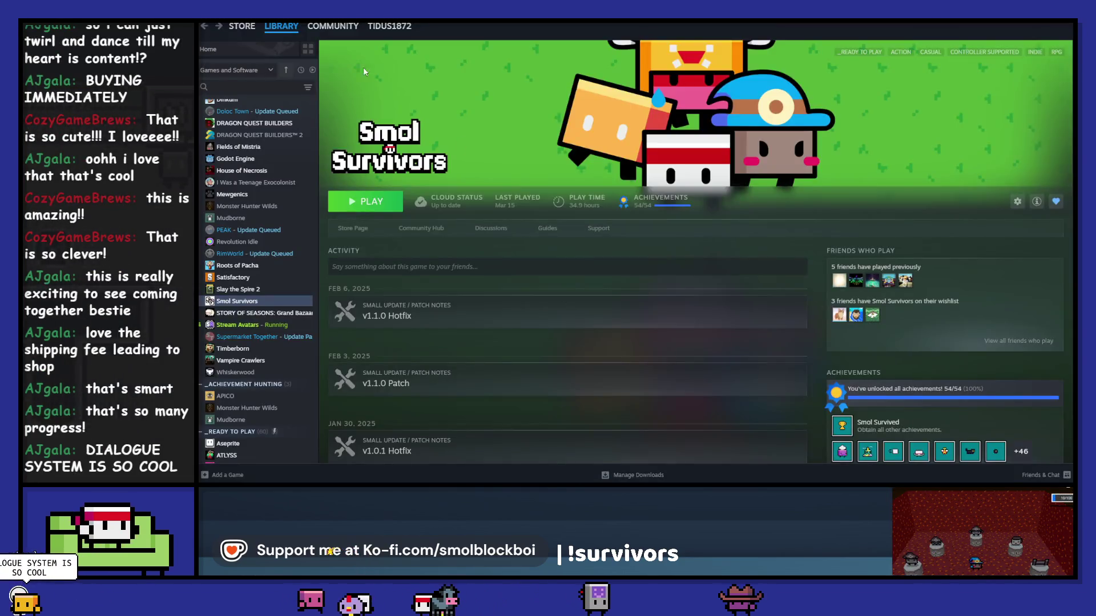
Search the Steam store for 'smol mushro' and open The Smol Mushroomancer page.
mouse_move(249, 32)
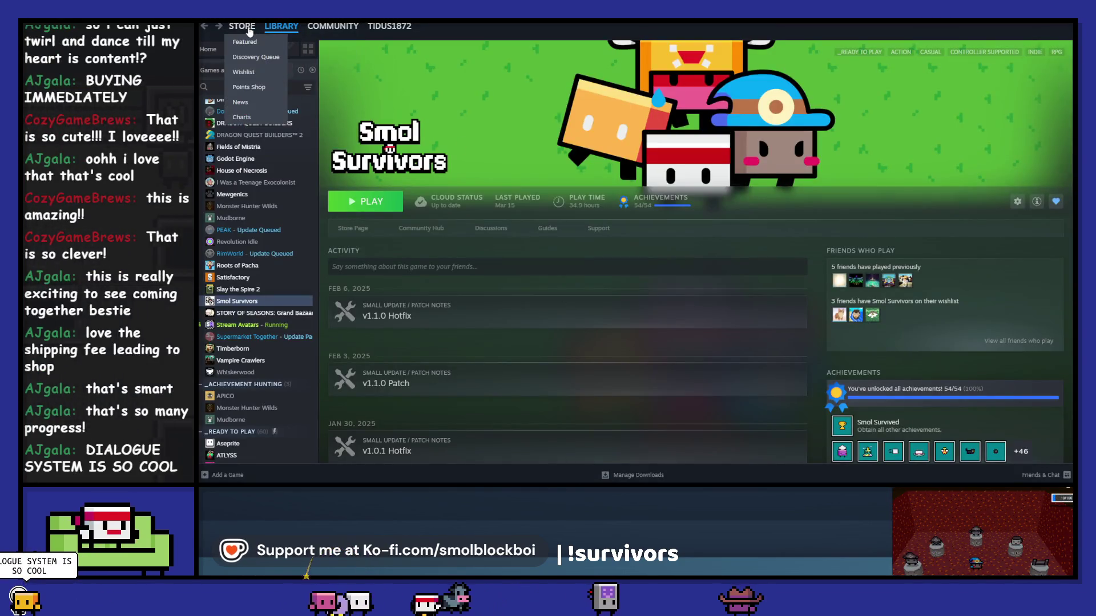
click(249, 31)
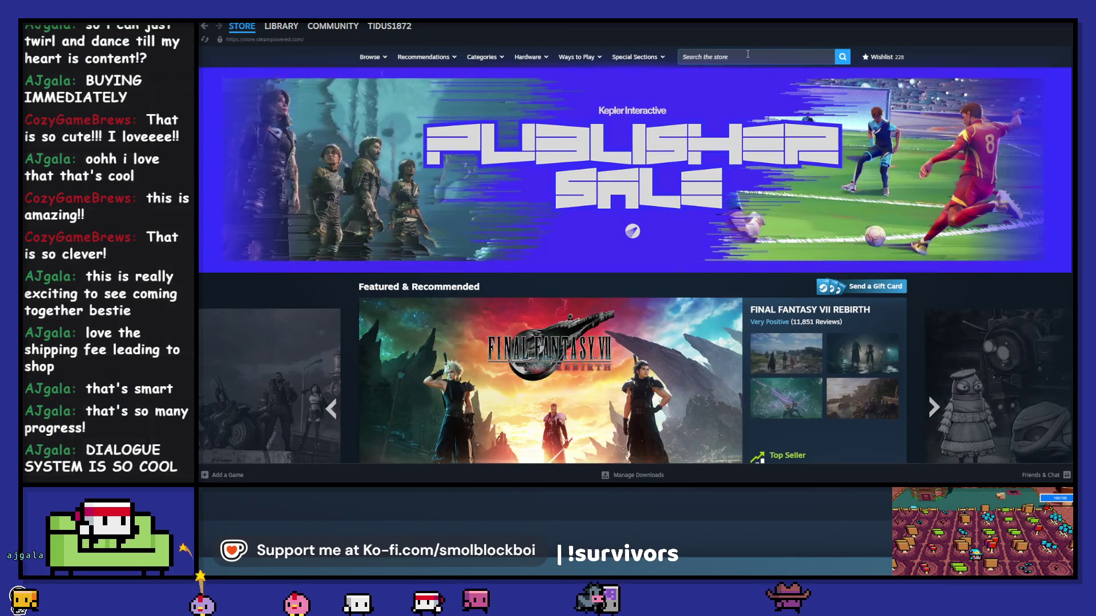
click(748, 55)
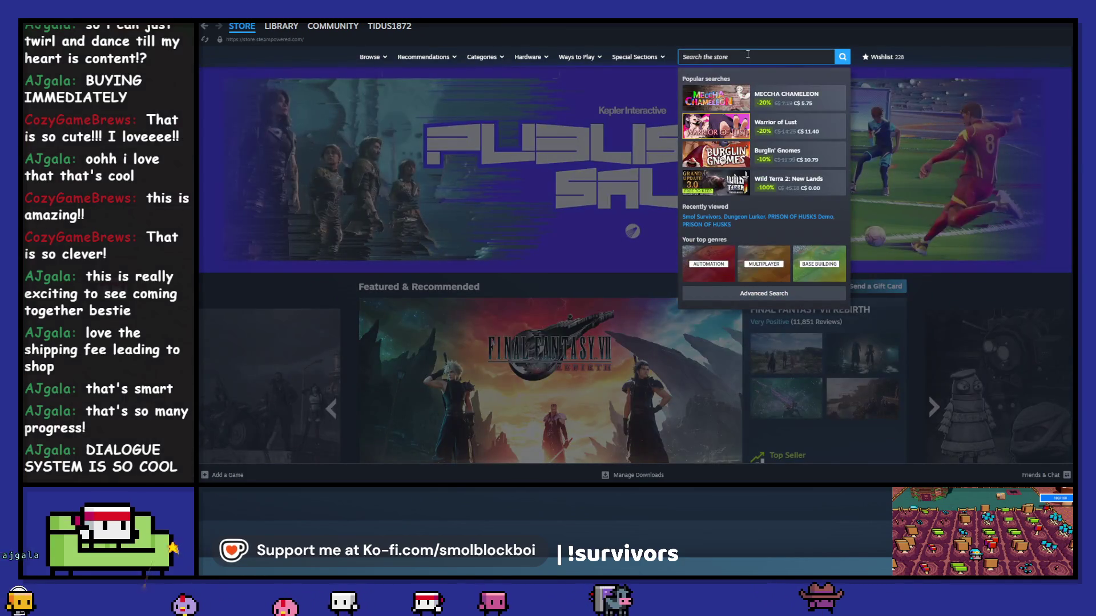
text(l mush)
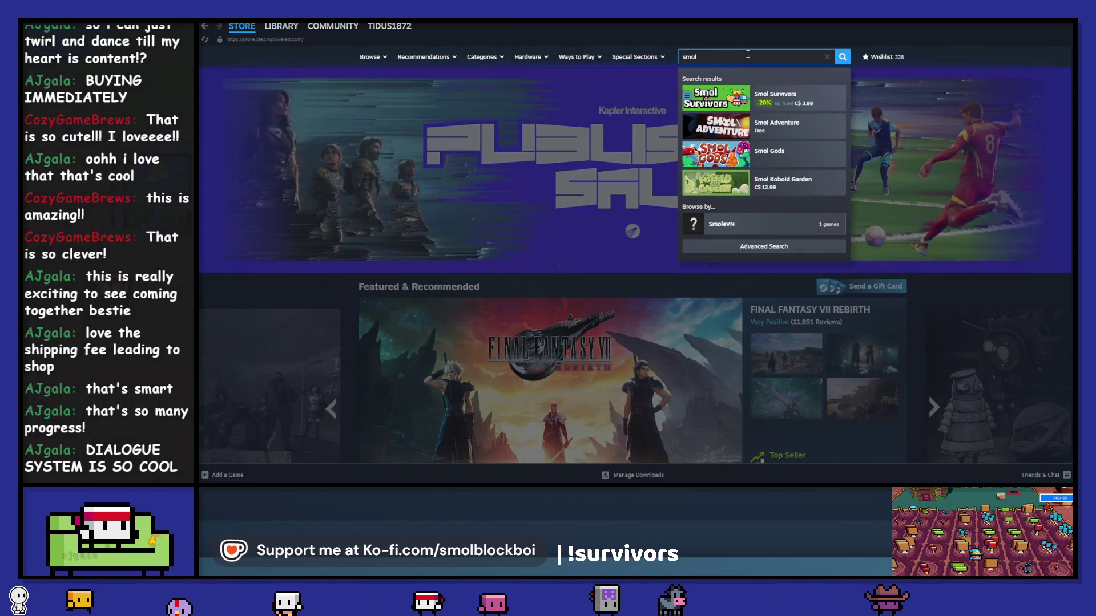
text(ro)
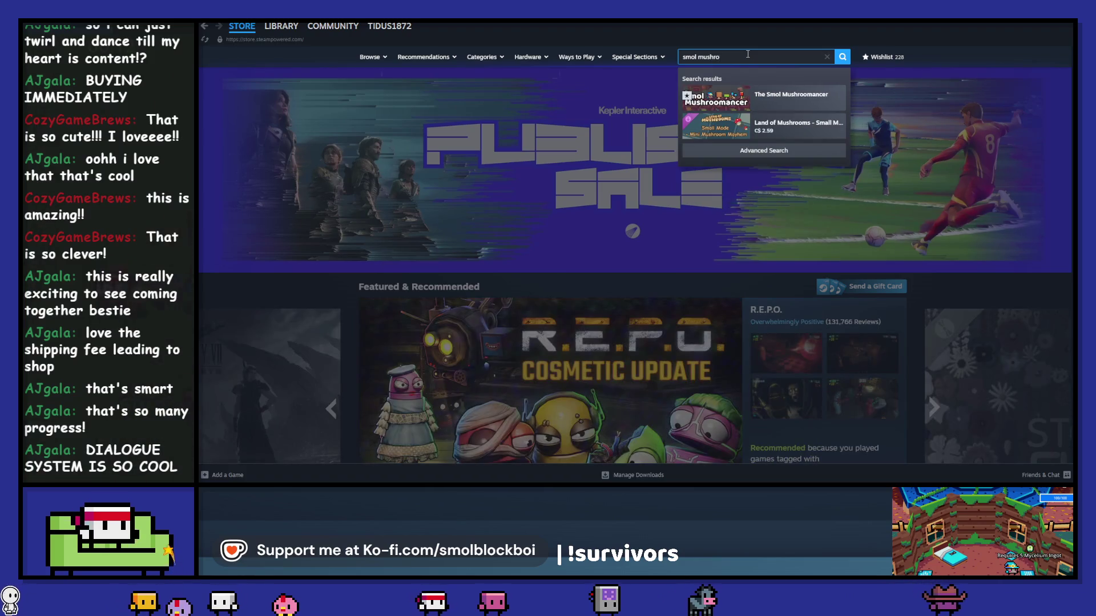
click(798, 93)
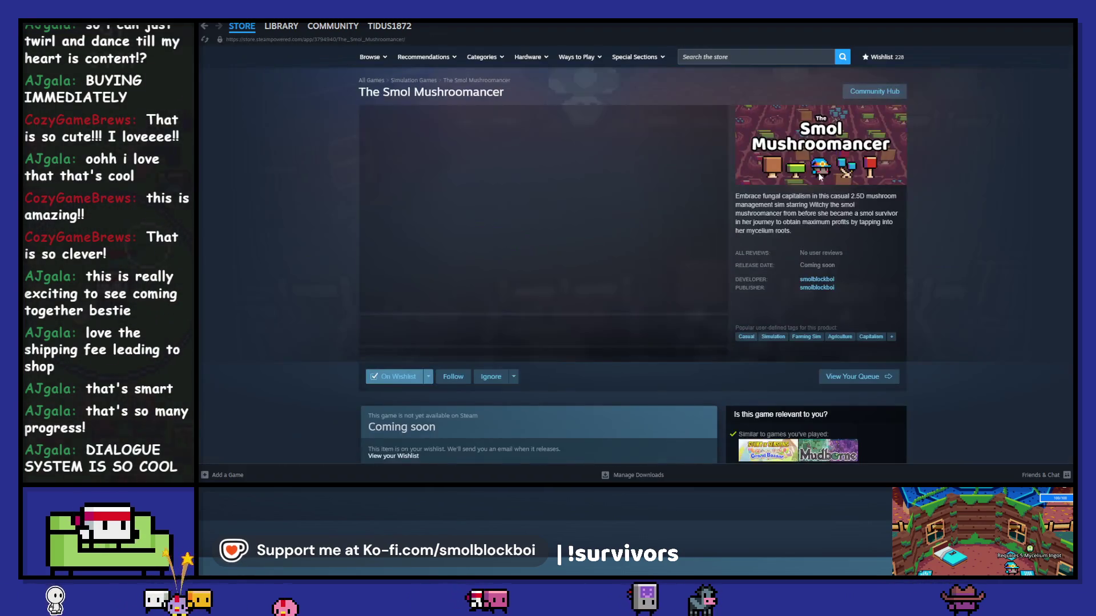
View the screenshots full size and step forward through all six, wrapping to the first.
click(712, 234)
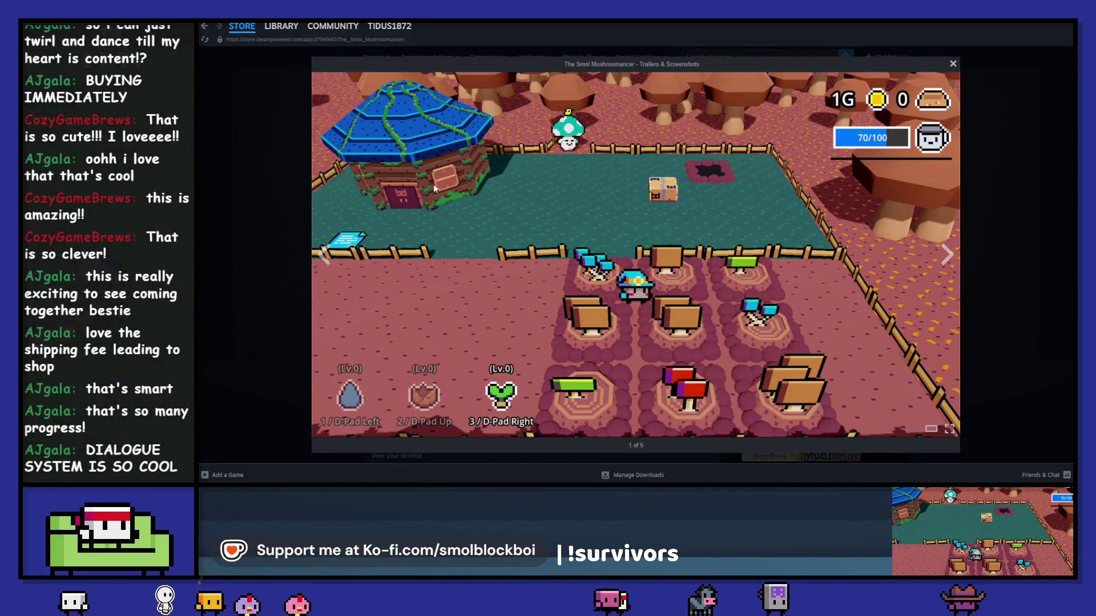
click(949, 257)
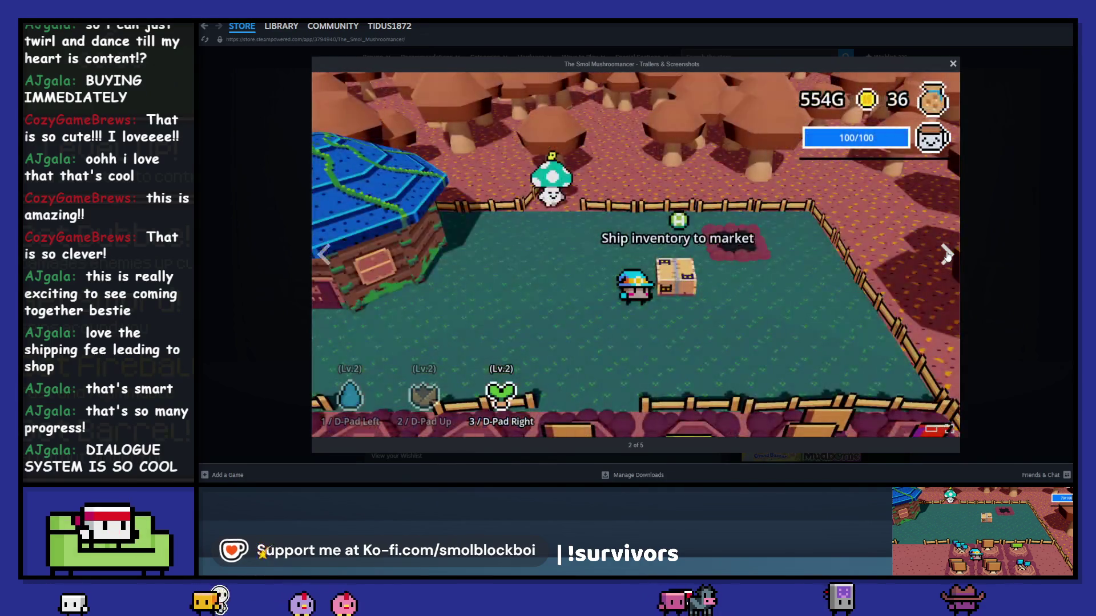
click(947, 256)
click(947, 256)
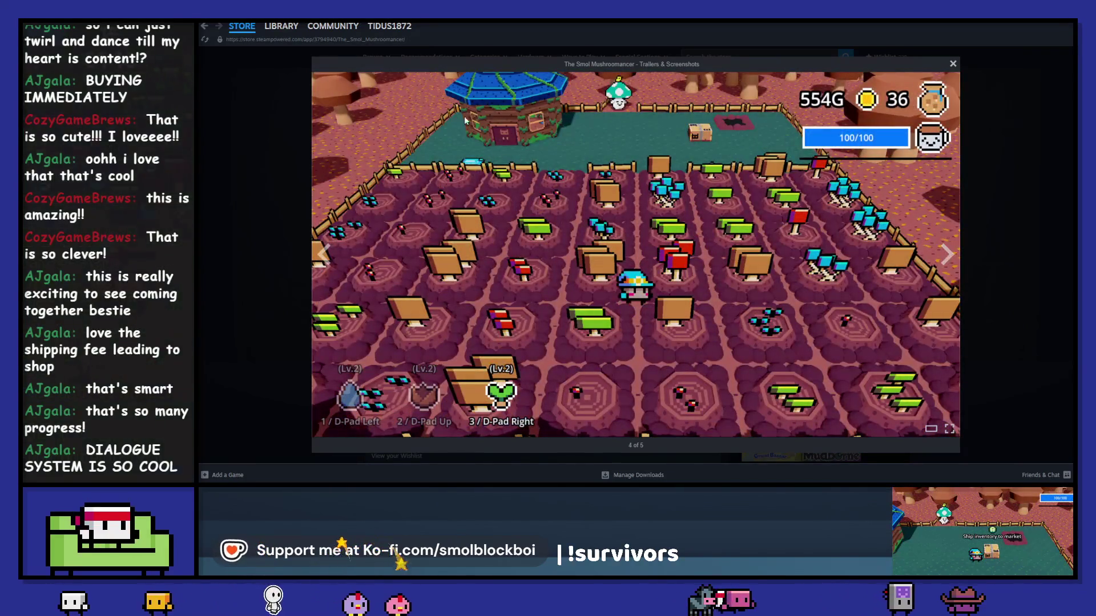
click(947, 256)
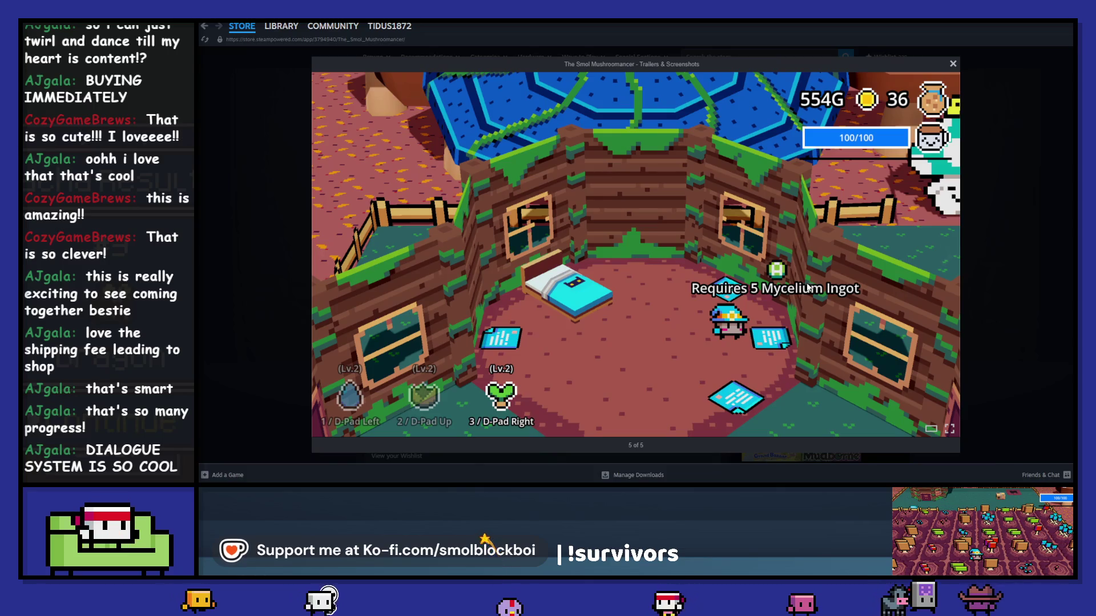
click(949, 260)
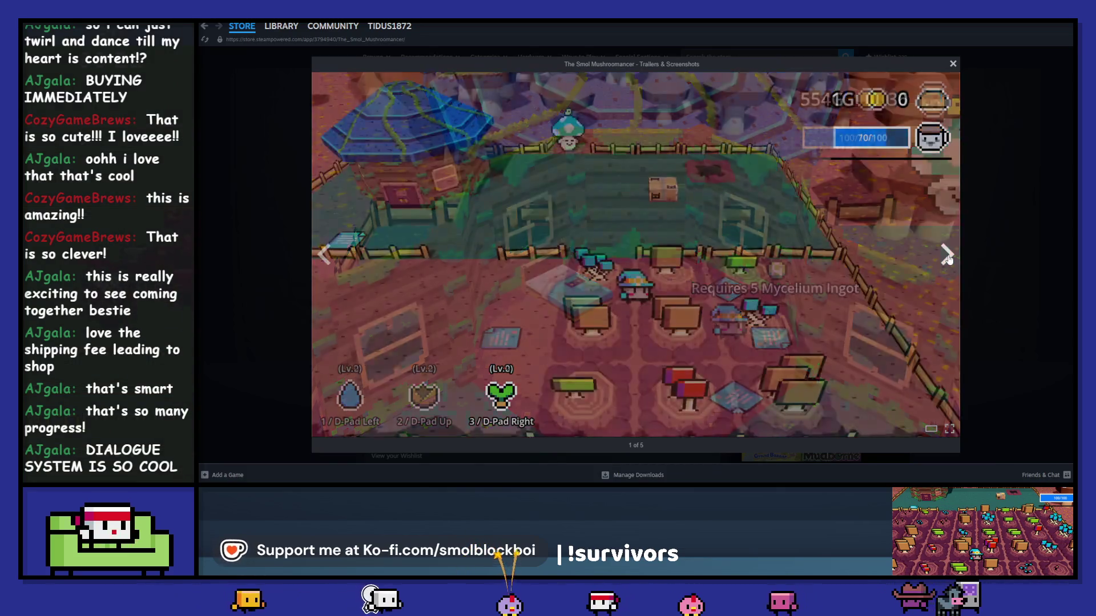
Step back through the screenshots, forward to the farm shot, then open new_kitchen_ui.PNG.
click(325, 260)
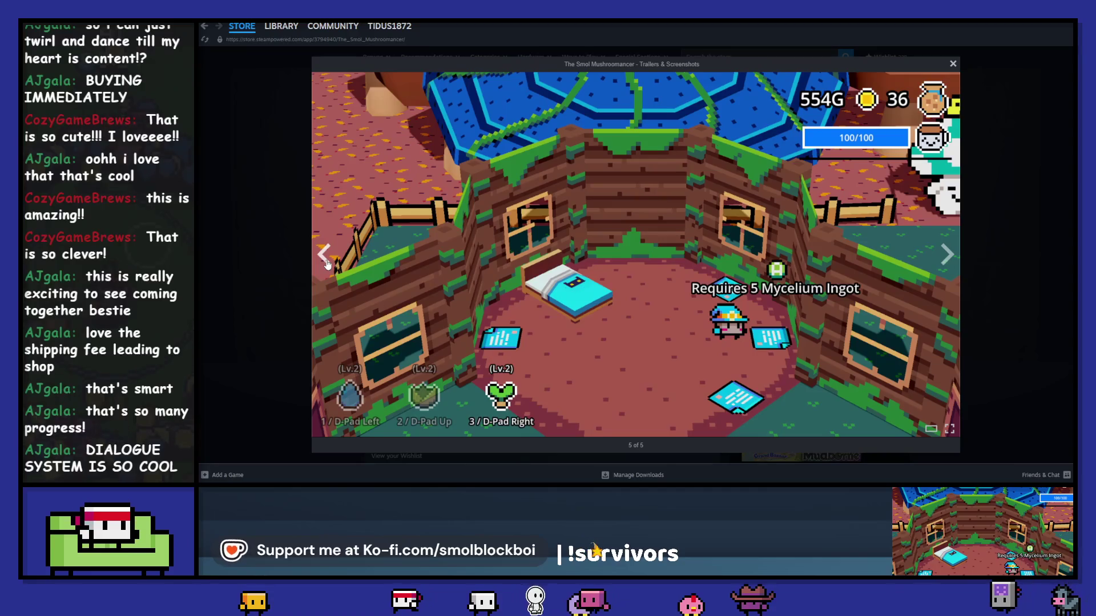
click(325, 260)
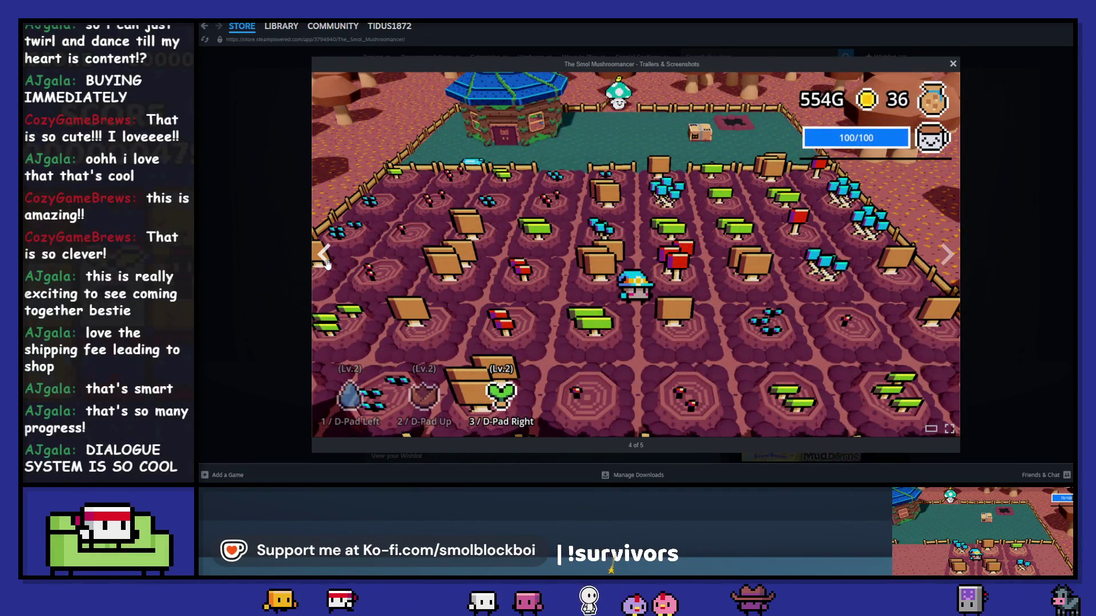
click(326, 260)
click(326, 261)
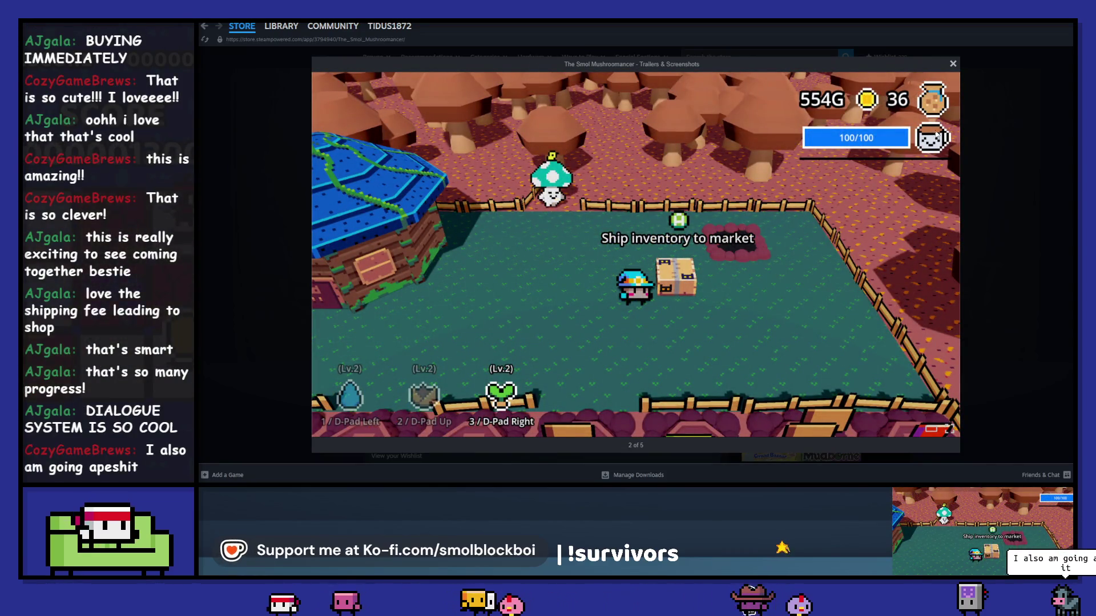
click(958, 262)
click(958, 262)
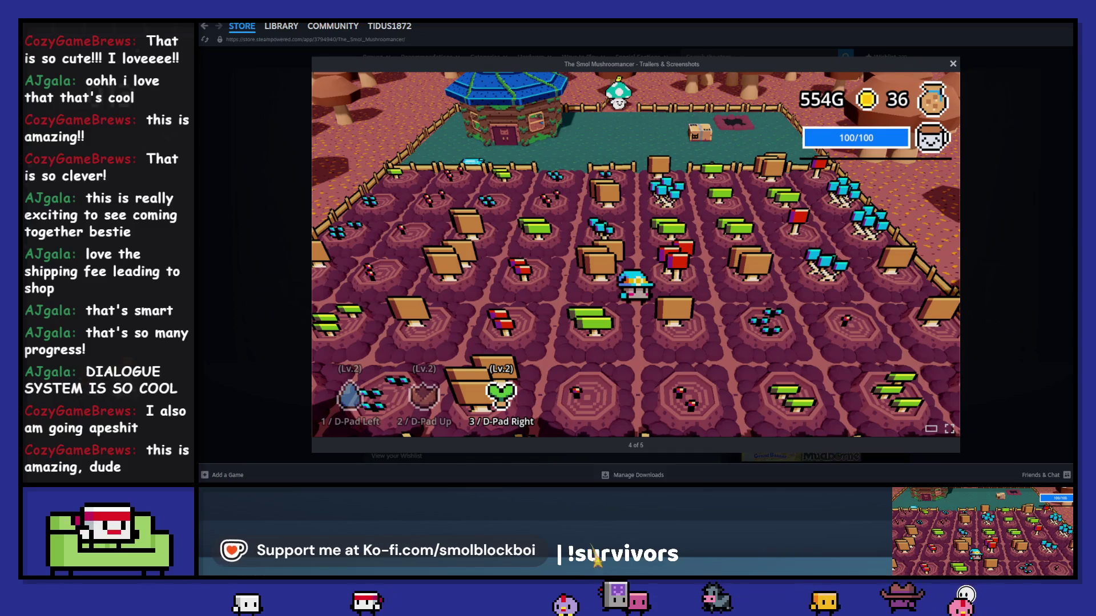
key(Return)
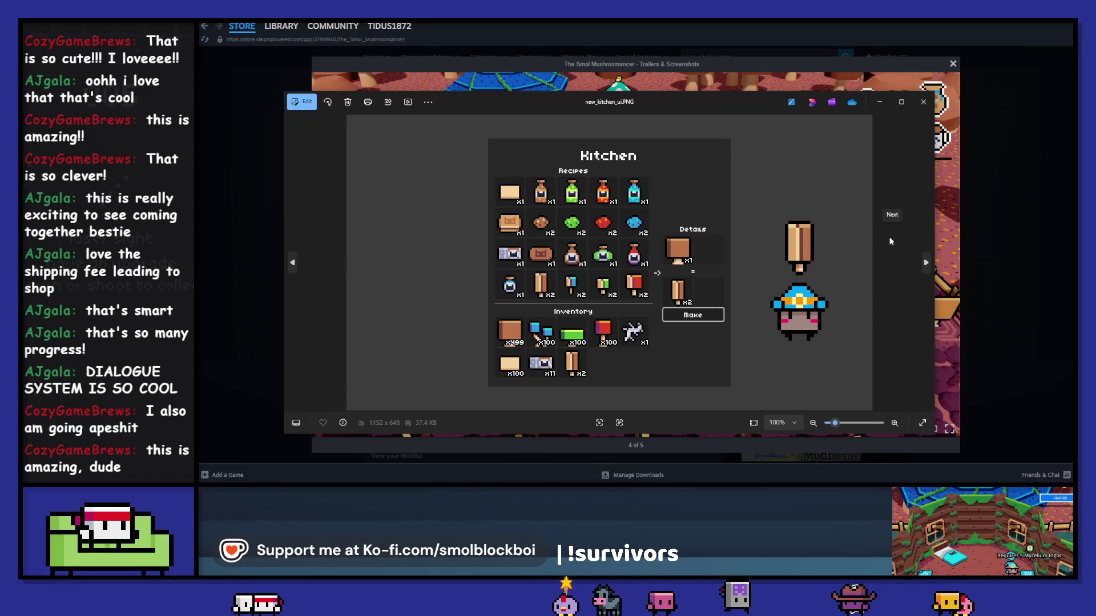
Close the kitchen UI image in Photos and then the Steam screenshots viewer.
click(925, 103)
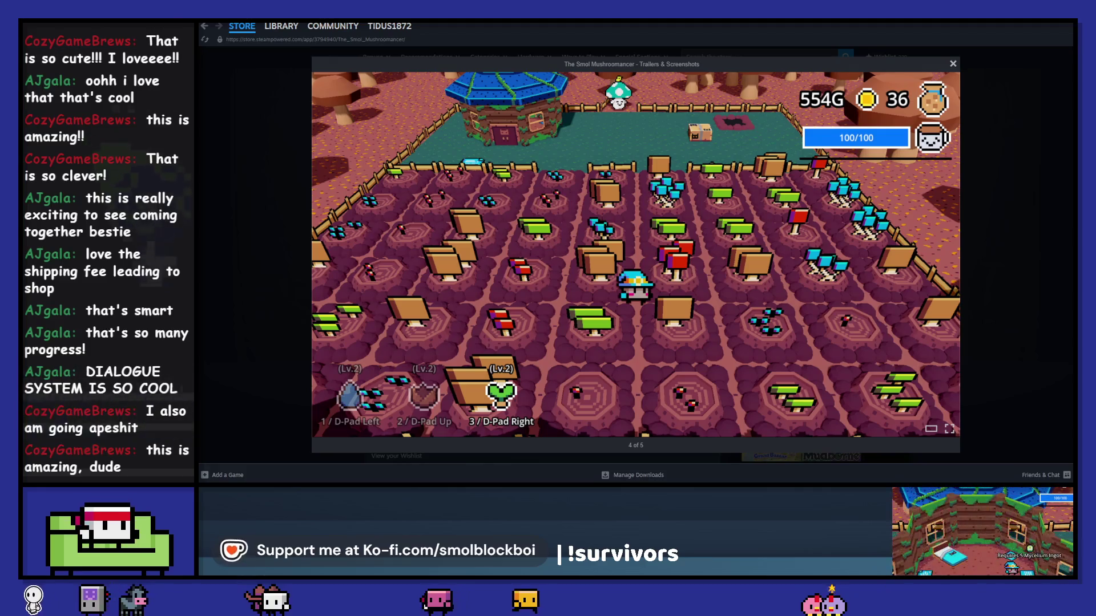
click(952, 64)
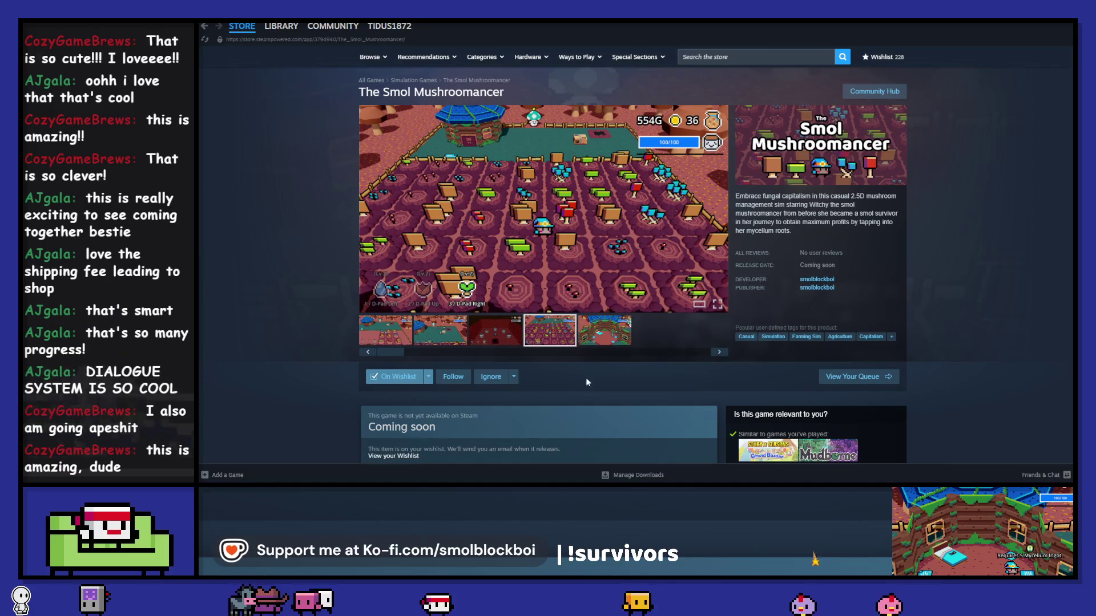
Launch Blockbench by searching 'block' in the system search.
key(super)
text(block)
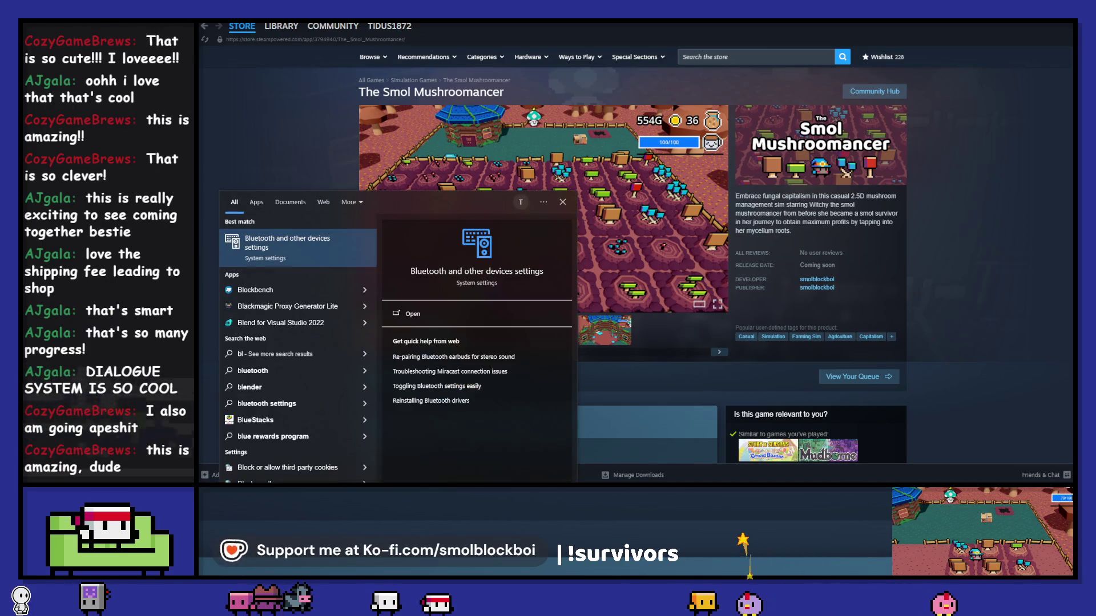
key(Return)
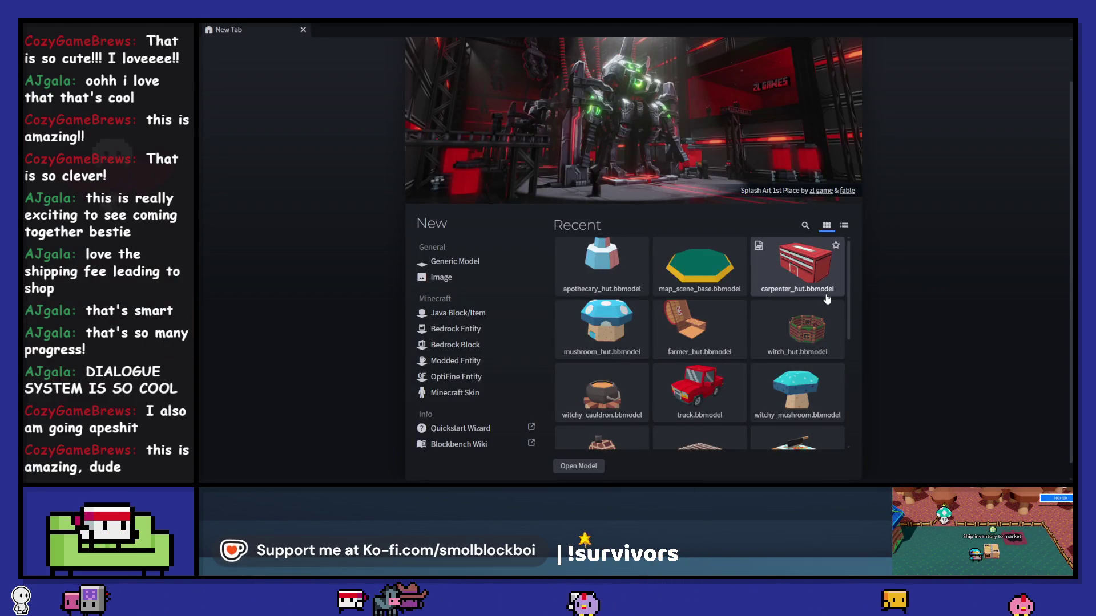
Scroll the Recent models grid and open cardboard box.bbmodel.
scroll(827, 299, down, 5)
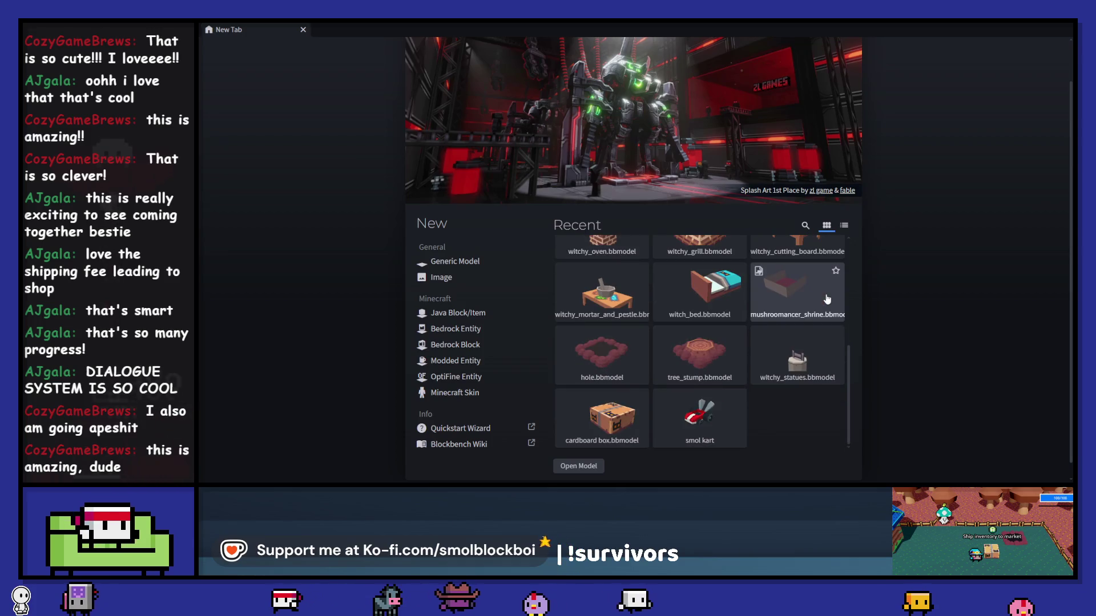
scroll(827, 299, up, 2)
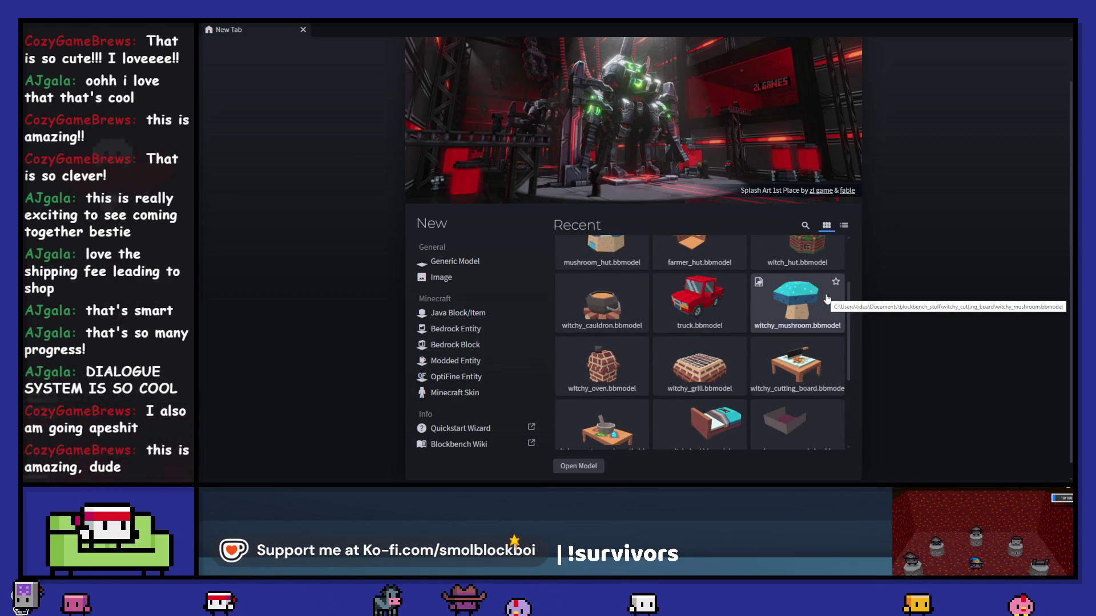
scroll(827, 299, down, 2)
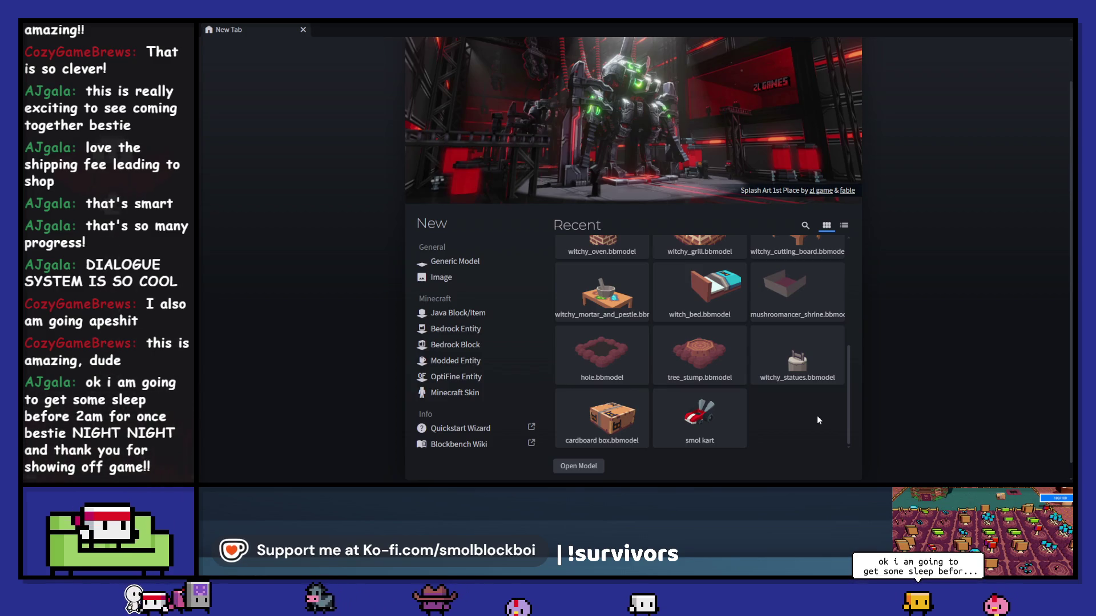
click(607, 427)
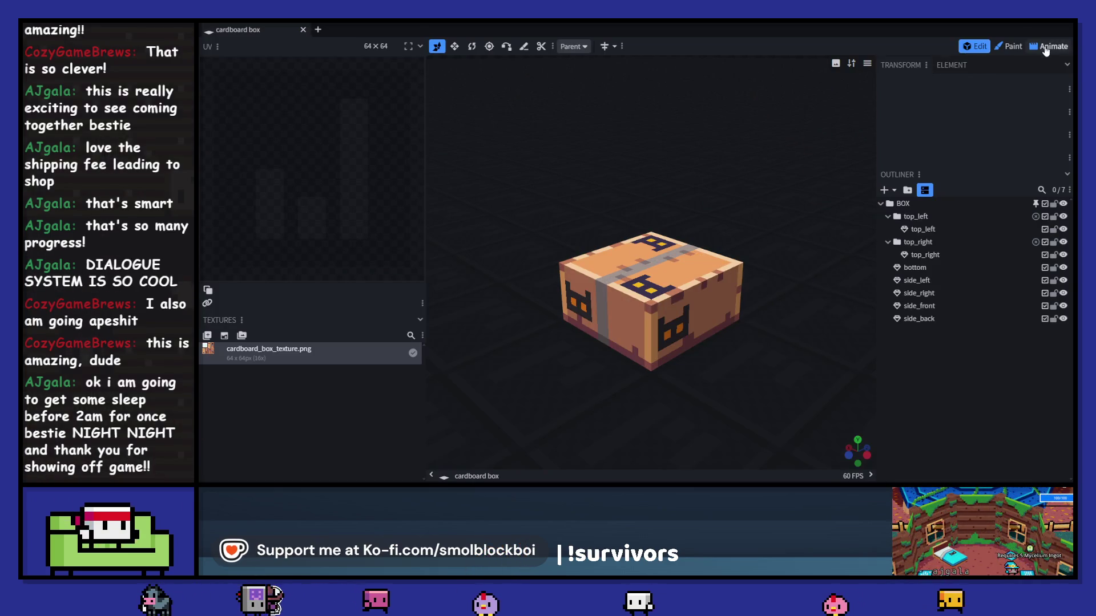
In Animate mode, play the box's 'open' animation, then switch back to 'rest'.
click(1046, 48)
drag(532, 324, 577, 327)
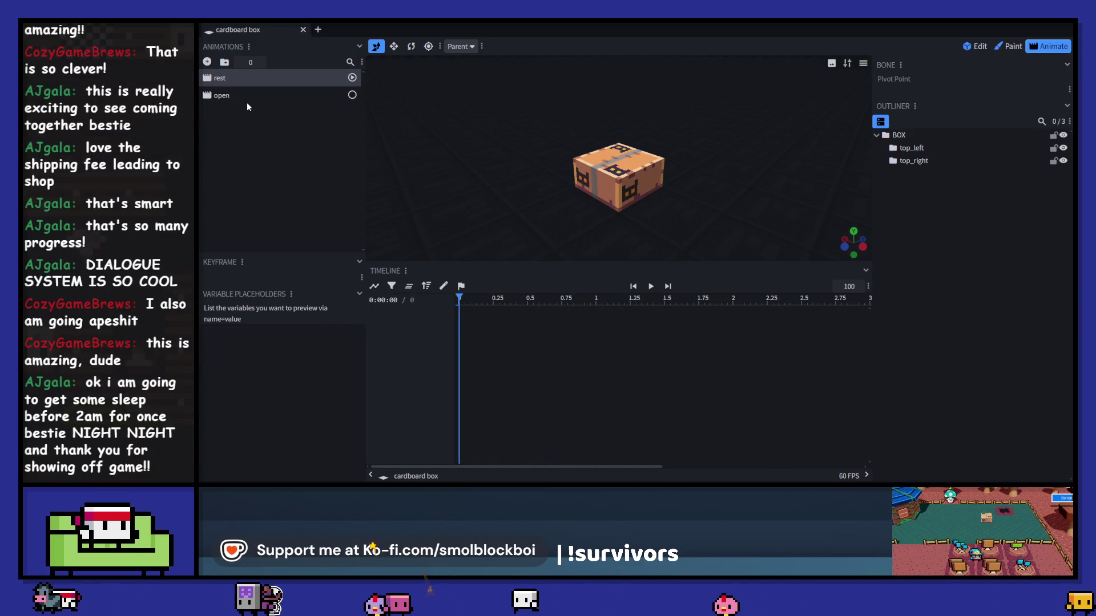
click(279, 95)
key(space)
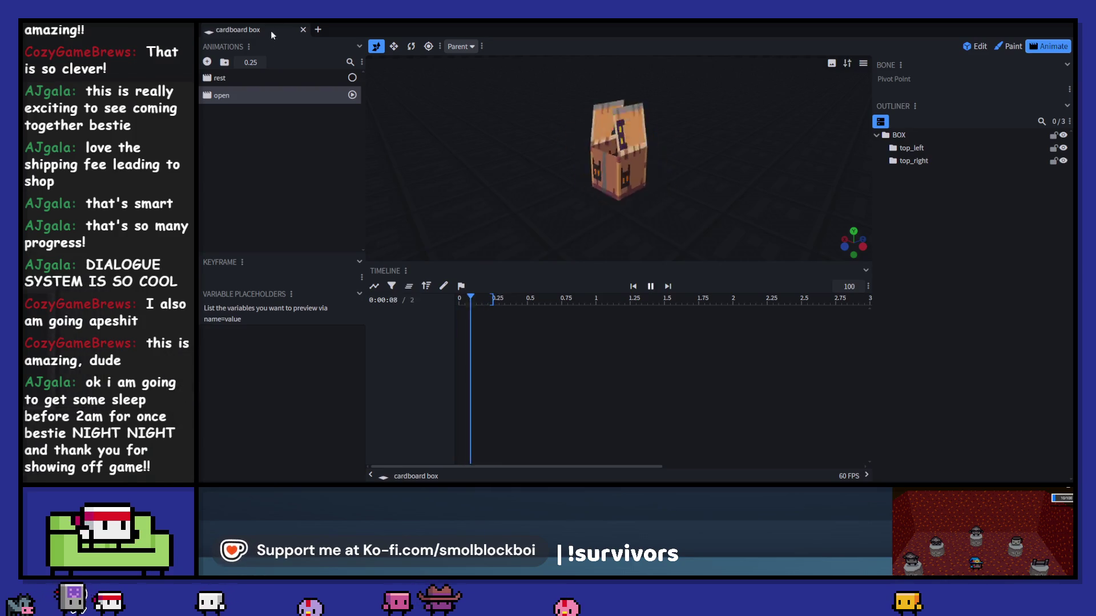
click(219, 78)
click(269, 23)
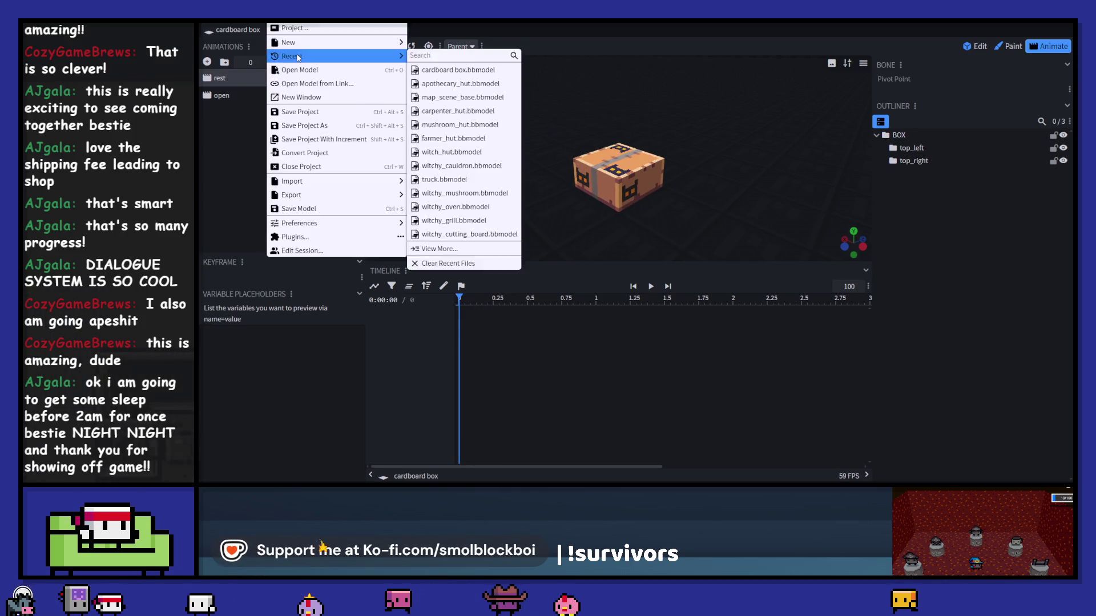
key(Escape)
From a new tab's Recent list, open farmer_hut.bbmodel.
click(318, 29)
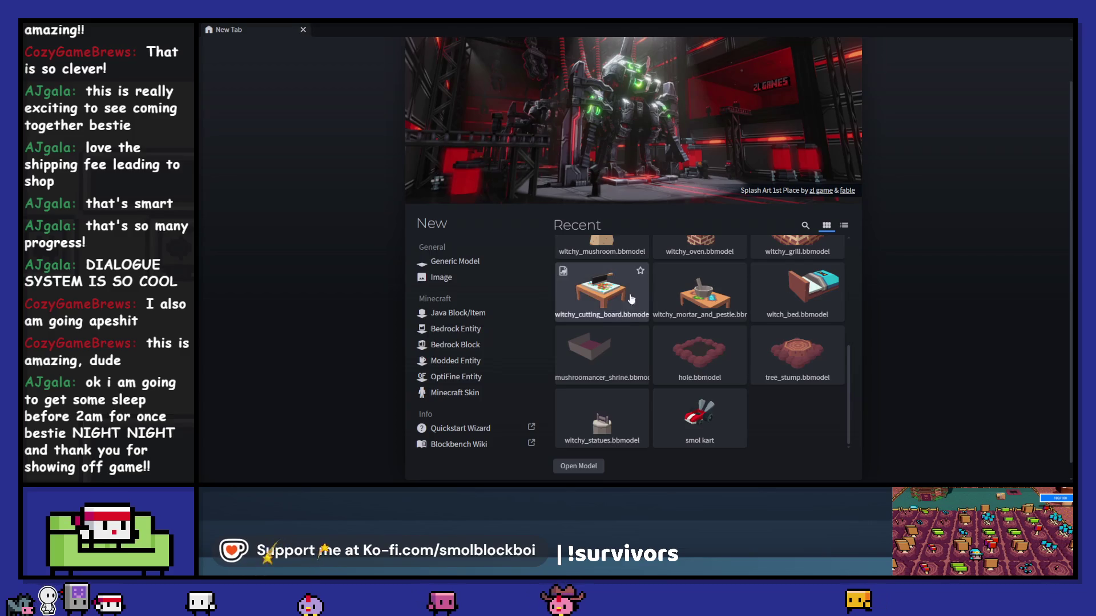
scroll(606, 354, down, 3)
scroll(611, 372, up, 5)
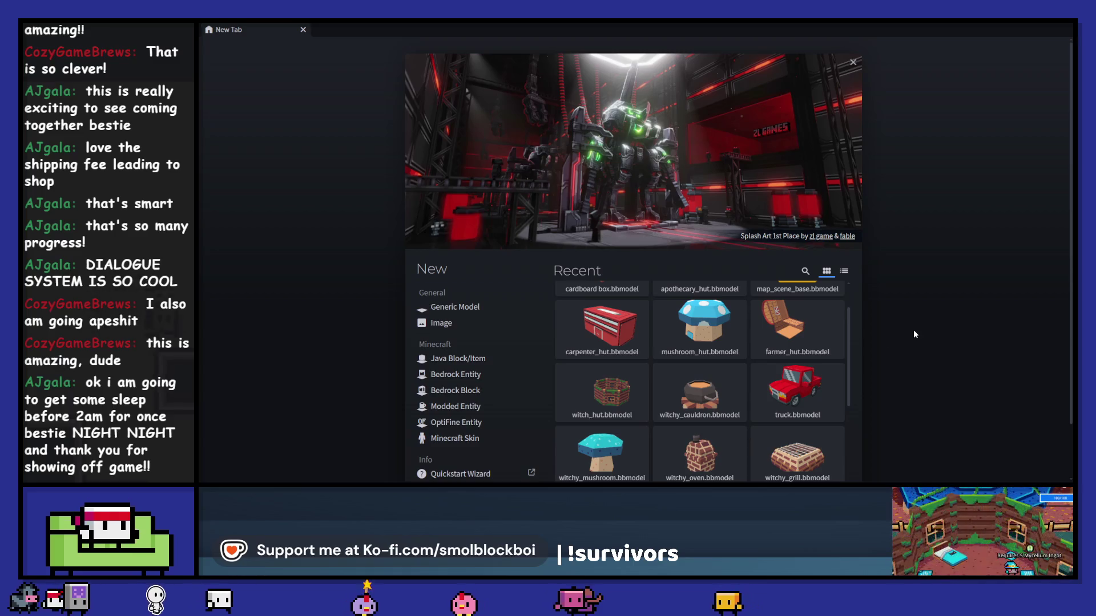
scroll(912, 330, down, 2)
scroll(699, 400, down, 2)
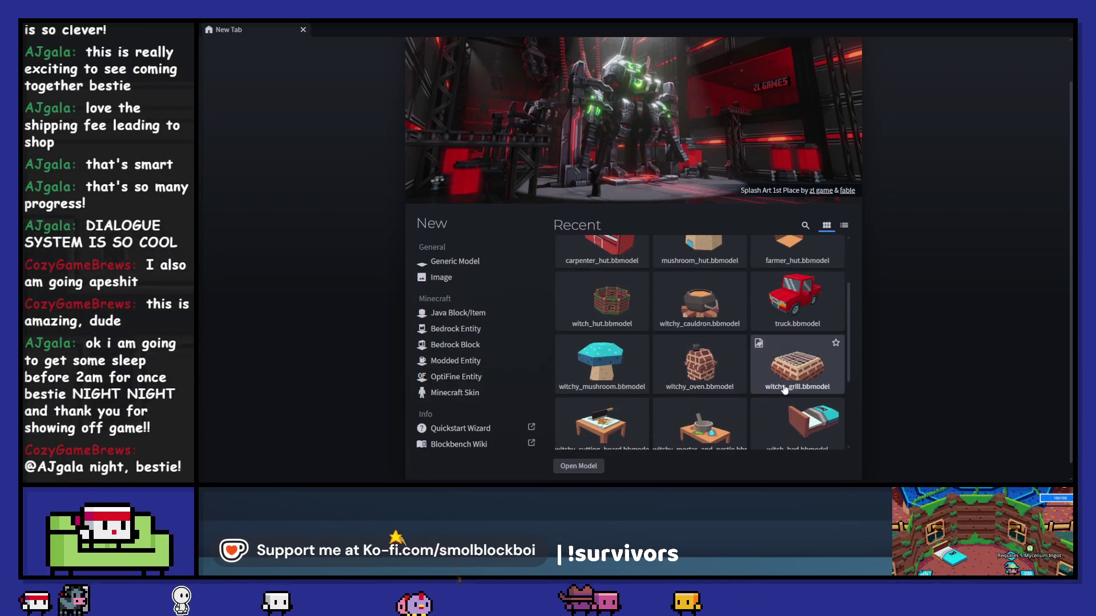
scroll(799, 396, down, 2)
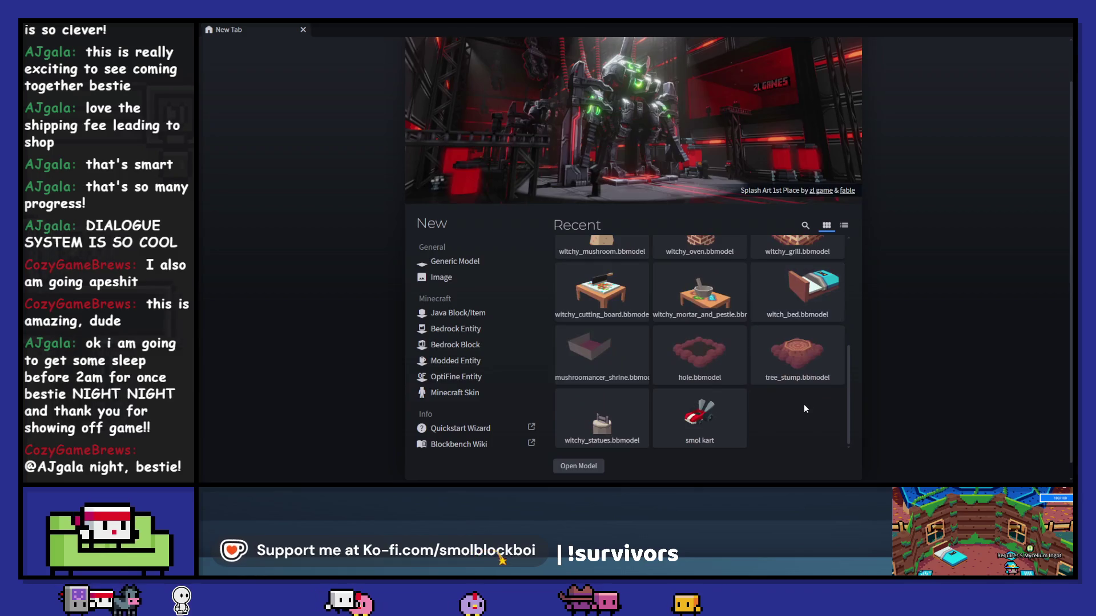
scroll(803, 405, up, 5)
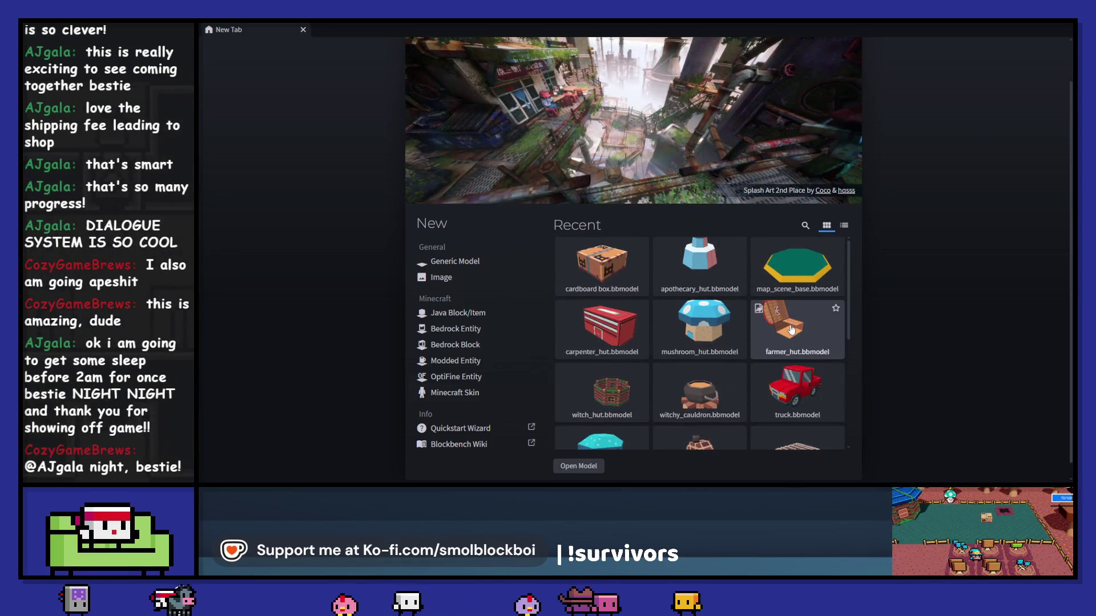
click(794, 328)
scroll(663, 205, down, 5)
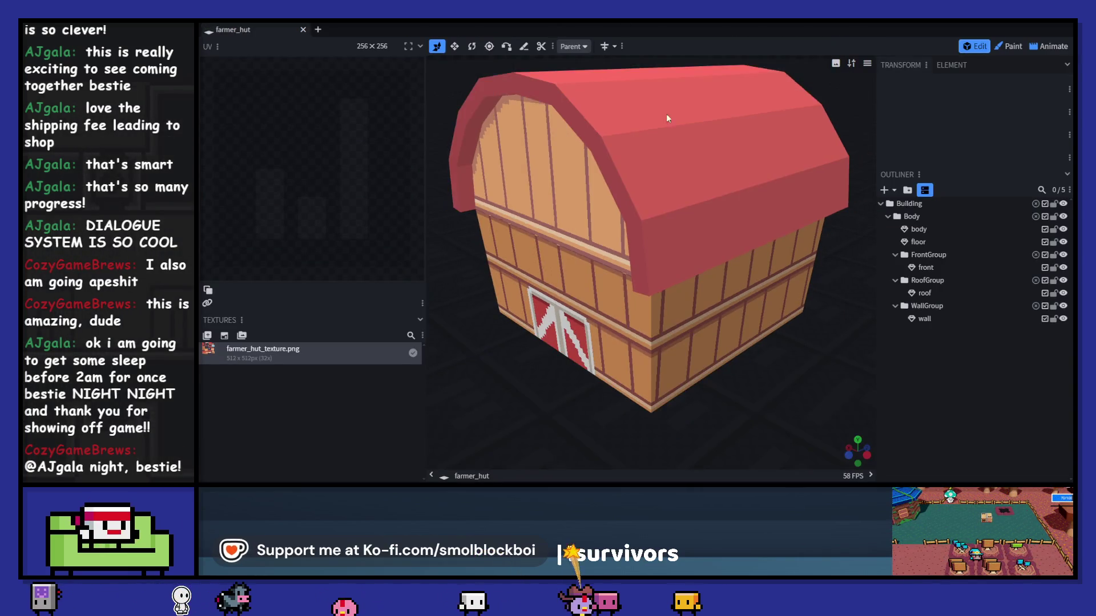
Switch farmer_hut to Animate mode and play its open animation from two angles.
key(3)
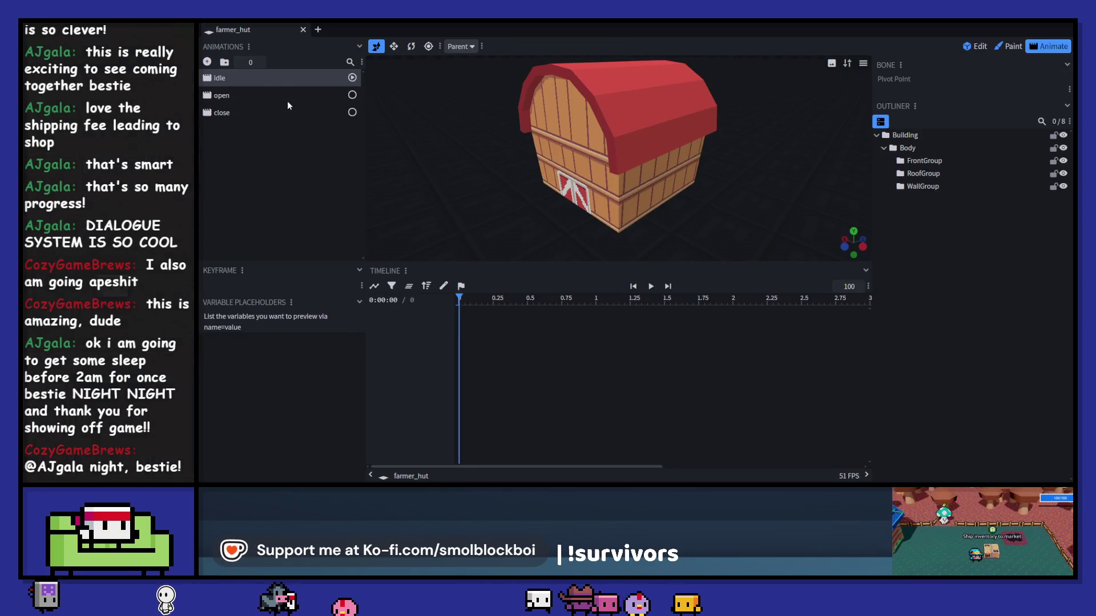
click(281, 101)
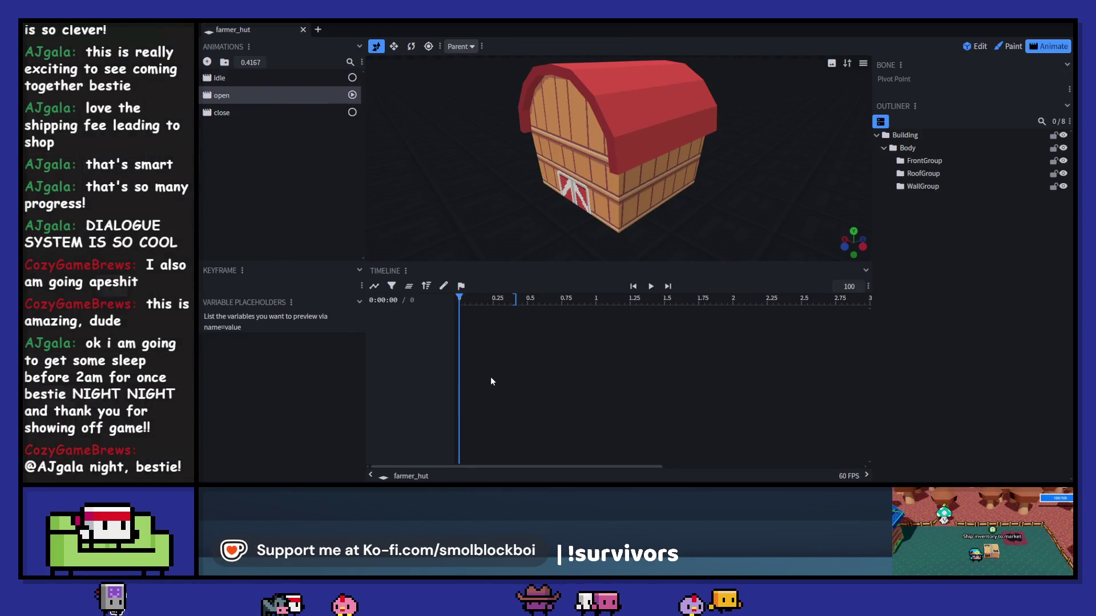
key(space)
mouse_move(612, 180)
mouse_down()
mouse_move(656, 107)
mouse_move(663, 139)
mouse_up()
key(space)
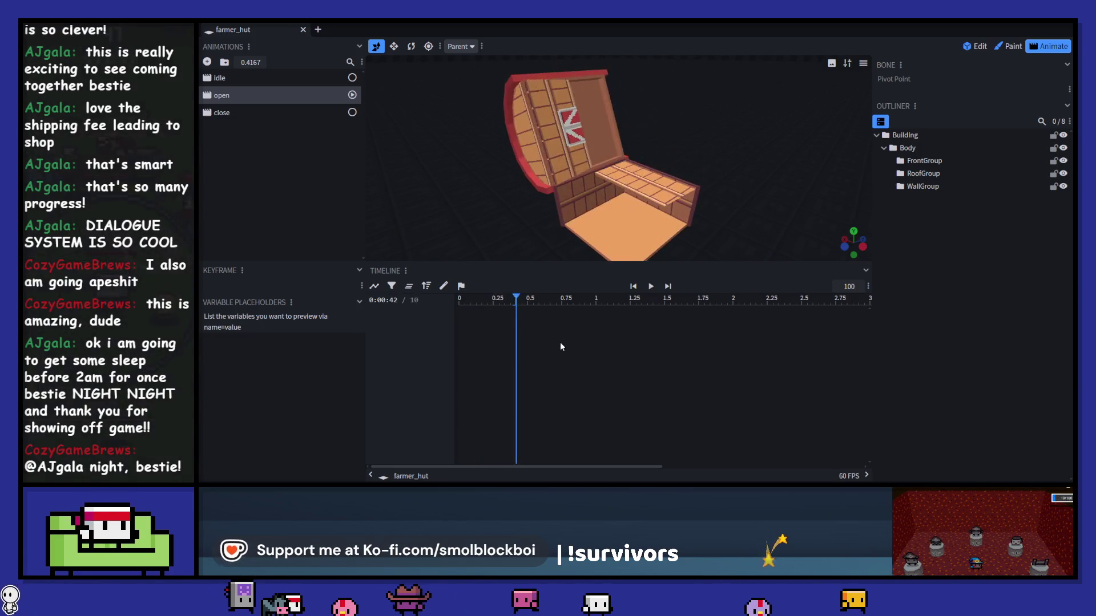
Play the close animation, rewind it to 0.04 seconds, and close the farmer_hut project.
click(255, 112)
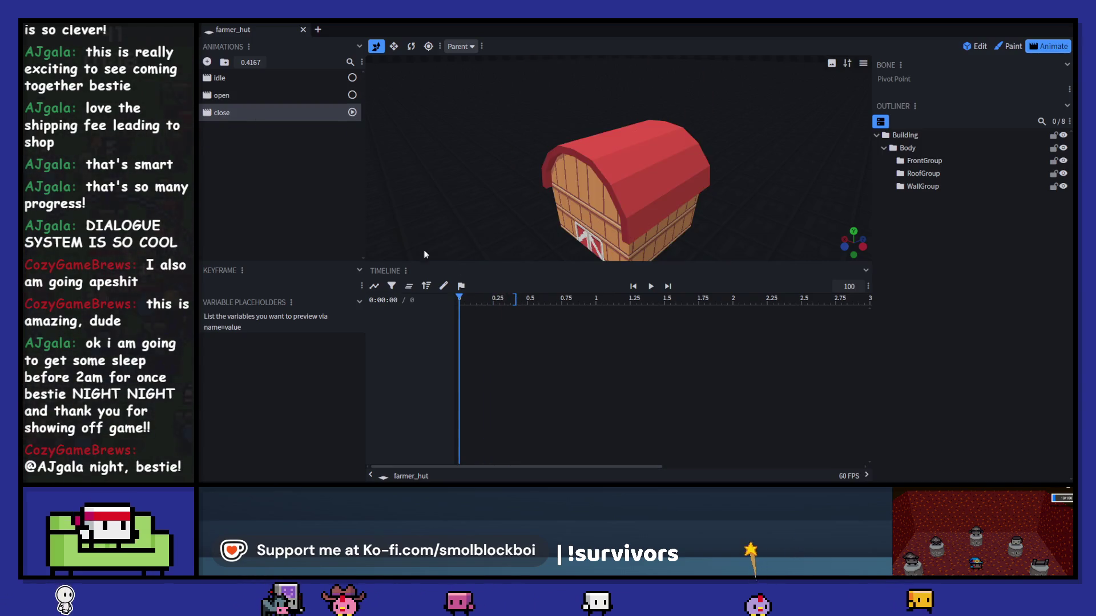
key(space)
mouse_move(508, 298)
mouse_down()
mouse_move(461, 304)
mouse_move(517, 303)
mouse_move(459, 304)
mouse_up()
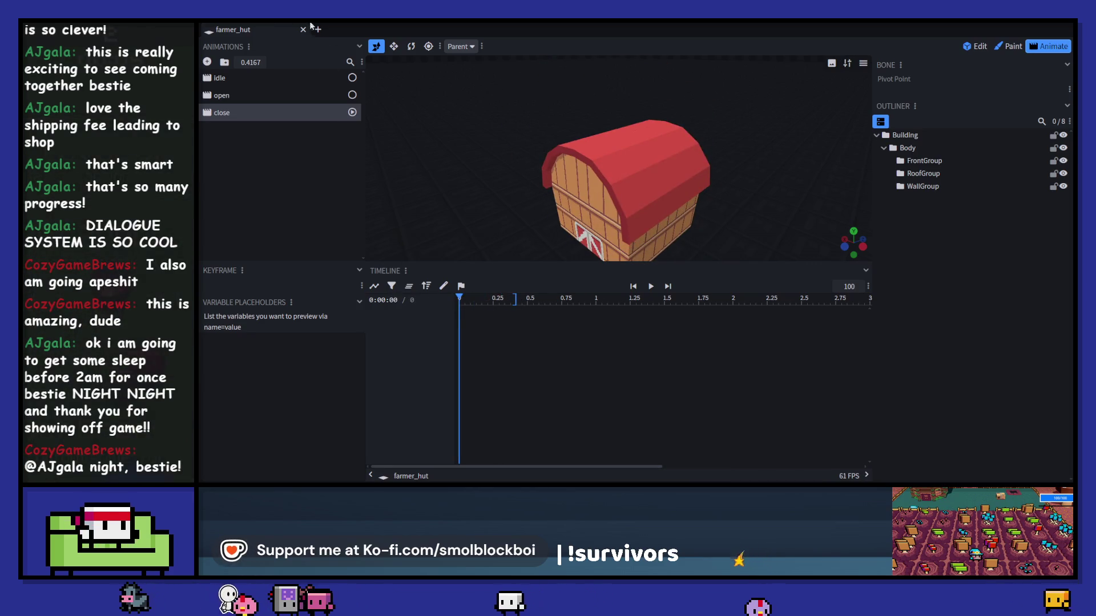
click(303, 29)
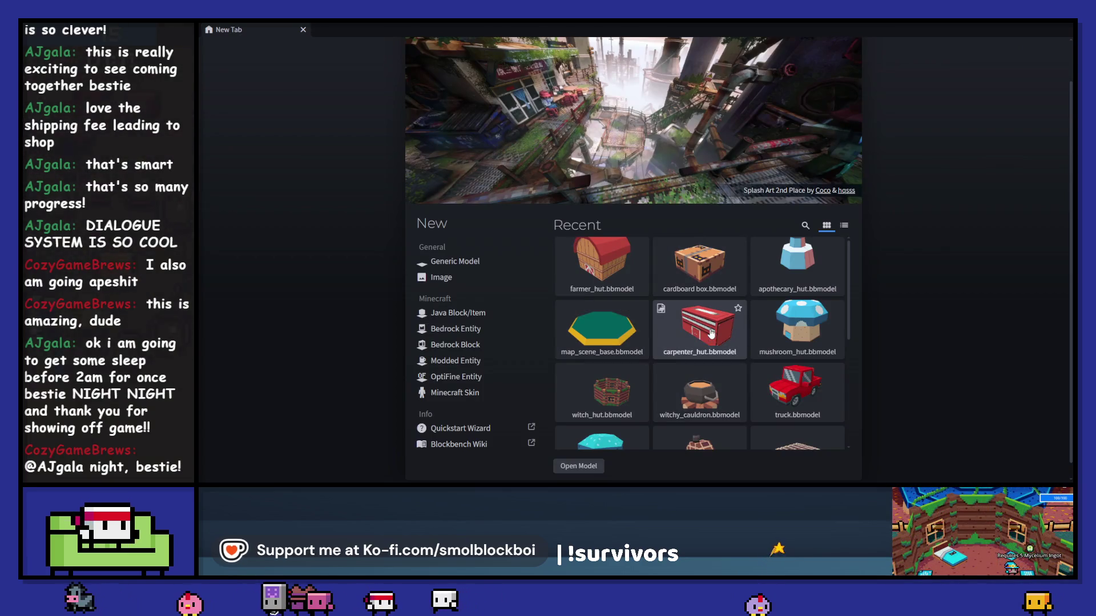
Open the witch_hut model in Blockbench.
scroll(711, 334, down, 1)
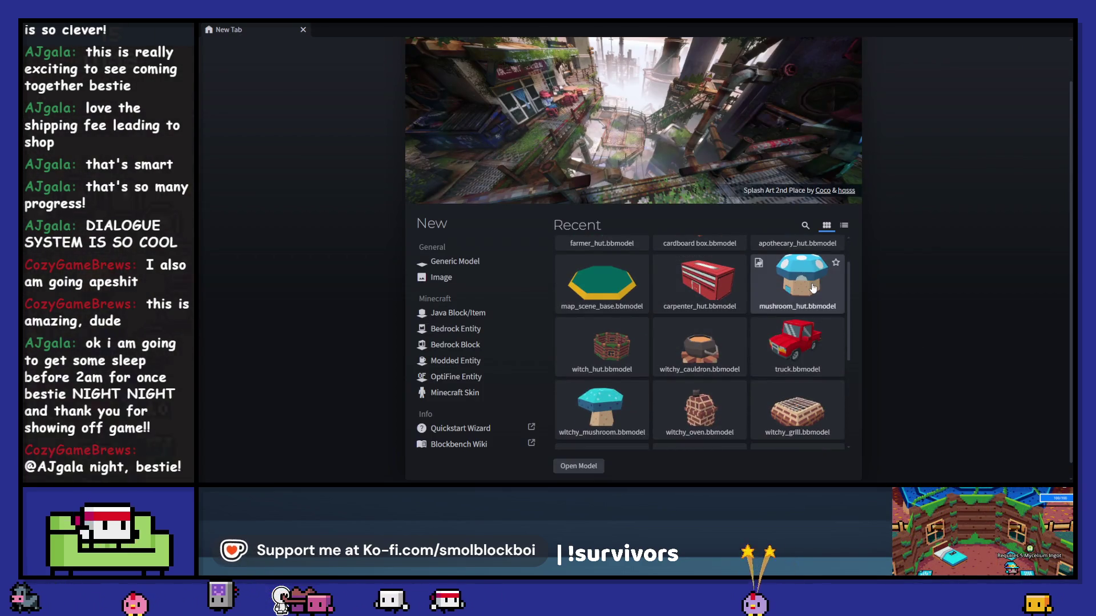
click(638, 356)
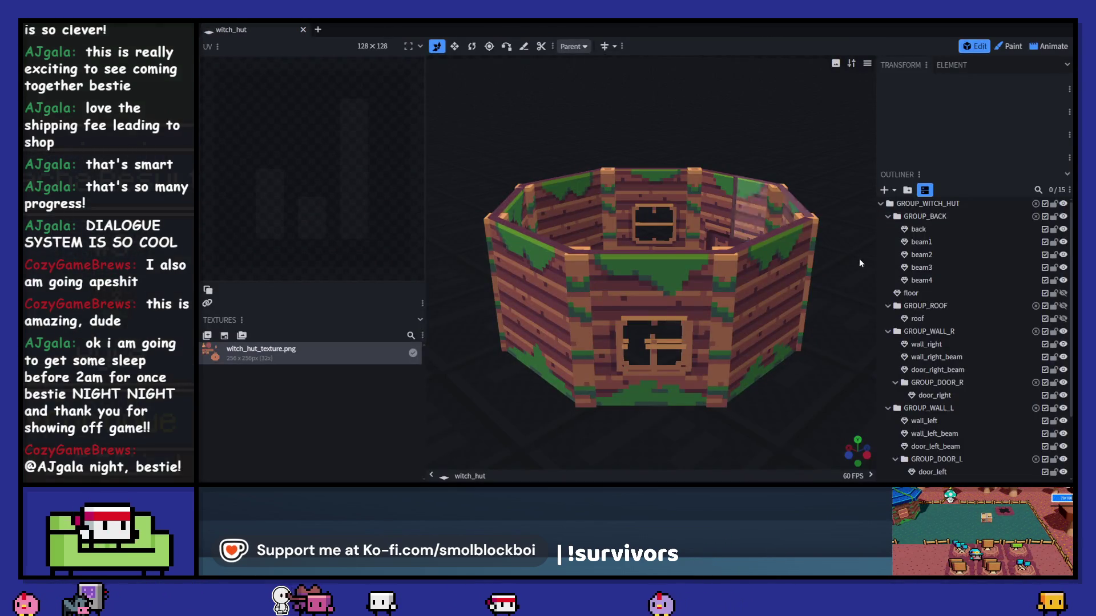
scroll(1004, 272, down, 3)
scroll(1002, 280, up, 3)
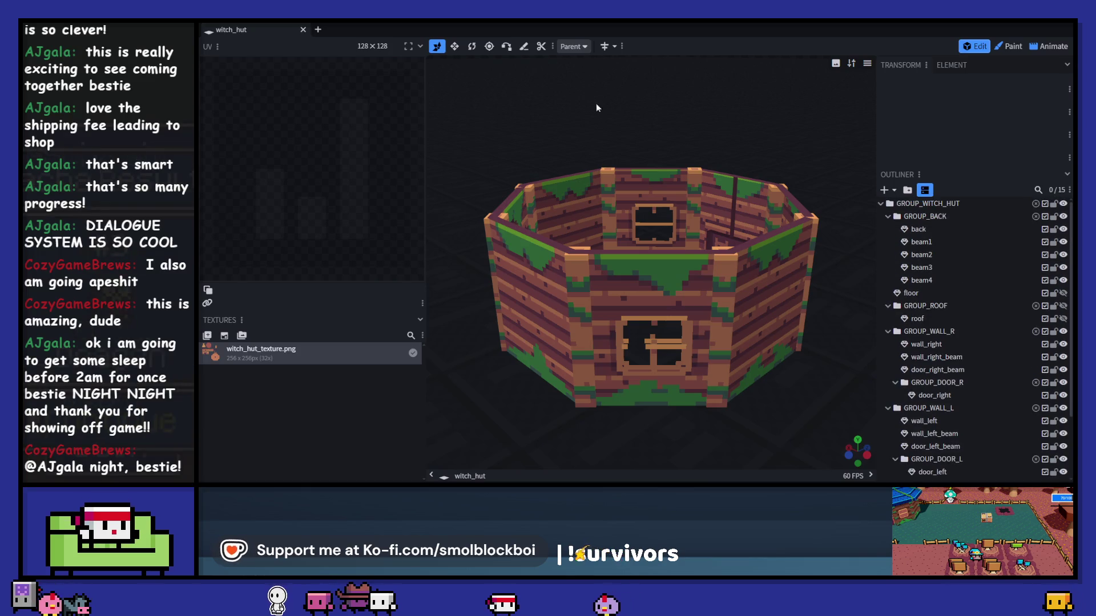
In Animate mode, play the witch hut's Open animation with GROUP_ROOF made visible.
click(1048, 51)
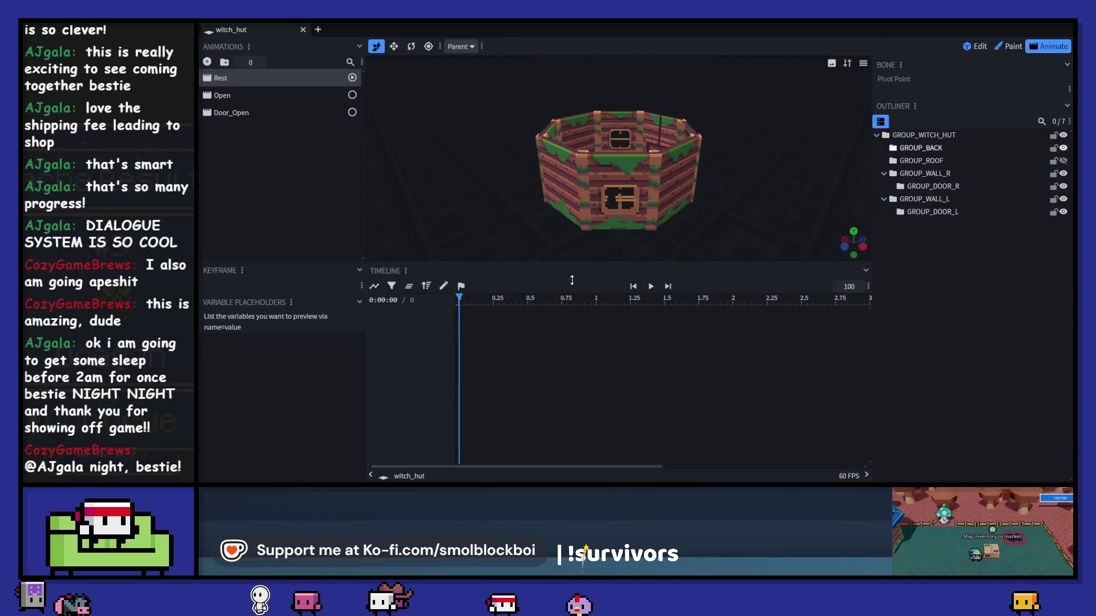
click(235, 102)
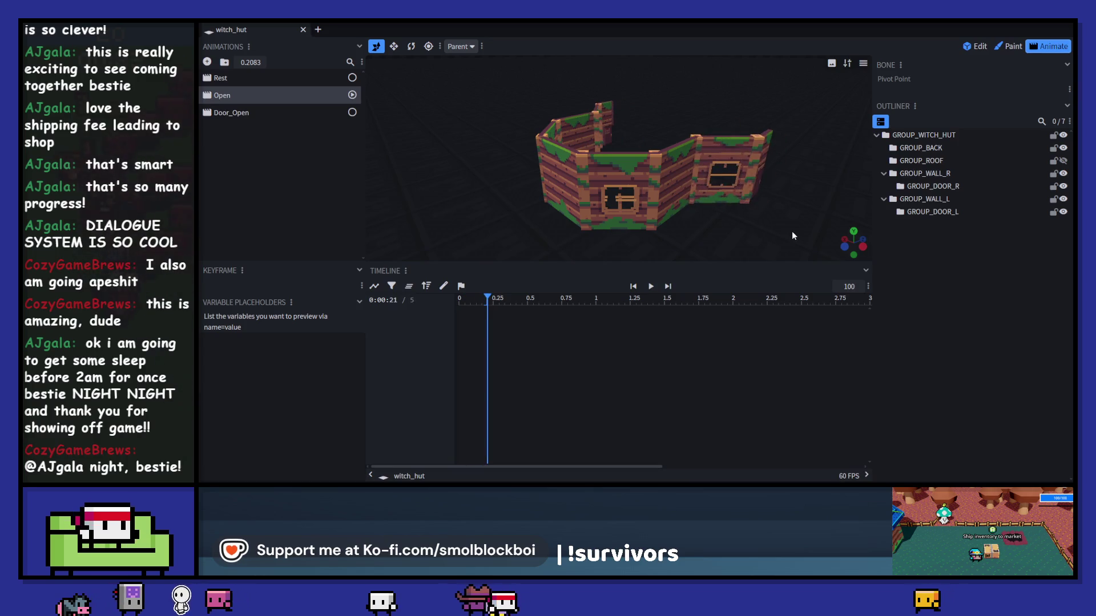
mouse_move(792, 221)
mouse_down()
mouse_move(703, 242)
mouse_move(624, 234)
mouse_up()
mouse_move(702, 159)
mouse_down()
mouse_move(470, 155)
mouse_move(676, 180)
mouse_move(615, 163)
mouse_move(594, 206)
mouse_up()
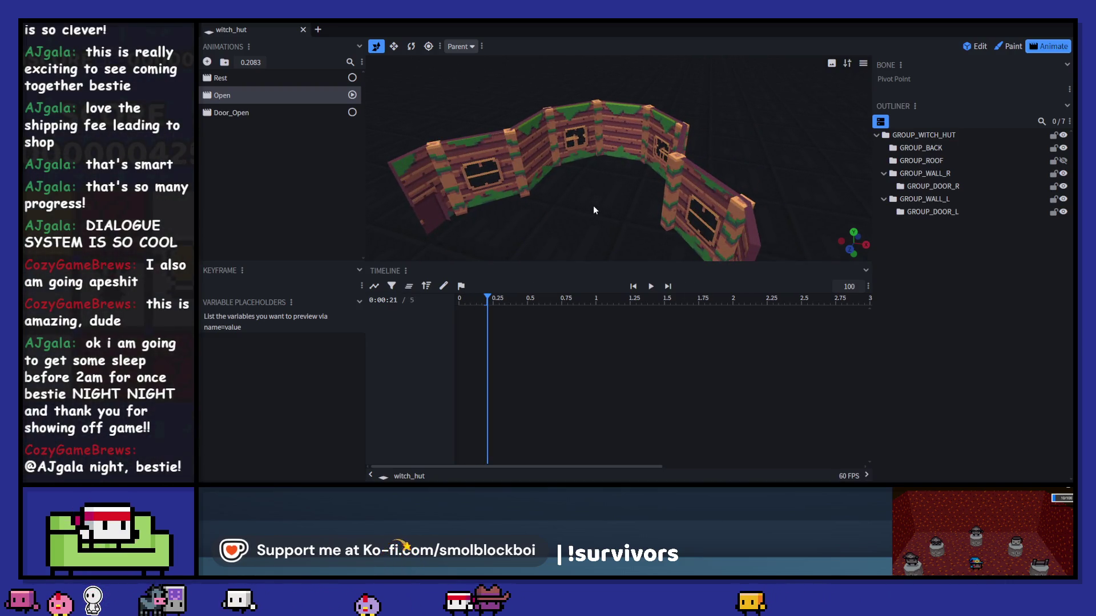
click(1063, 166)
drag(486, 298, 451, 302)
mouse_move(713, 217)
mouse_down()
mouse_move(734, 201)
mouse_move(727, 211)
mouse_up()
key(space)
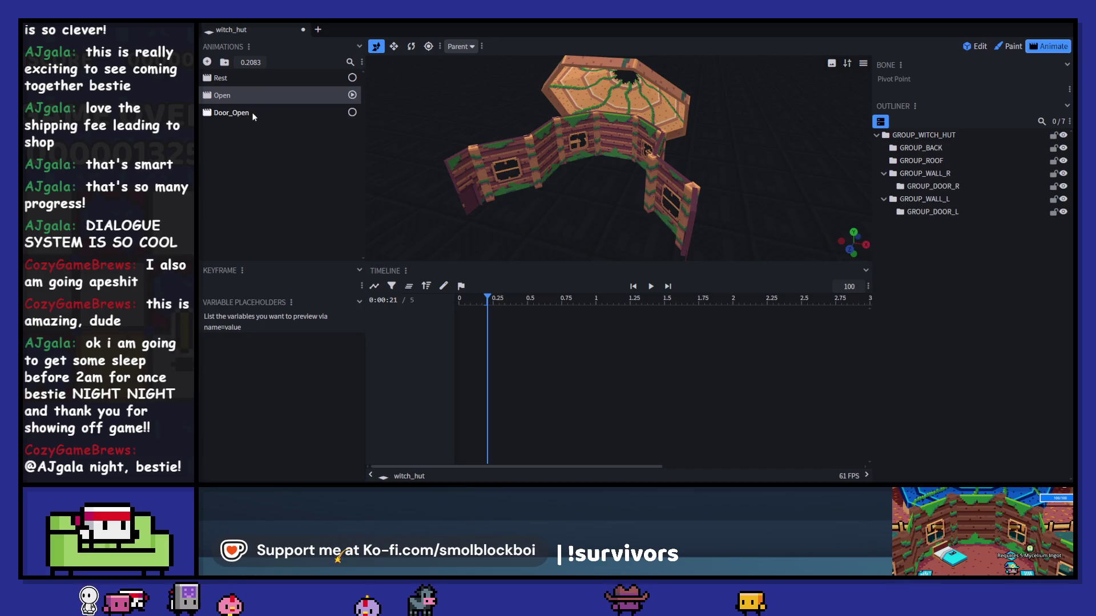
Close the witch_hut model and bring up the Steam game page.
click(303, 30)
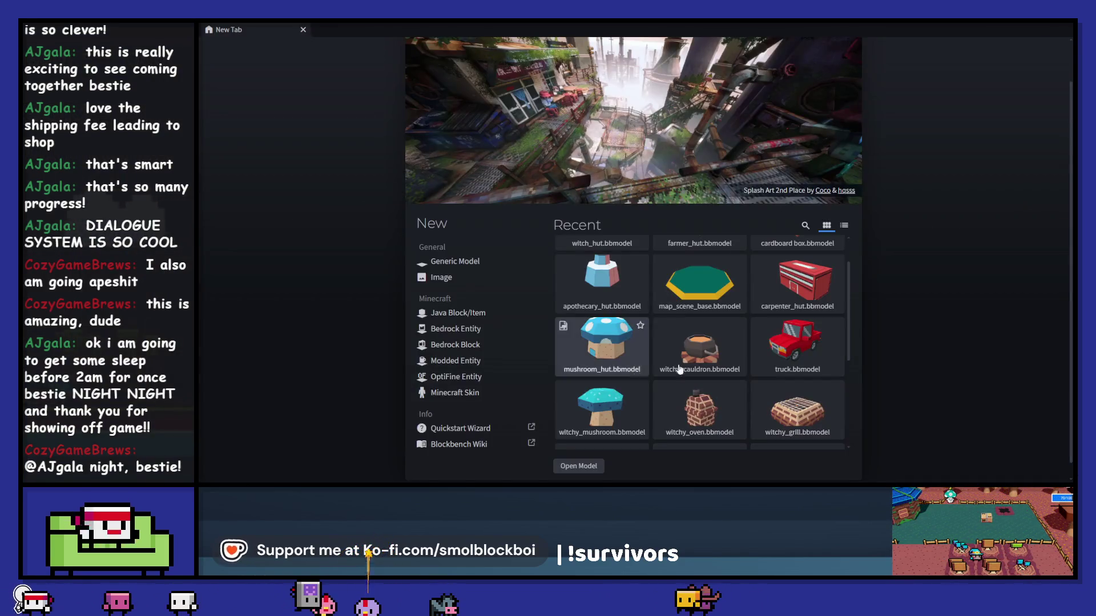
scroll(754, 407, down, 3)
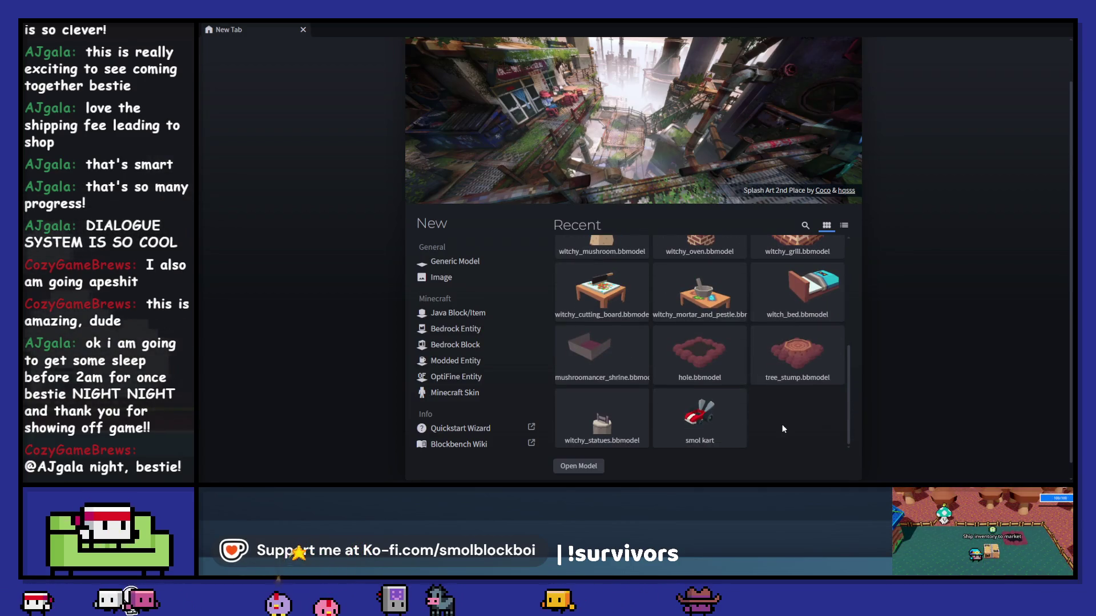
scroll(783, 429, up, 5)
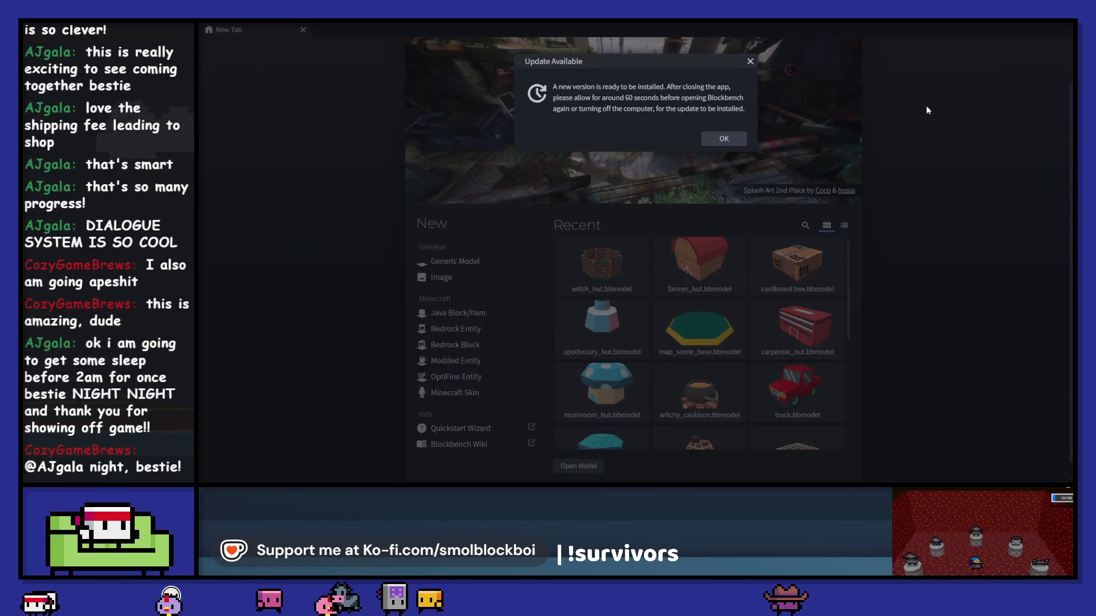
click(716, 140)
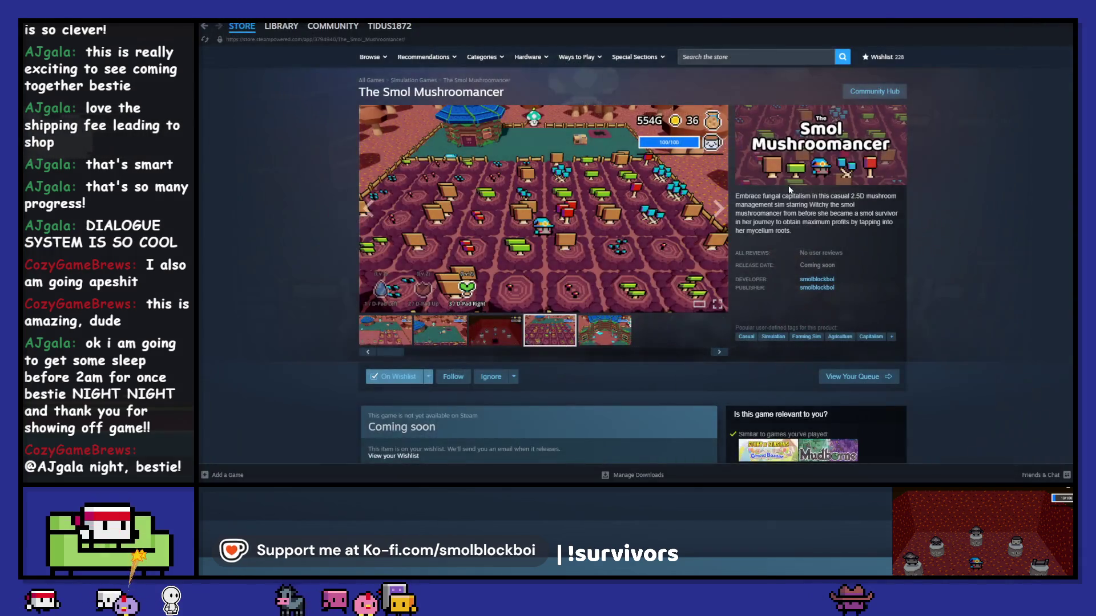
Open Steam's store front page, then return to the Godot editor with Alt+Tab.
click(242, 26)
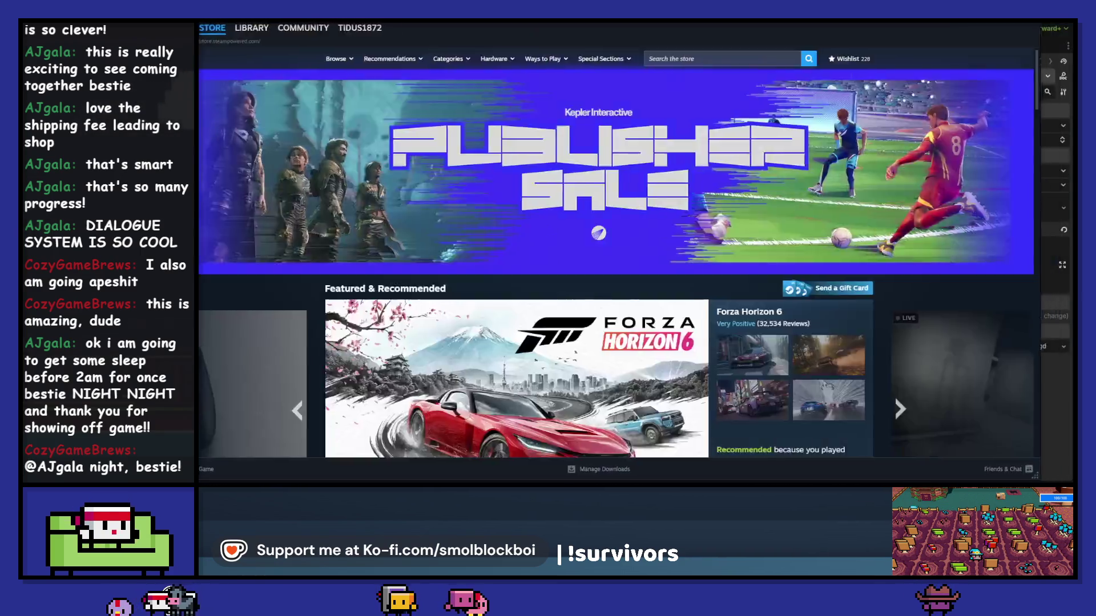
key(alt+Tab)
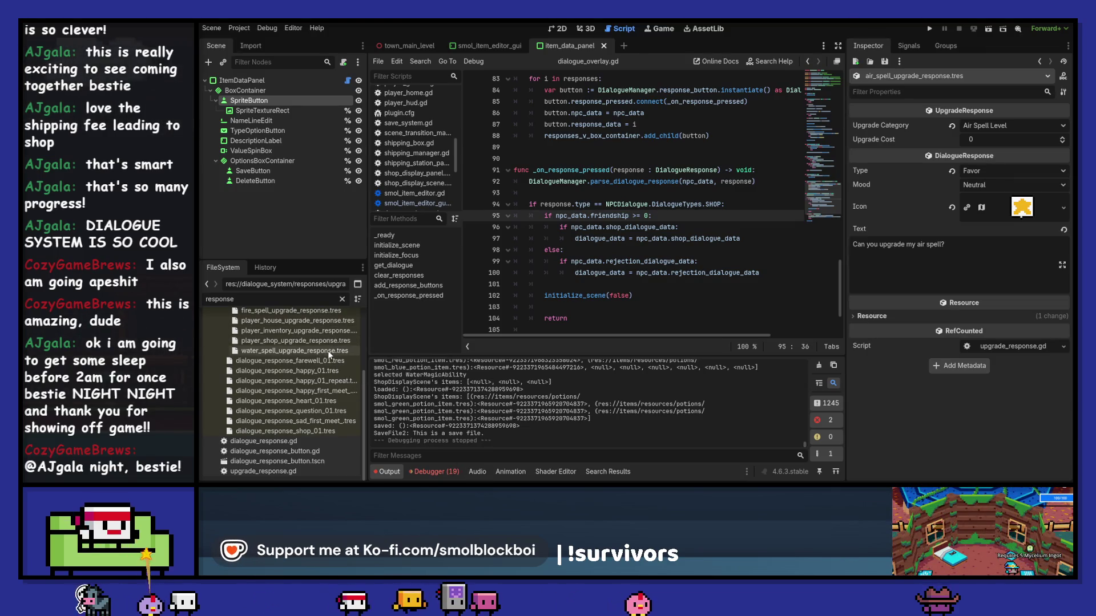
Clear the Output log panel in Godot.
click(656, 284)
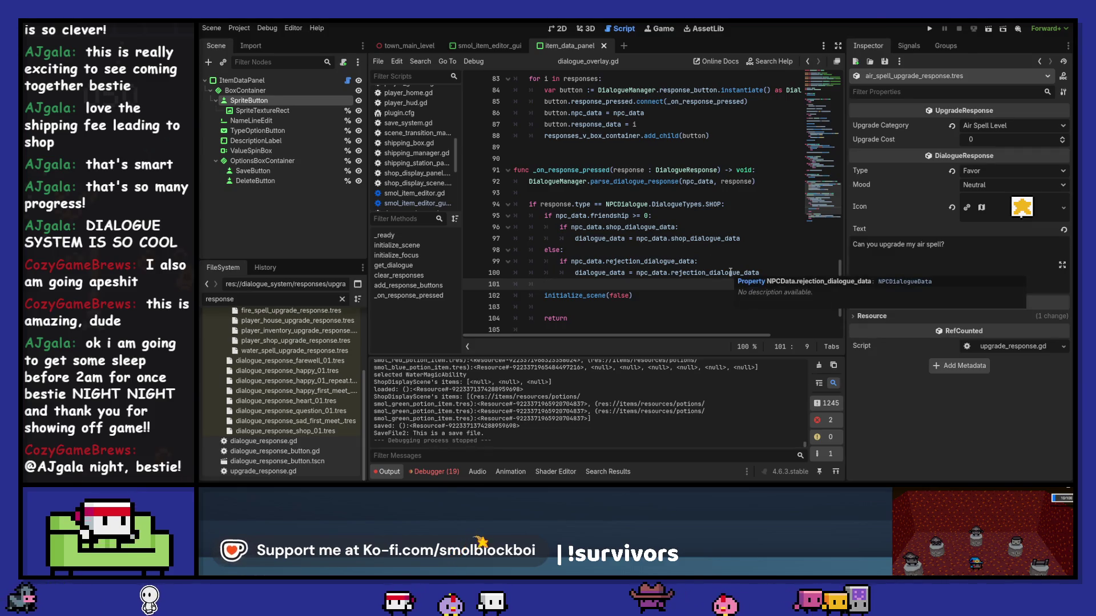
click(599, 158)
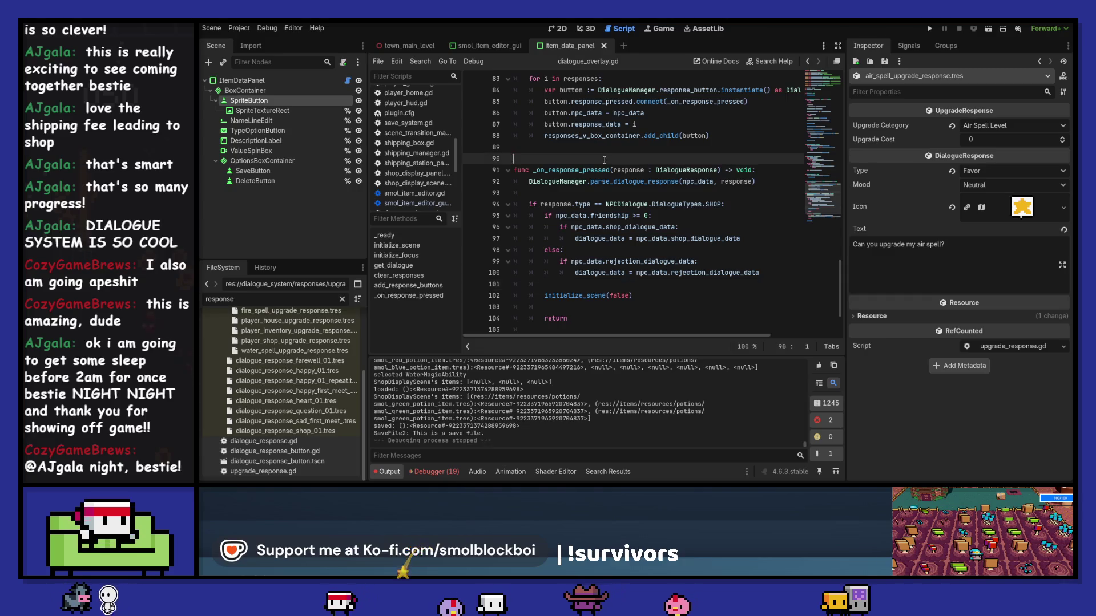
click(819, 366)
scroll(319, 342, up, 3)
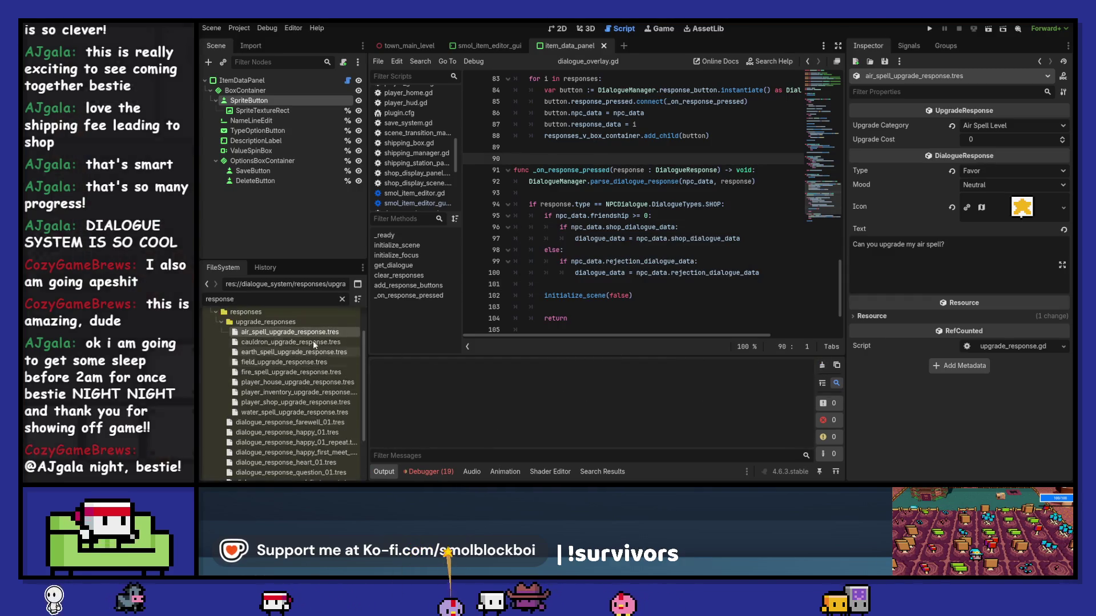
Clear the FileSystem filter so every folder shows, and save the scene.
click(343, 298)
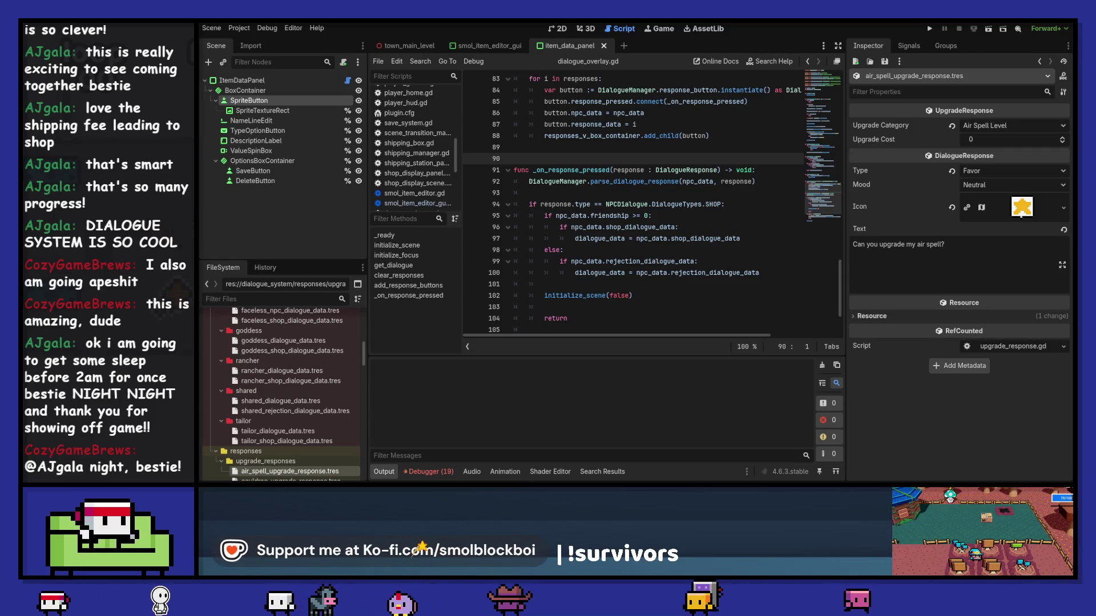
click(692, 261)
key(ctrl+s)
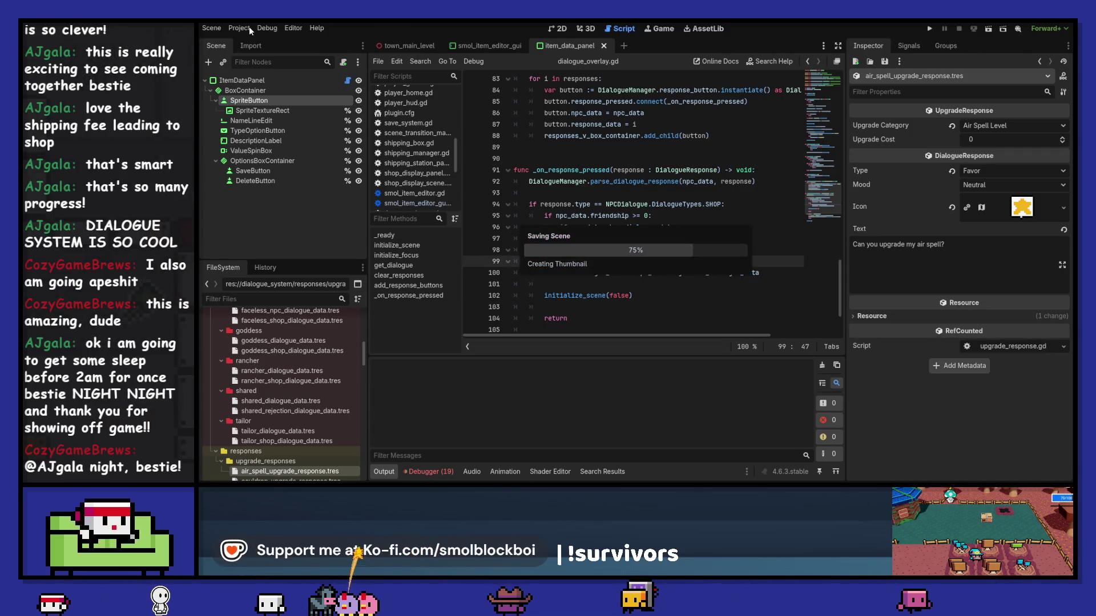
Enable the Smol Item Editor plugin and load its six item resources in its screen.
click(240, 28)
click(256, 41)
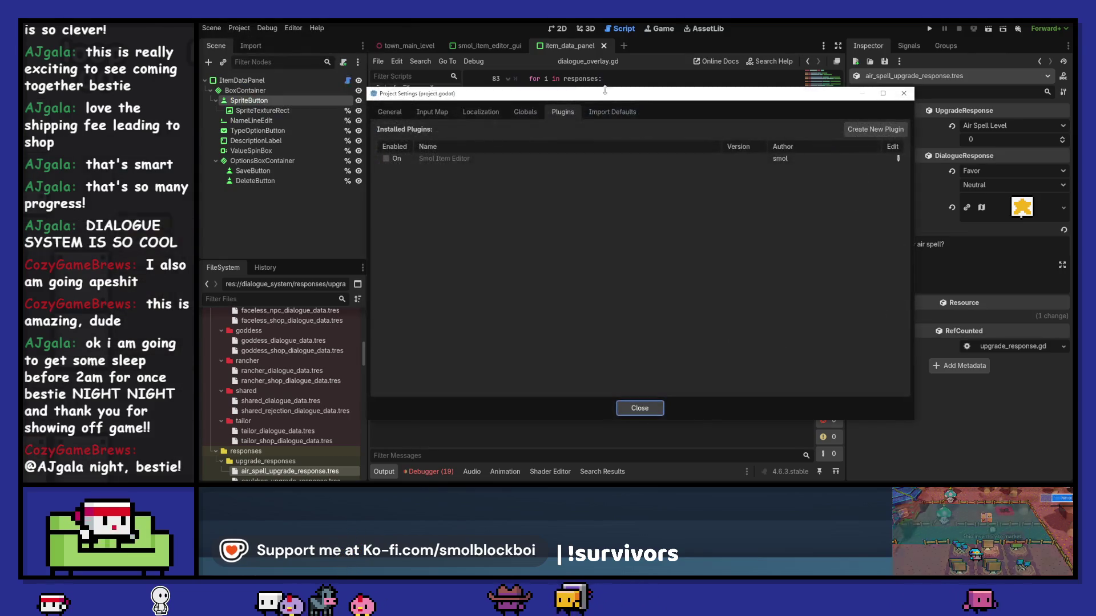
click(387, 159)
click(638, 408)
click(730, 29)
click(631, 328)
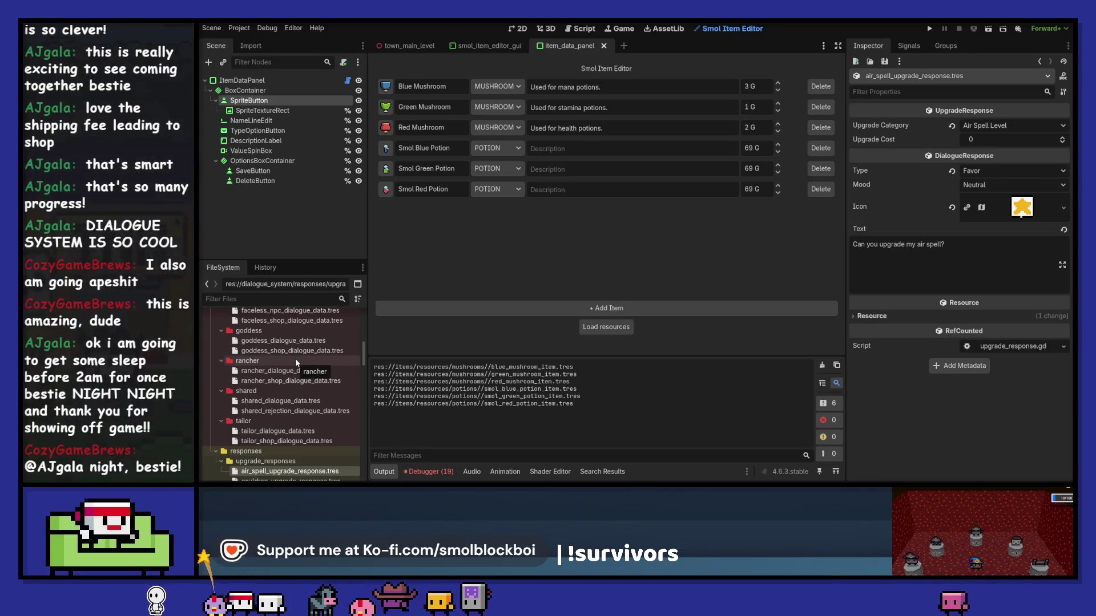
scroll(297, 369, up, 5)
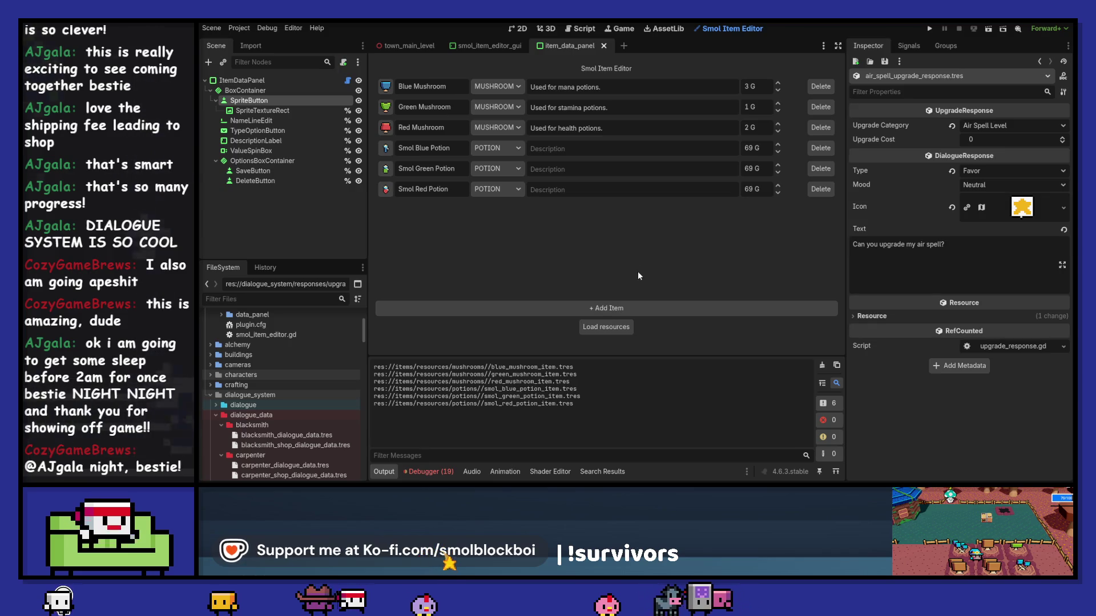
Disable the Smol Item Editor plugin again in Project Settings.
click(239, 28)
click(260, 42)
click(403, 161)
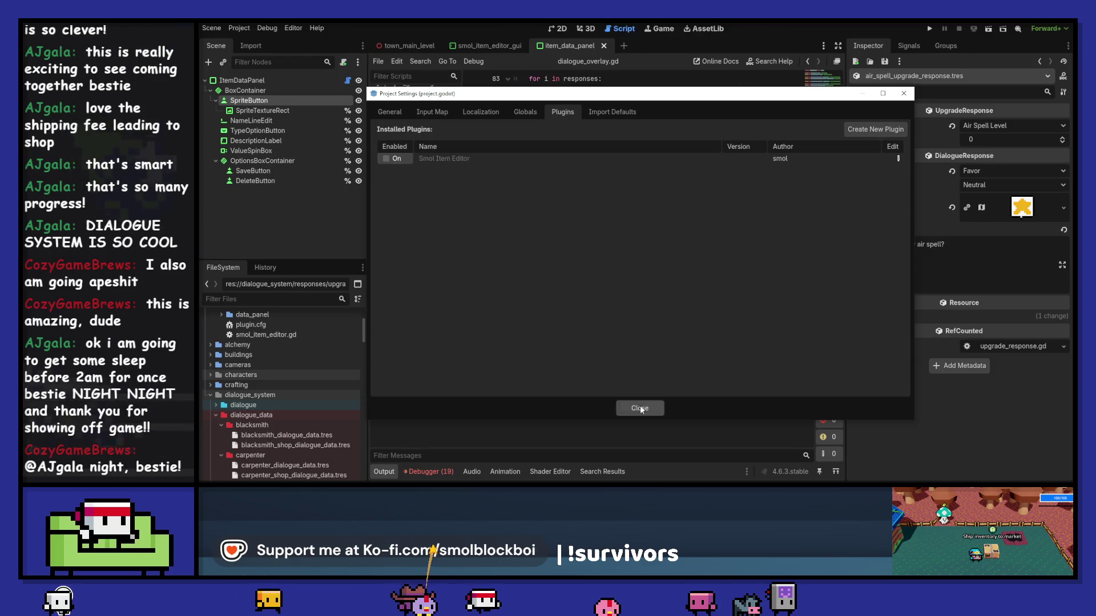
click(640, 408)
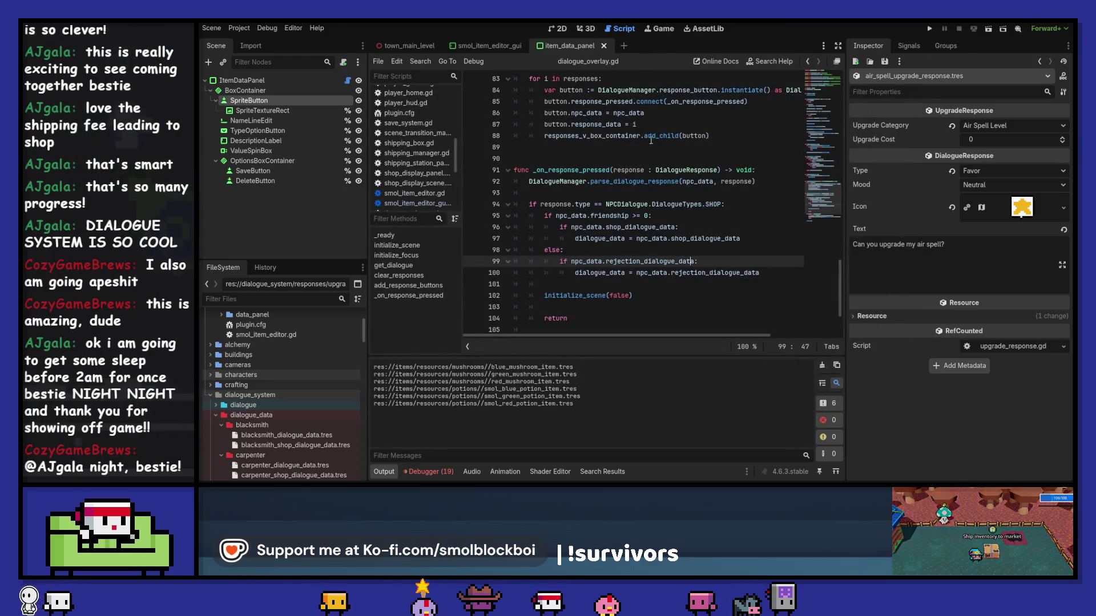
scroll(625, 156, up, 15)
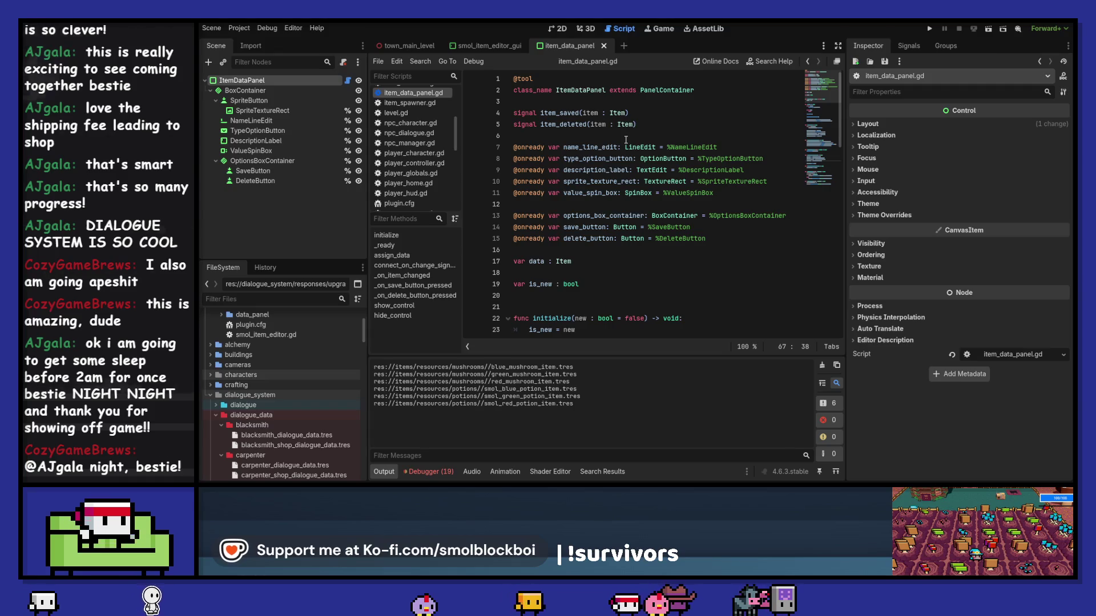
click(754, 173)
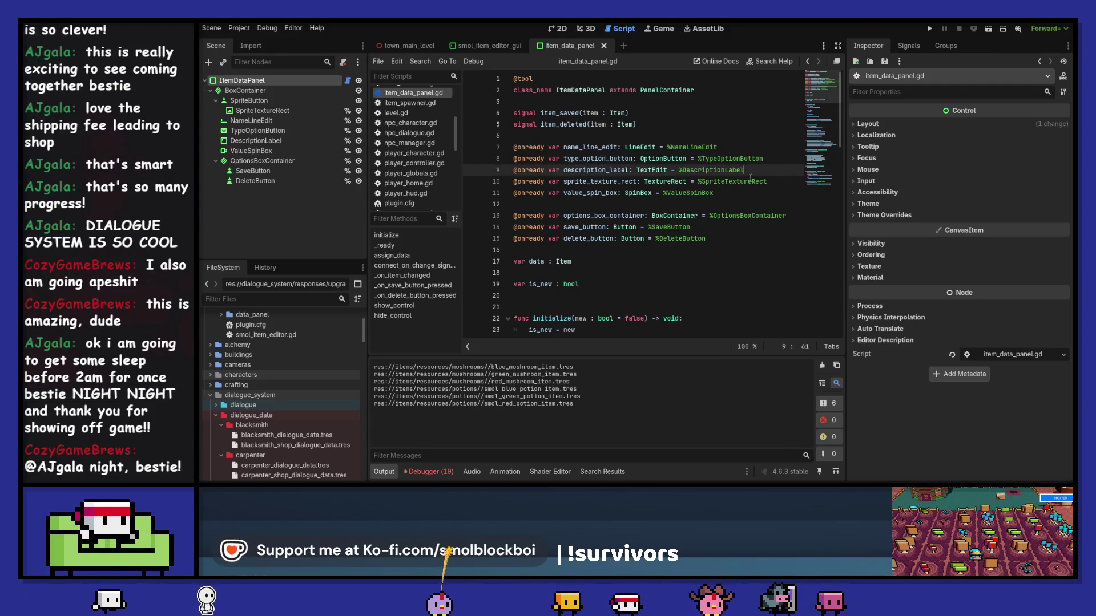
key(Return)
click(775, 194)
key(Return)
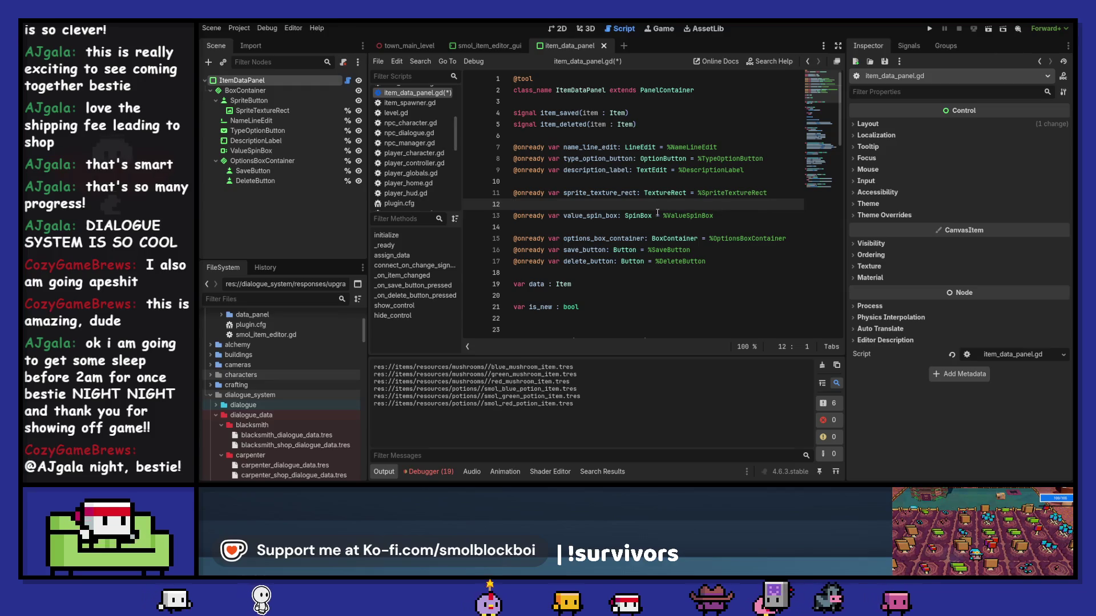
key(Up)
key(ctrl+shift+Return)
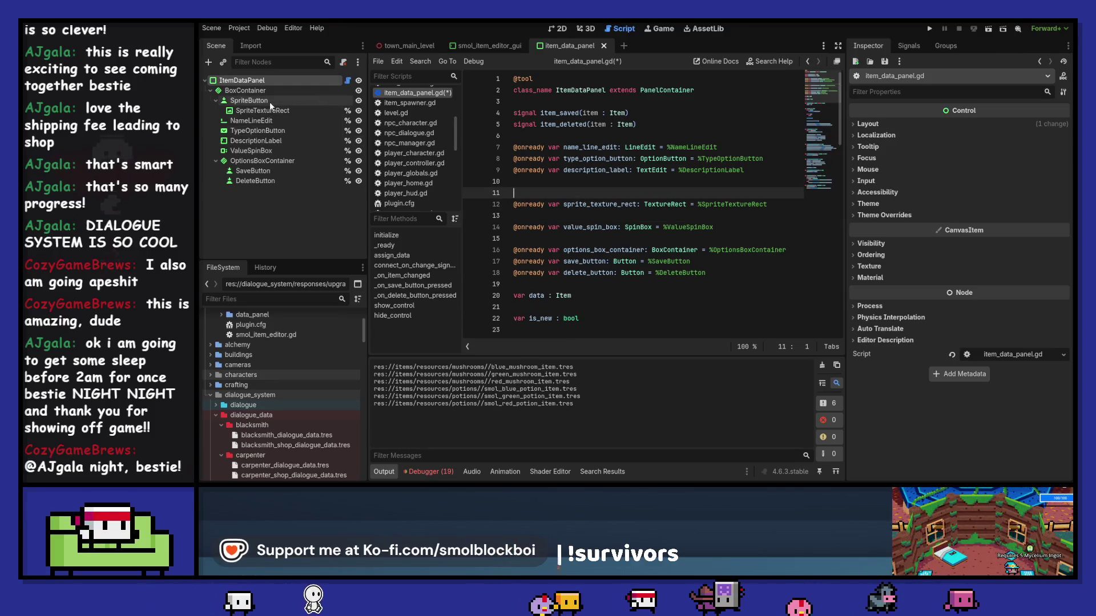
right_click(271, 106)
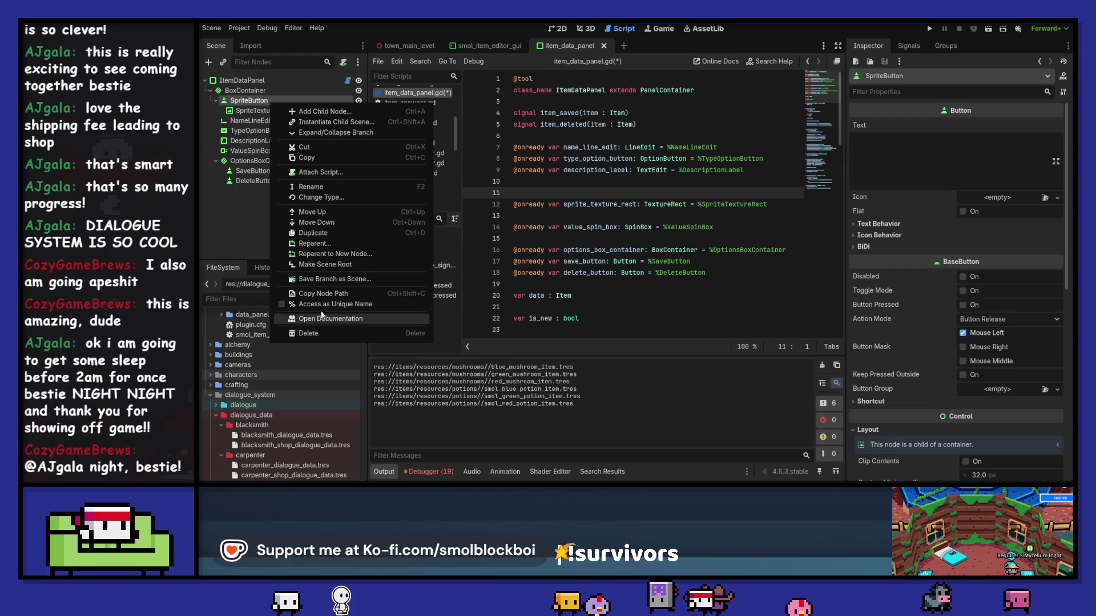
click(320, 305)
drag(251, 125, 566, 206)
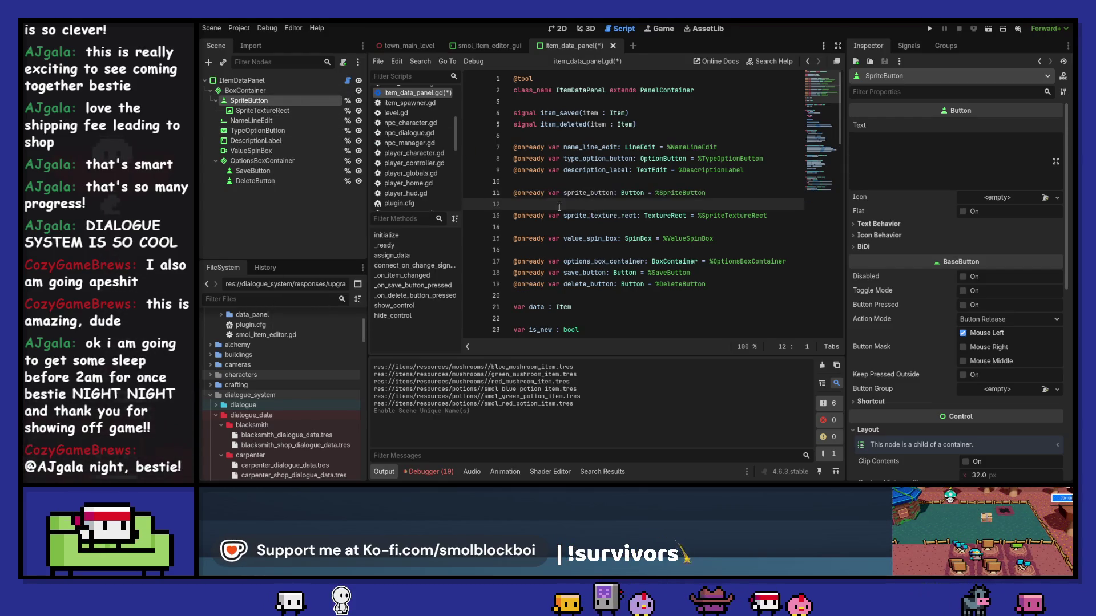
key(BackSpace)
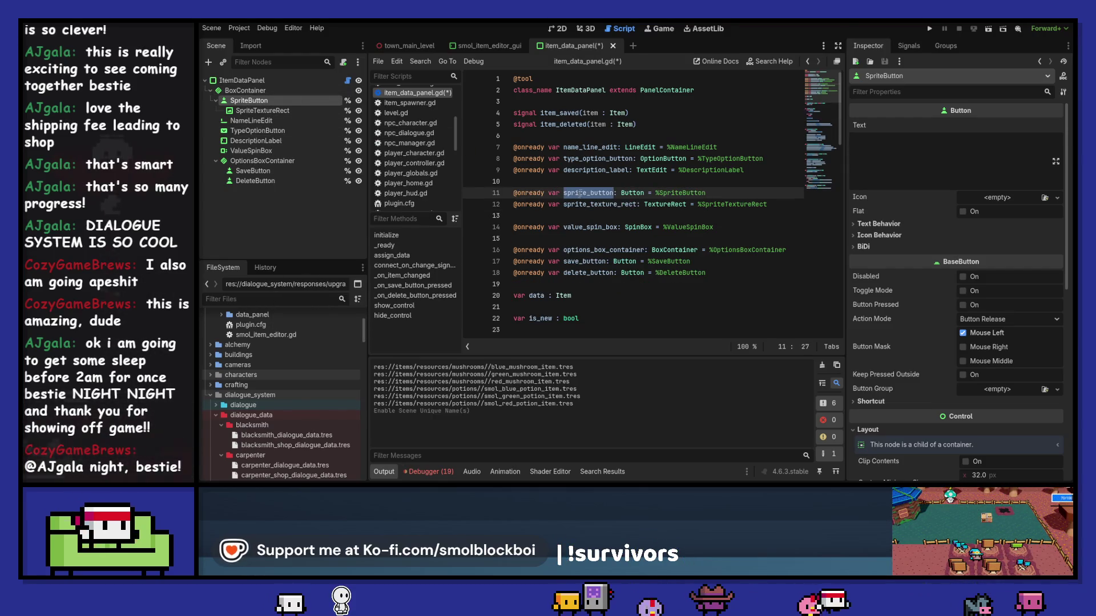
key(ctrl+s)
Add sprite_button.pressed.connect(_on_sprite_button_pressed) inside _ready.
scroll(642, 194, down, 8)
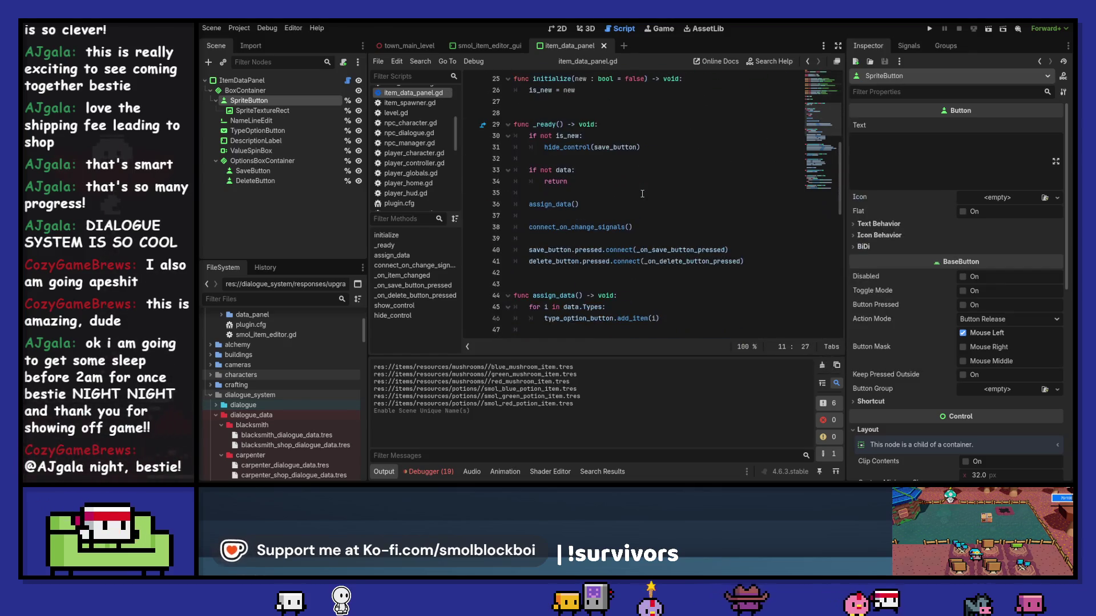
click(694, 238)
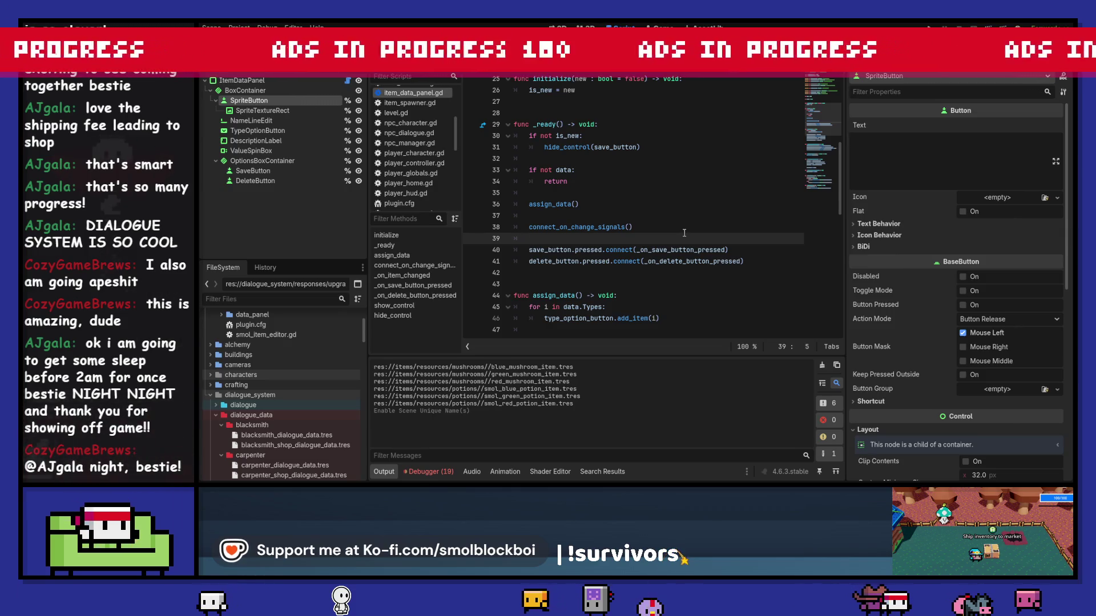
key(Return)
key(Return)
key(Up)
text(sprite_button)
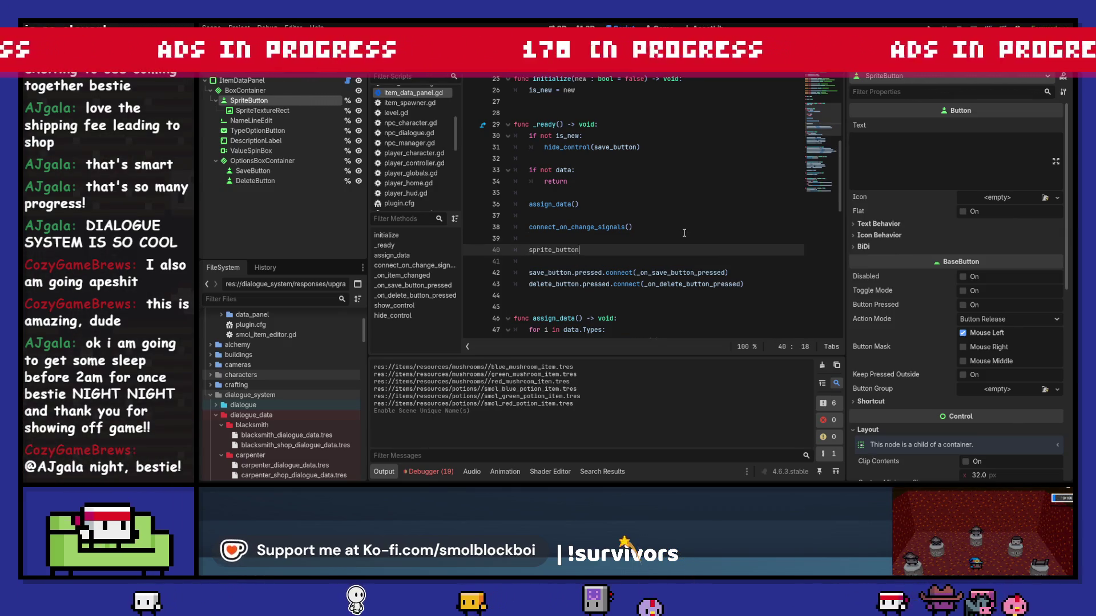
text(.pressed.)
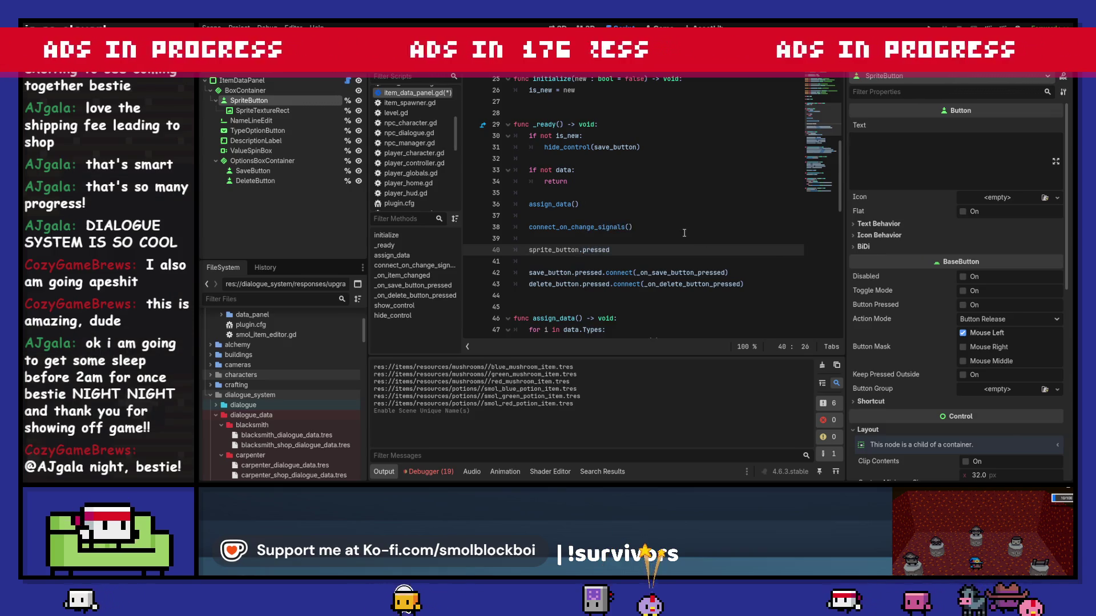
text(connect(_on_s)
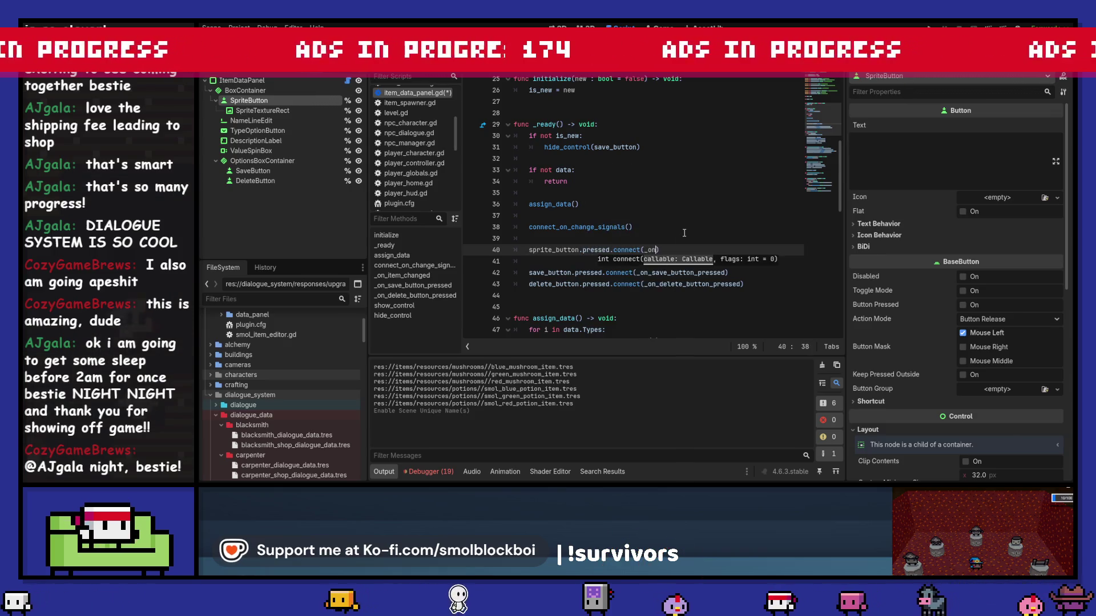
text(prite_button)
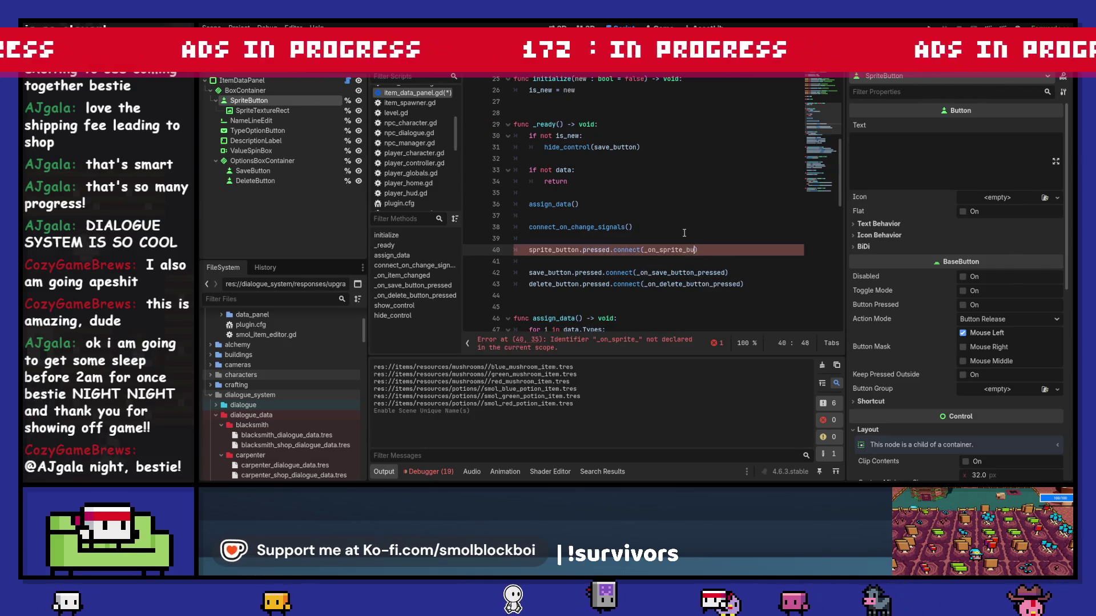
text(_pressed)
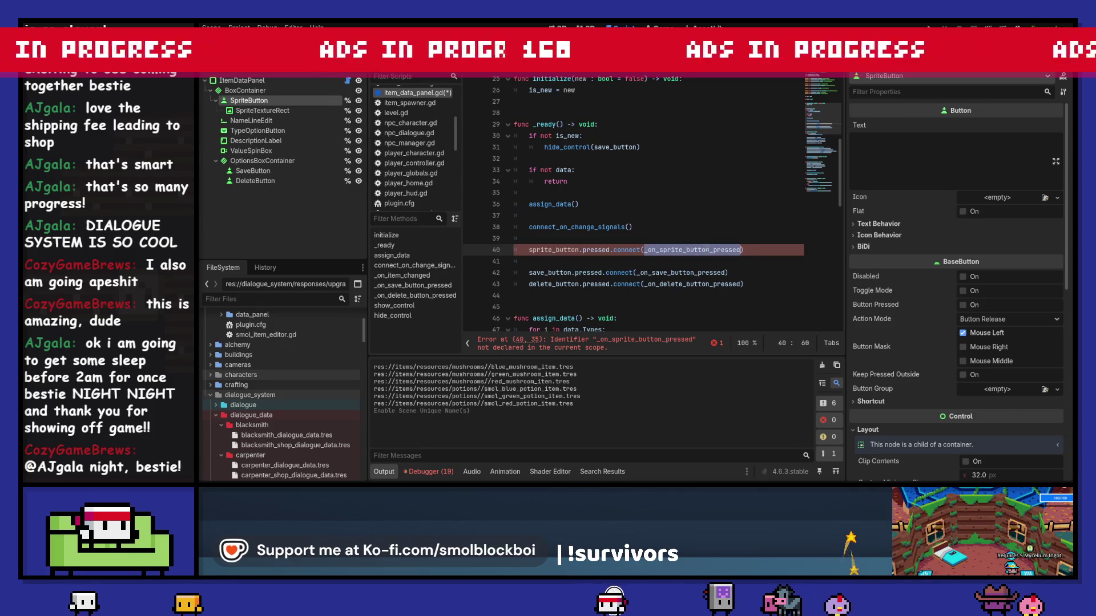
Write the empty _on_sprite_button_pressed() -> void handler after _on_item_changed.
scroll(708, 250, down, 3)
scroll(707, 249, down, 3)
scroll(707, 249, down, 3)
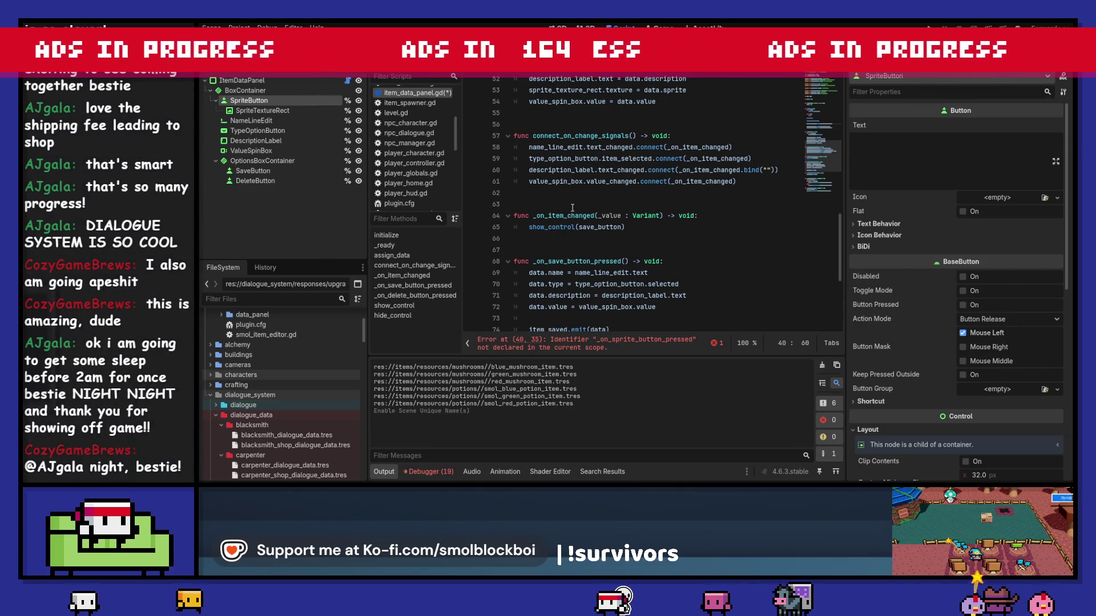
click(561, 246)
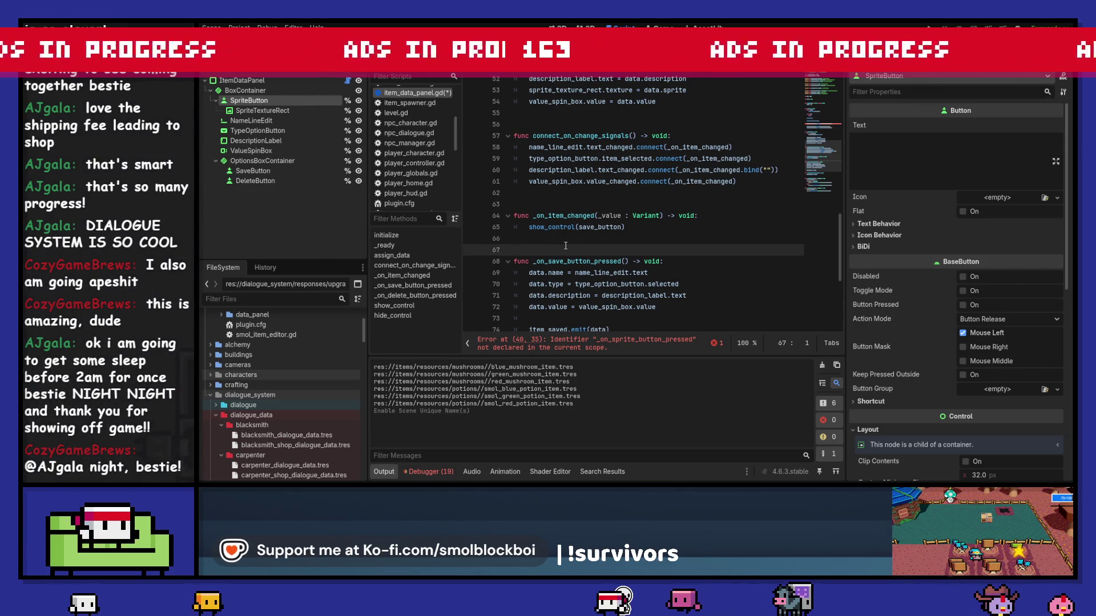
key(Return)
key(Return)
key(Return)
key(Up)
key(Up)
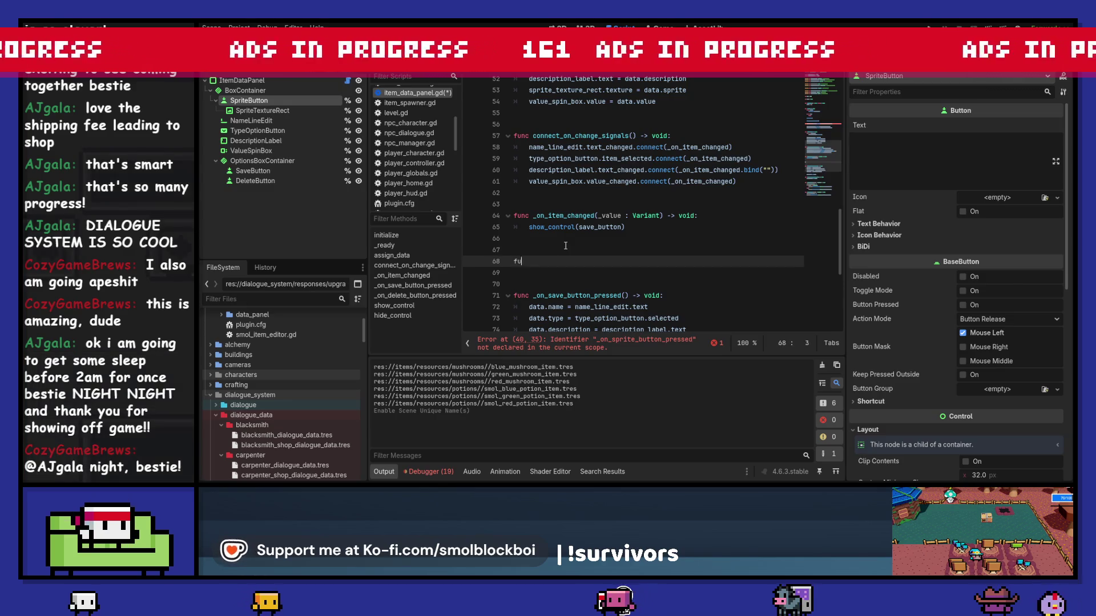
text() -)
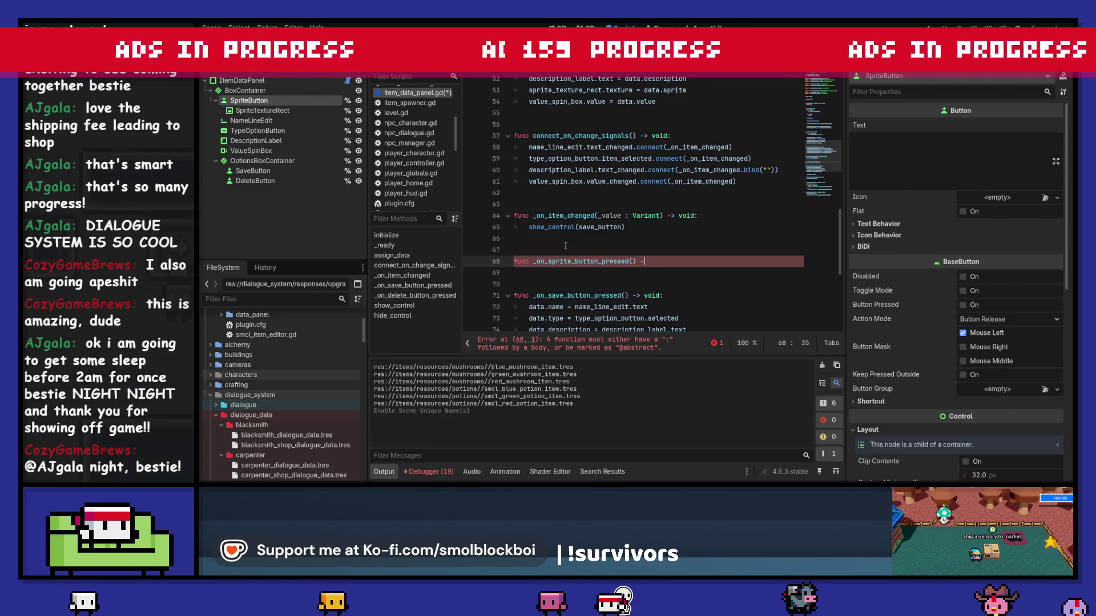
text(id:)
key(Return)
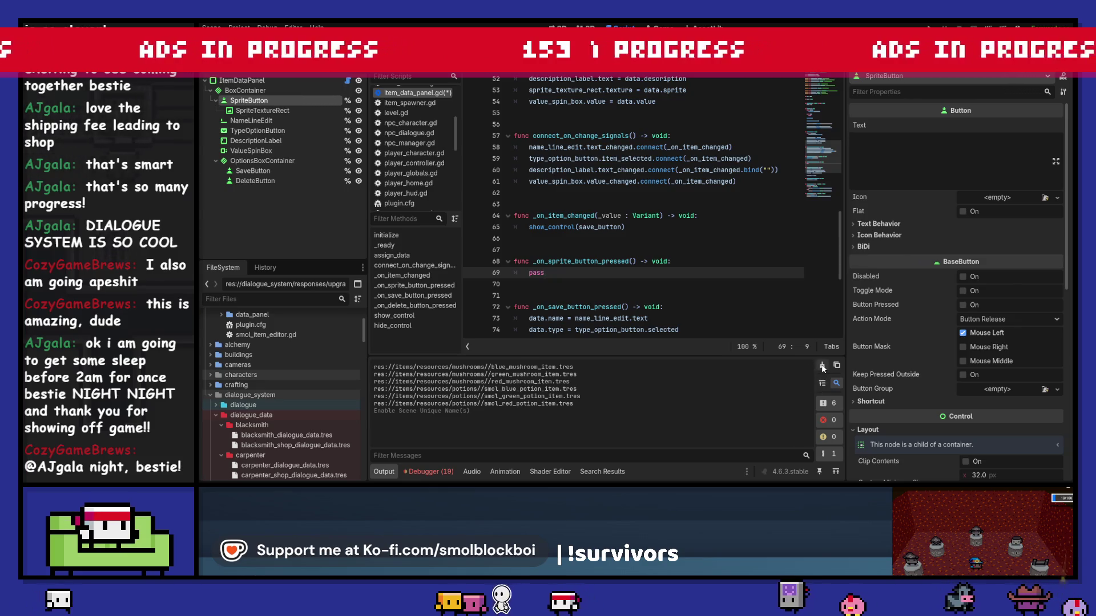
click(823, 368)
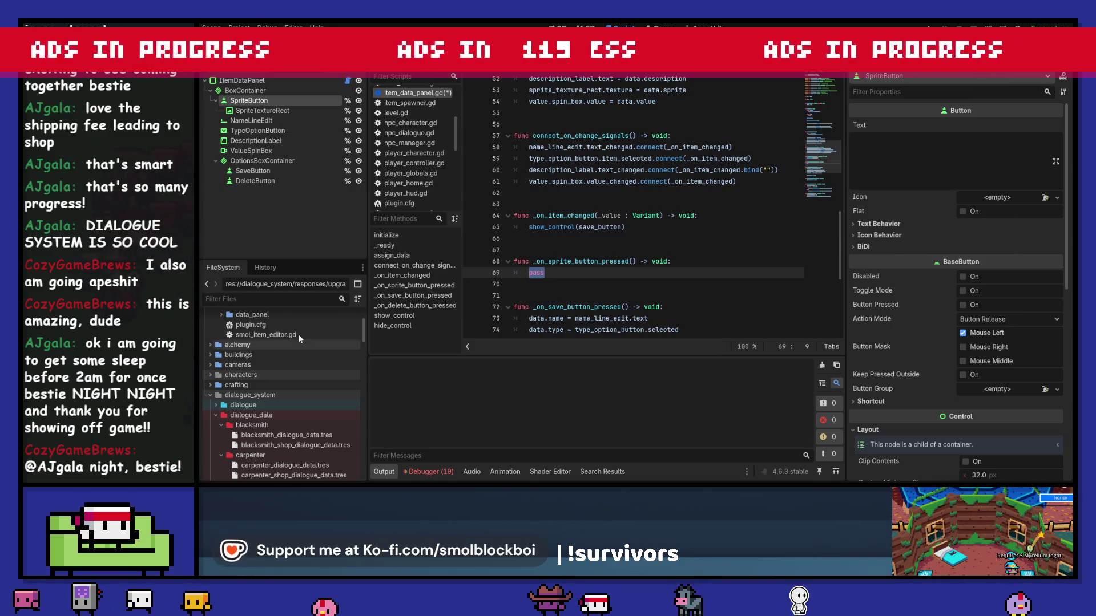
scroll(330, 382, up, 3)
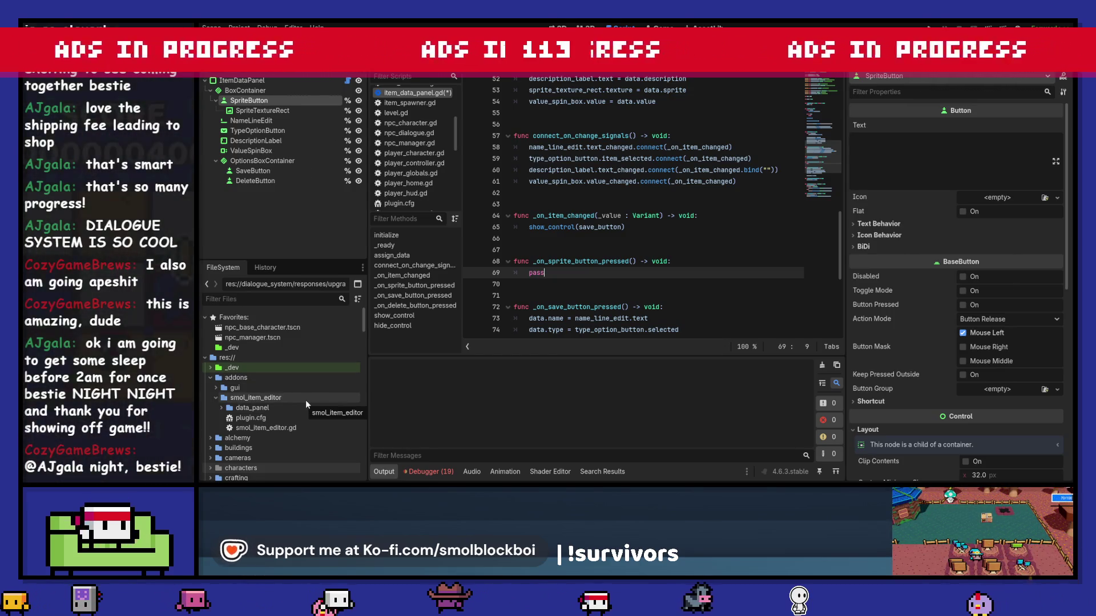
Drag the gui folder into smol_item_editor, confirm the move, and create a new empty scene.
click(314, 389)
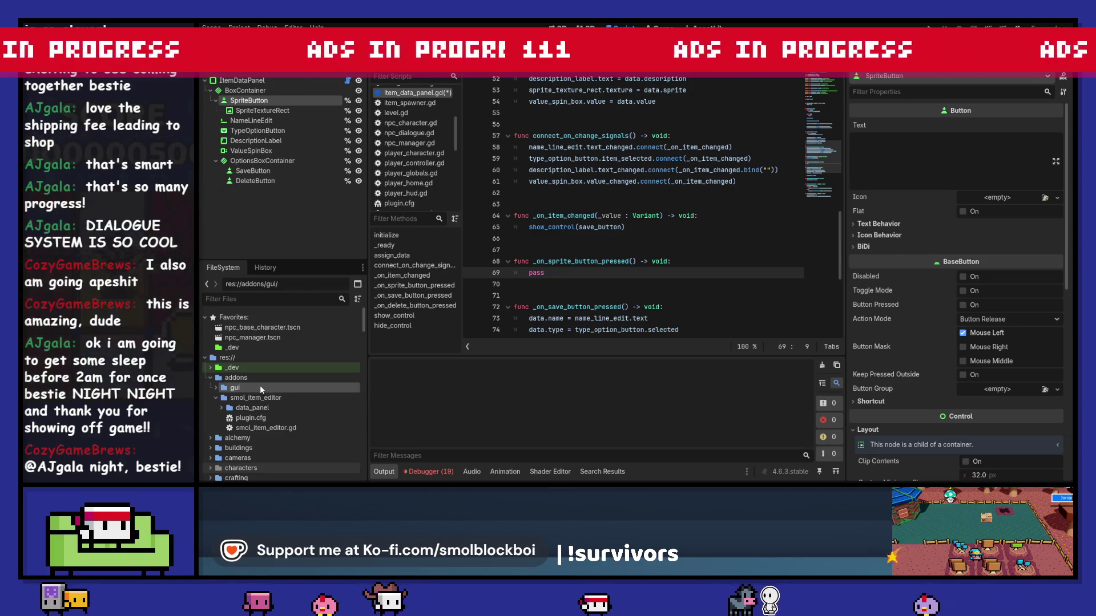
drag(259, 387, 266, 398)
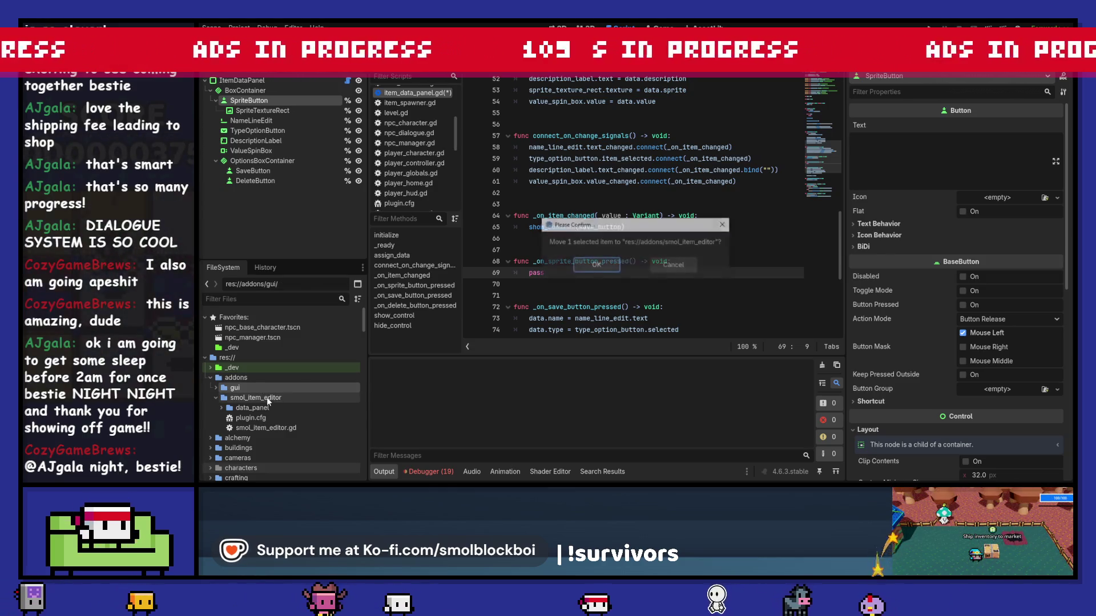
click(588, 273)
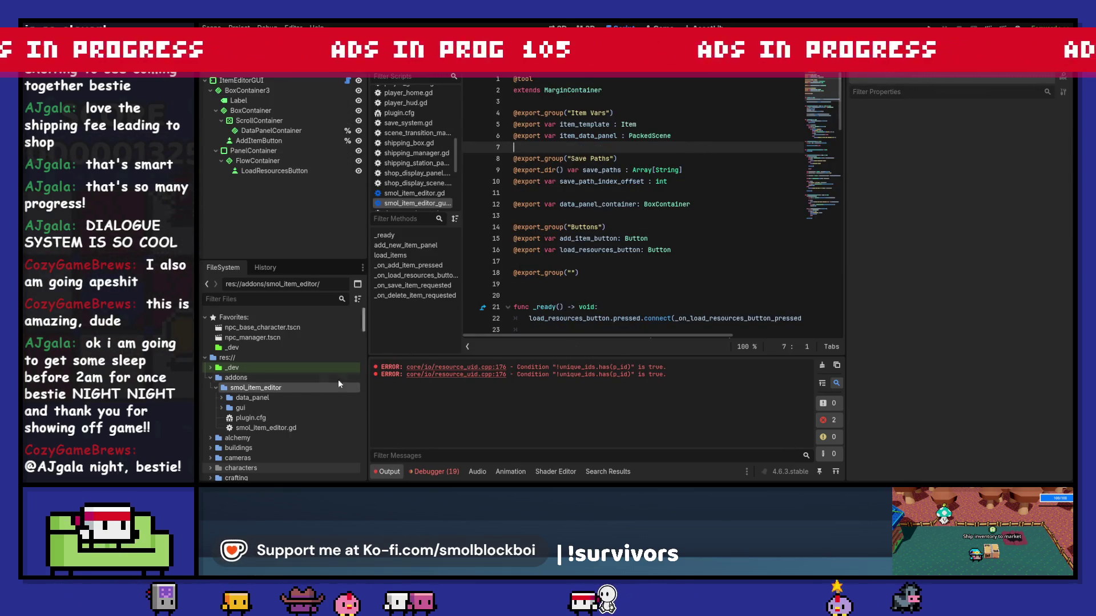
click(283, 80)
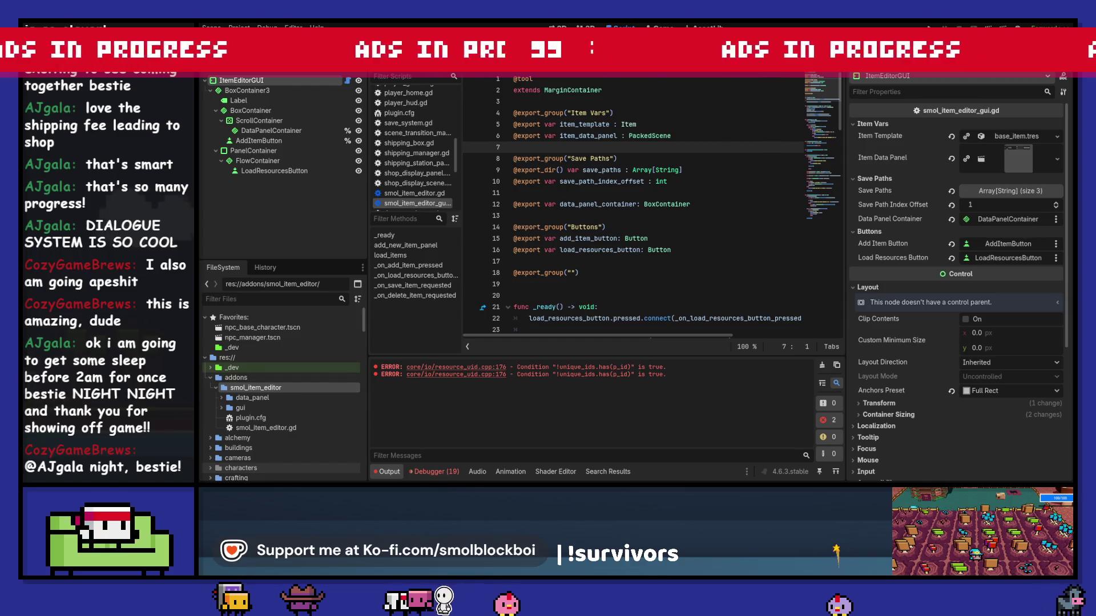
key(ctrl+n)
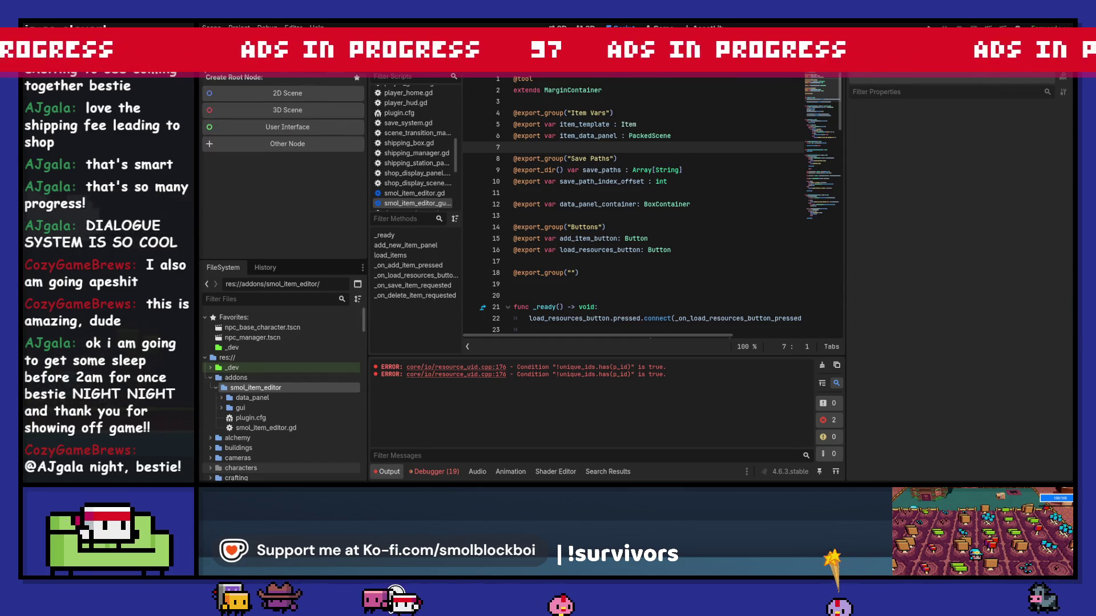
Add a FileDialog as the scene's root node and make it visible.
key(ctrl+a)
text(f)
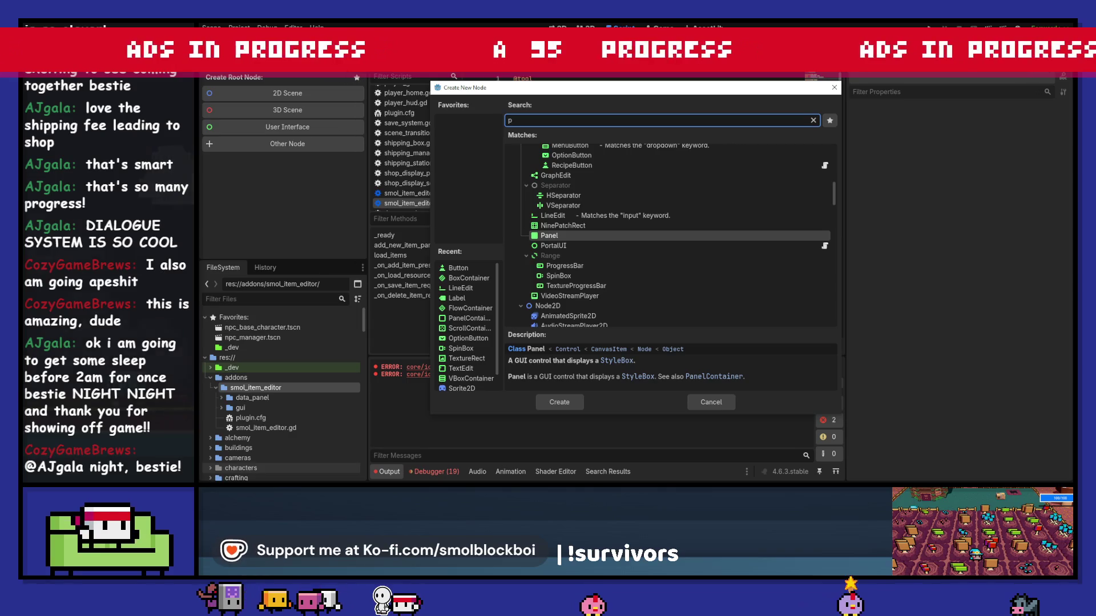
text(iledi)
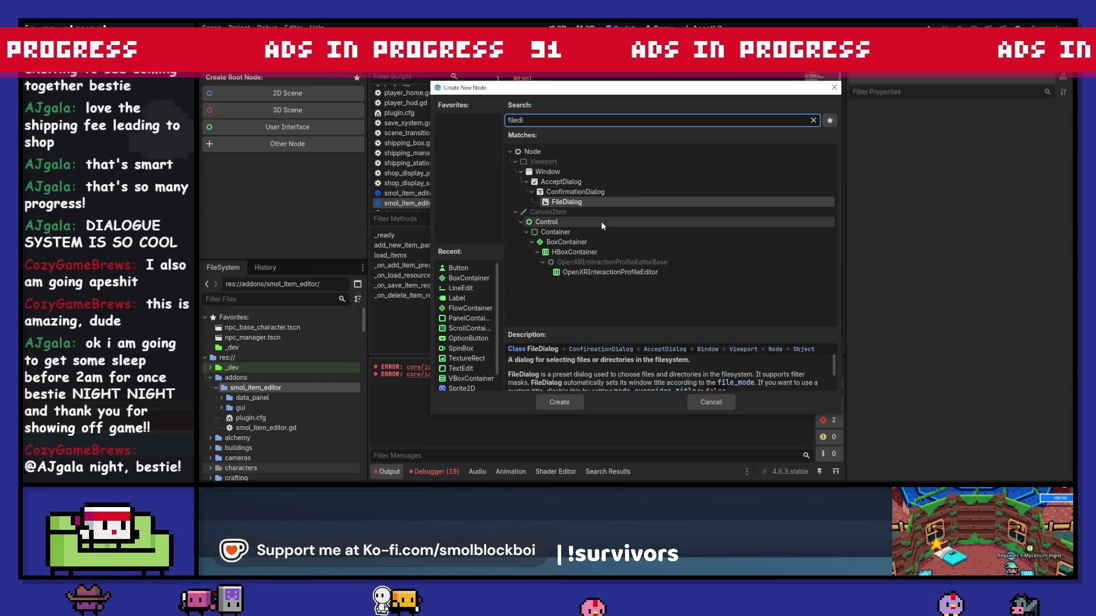
click(634, 204)
double_click(634, 203)
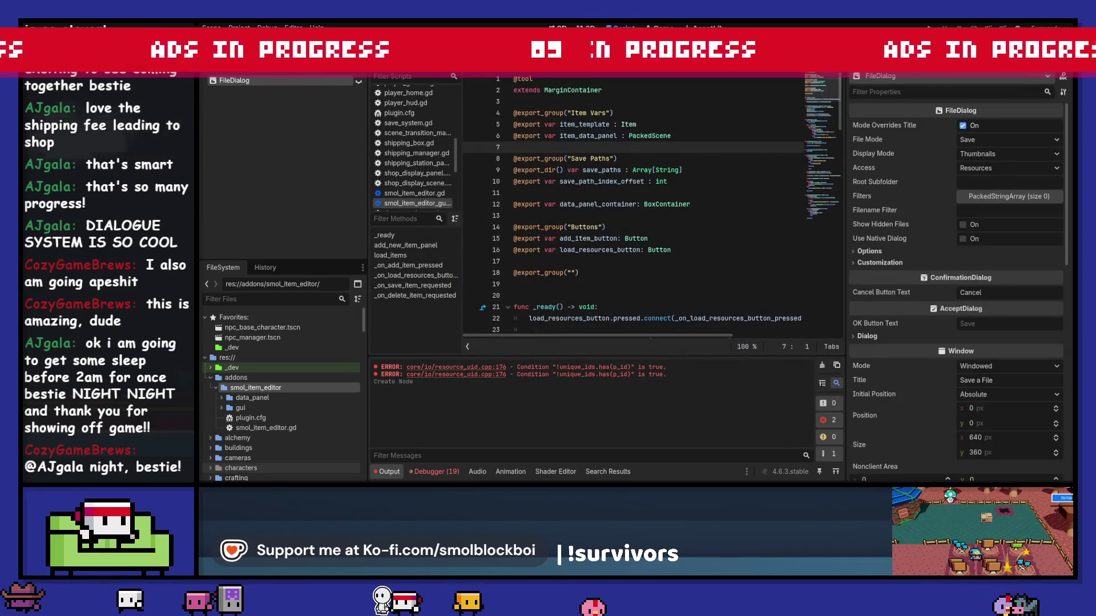
scroll(612, 135, up, 5)
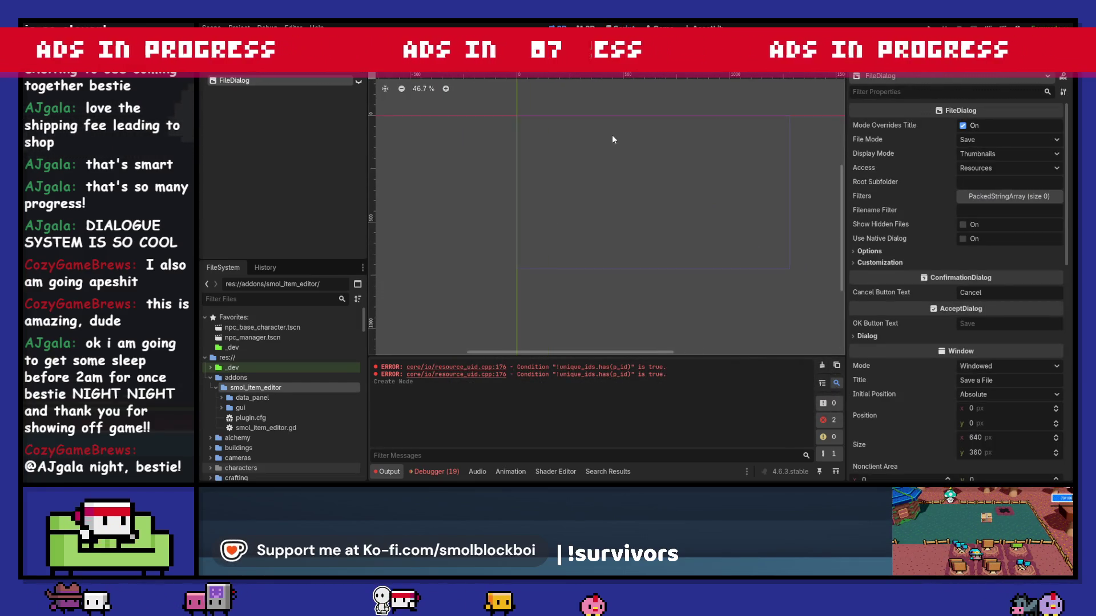
click(359, 81)
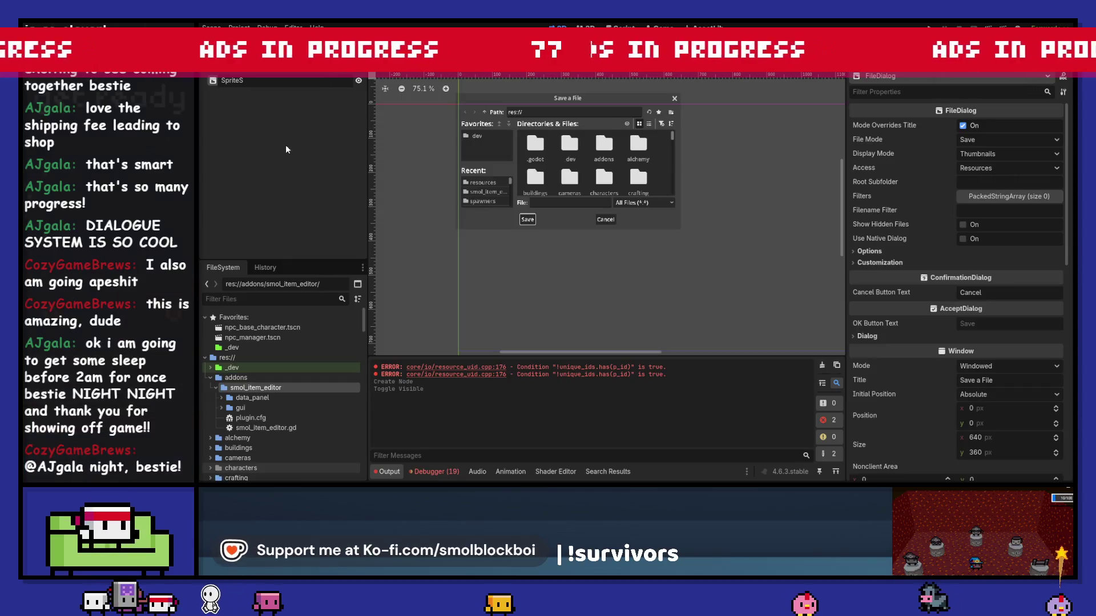
Rename the root node to ItemEditorFileDialog.
key(Return)
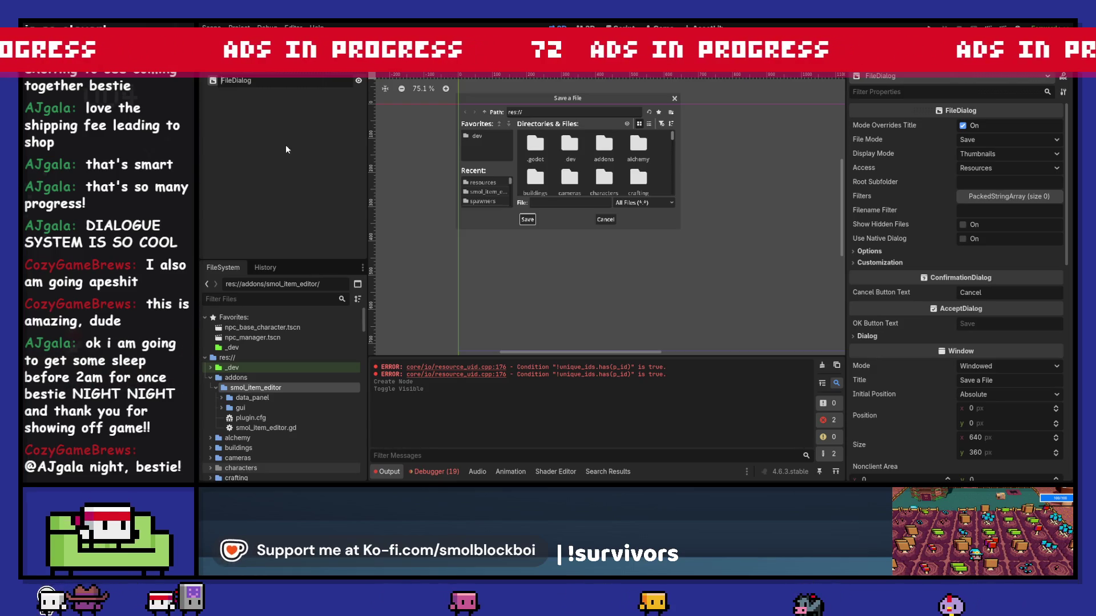
text(ItemEditor)
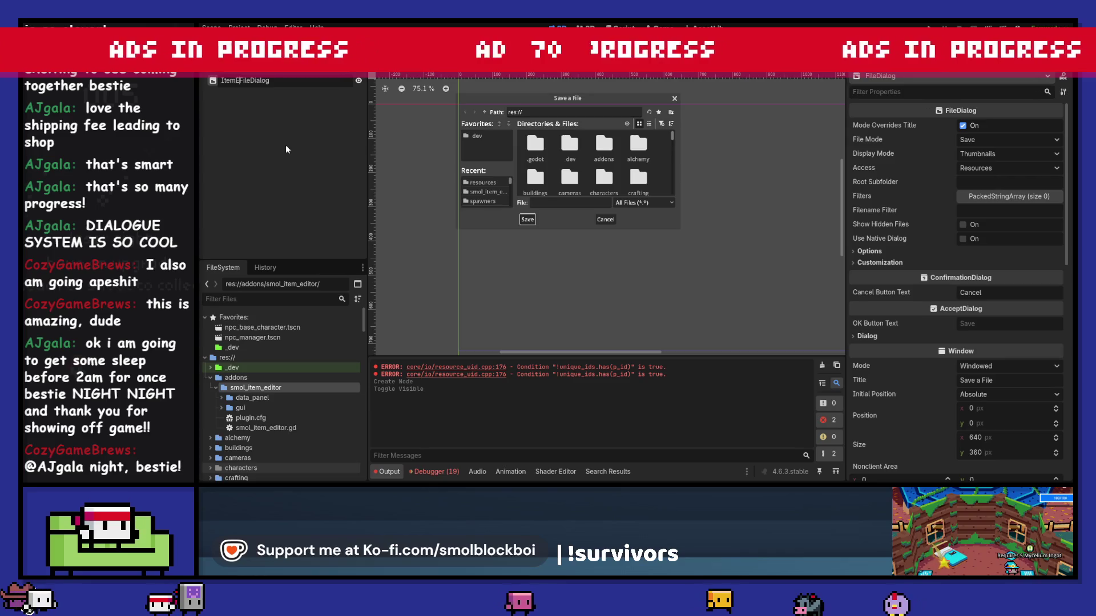
key(Return)
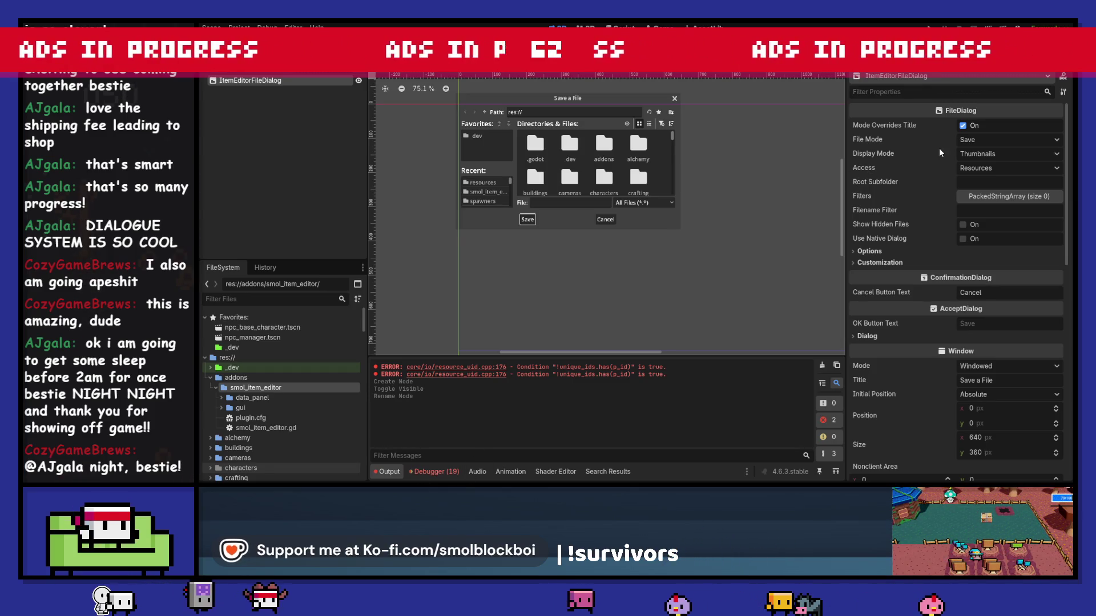
mouse_move(940, 145)
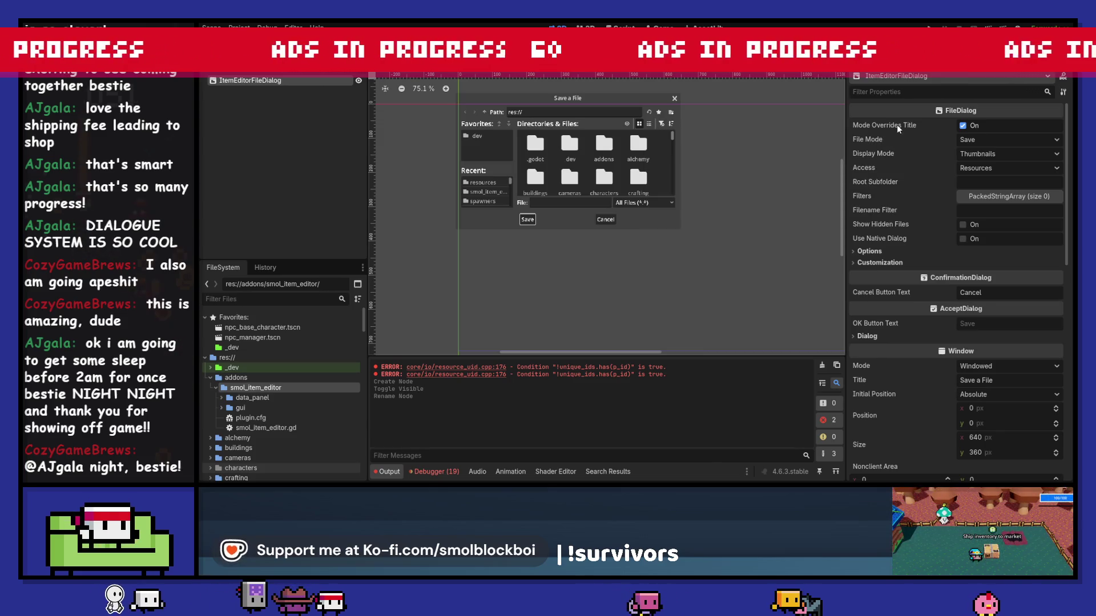
mouse_move(897, 124)
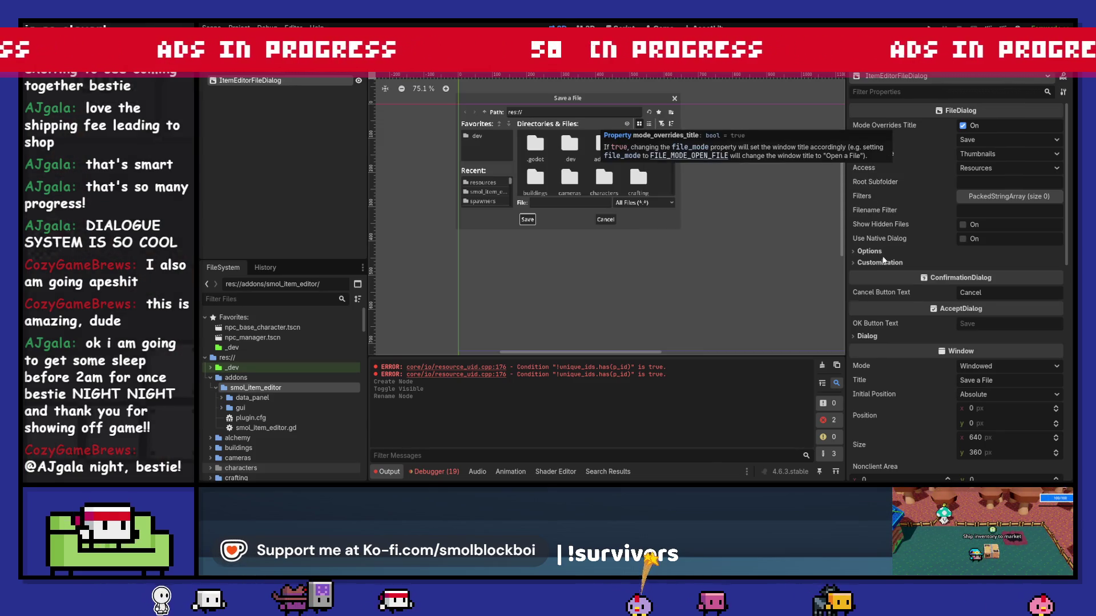
click(982, 137)
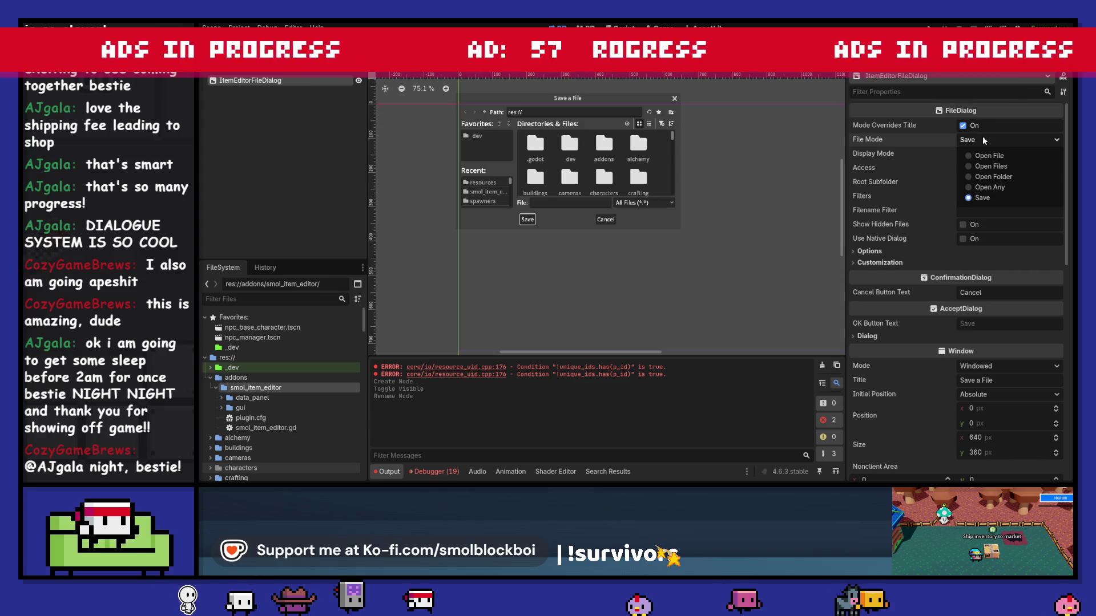
Set File Mode to Open File and try the User Data and File System access options.
click(1019, 157)
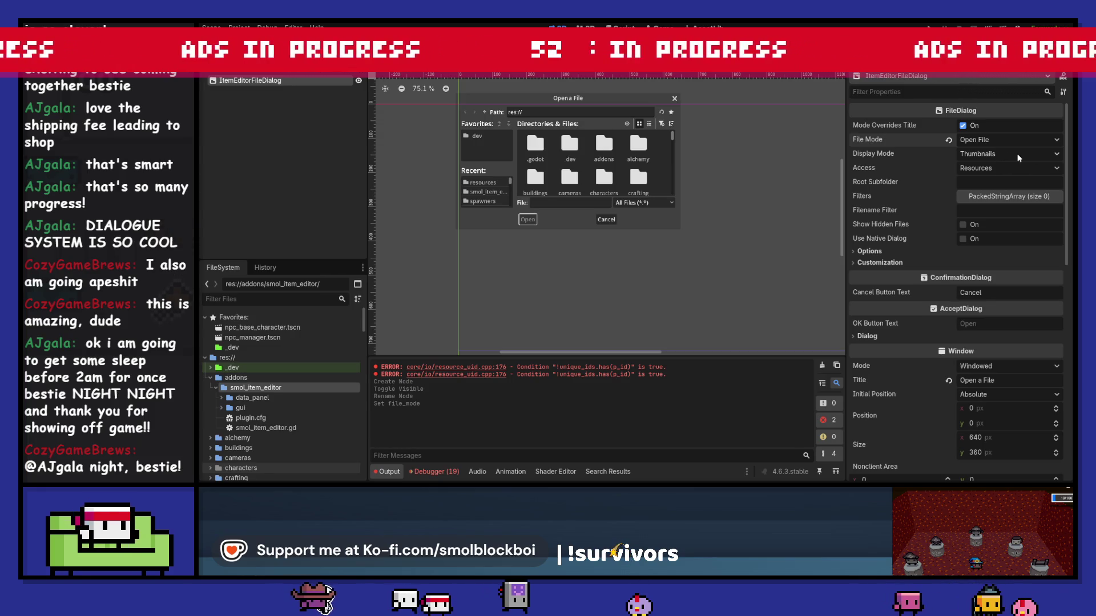
click(1018, 167)
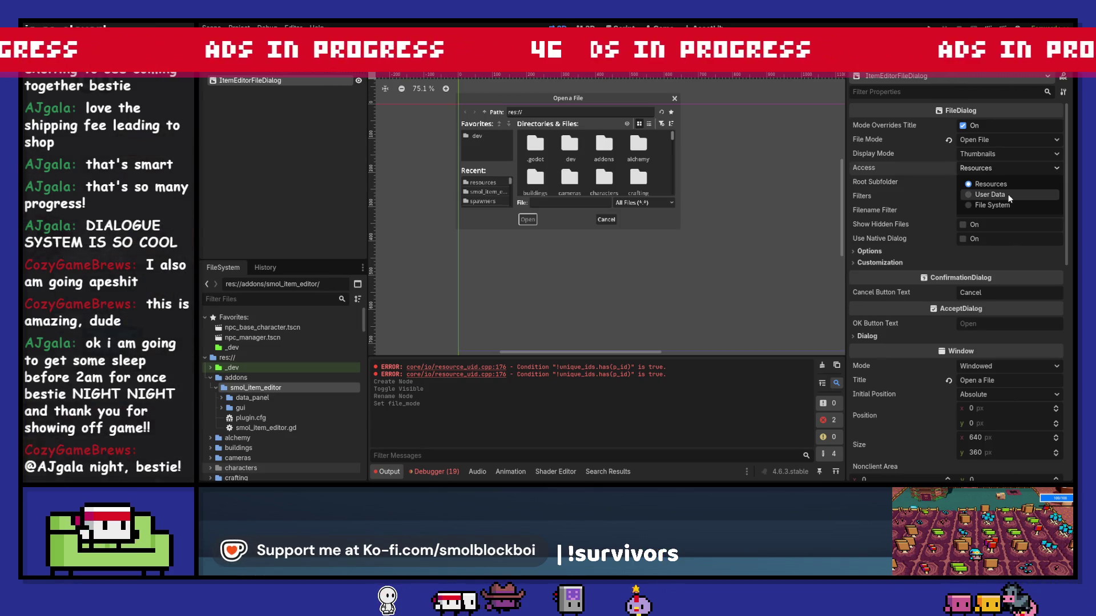
click(1009, 195)
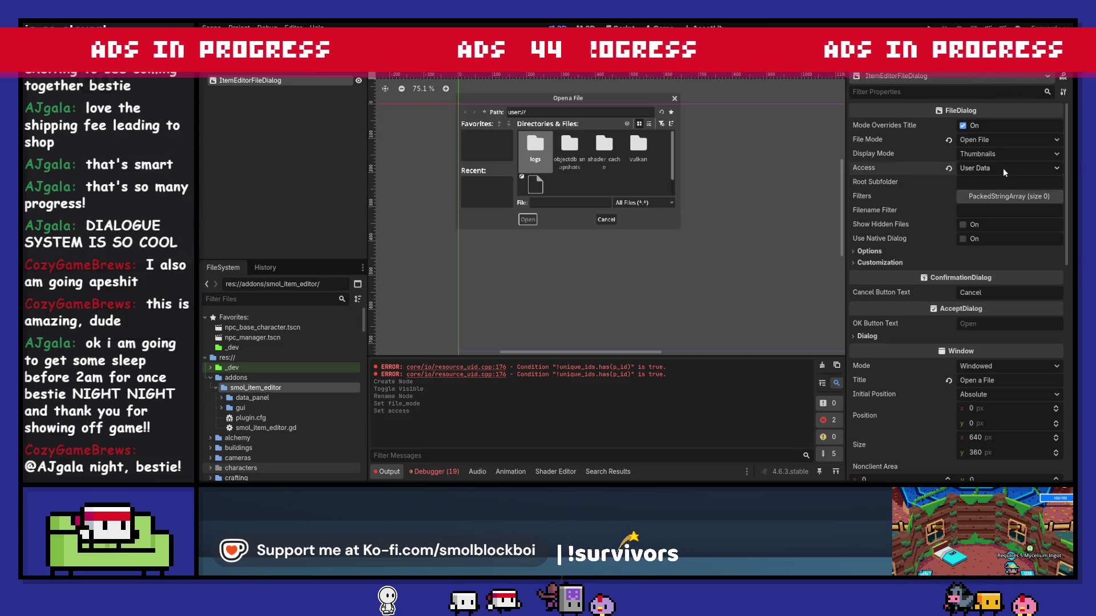
click(1004, 169)
click(997, 205)
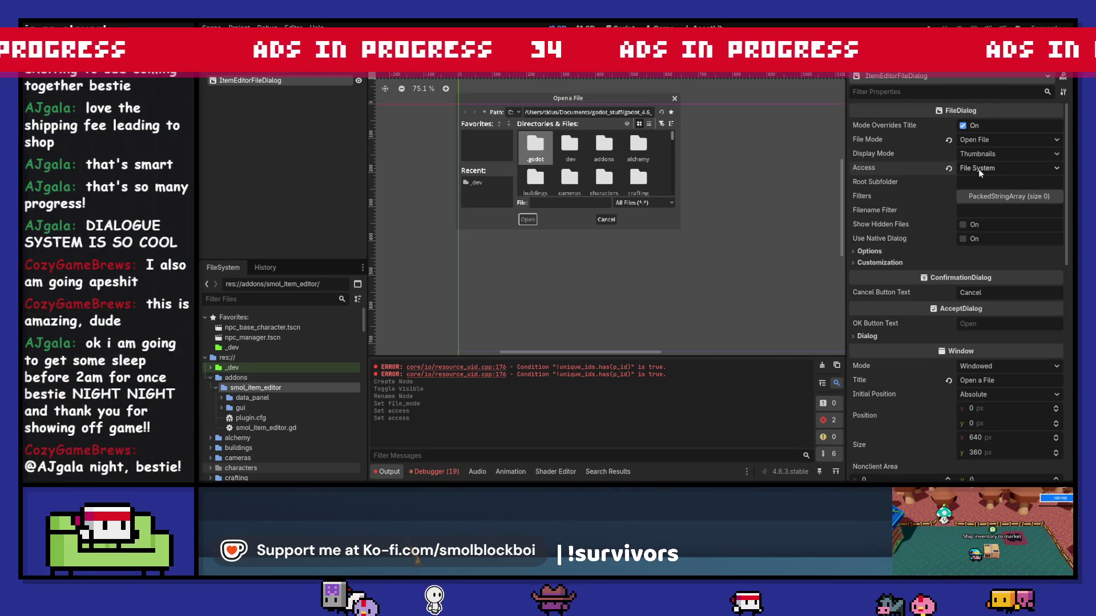
mouse_move(932, 227)
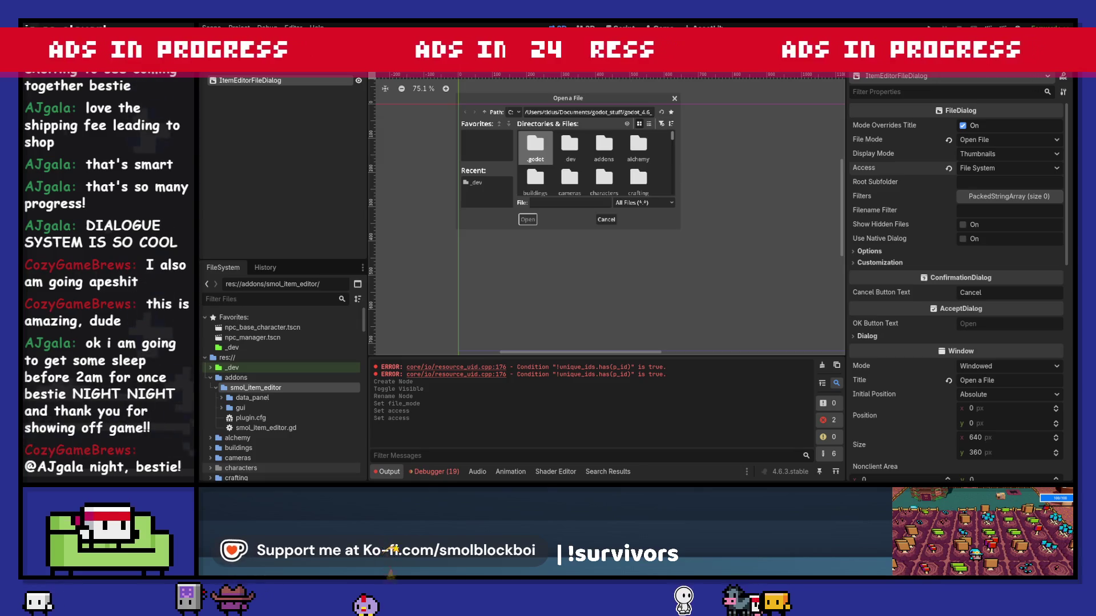
Set Access back to Resources, turn on Use Native Dialog, and save the scene.
click(984, 167)
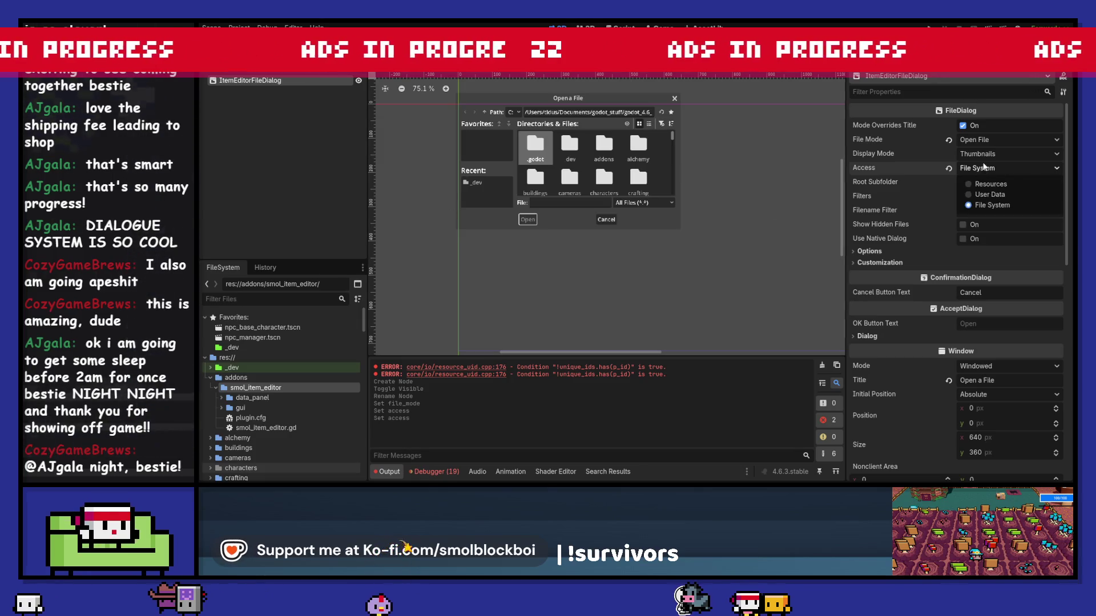
click(991, 184)
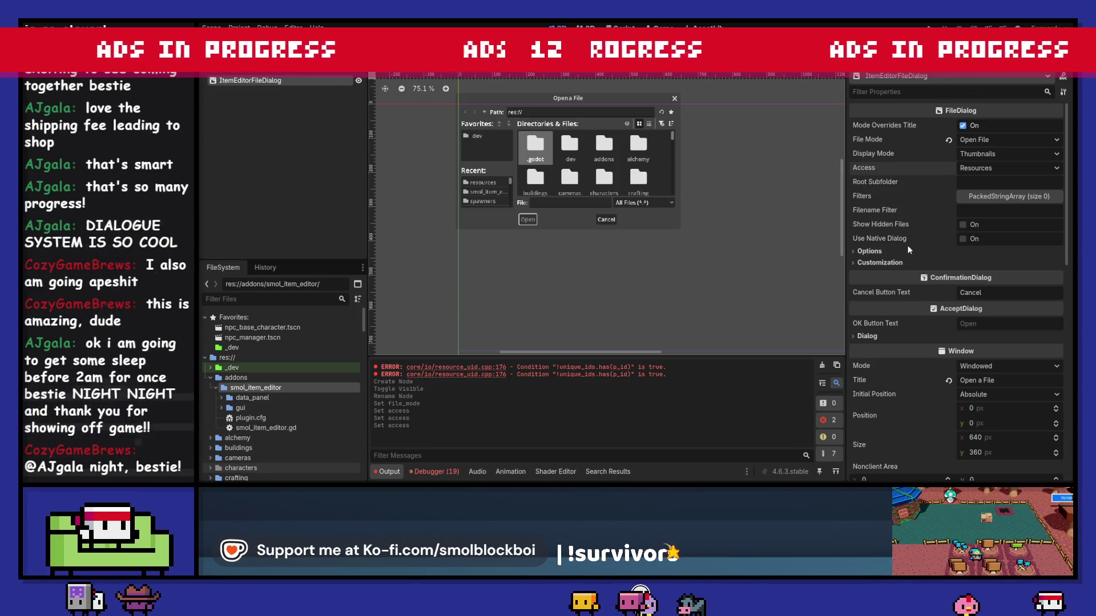
click(982, 242)
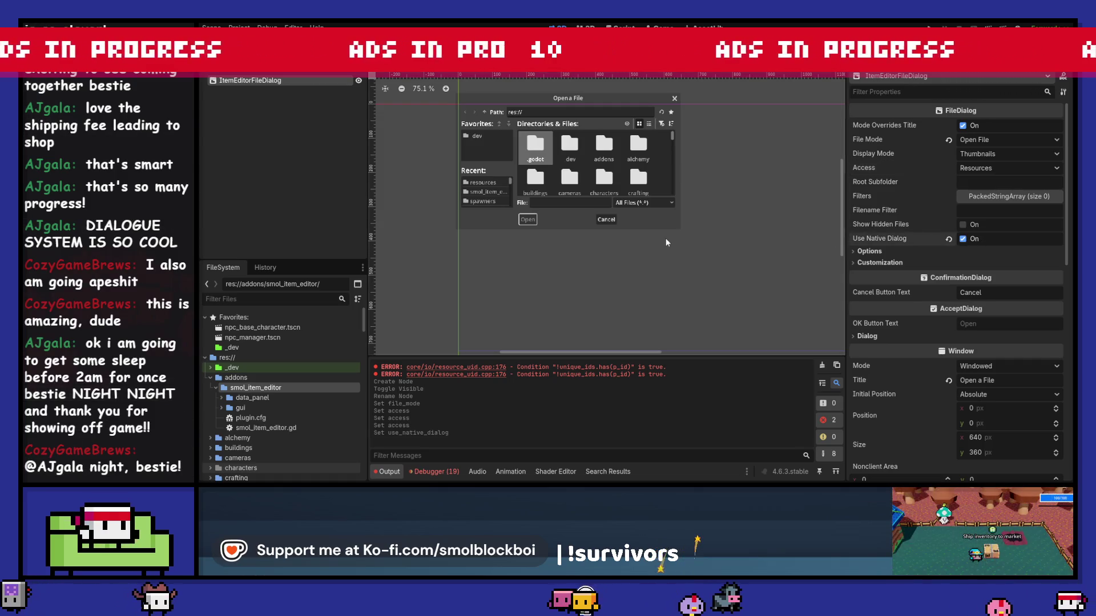
key(ctrl+s)
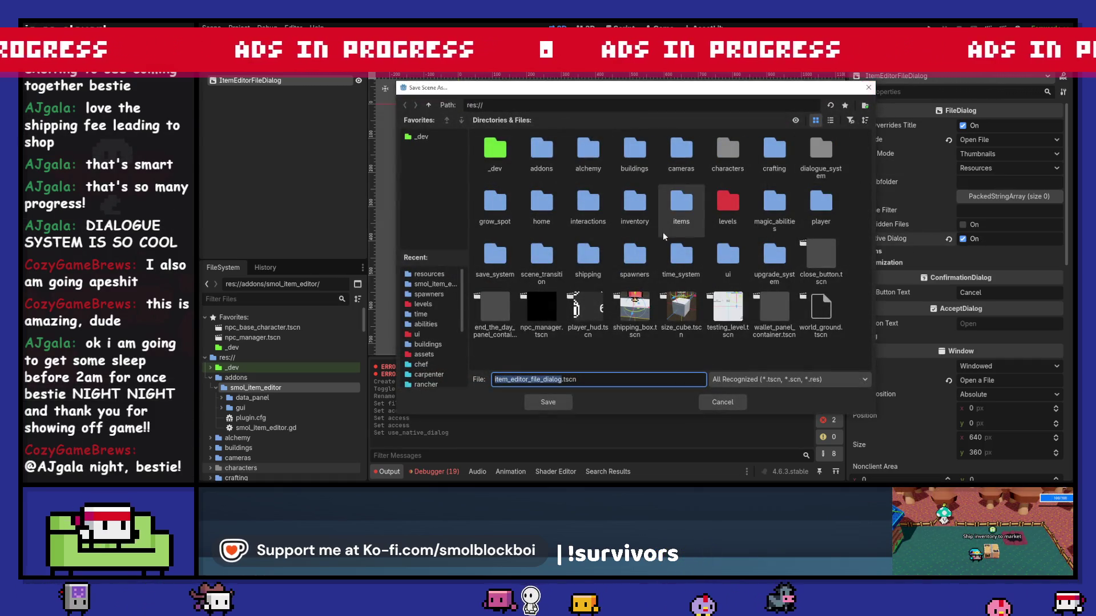
Browse to addons/smol_item_editor in the Save Scene As dialog.
click(545, 156)
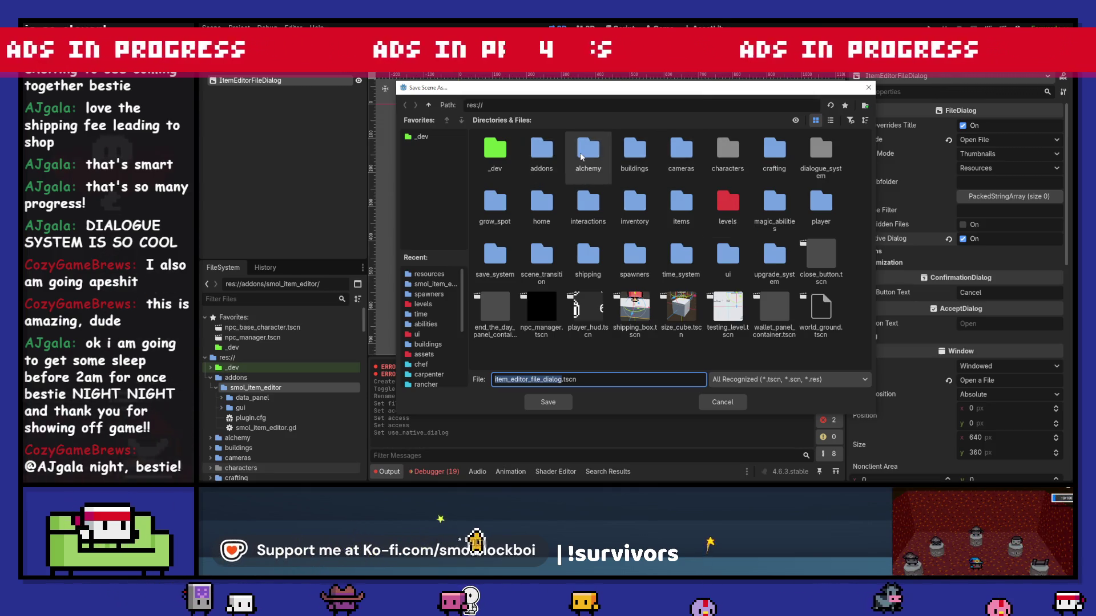
double_click(545, 156)
double_click(497, 153)
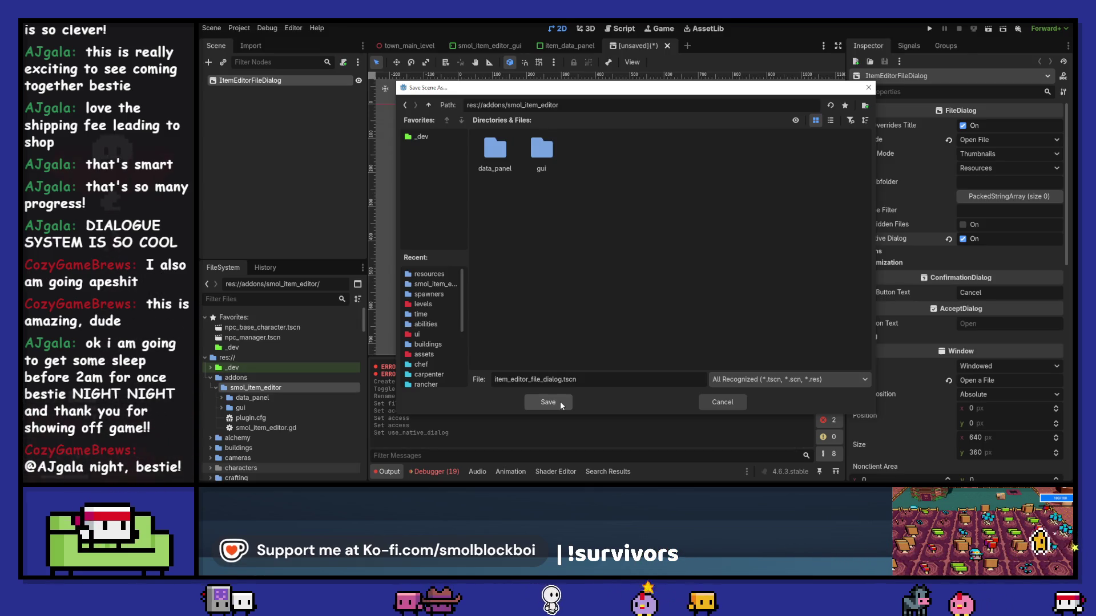
Create a popups folder there and save item_editor_file_dialog.tscn into it.
right_click(609, 218)
click(649, 227)
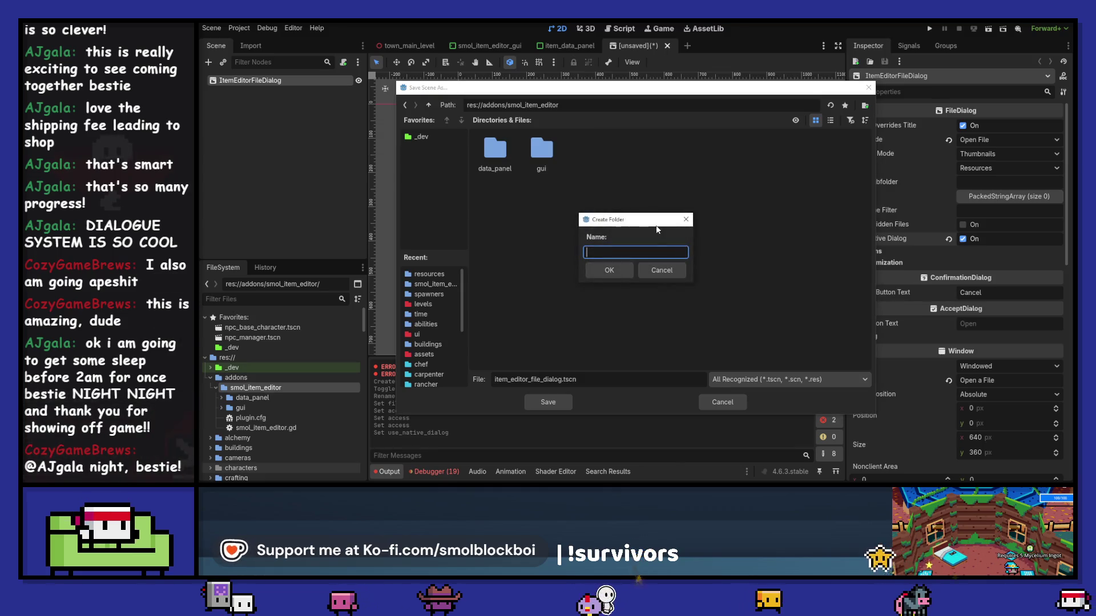
text(popups)
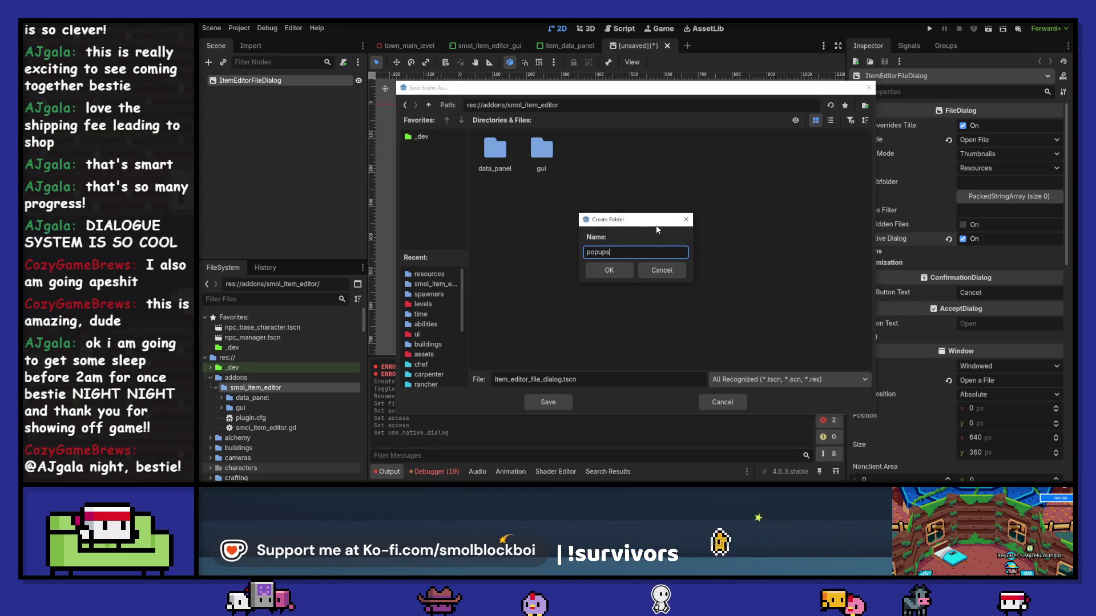
key(Return)
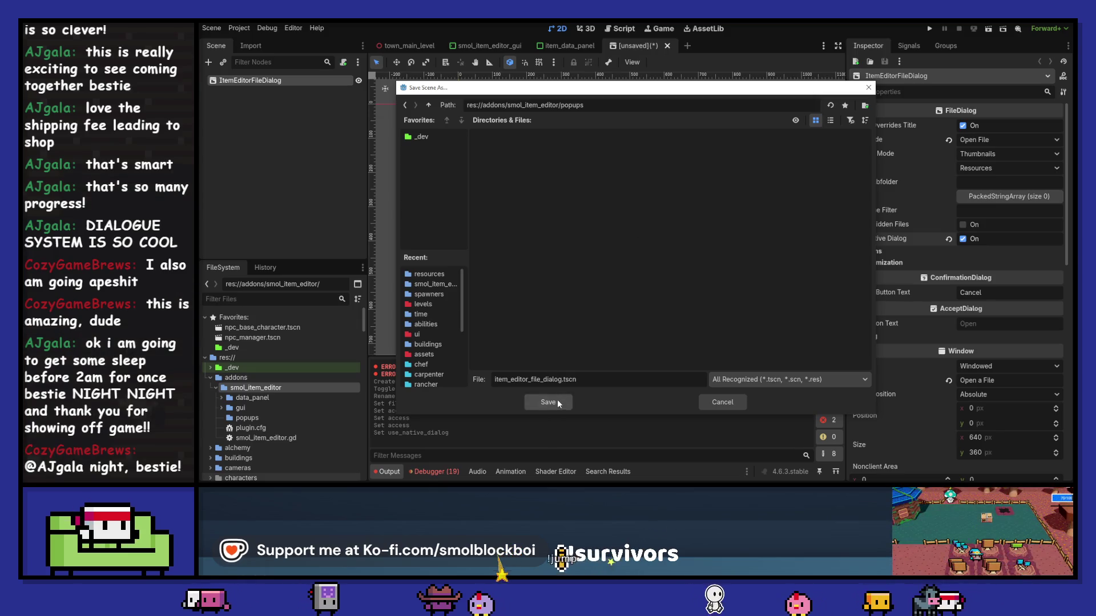
click(561, 401)
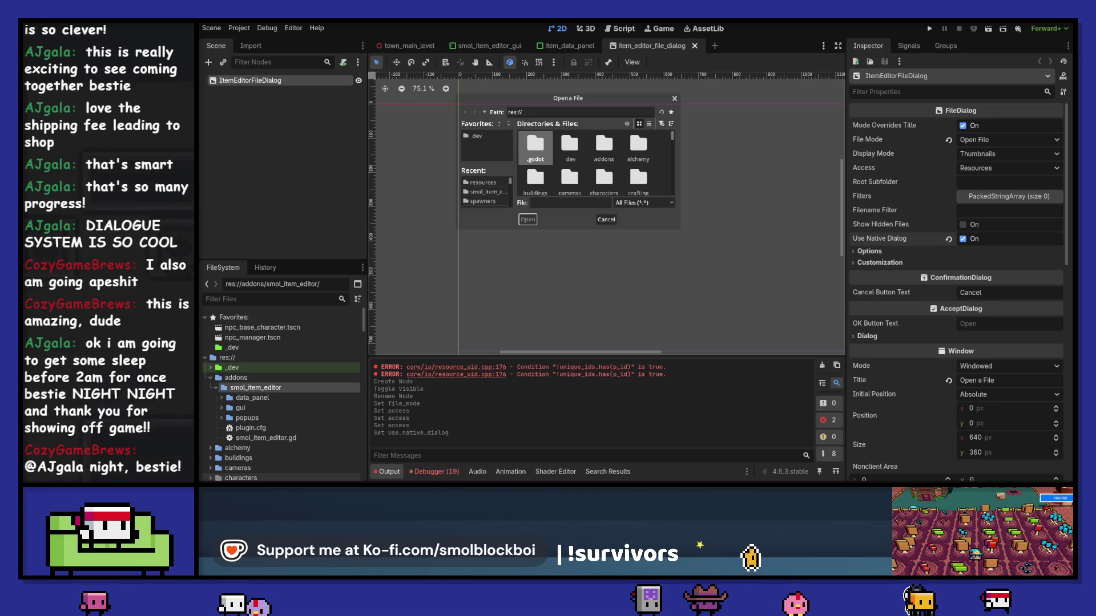
Add a first Filters entry to the file dialog while searching files for 'items', 'potion' and 'spell'.
click(1007, 196)
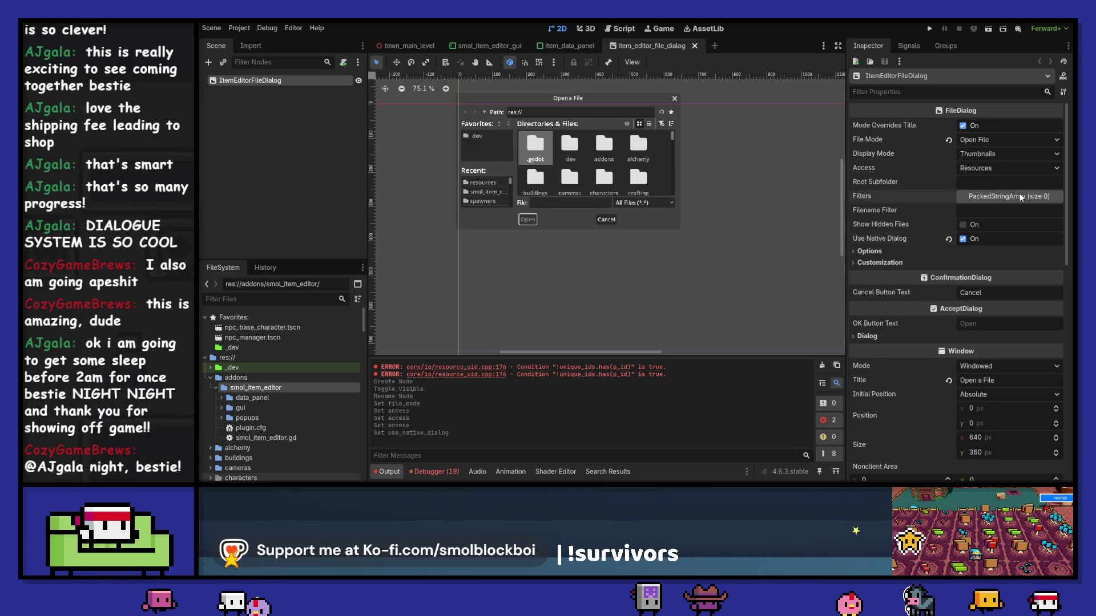
click(1055, 209)
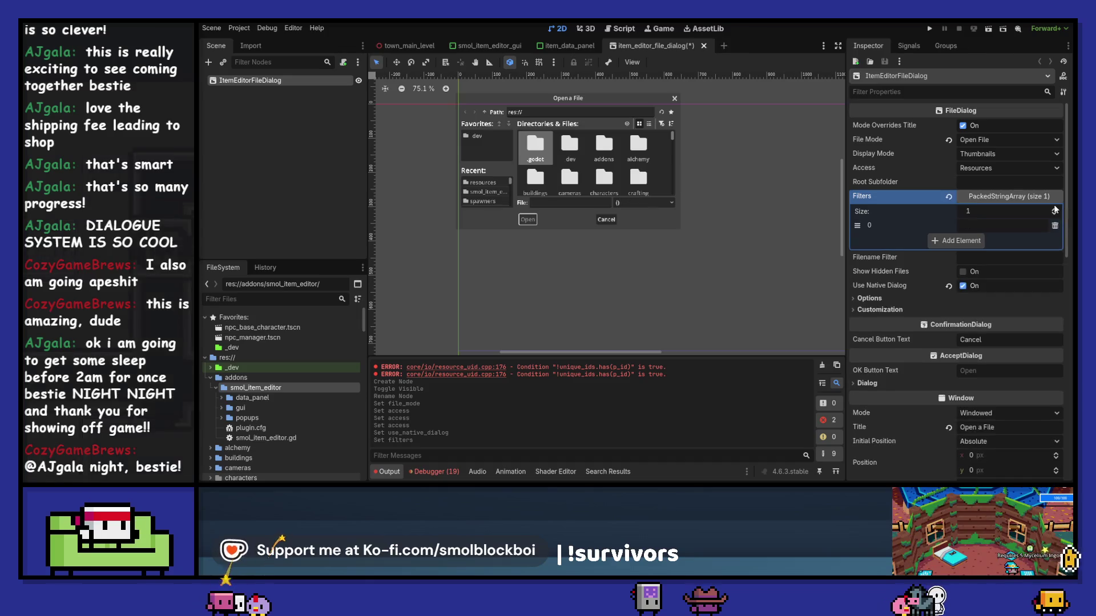
scroll(301, 402, down, 15)
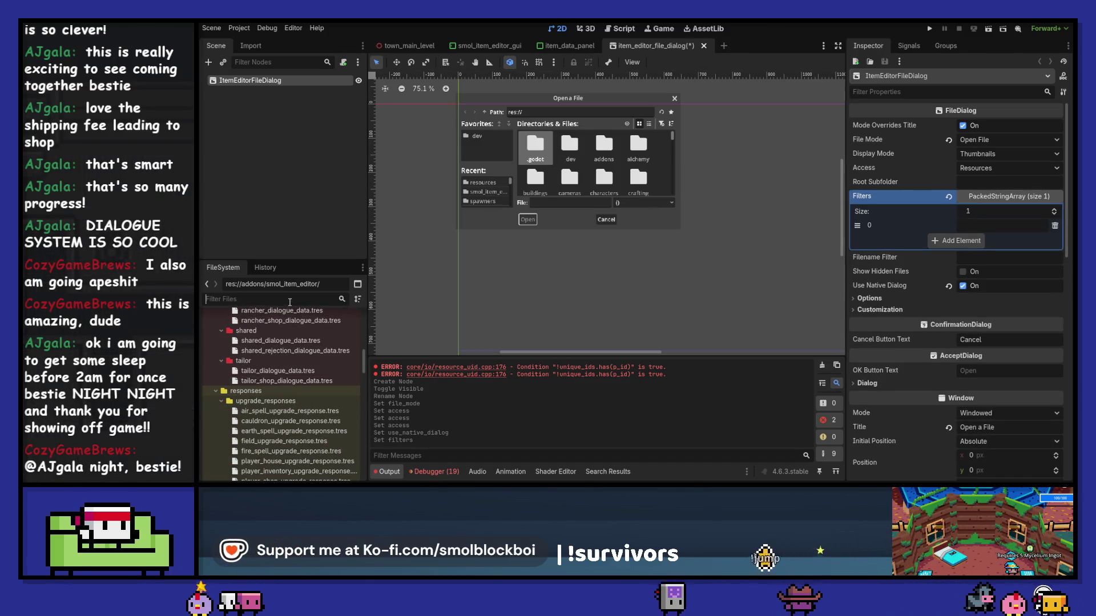
text(texture)
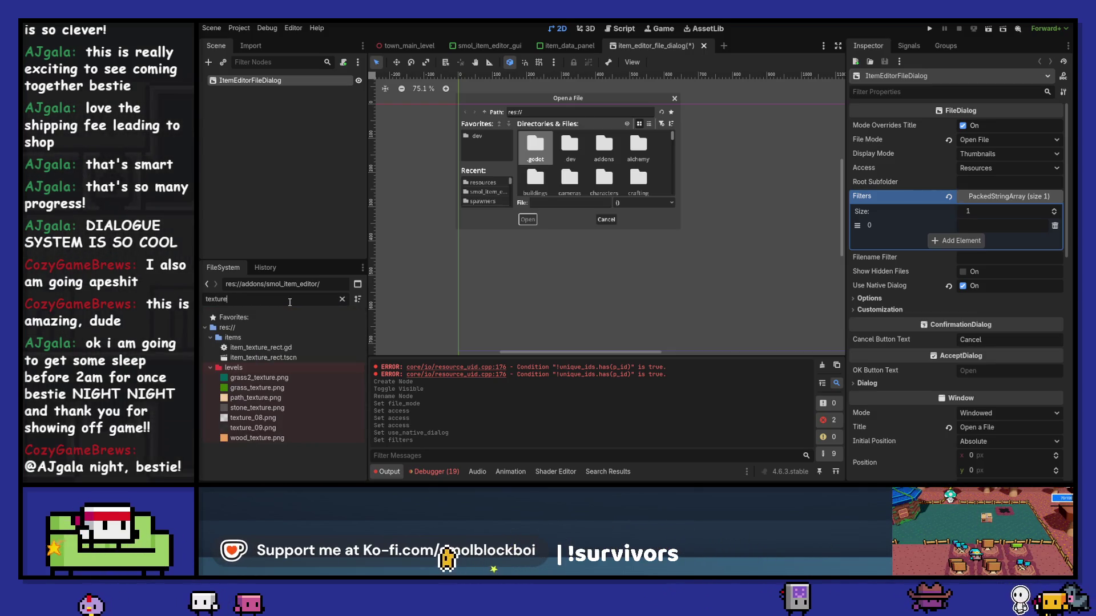
key(BackSpace)
key(BackSpace)
key(BackSpace)
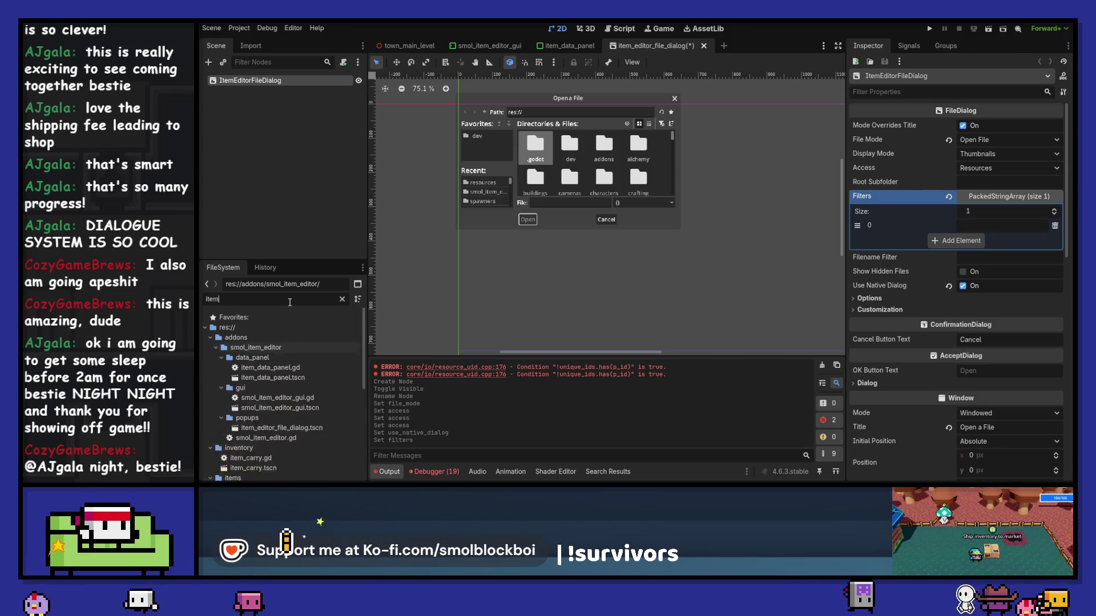
text(items)
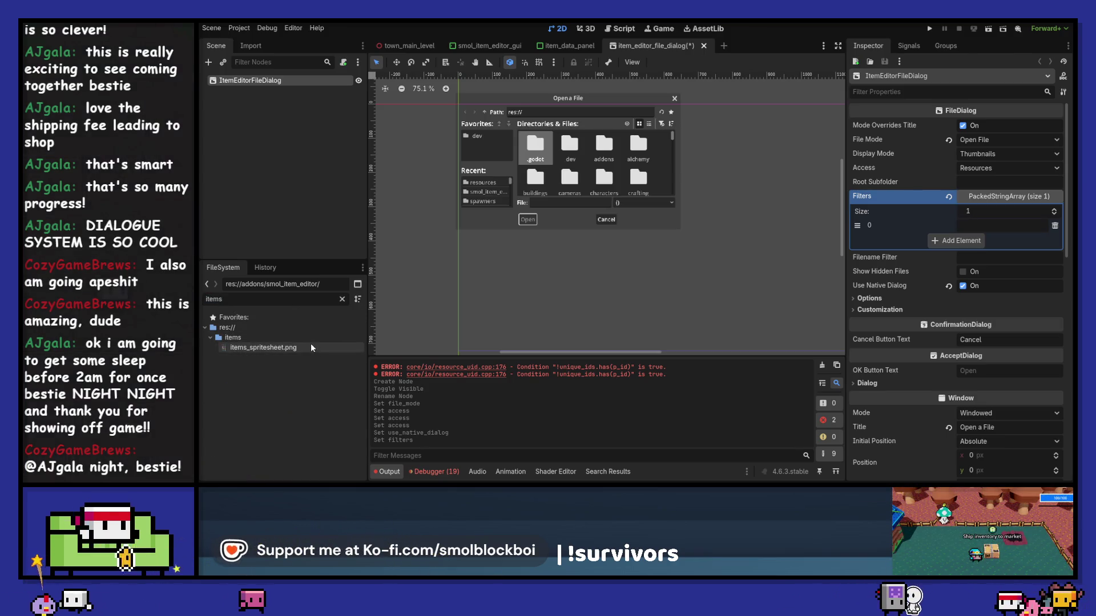
mouse_move(312, 352)
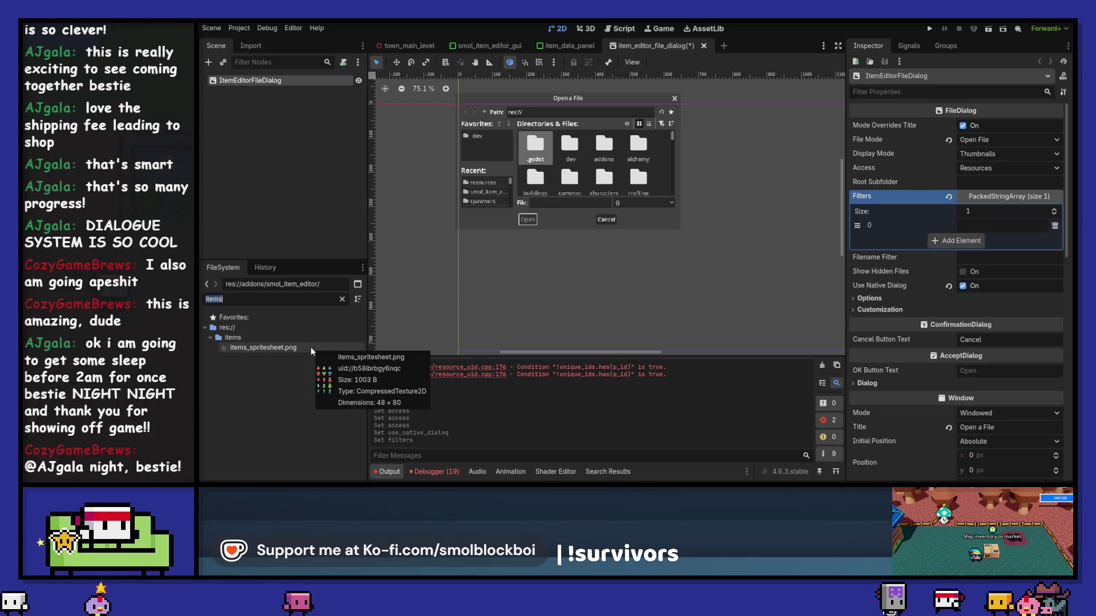
text(potion)
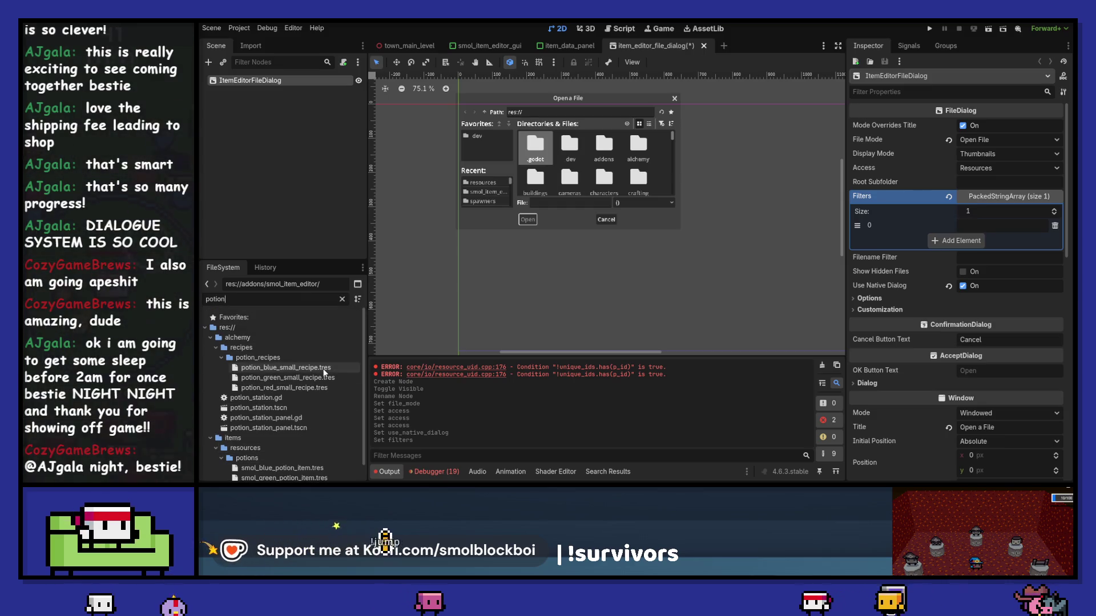
mouse_move(324, 373)
key(BackSpace)
key(BackSpace)
key(BackSpace)
text(spell)
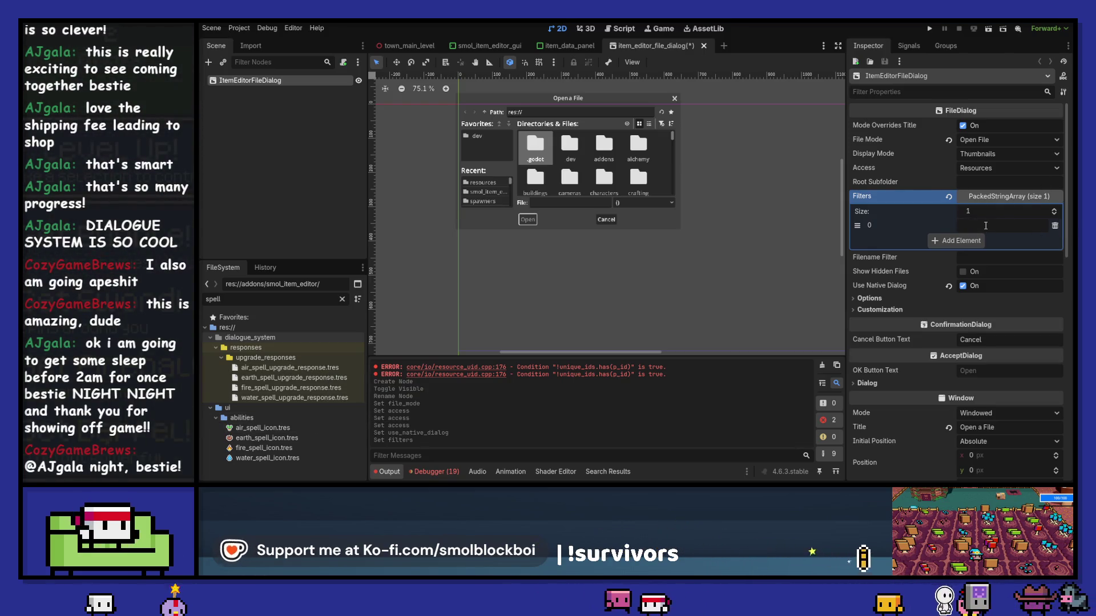
mouse_move(870, 197)
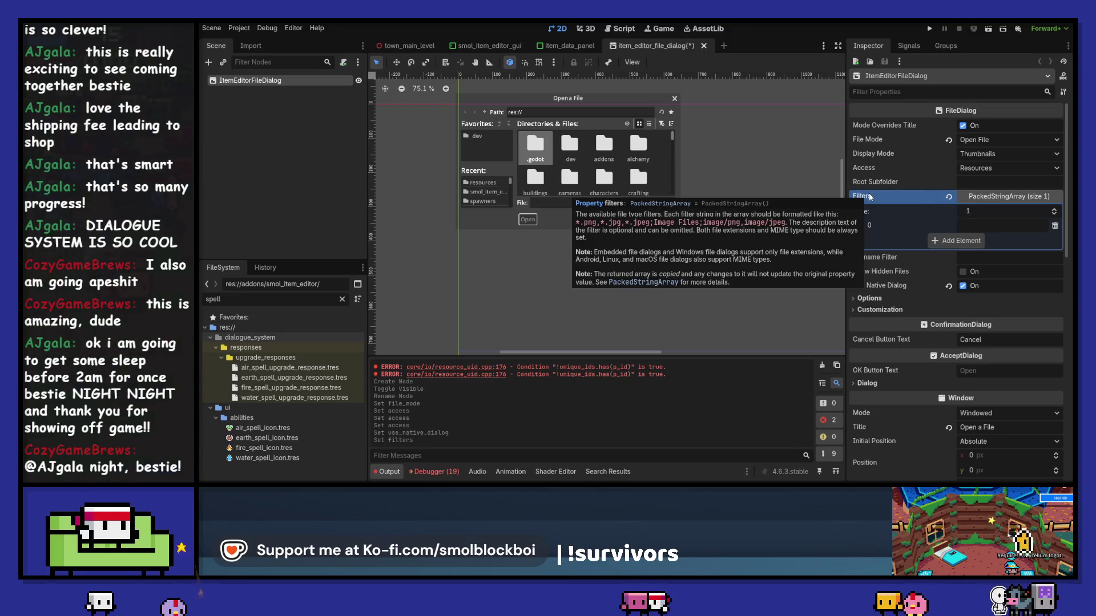
Set the two dialog filters to *.png and *.tres and save the scene.
click(986, 224)
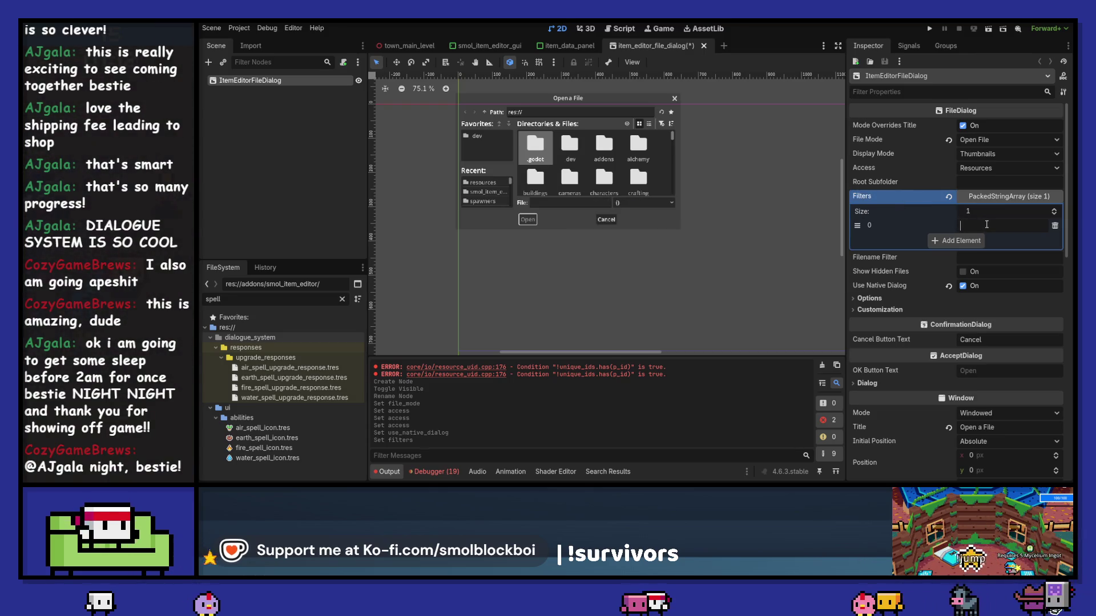
text(*)
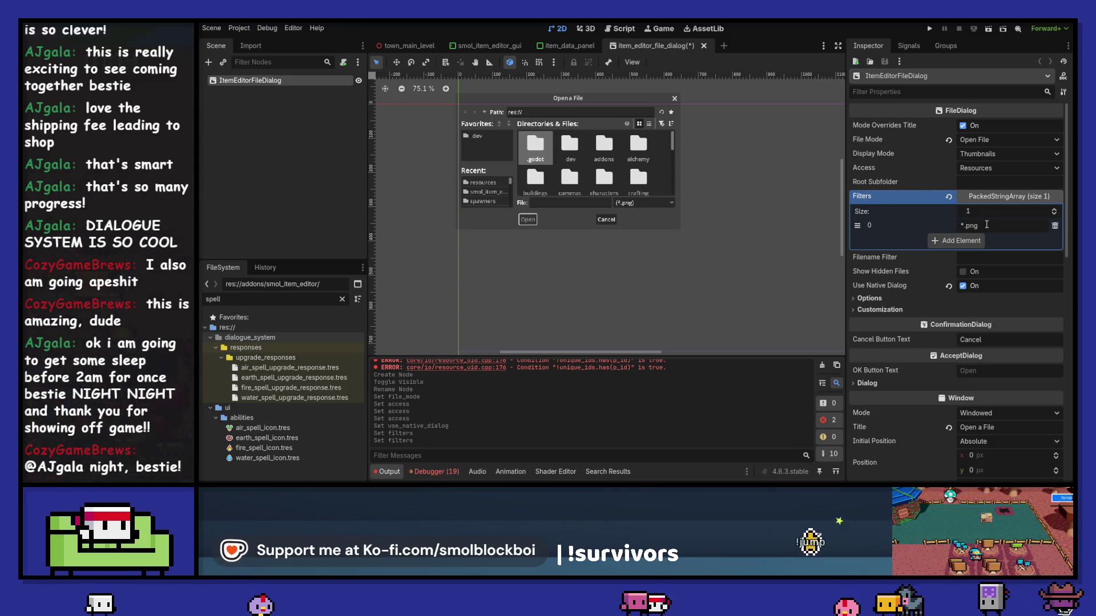
click(1055, 211)
click(1004, 241)
text(*)
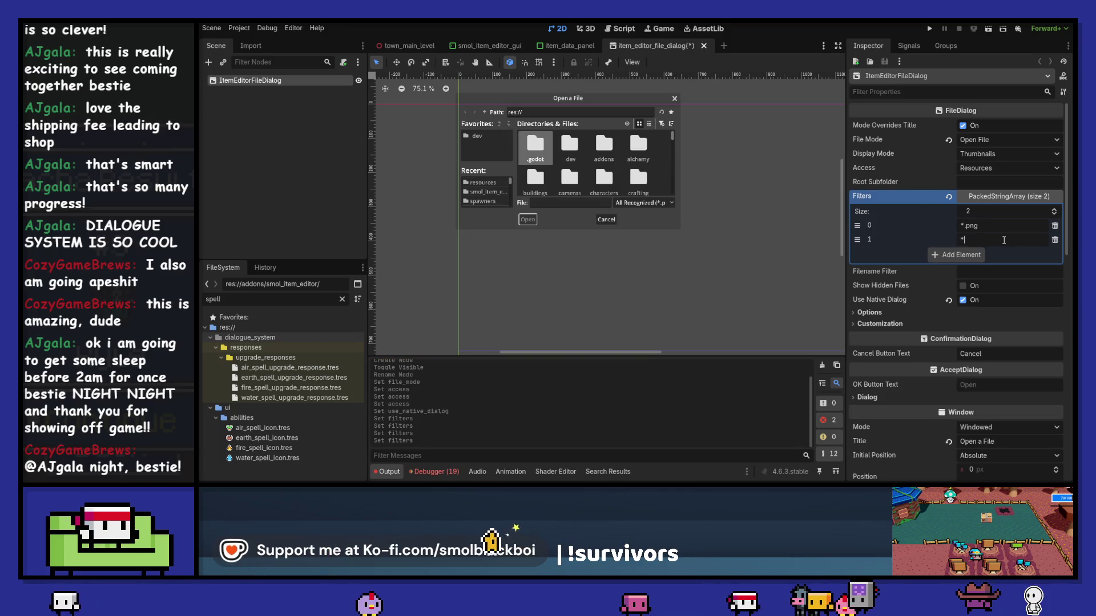
text(.tres)
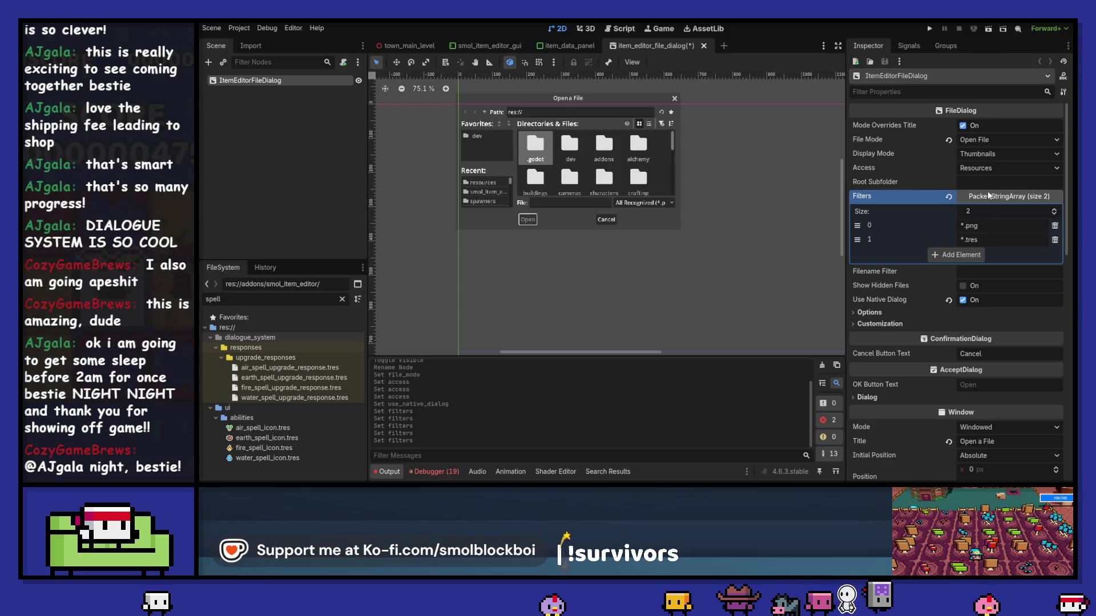
key(ctrl+s)
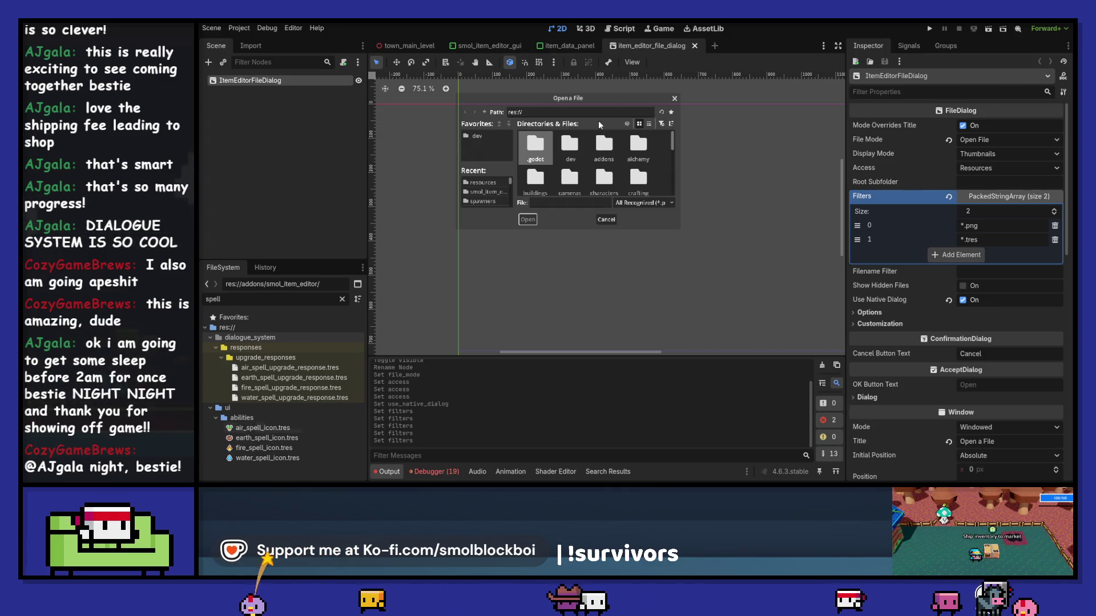
Open smol_item_editor_gui.gd and start the sprite_popup export declaration on line 19.
click(473, 50)
click(348, 80)
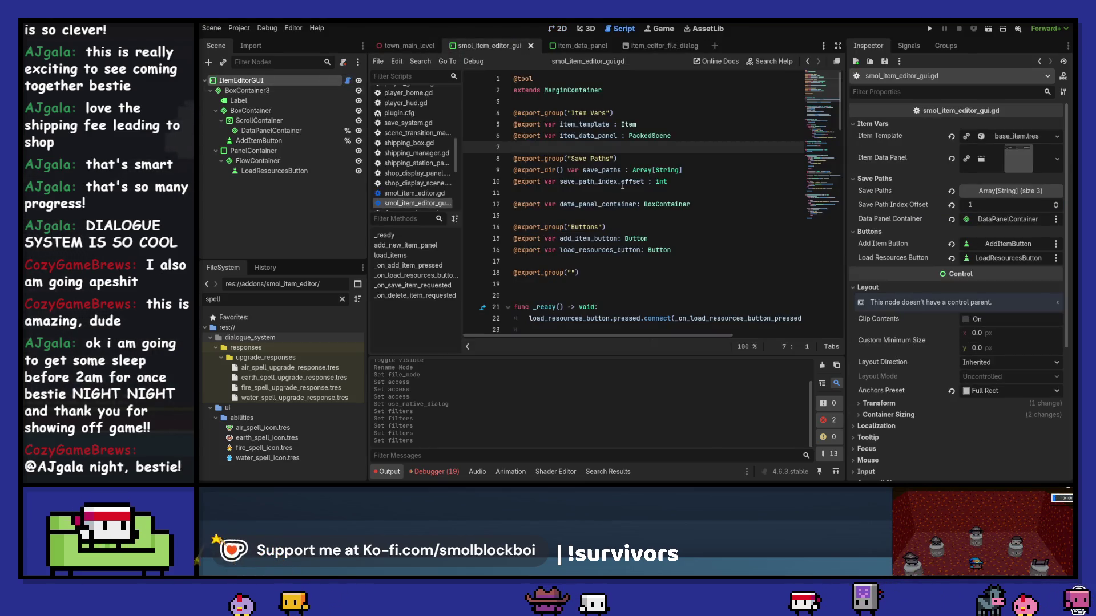
click(600, 283)
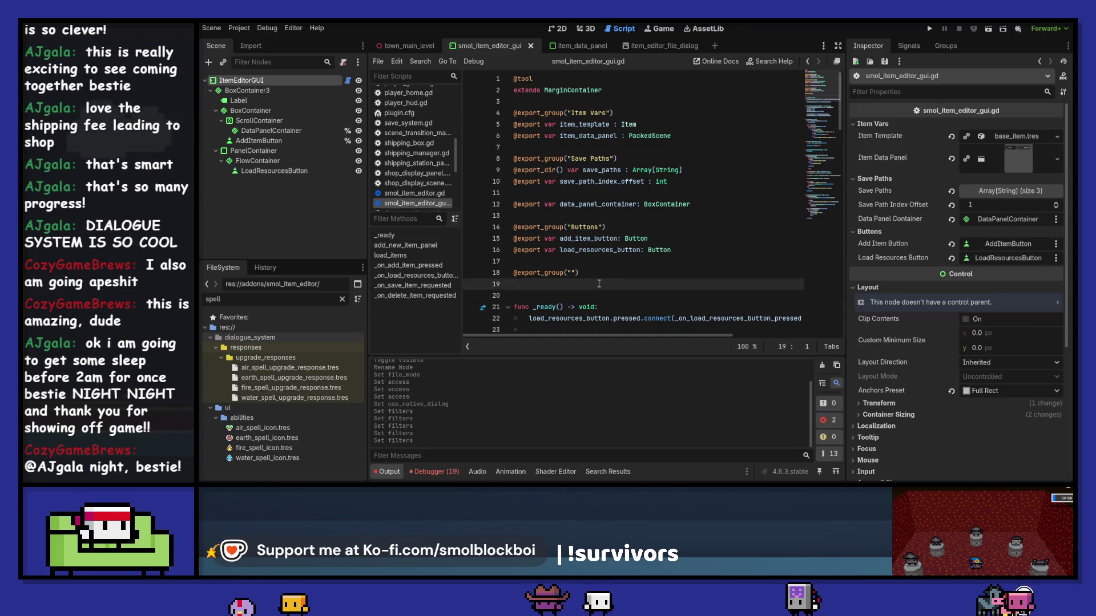
text(t var sprite)
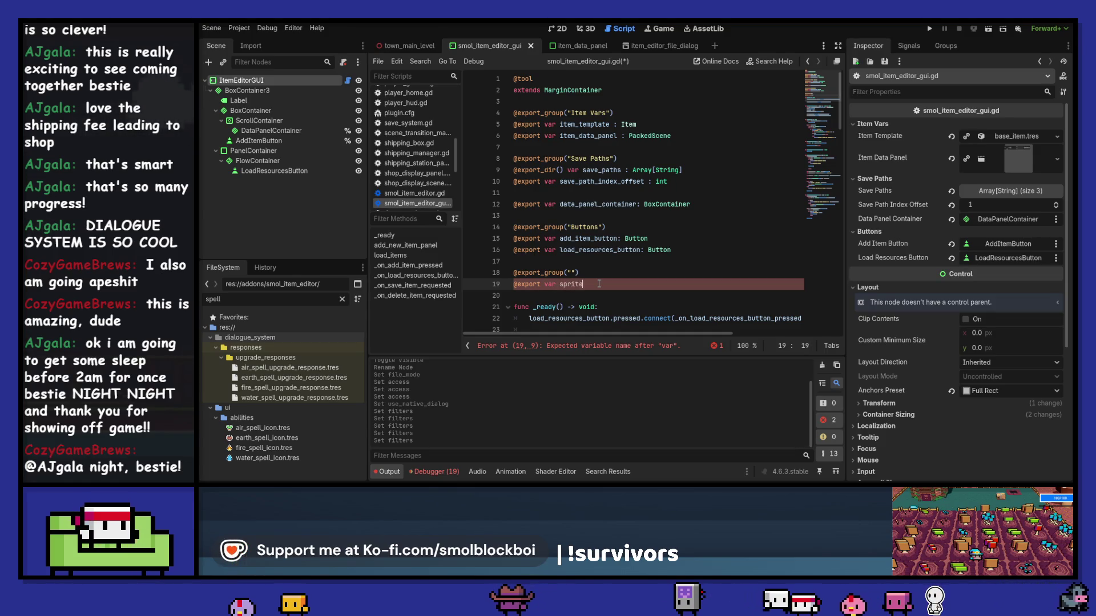
key(ctrl+shift+Left)
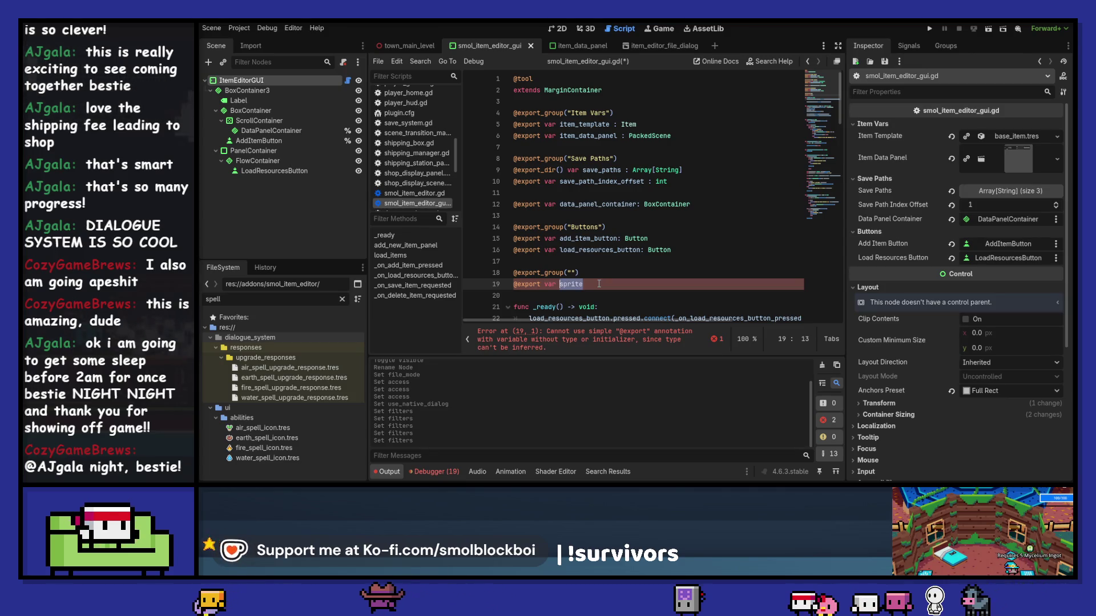
key(BackSpace)
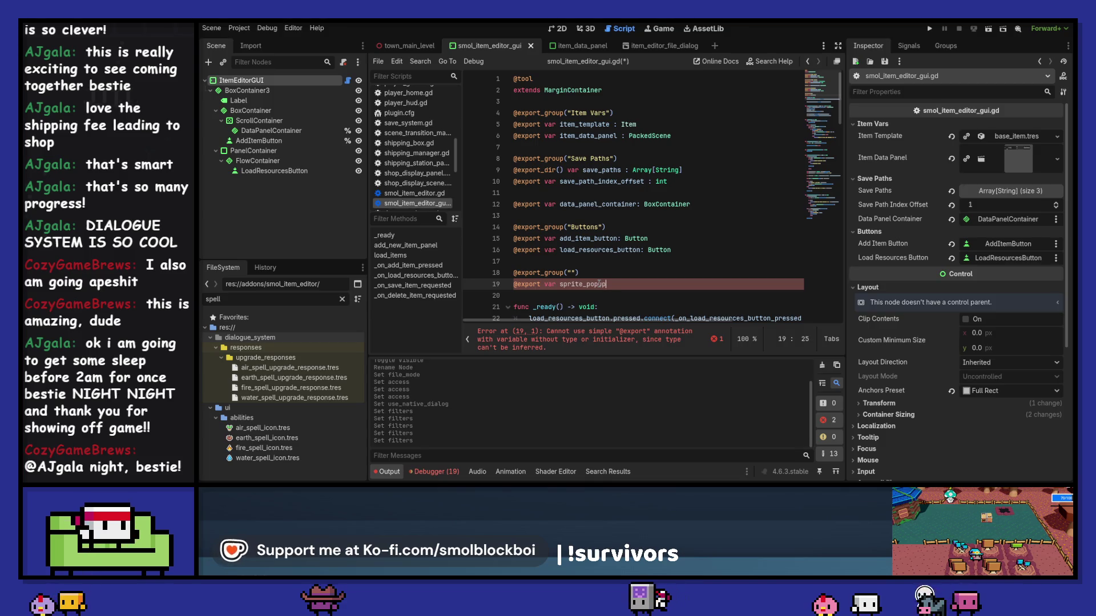
click(343, 301)
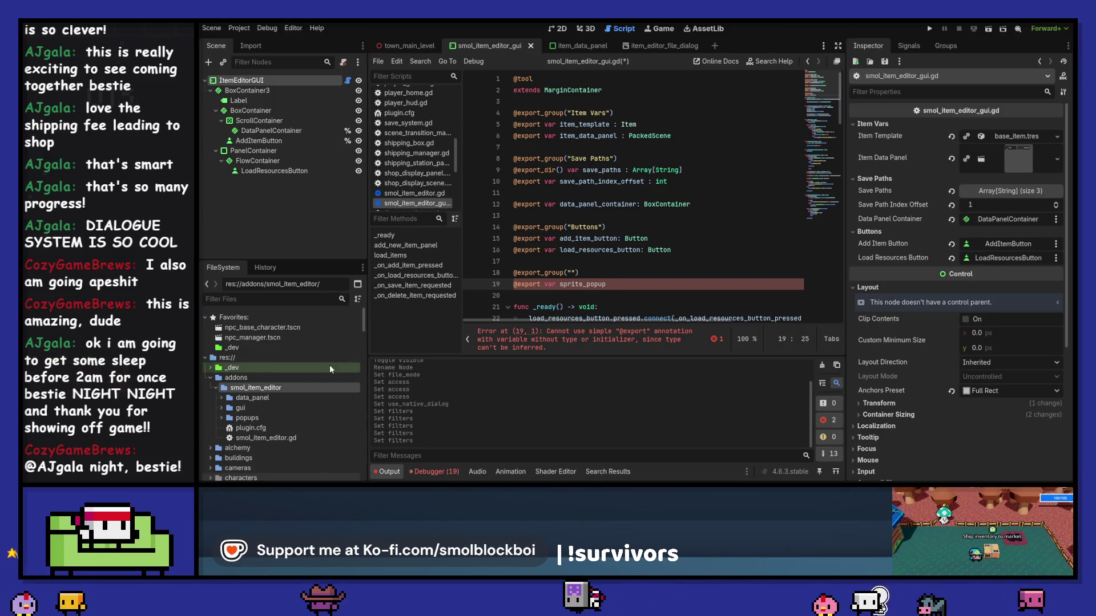
double_click(294, 416)
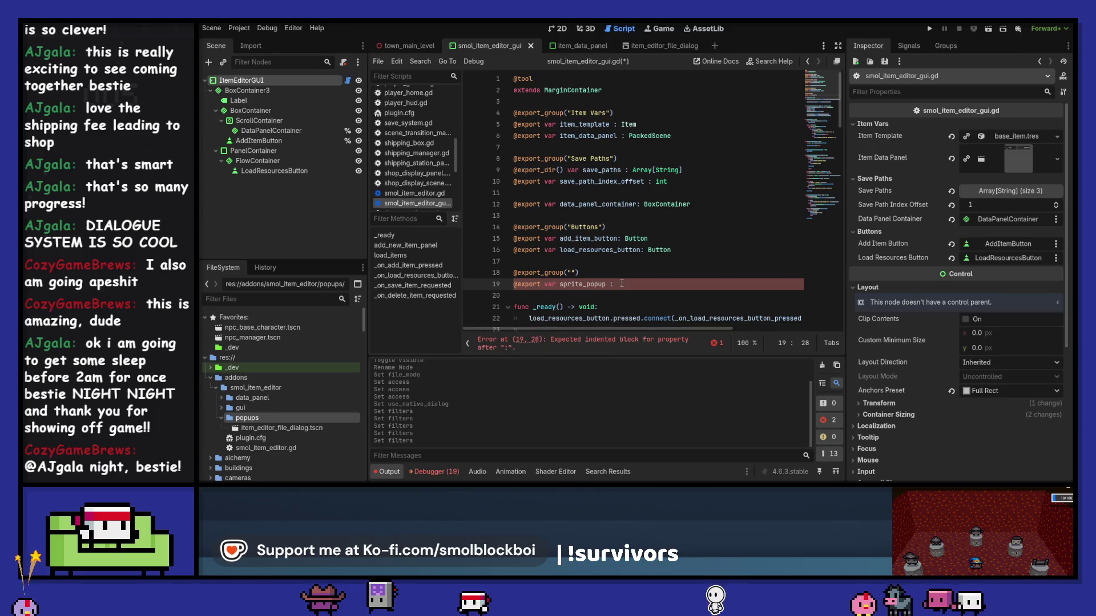
text(le)
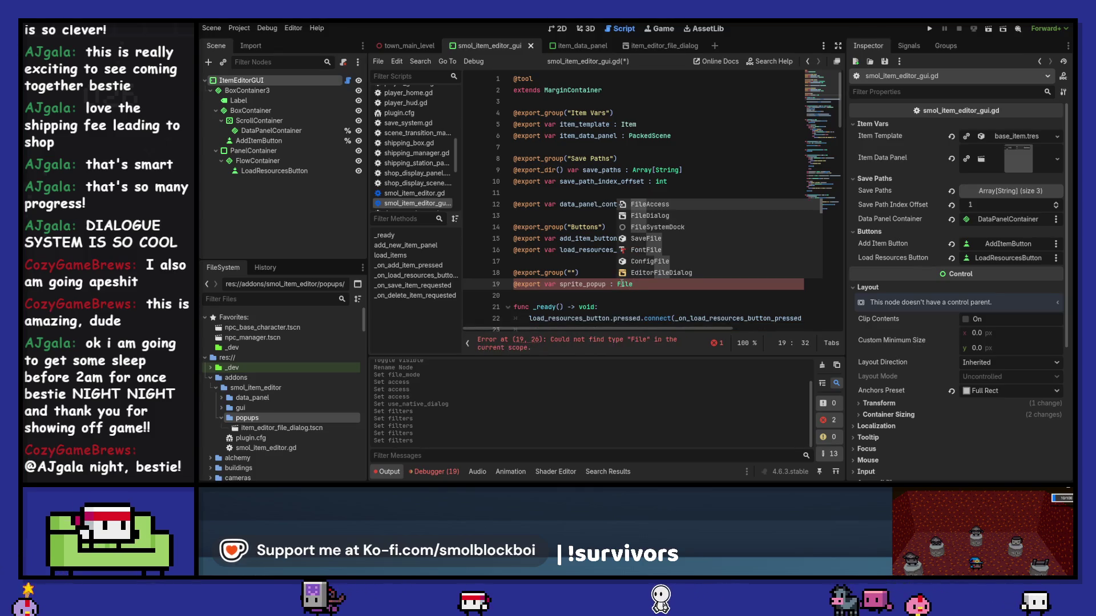
key(Down)
key(Return)
key(Return)
key(ctrl+s)
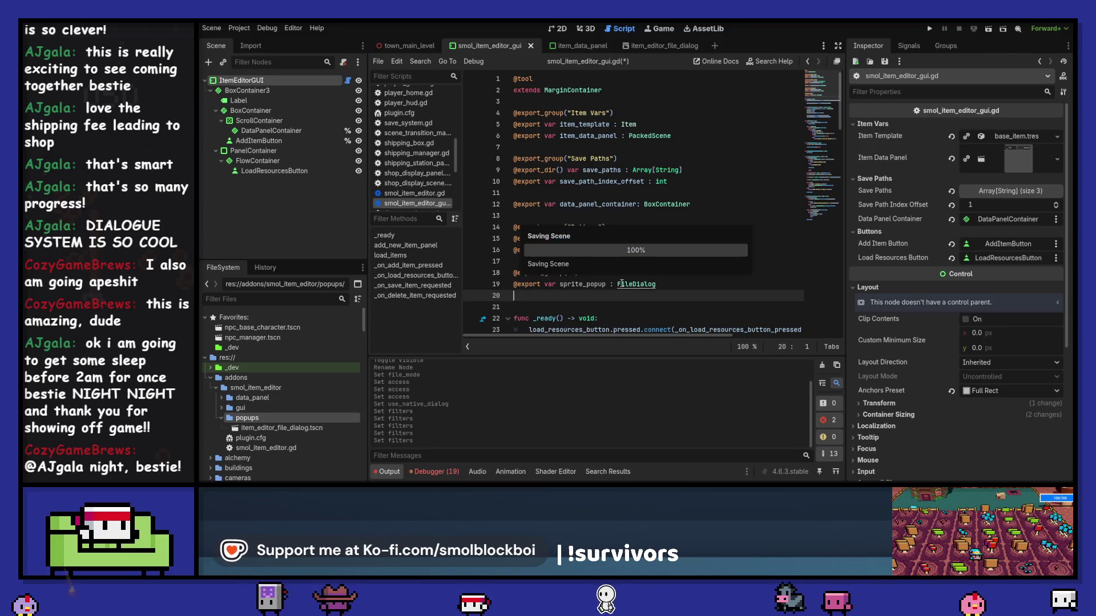
Check ItemEditorGUI's new Sprite Popup property in the Inspector, leaving it unassigned.
click(288, 82)
click(1018, 275)
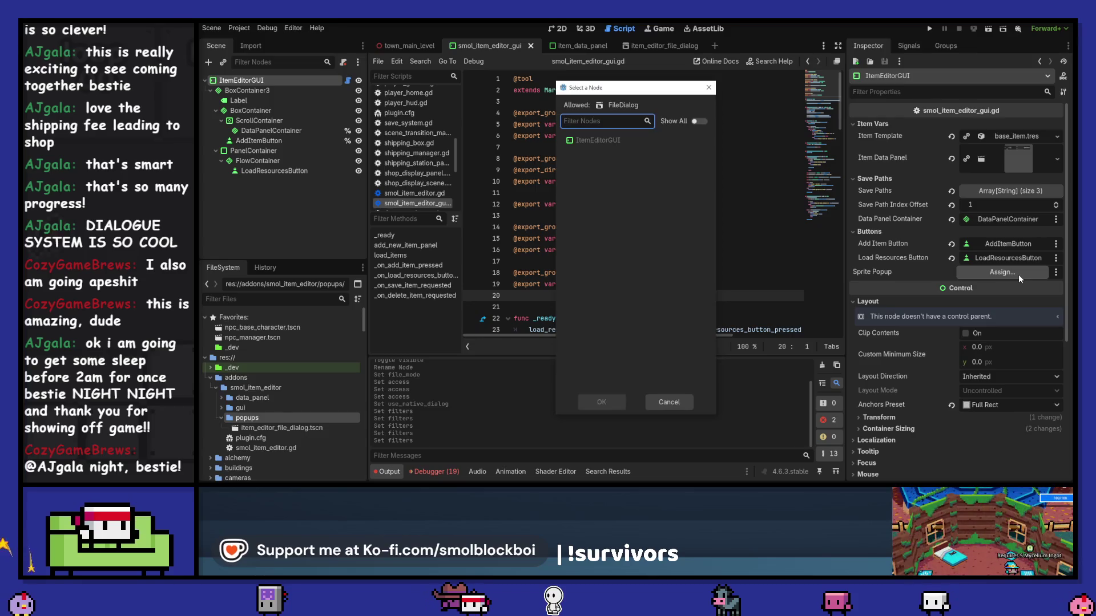
key(Escape)
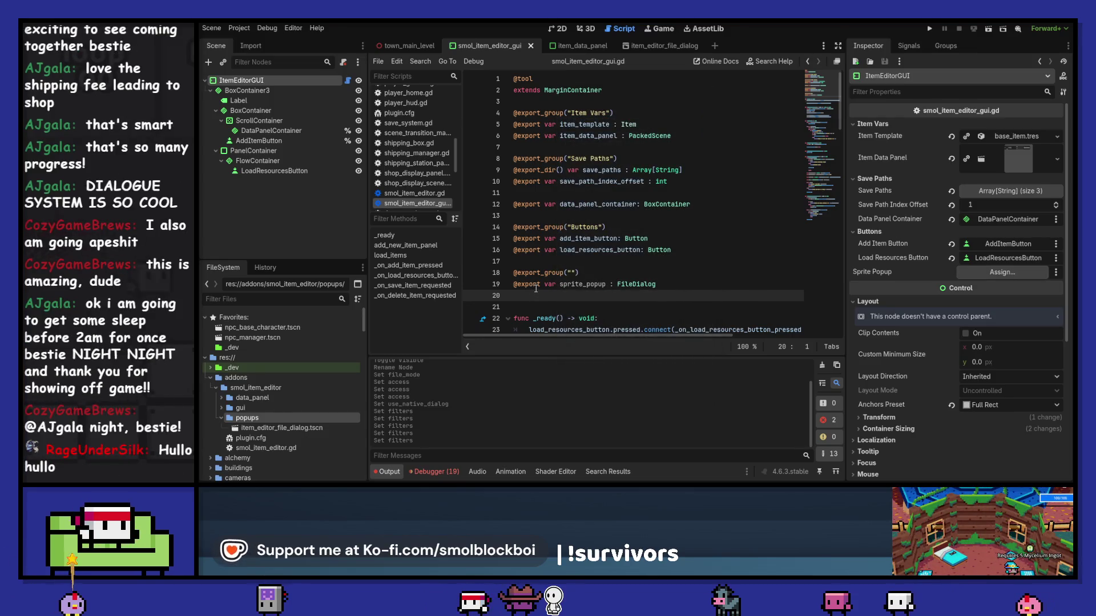
Clear the Output log and switch to the item_data_panel scene and its script.
mouse_move(536, 289)
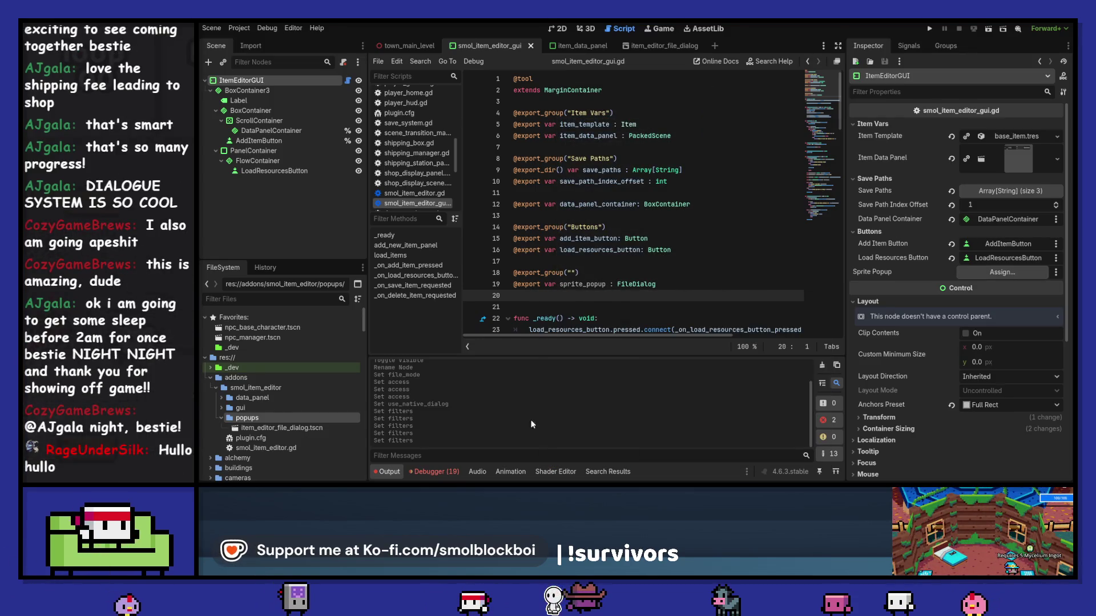
mouse_move(496, 480)
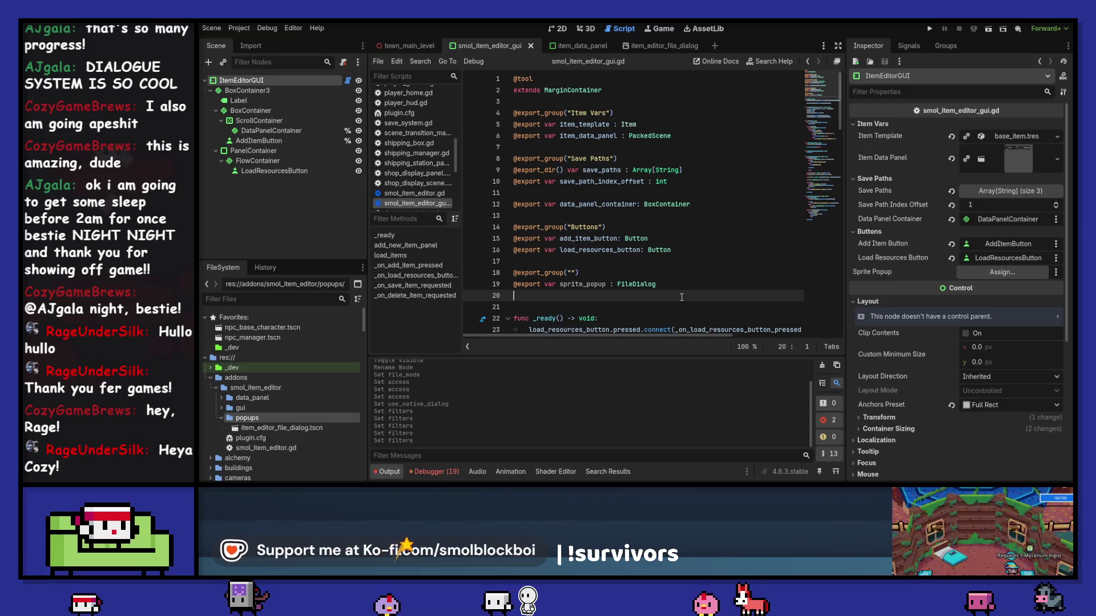
scroll(690, 282, down, 3)
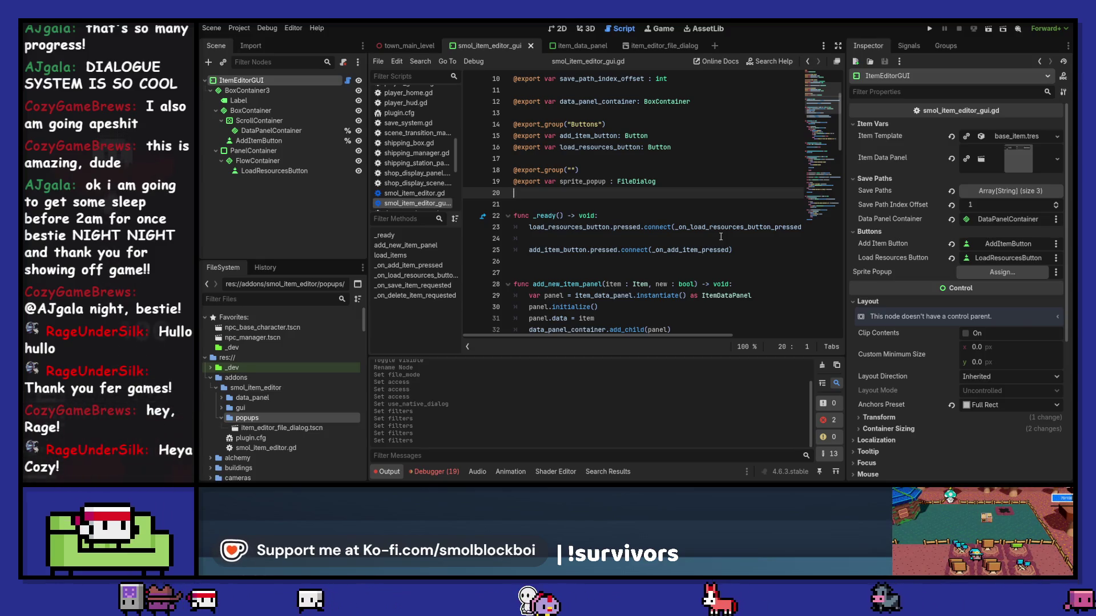
click(823, 366)
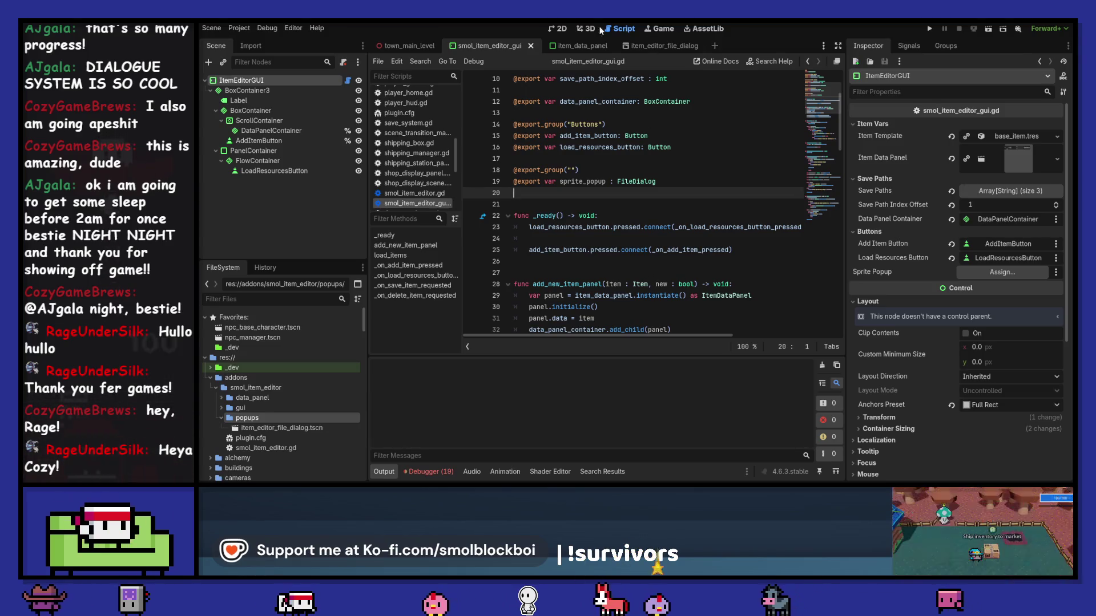
key(ctrl+Tab)
scroll(653, 190, up, 15)
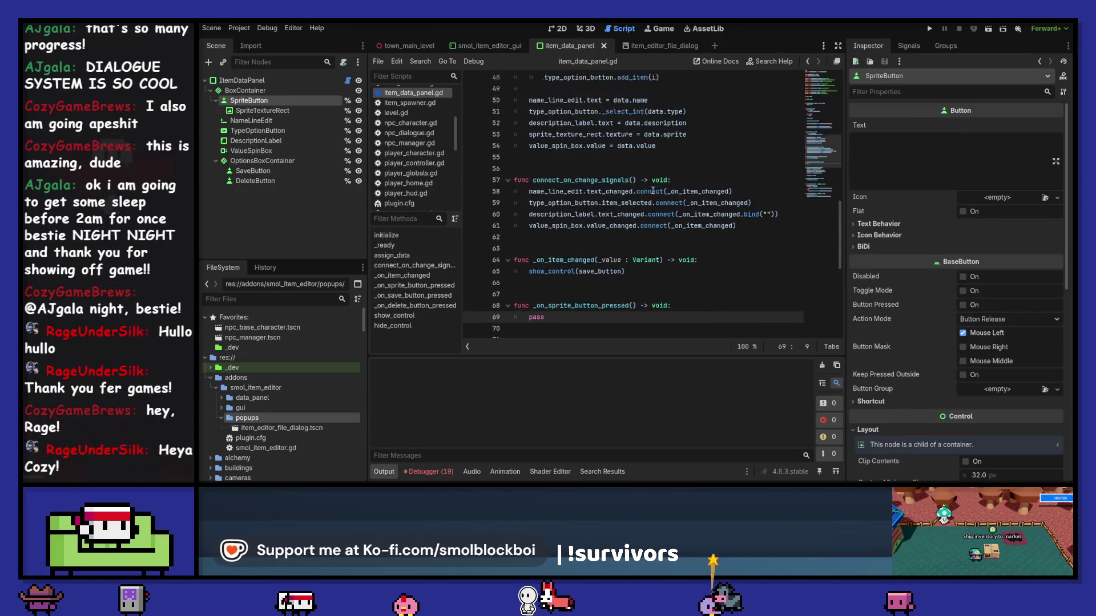
Add 'signal sprite_button_pressed()' at line 7 below the existing signals and copy its name.
click(555, 137)
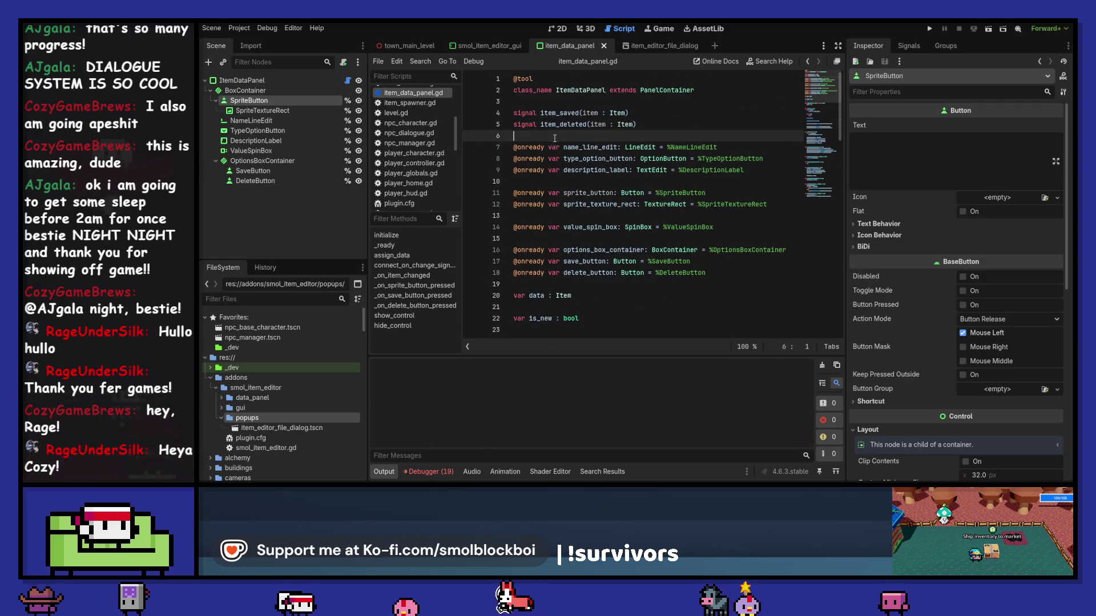
key(Return)
key(Return)
key(Up)
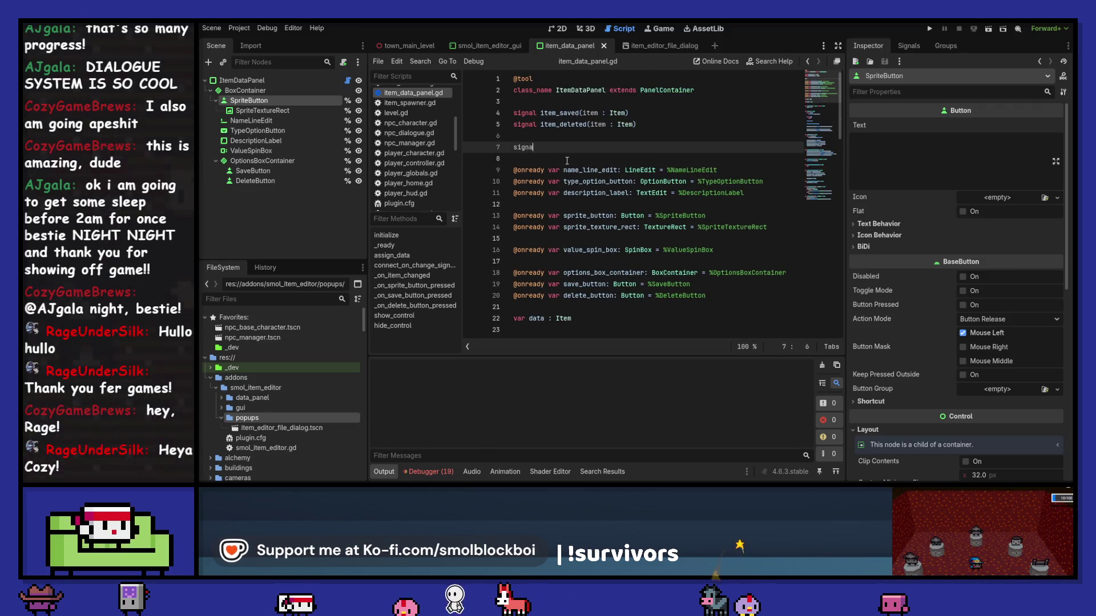
text(sprite_button_pres)
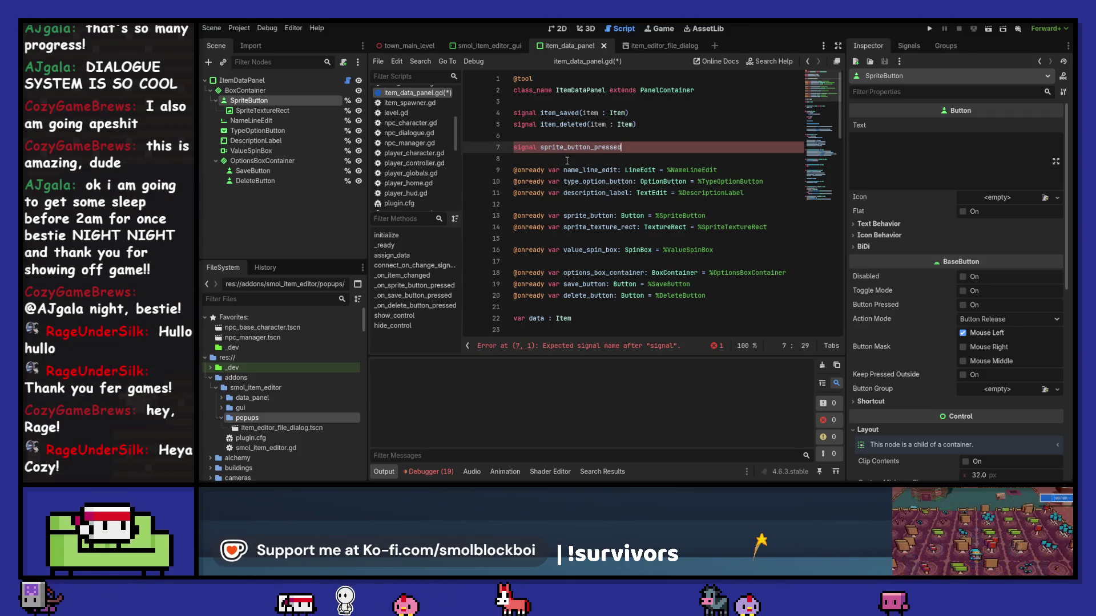
text(sed)
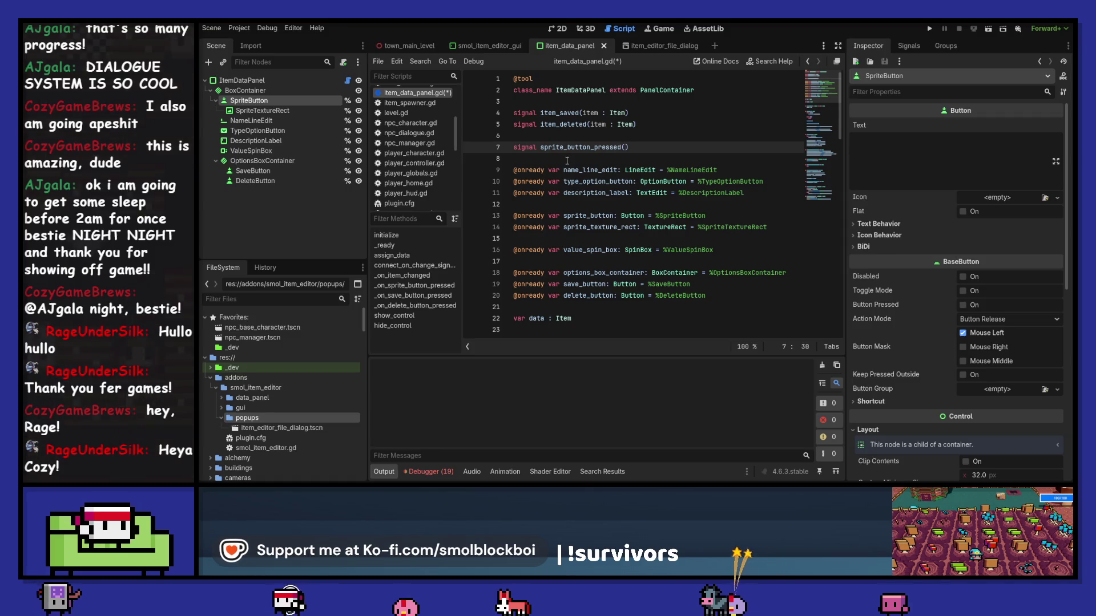
double_click(571, 147)
key(ctrl+c)
Replace pass in _on_sprite_button_pressed with sprite_button_pressed.emit() and save.
scroll(574, 152, down, 10)
scroll(576, 148, down, 7)
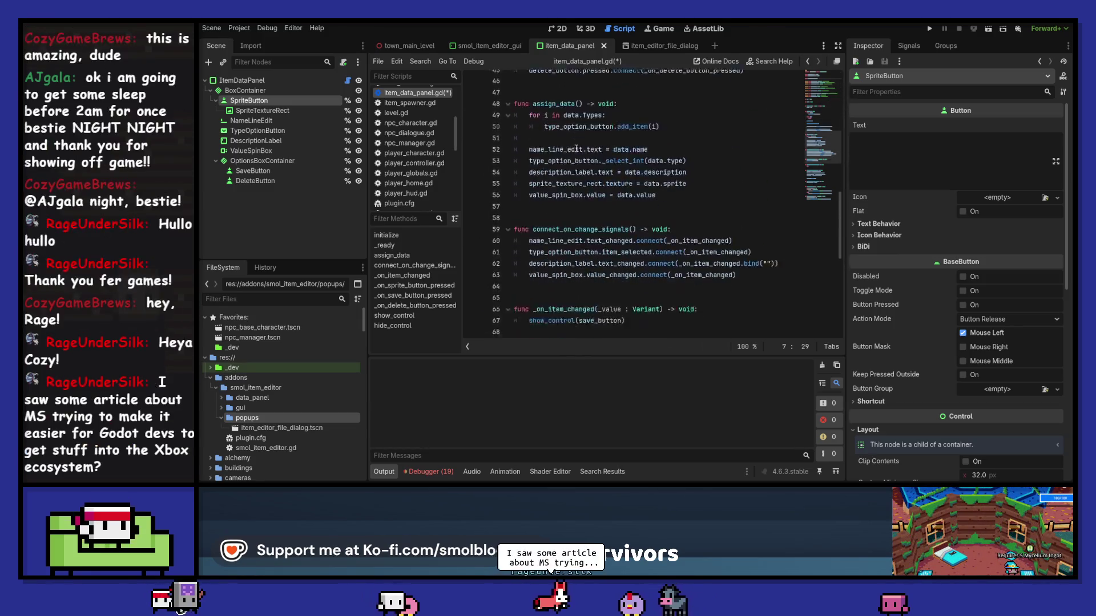
scroll(576, 149, down, 1)
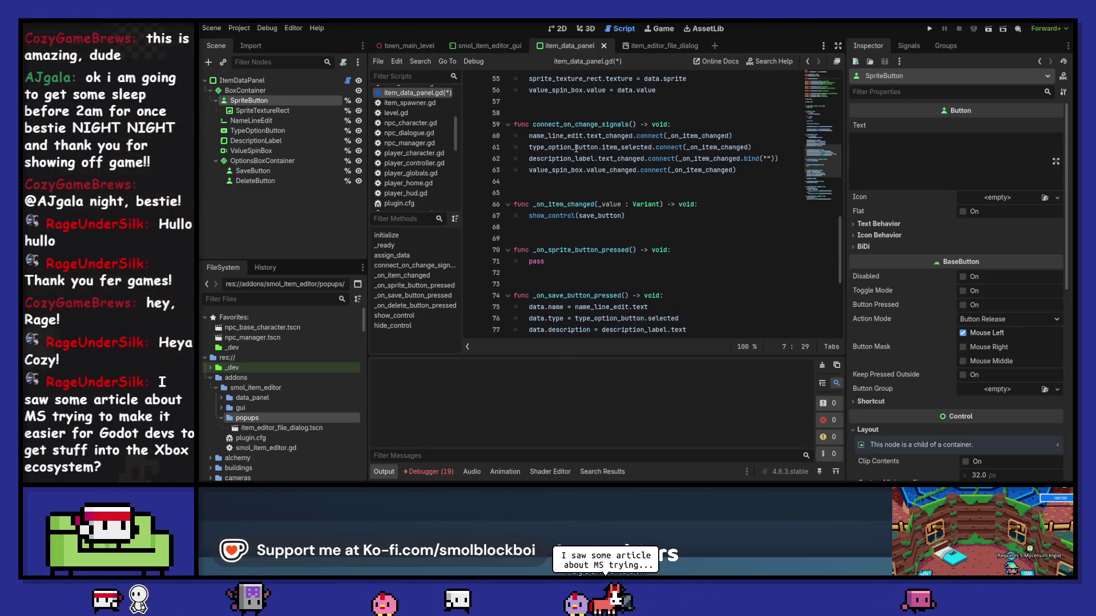
double_click(536, 262)
key(ctrl+v)
text(.emit()
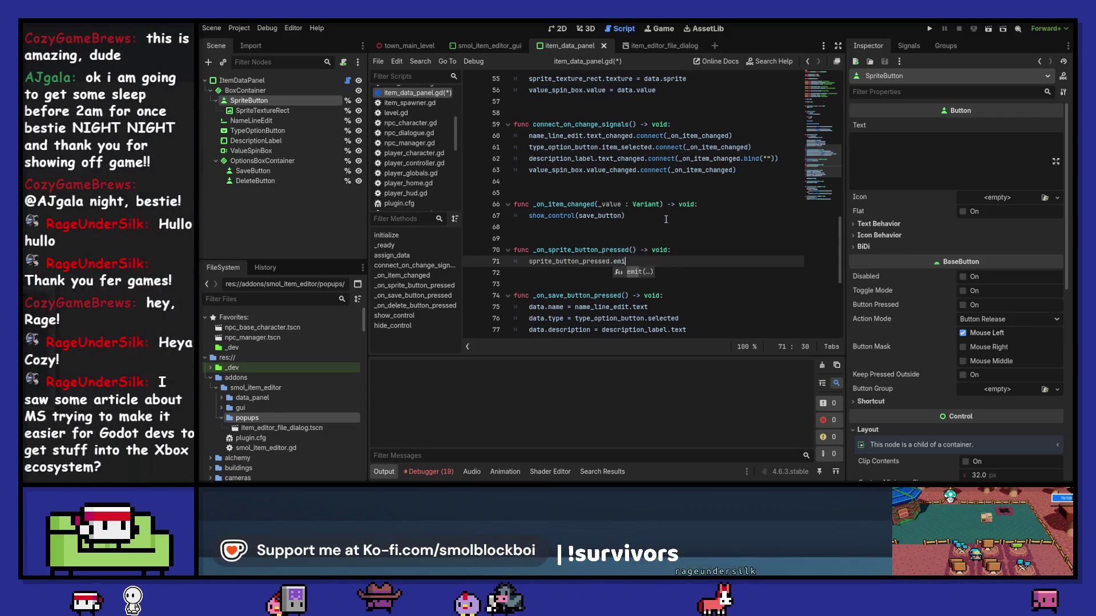
key(ctrl+s)
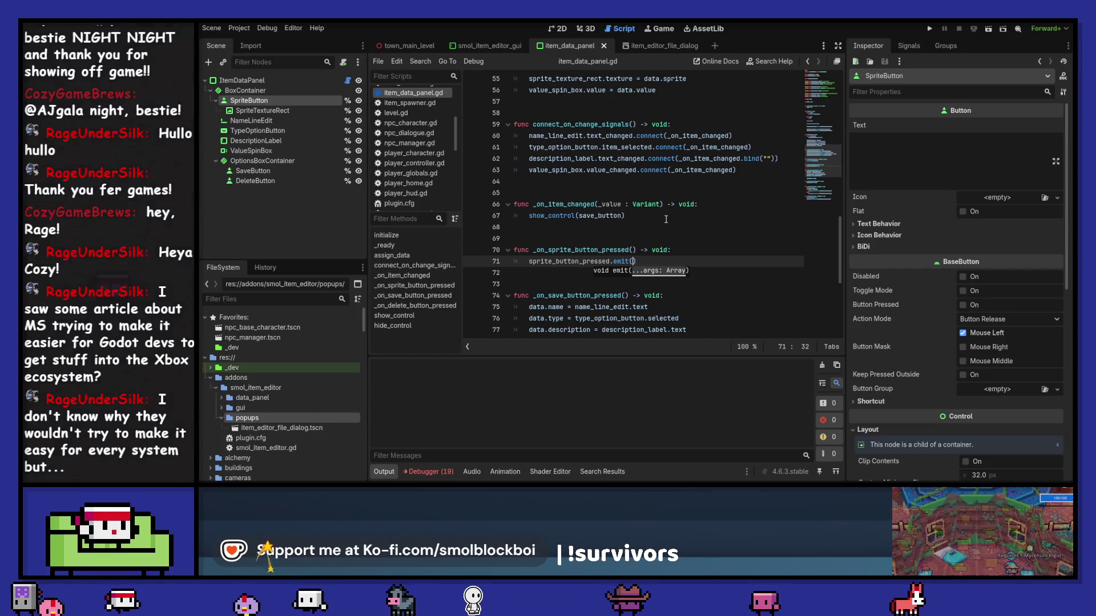
text())
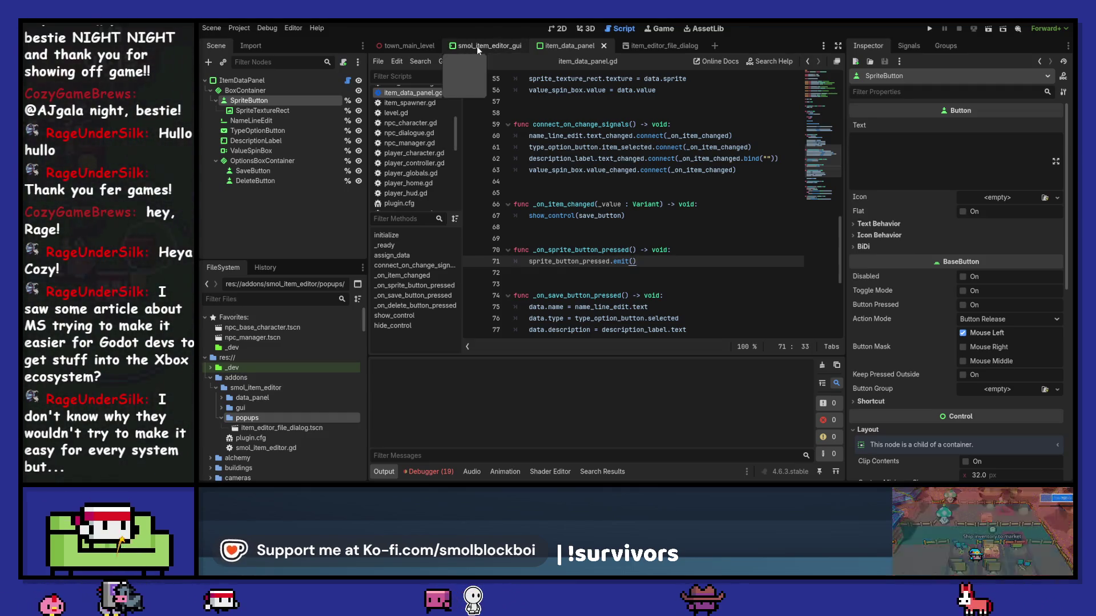
Move the caret to empty lines 58 and 69 in item_data_panel.gd.
click(627, 114)
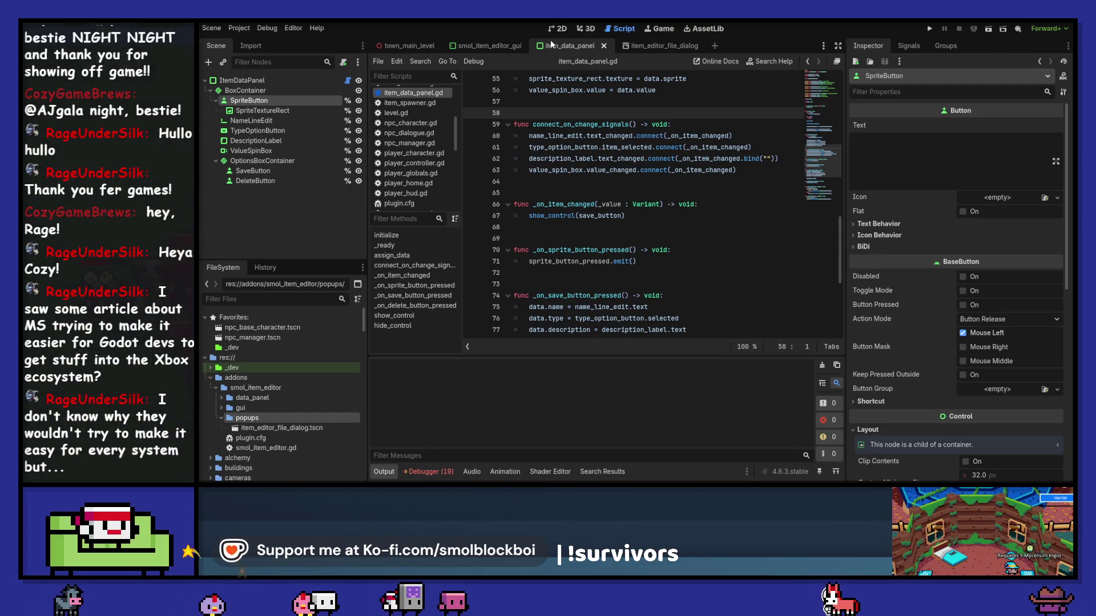
mouse_move(612, 156)
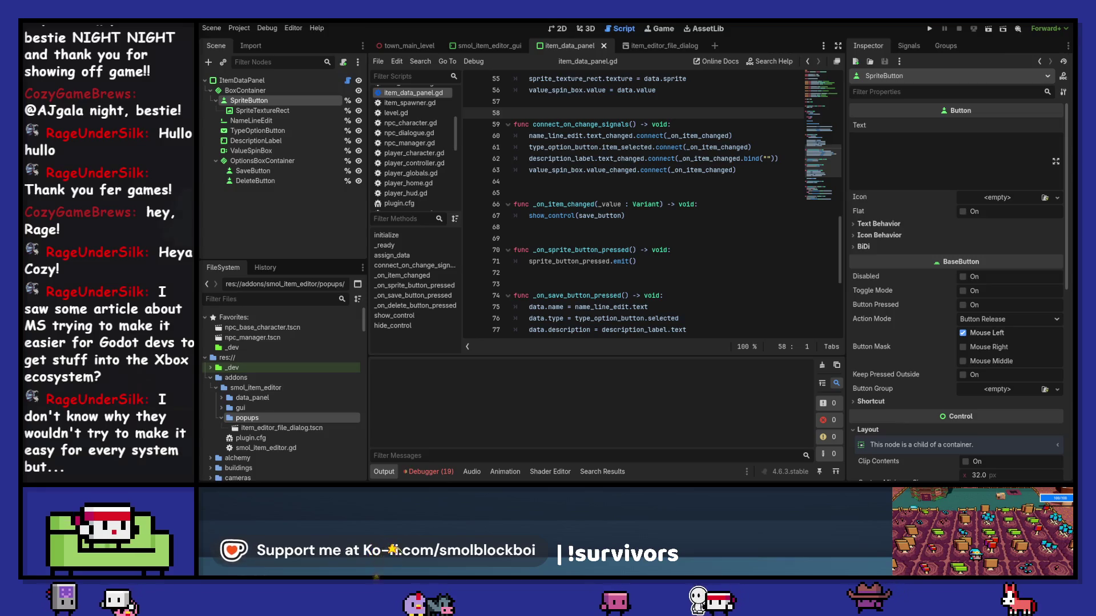
click(651, 237)
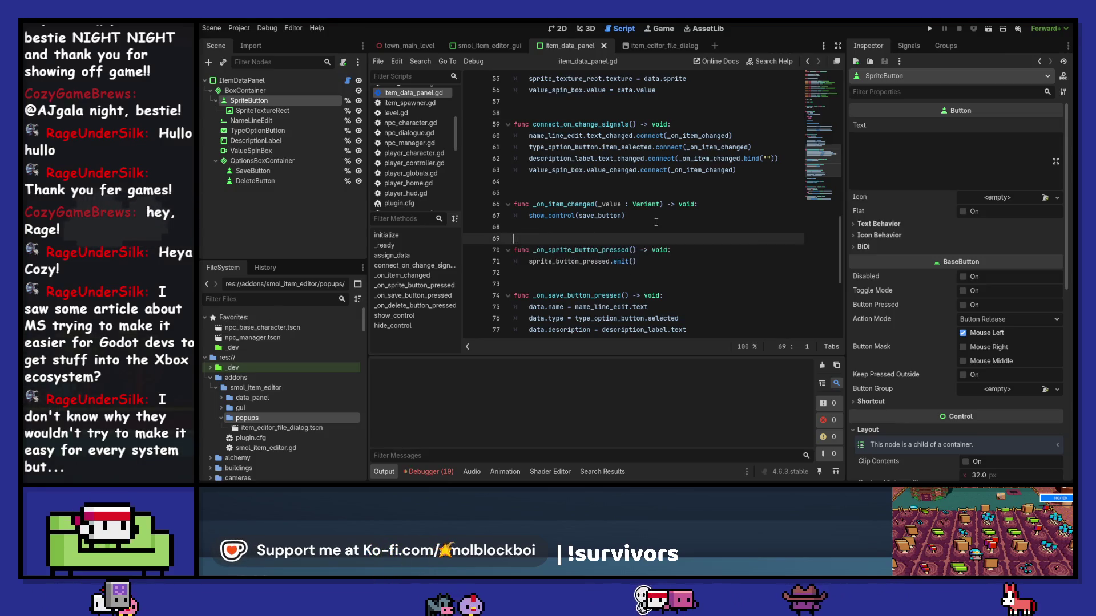
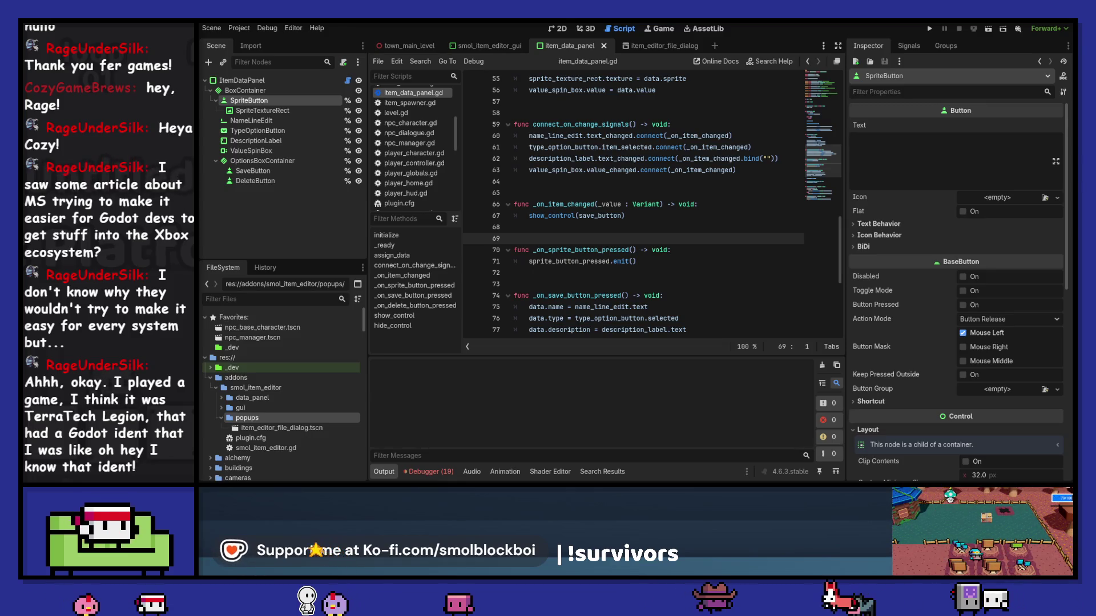
Scroll through the W4 Consoles web page for reference.
key(alt+Tab)
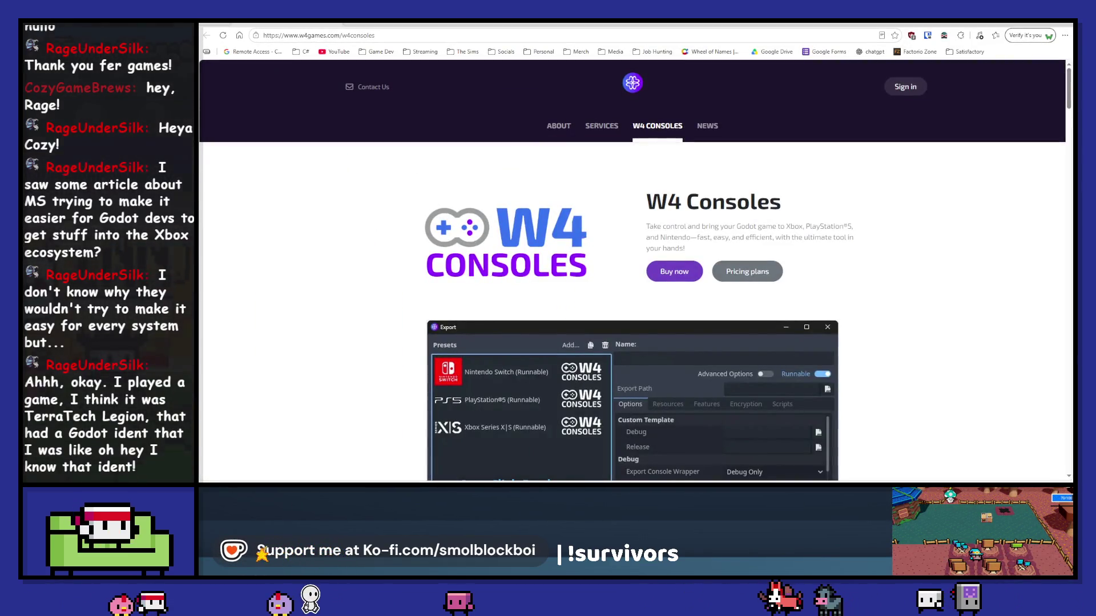
scroll(330, 314, down, 4)
scroll(915, 284, up, 3)
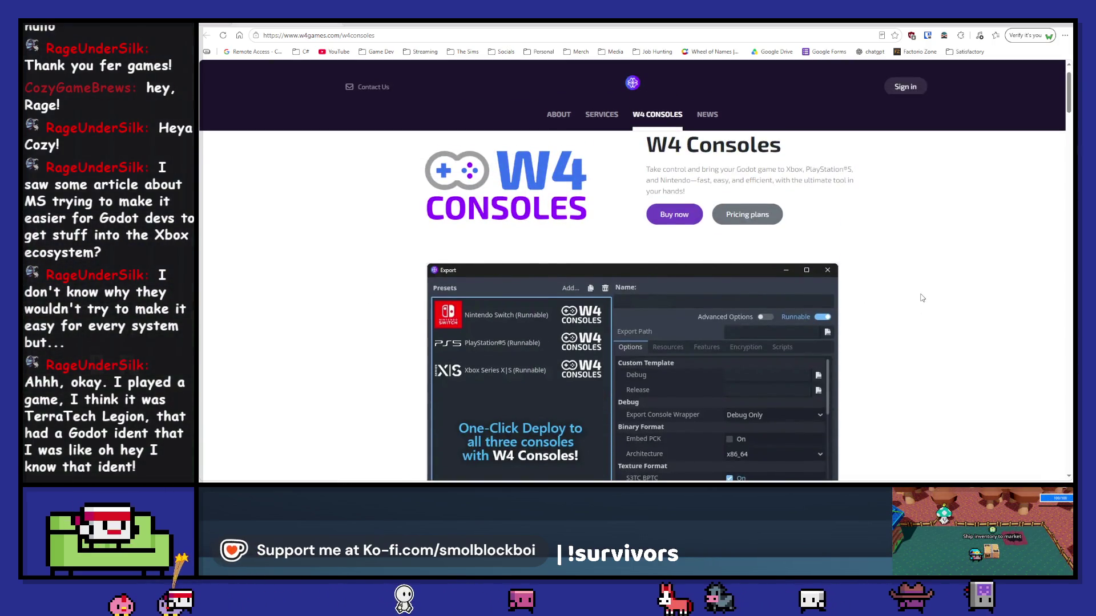
scroll(930, 305, up, 1)
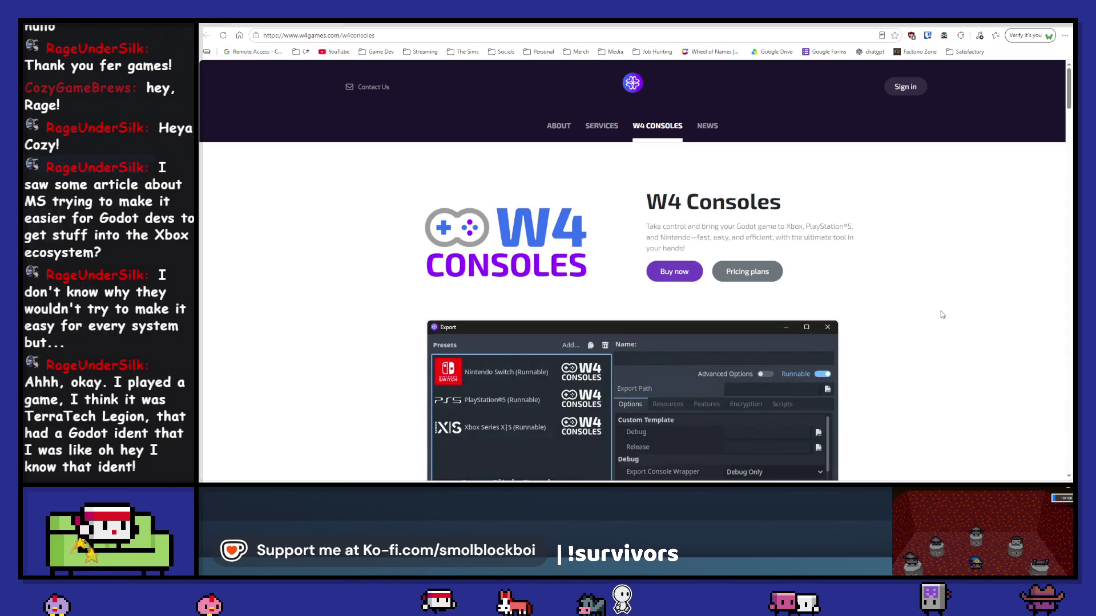
scroll(942, 315, down, 1)
scroll(942, 315, down, 2)
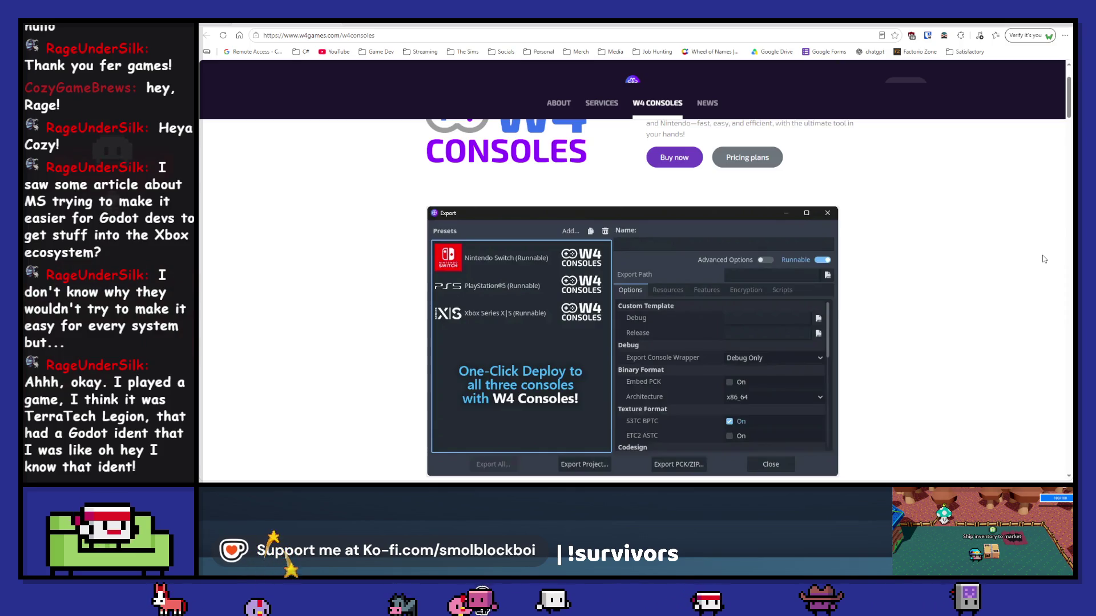
scroll(1044, 259, up, 2)
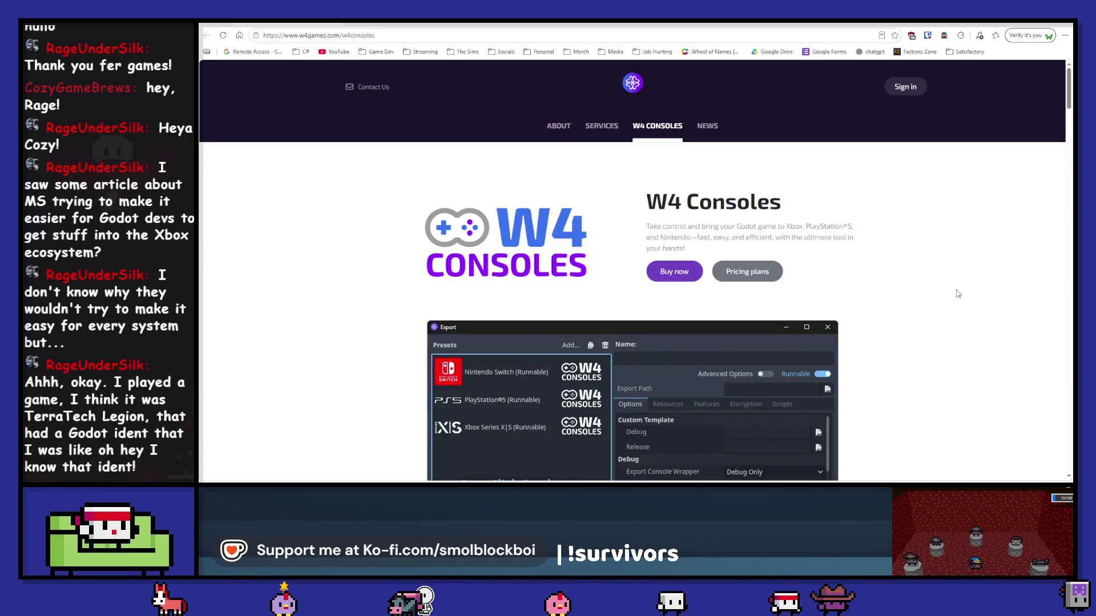
scroll(941, 274, down, 1)
scroll(930, 254, down, 4)
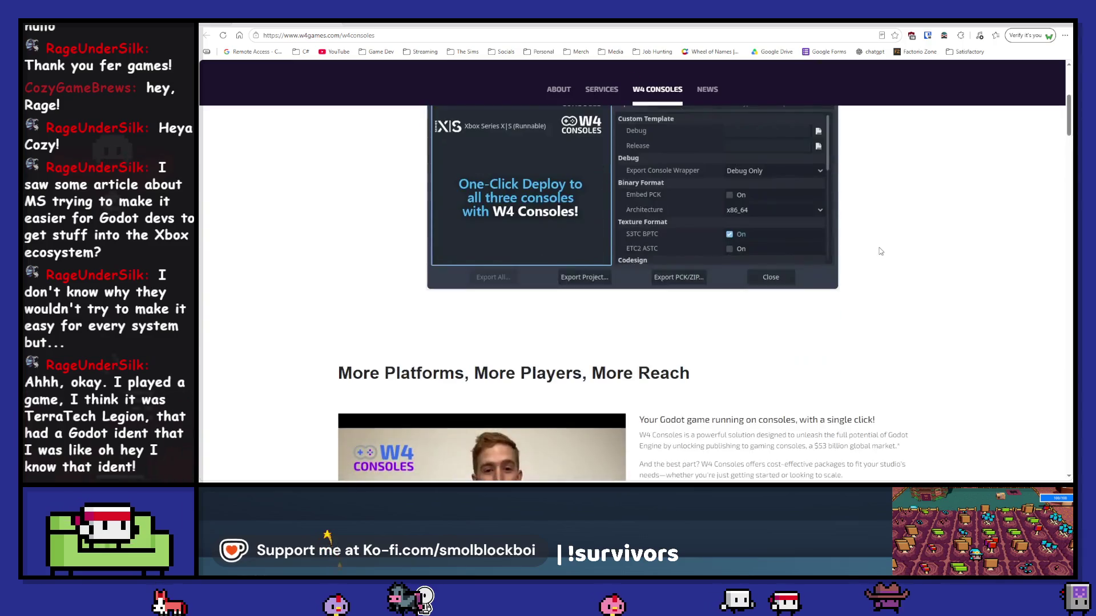
scroll(935, 251, down, 3)
scroll(936, 252, up, 5)
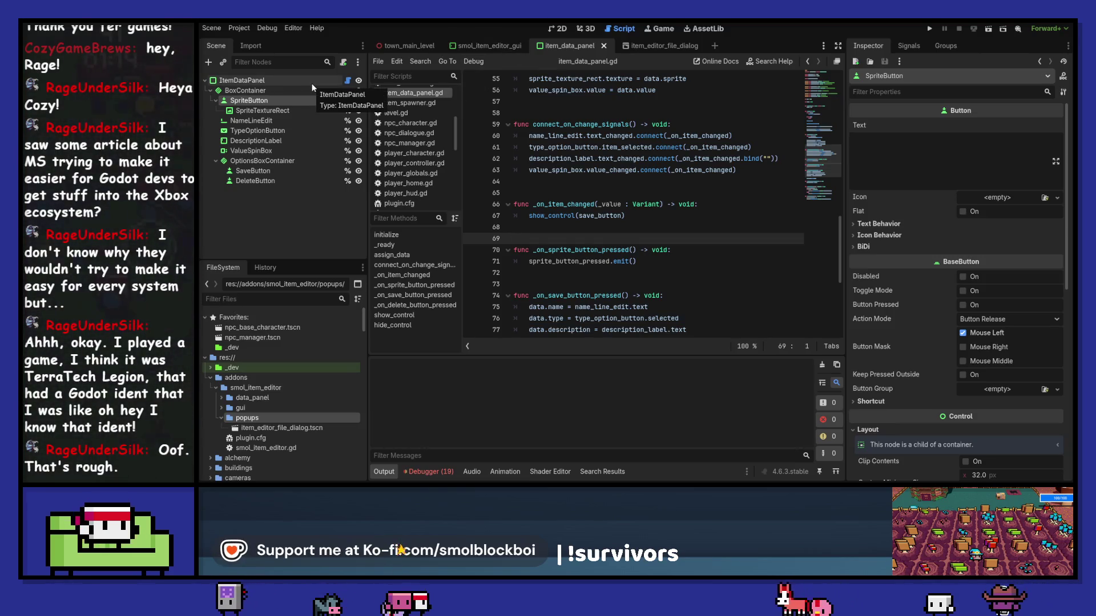
Add item_editor_file_dialog.tscn under ItemEditorGUI in smol_item_editor_gui and hide it.
click(494, 48)
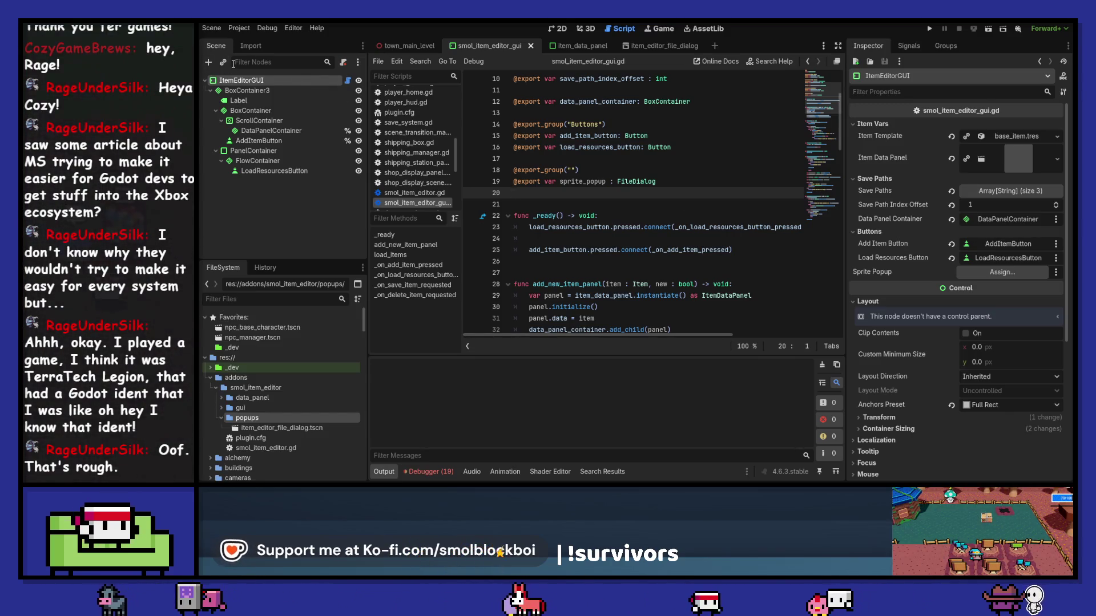
mouse_move(282, 428)
mouse_down()
mouse_move(245, 85)
mouse_move(260, 85)
mouse_up()
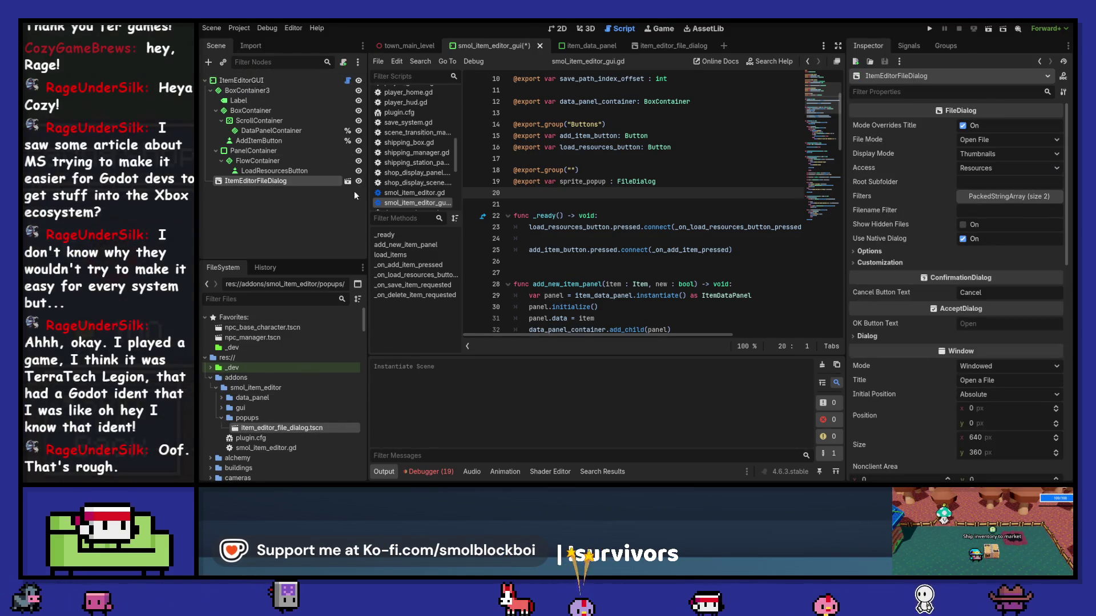
click(359, 182)
Assign ItemEditorFileDialog as ItemEditorGUI's Sprite Popup and save the scene.
click(331, 80)
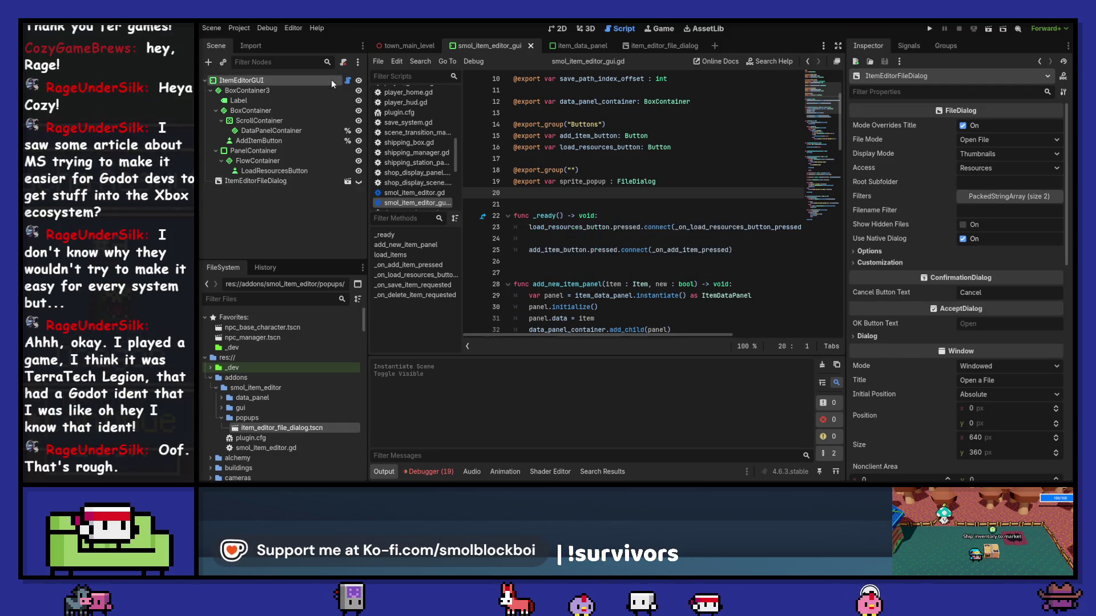
click(1003, 272)
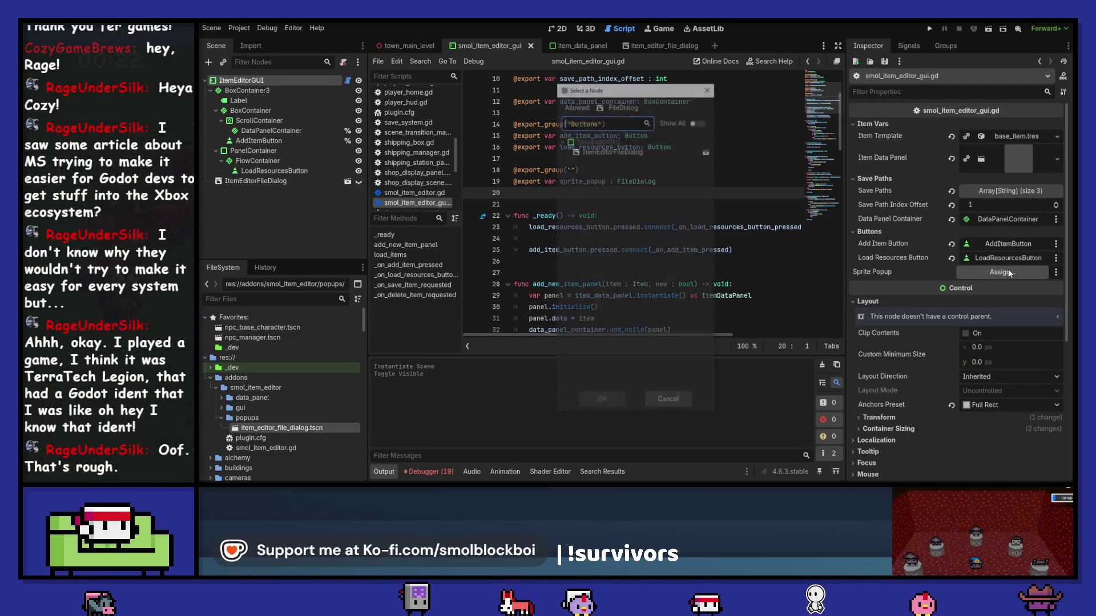
double_click(611, 151)
key(ctrl+s)
click(582, 182)
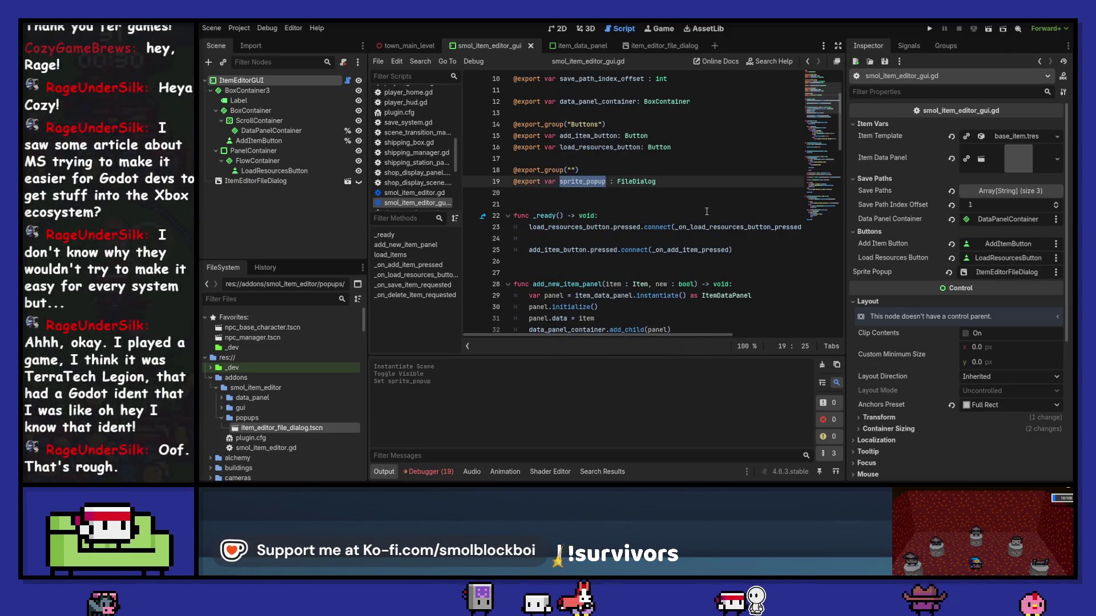
scroll(707, 211, down, 5)
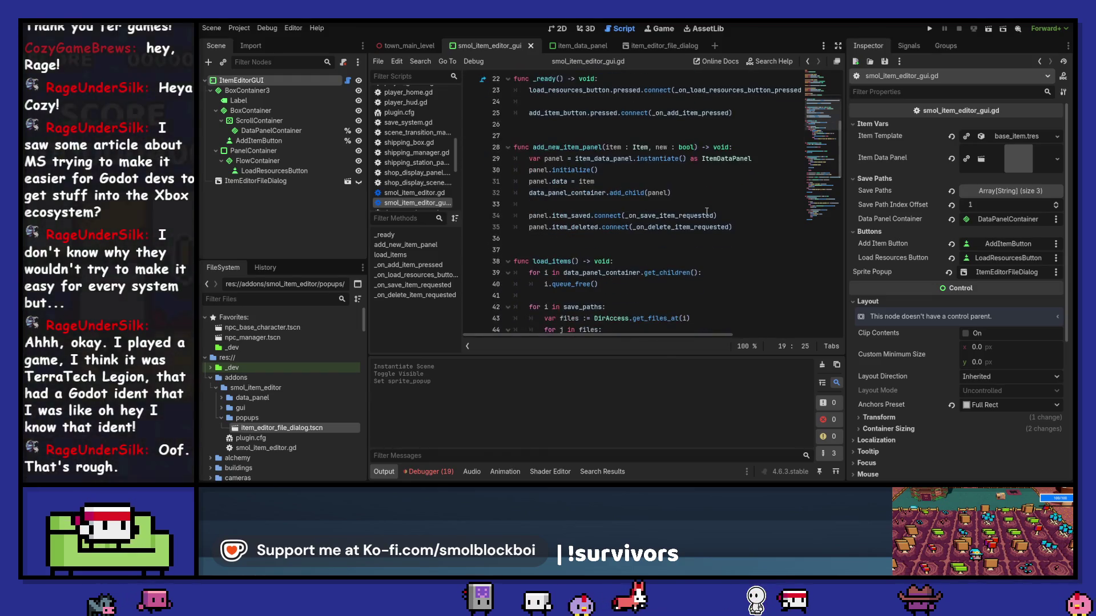
scroll(707, 212, down, 1)
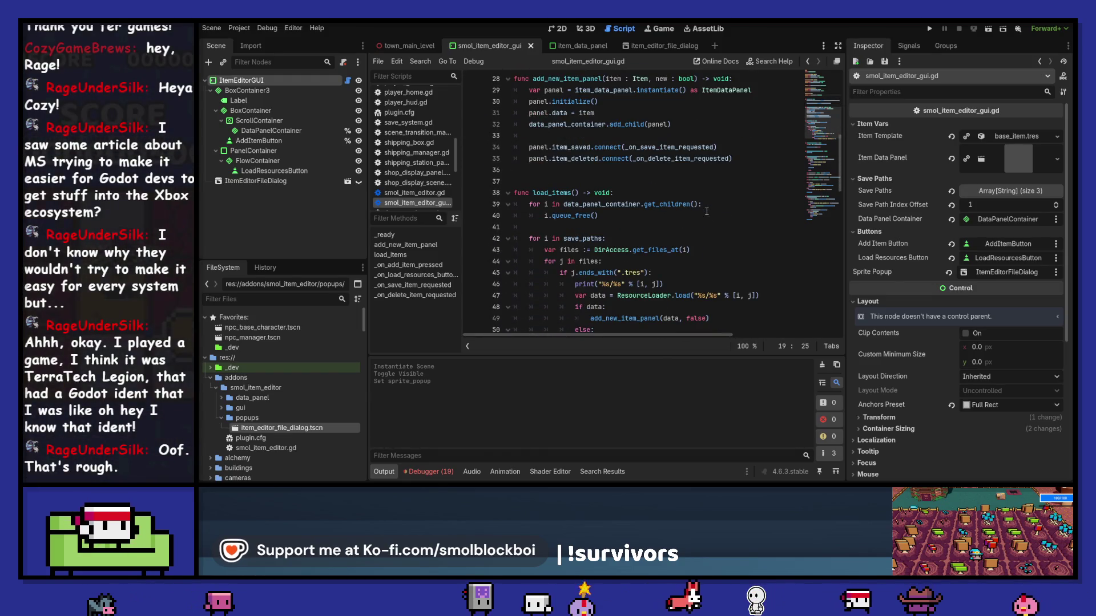
scroll(707, 211, down, 2)
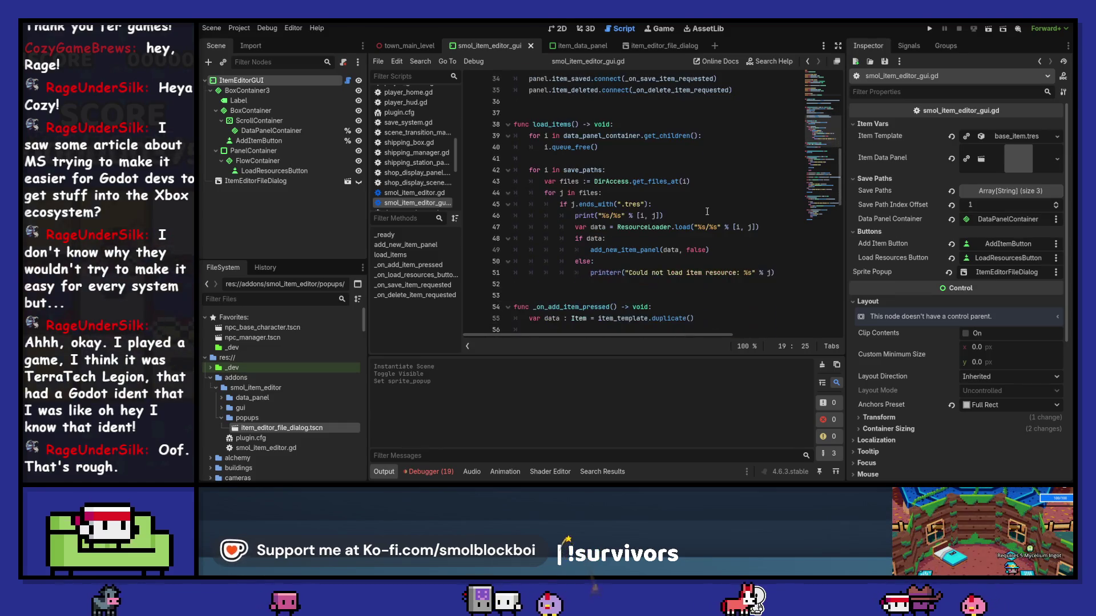
scroll(707, 211, up, 3)
scroll(707, 212, up, 4)
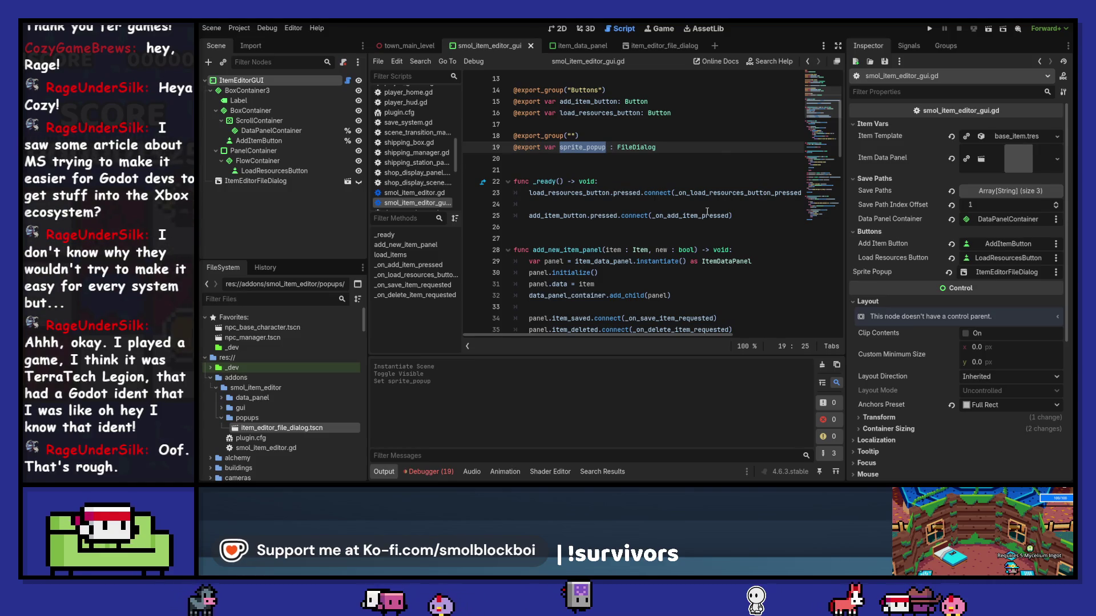
key(ctrl+Tab)
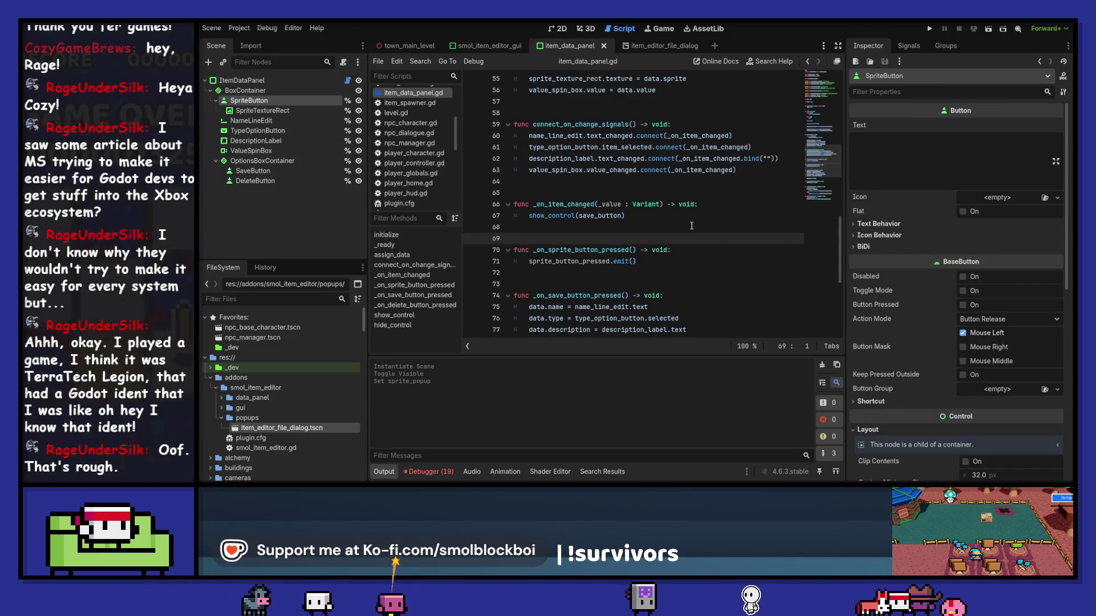
double_click(570, 262)
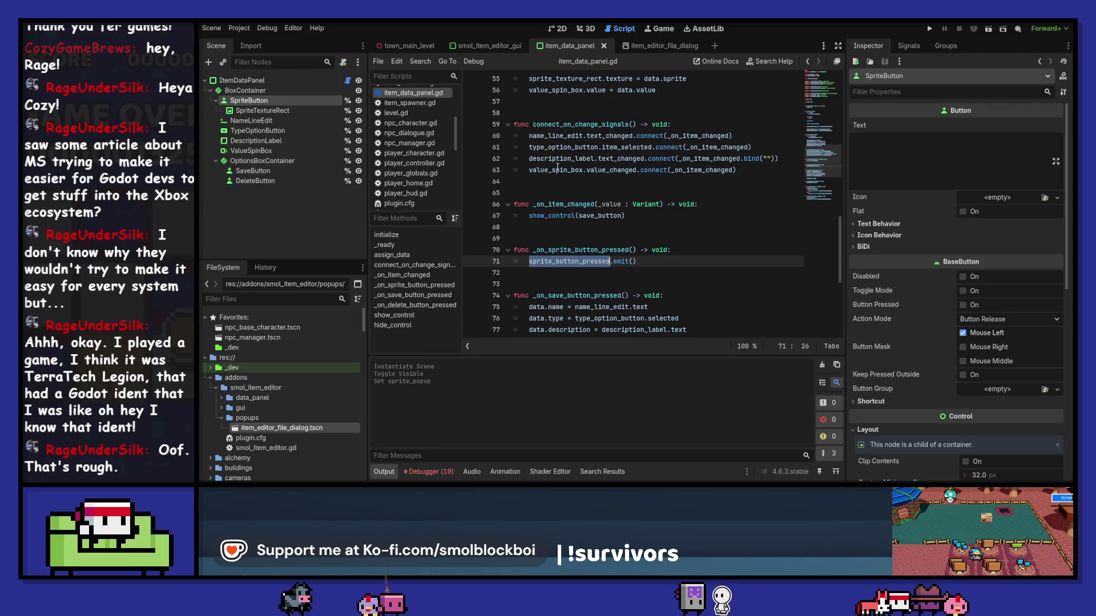
click(478, 47)
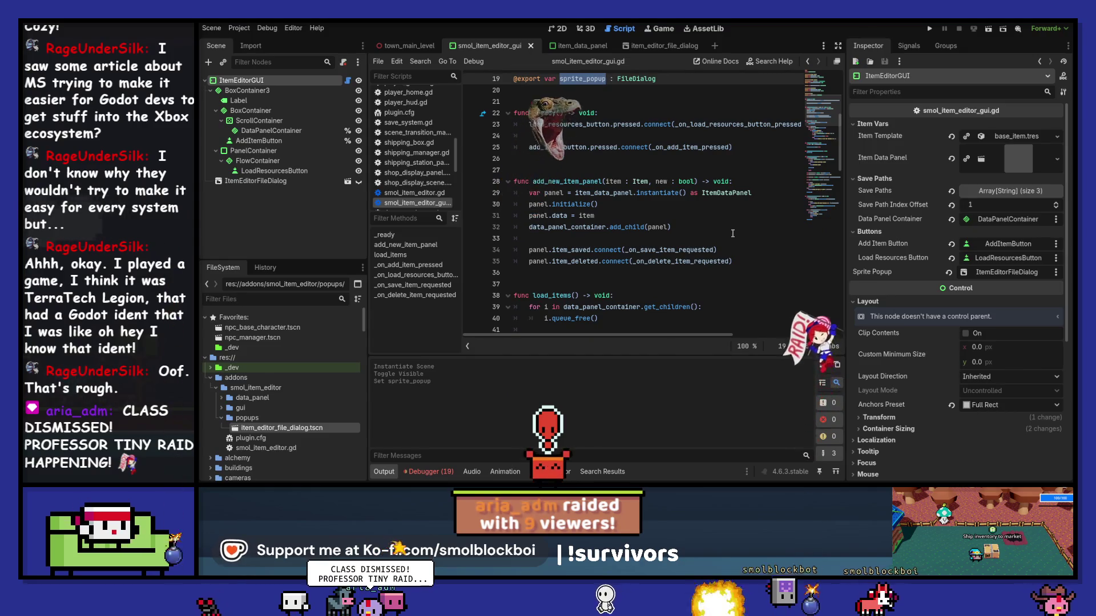
scroll(732, 234, down, 2)
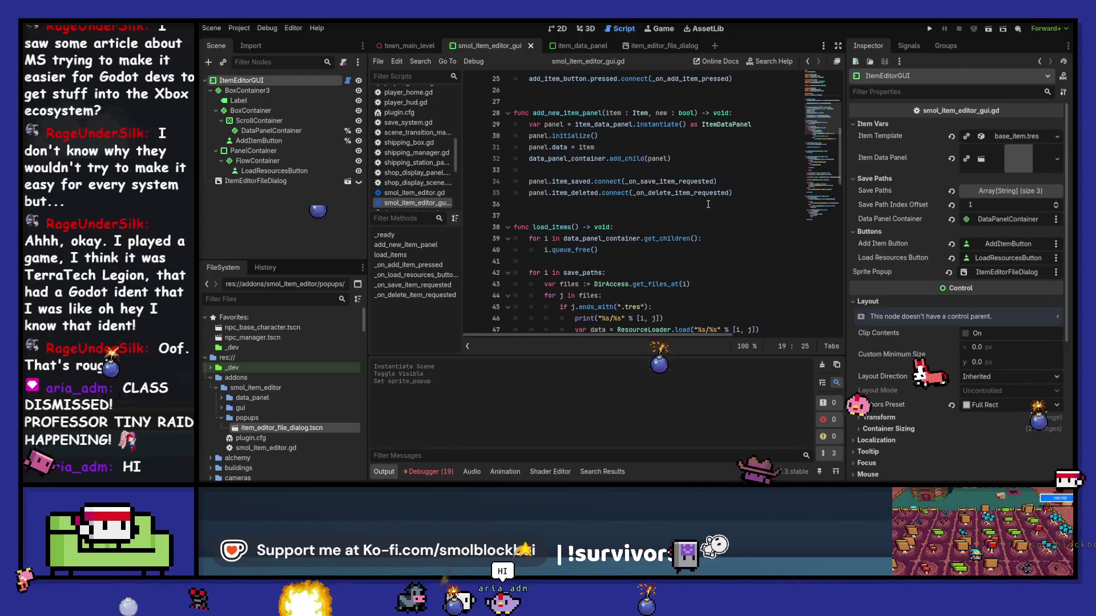
scroll(708, 204, up, 2)
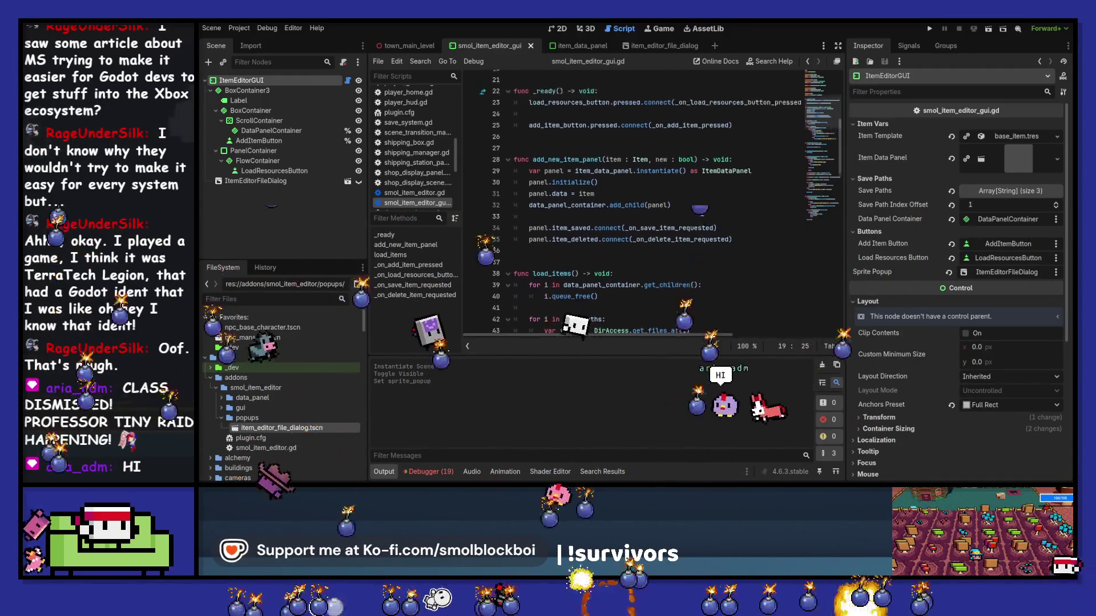
scroll(701, 214, up, 1)
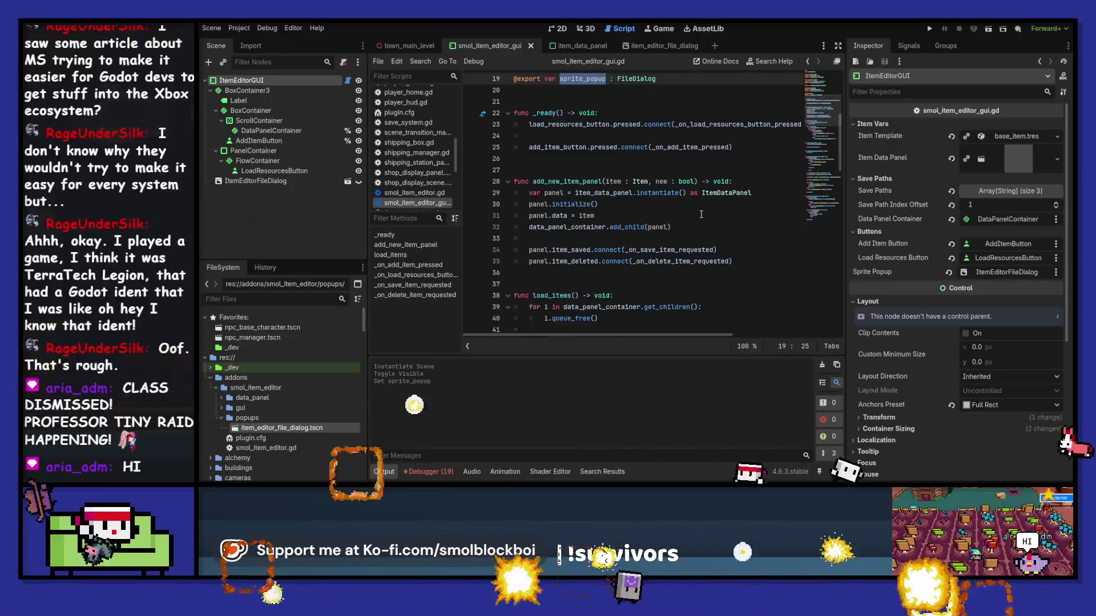
scroll(701, 214, down, 6)
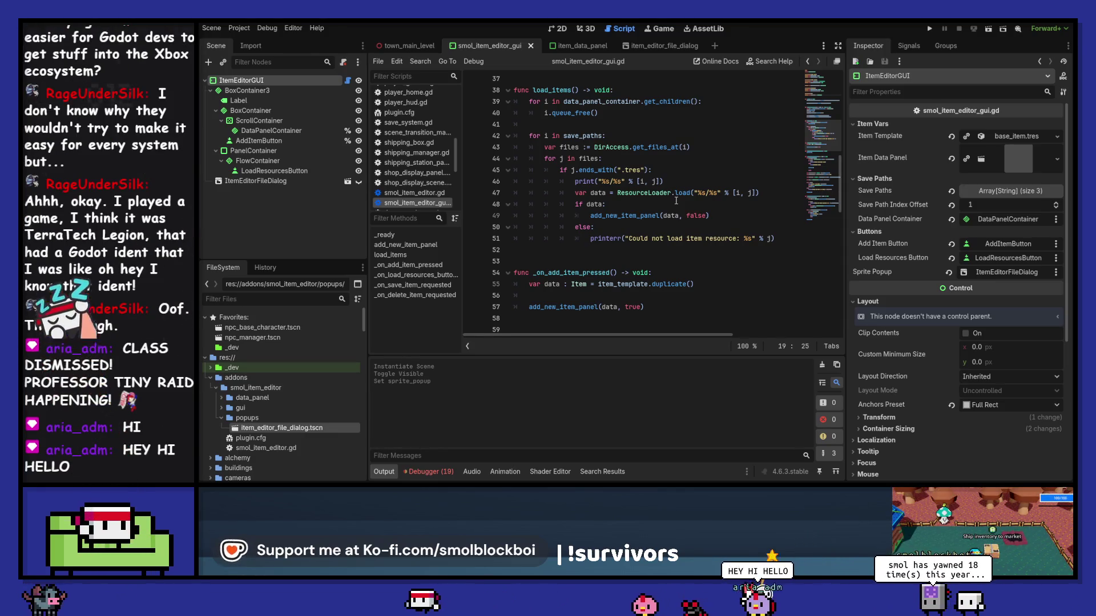
click(686, 229)
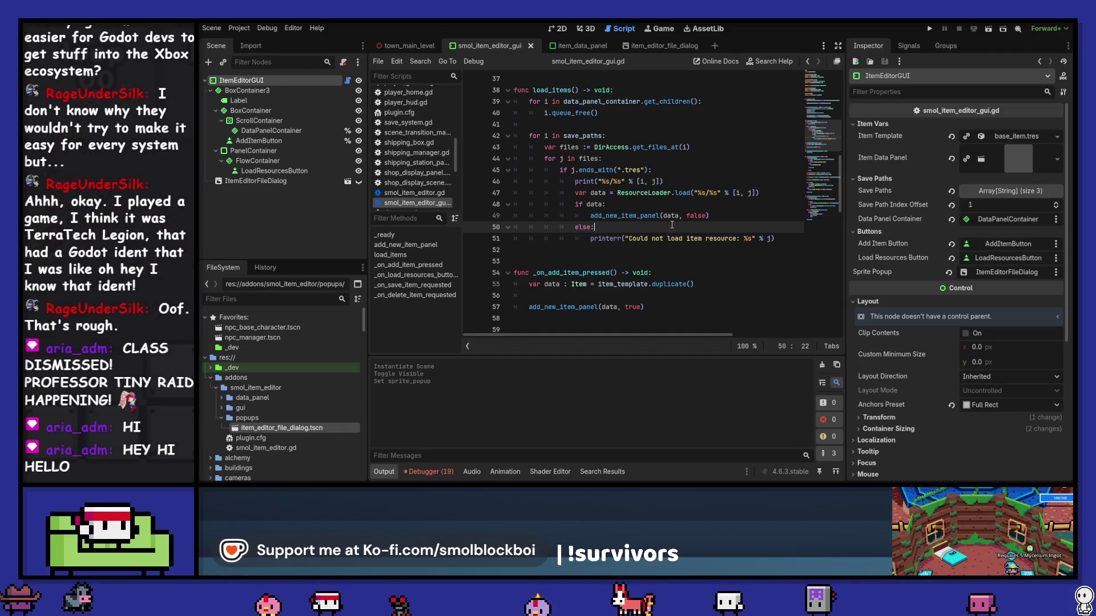
scroll(626, 206, down, 2)
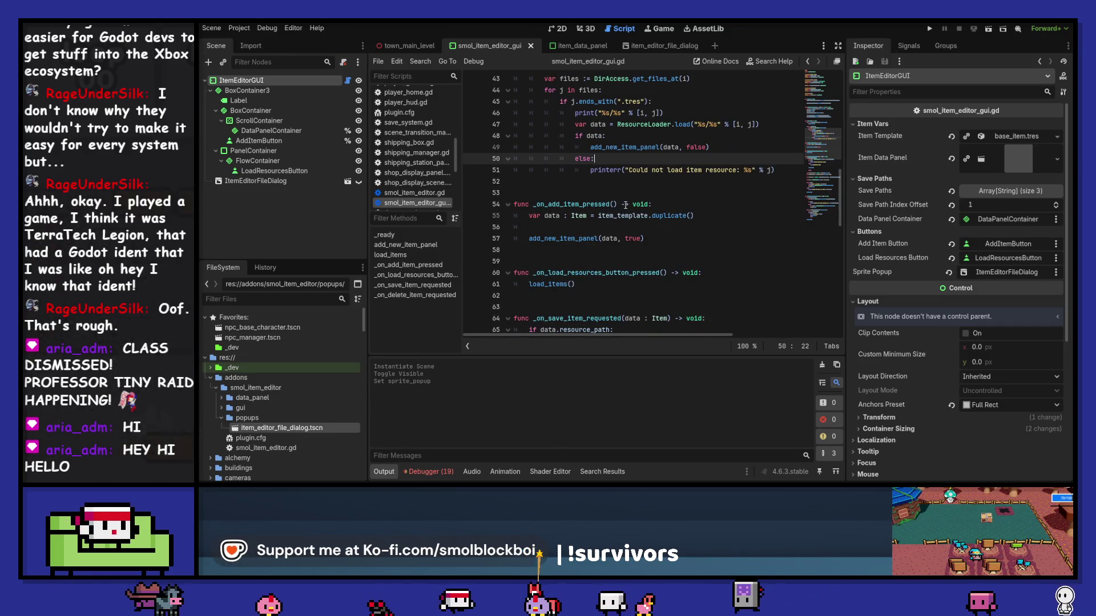
scroll(625, 206, up, 10)
scroll(625, 206, down, 8)
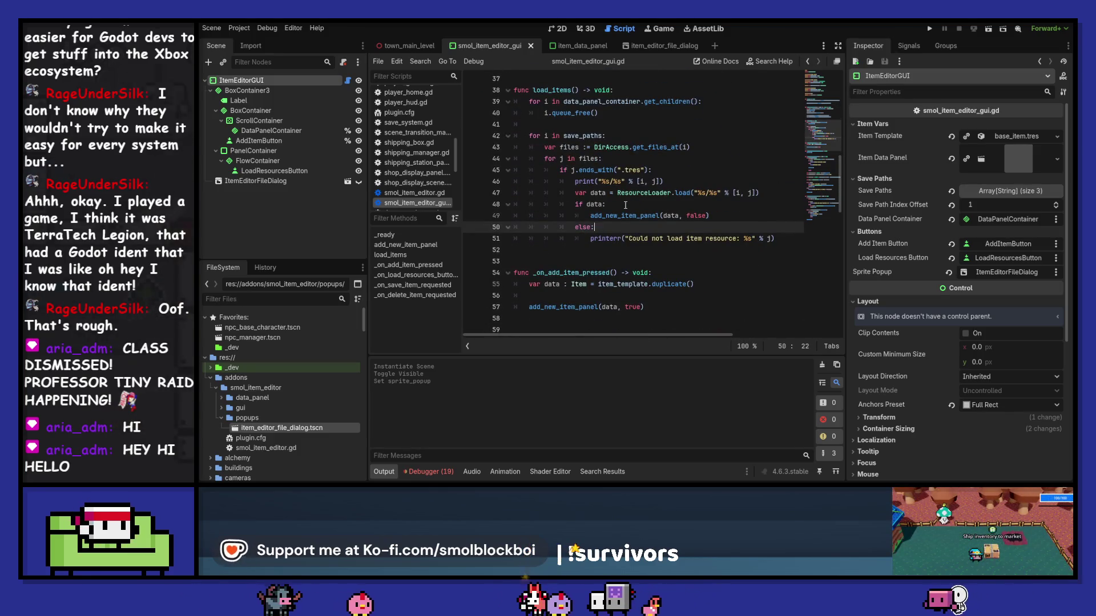
ctrl+click(625, 219)
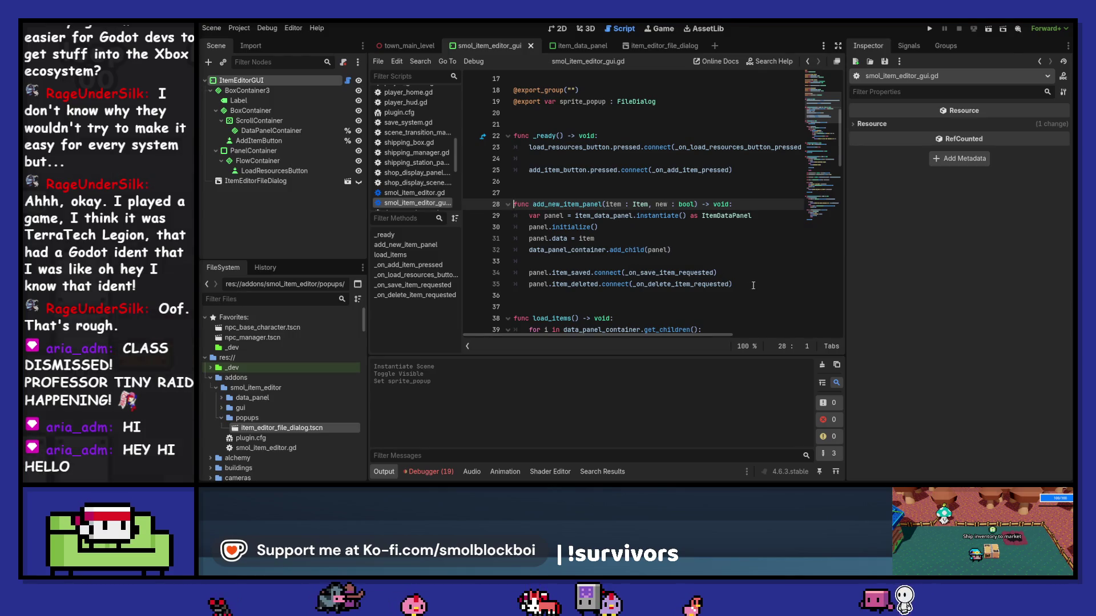
Add panel.sprite_button_pressed.connect(_on_sprite_button_pressed) after the panel signal connections.
click(764, 284)
key(Return)
key(Return)
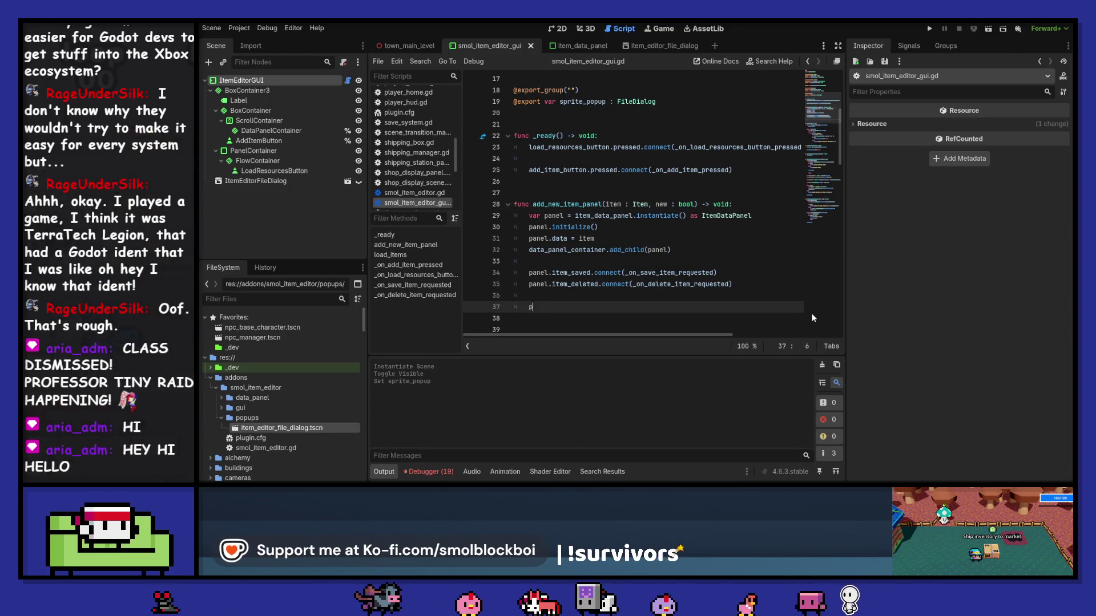
text(panel.sprite)
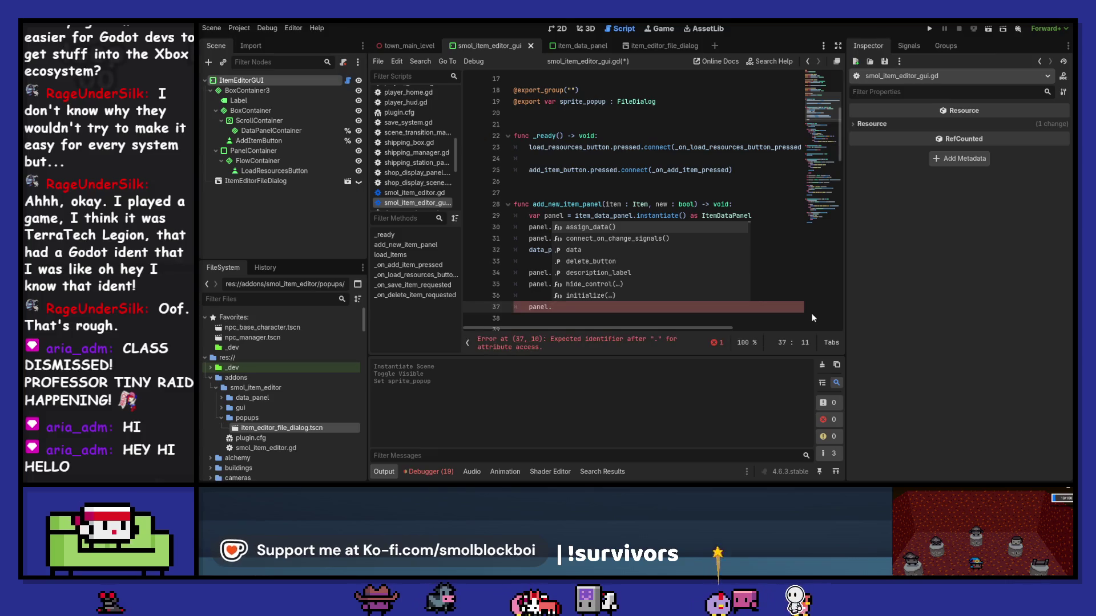
key(Down)
key(Return)
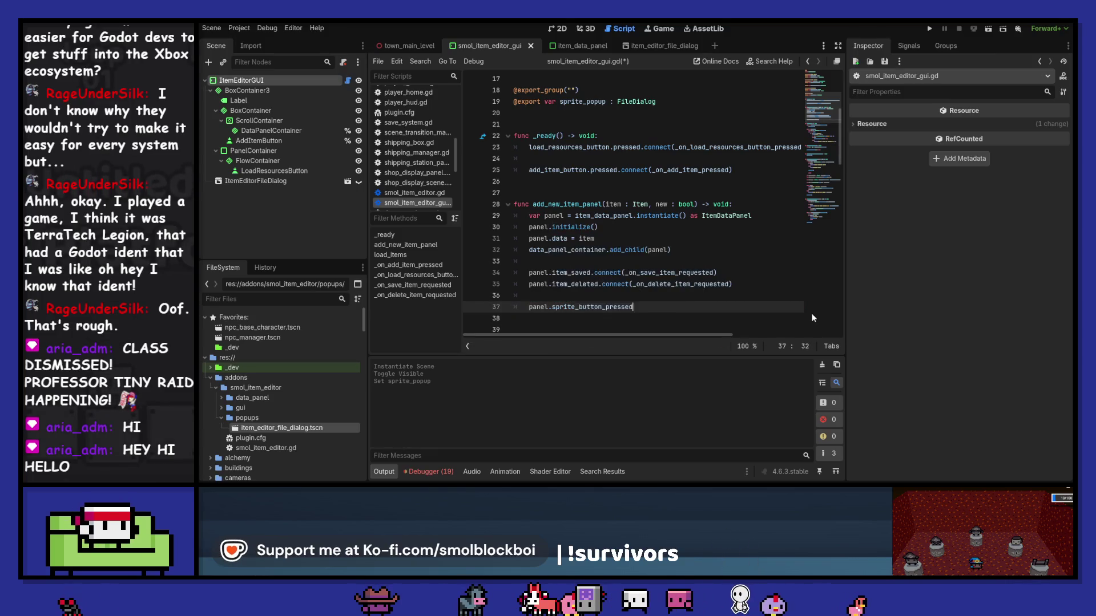
text(connect(_on_)
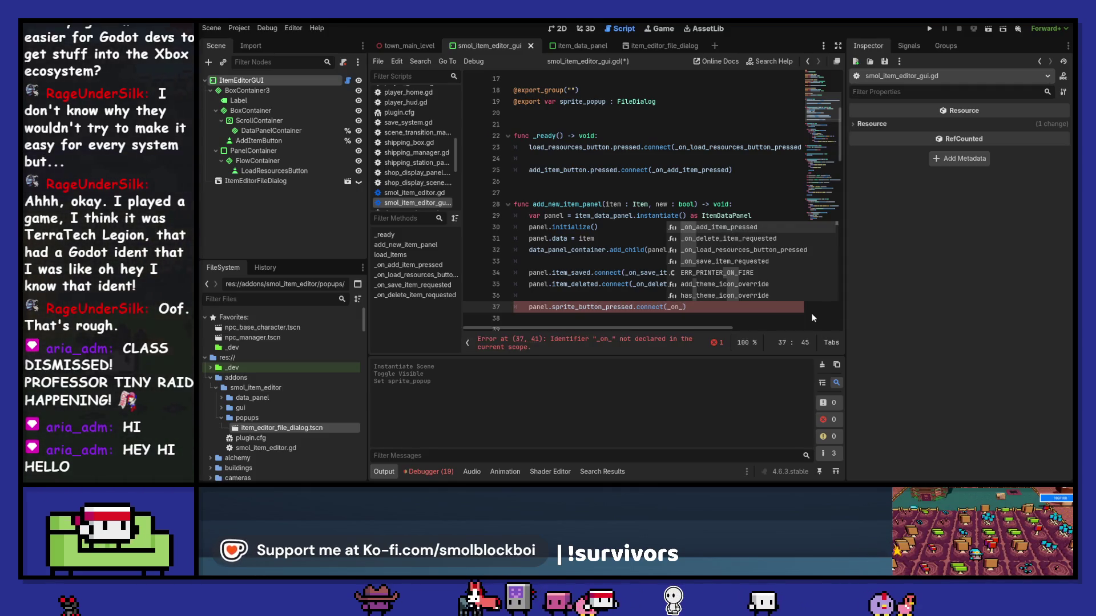
text(sprite)
key(BackSpace)
text(te_button_pre)
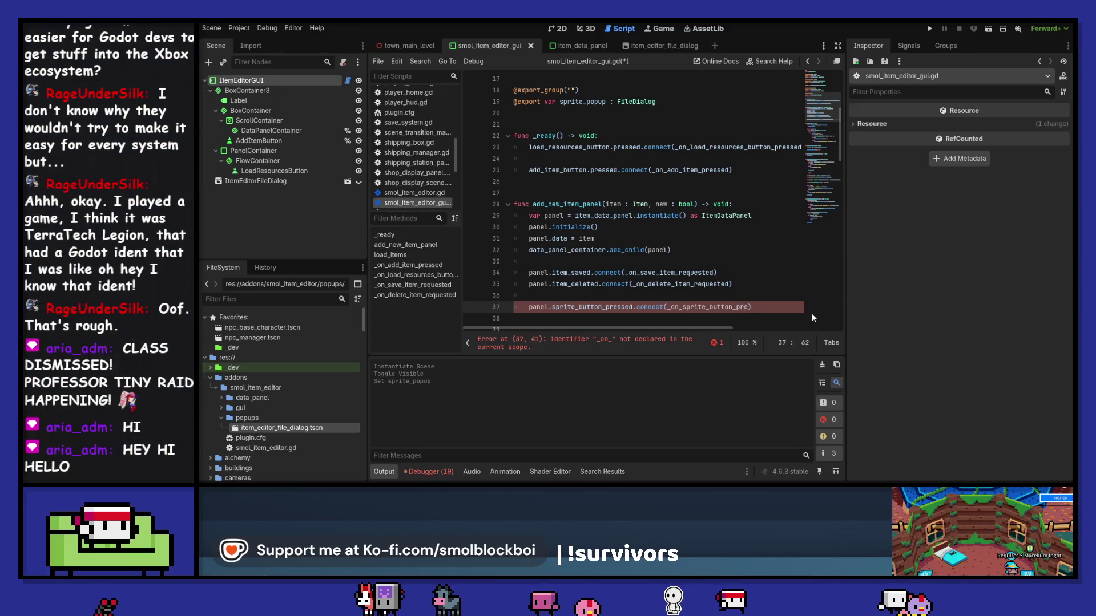
text(d)
key(ctrl+shift+Left)
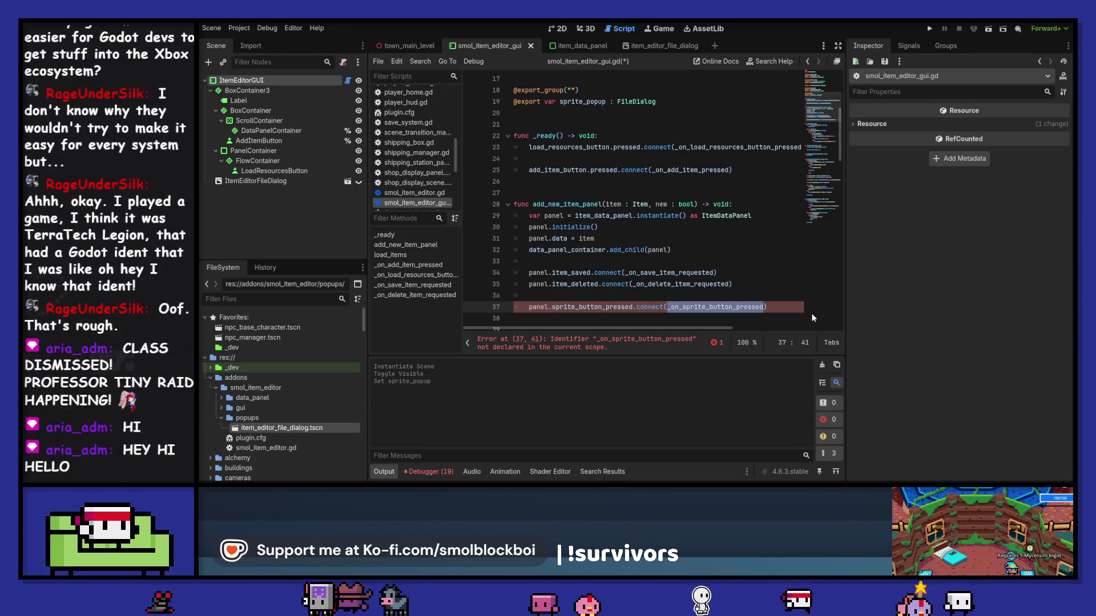
Add a func _on_sprite_button_pressed() -> void: stub with a pass body and save.
scroll(669, 174, down, 1)
scroll(669, 175, down, 9)
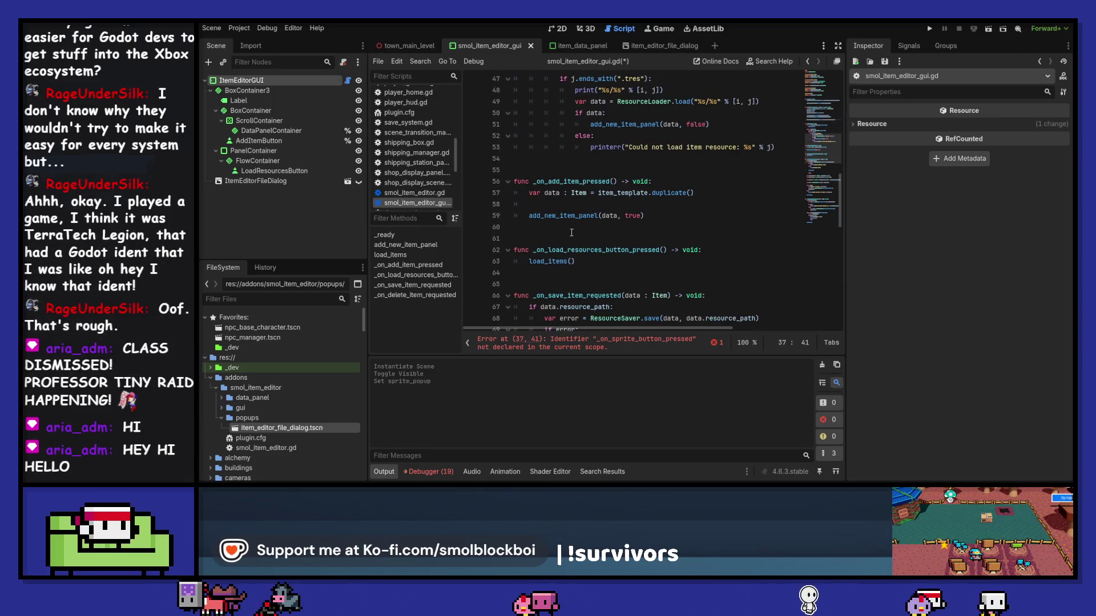
click(558, 171)
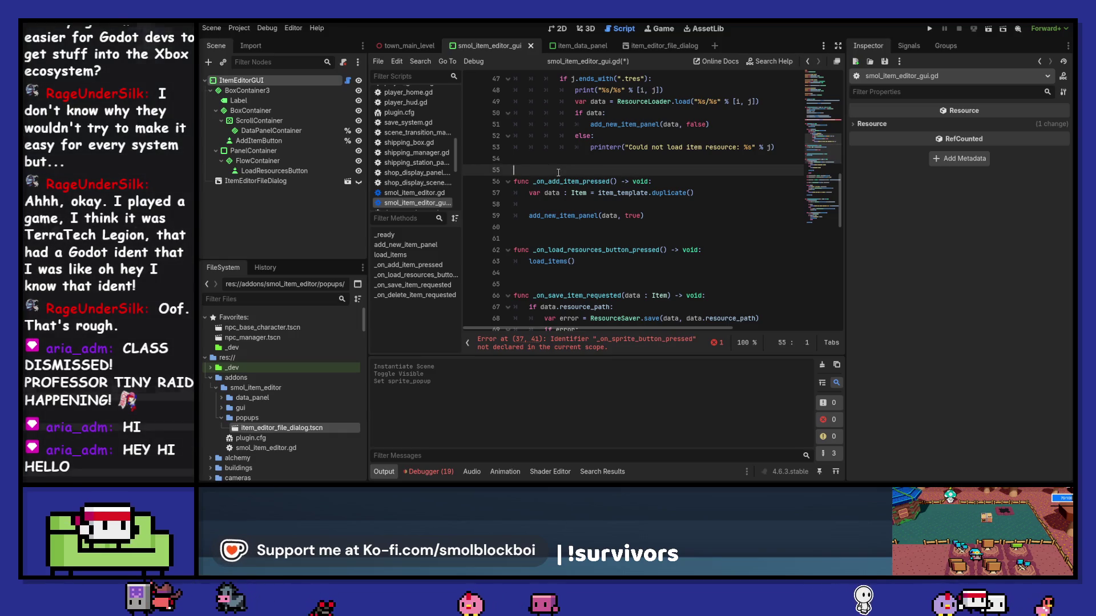
key(Return)
key(Return)
key(Return)
key(Up)
key(Up)
text(func _on_sprite_button_pressed() -.)
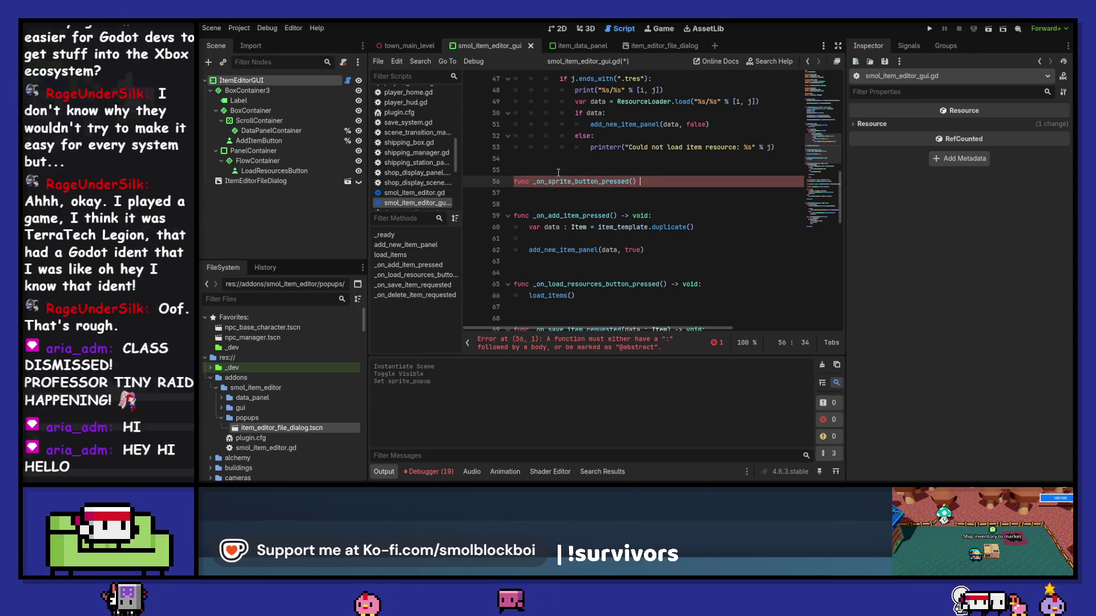
key(BackSpace)
text(>void)
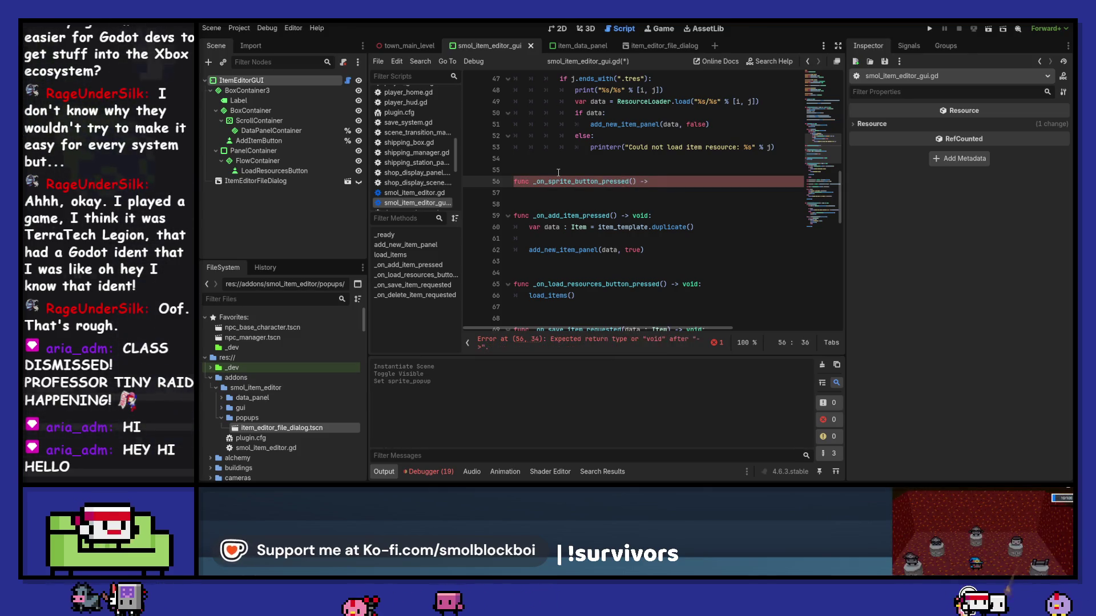
text(:)
key(Return)
text(pass)
key(Up)
key(Left)
key(Left)
key(ctrl+s)
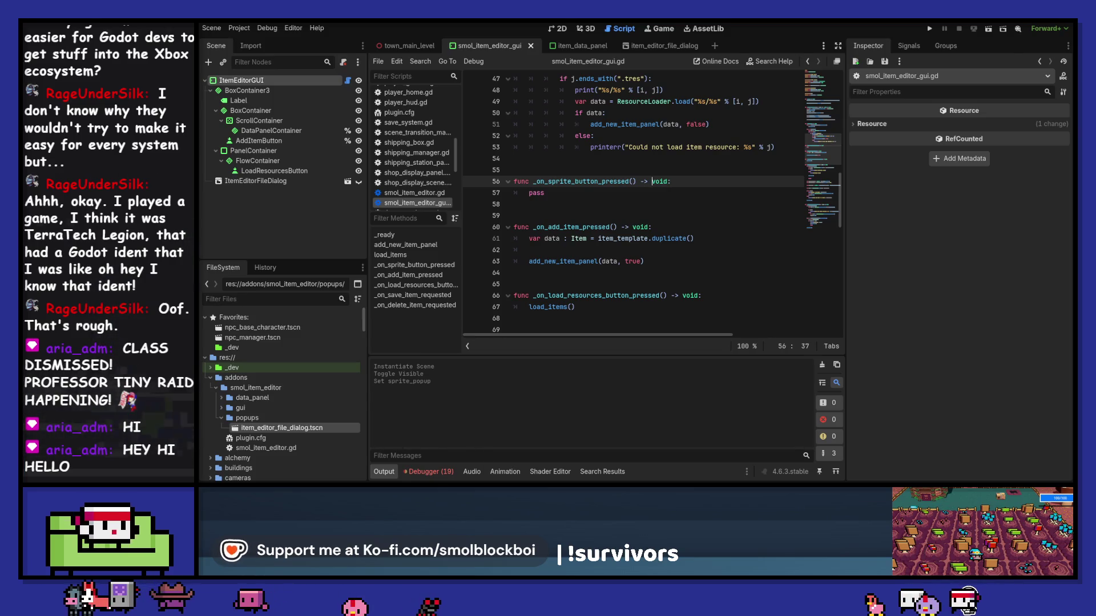
Replace pass with sprite_popup.popup_centered() and save the script.
scroll(627, 177, up, 10)
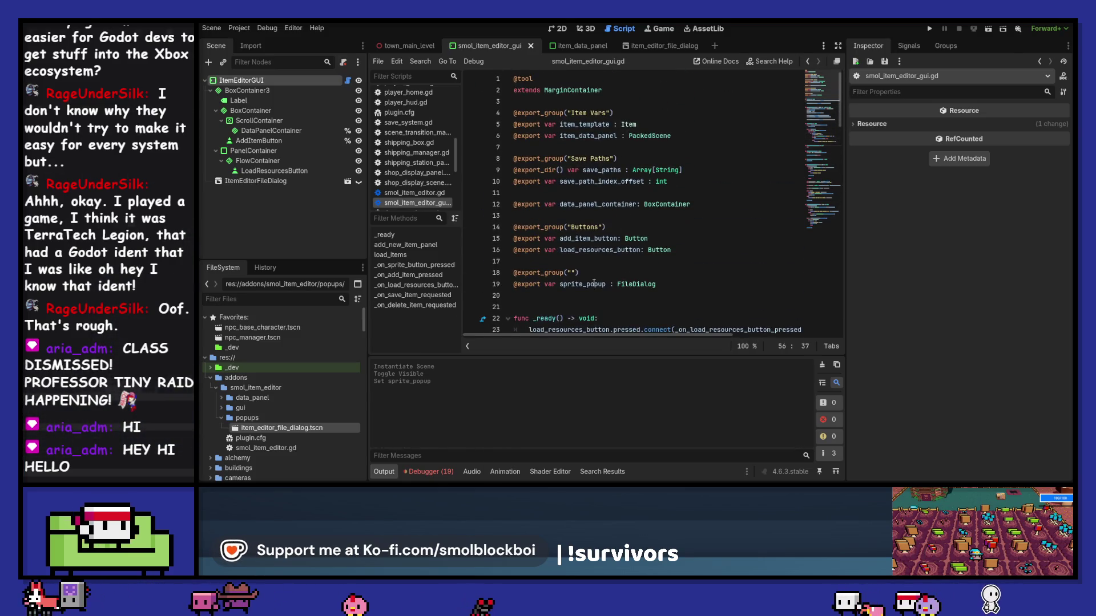
double_click(593, 283)
key(ctrl+c)
scroll(588, 286, down, 10)
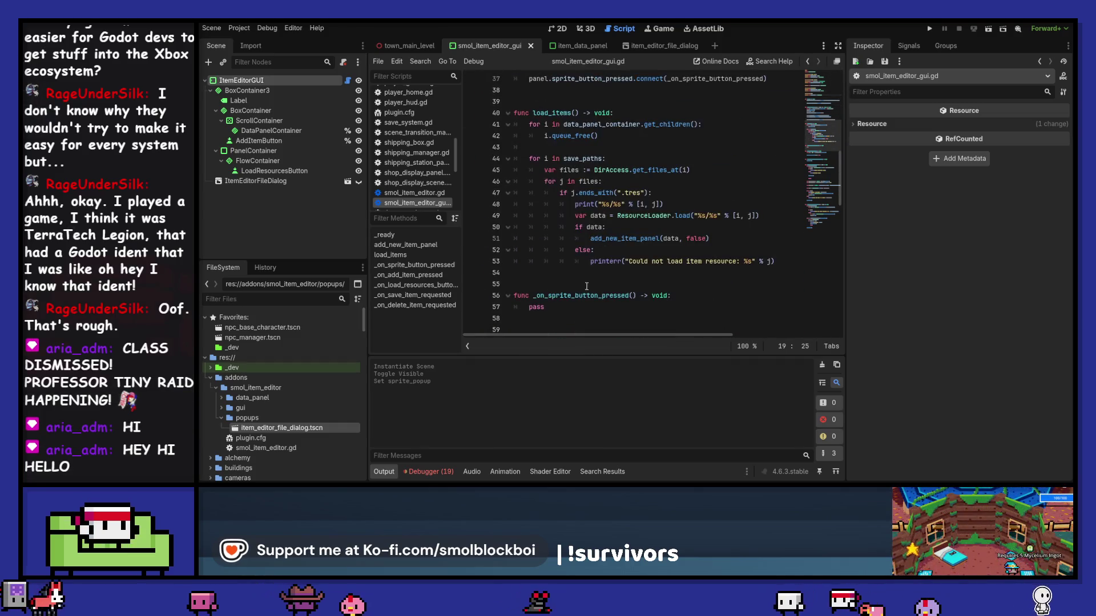
double_click(537, 307)
key(ctrl+v)
text(.popup_c)
key(Return)
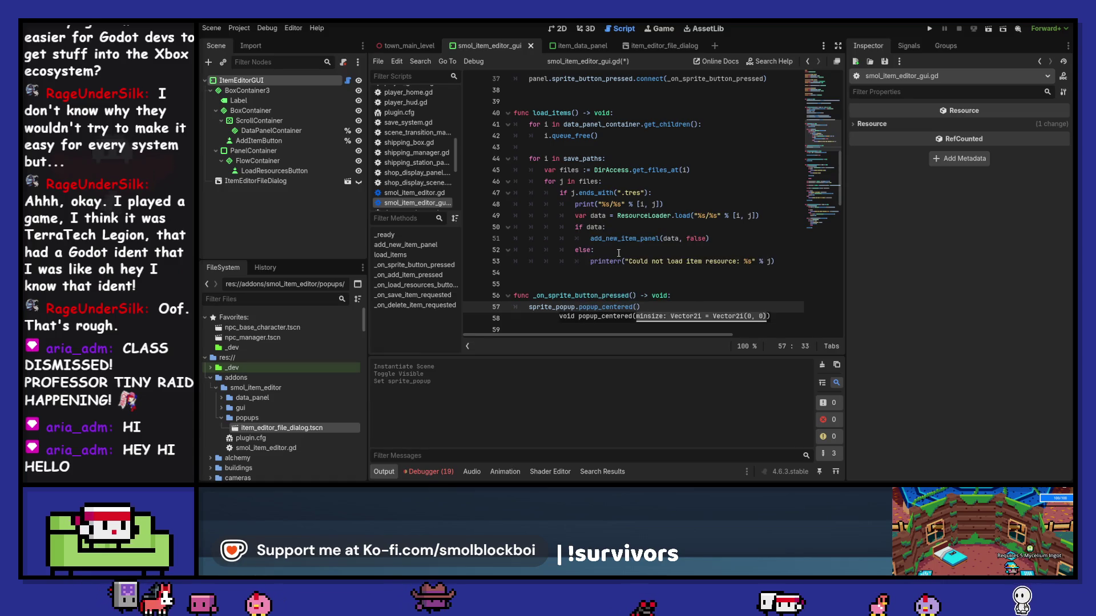
key(ctrl+s)
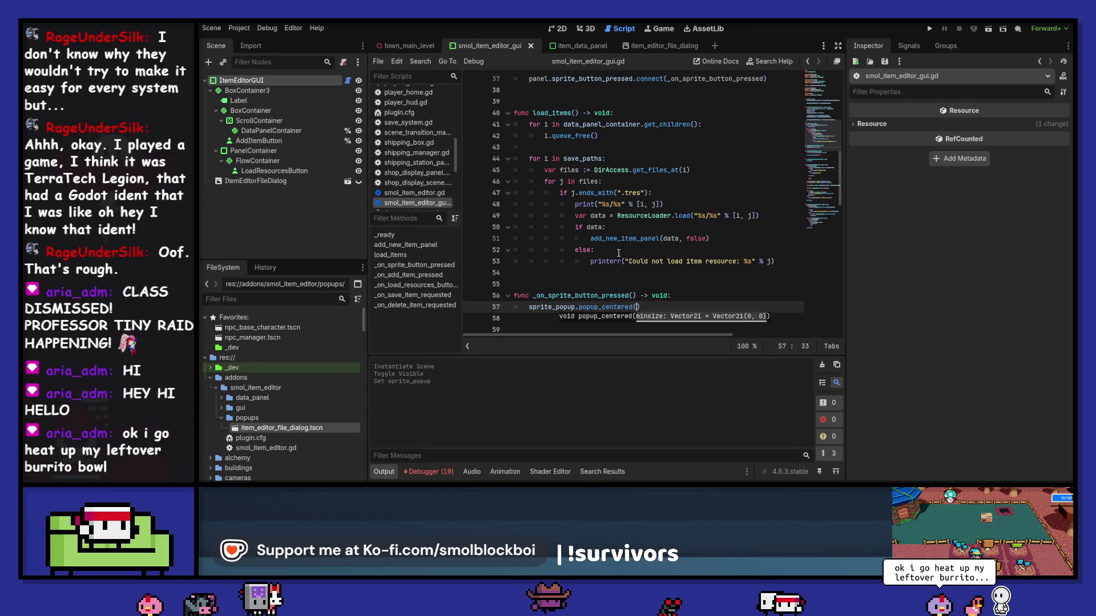
Enable Smol Item Editor in Project Settings > Plugins, cancelling the file dialog that appears.
click(239, 28)
click(247, 42)
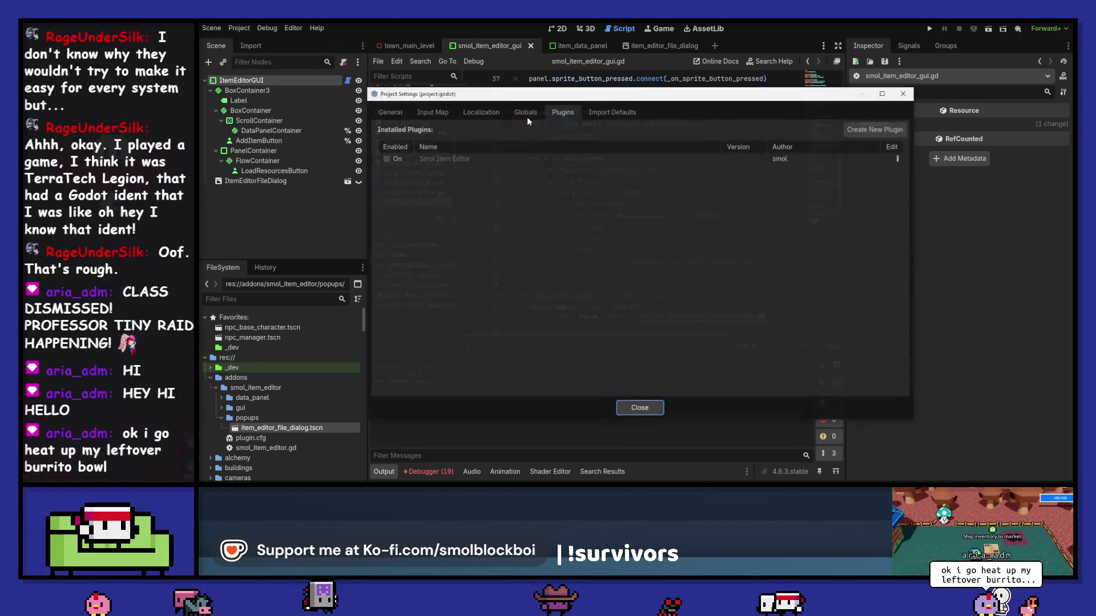
click(386, 159)
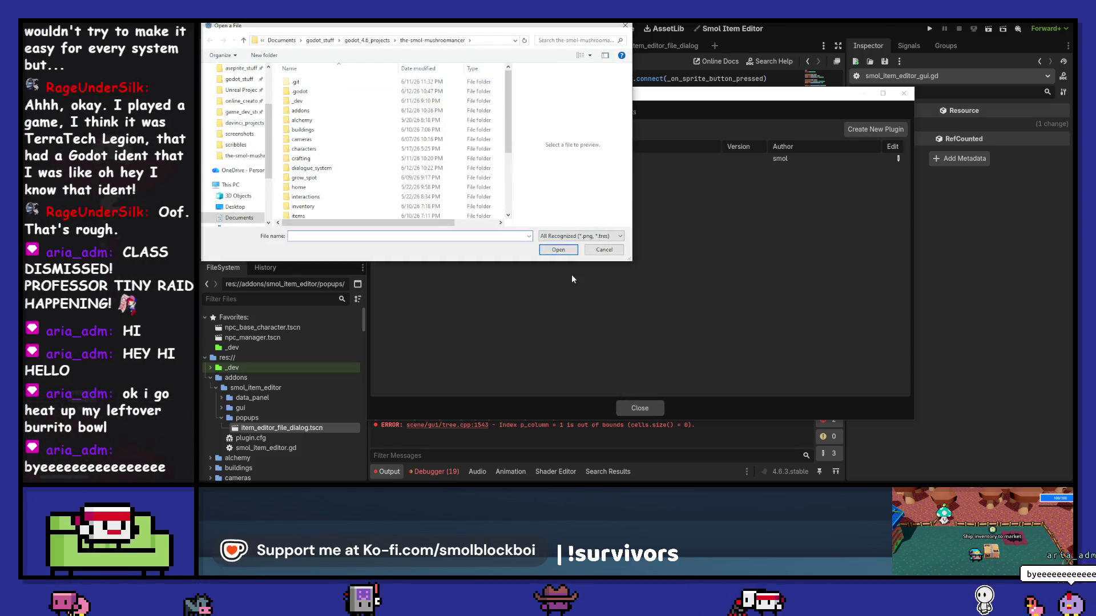
click(604, 252)
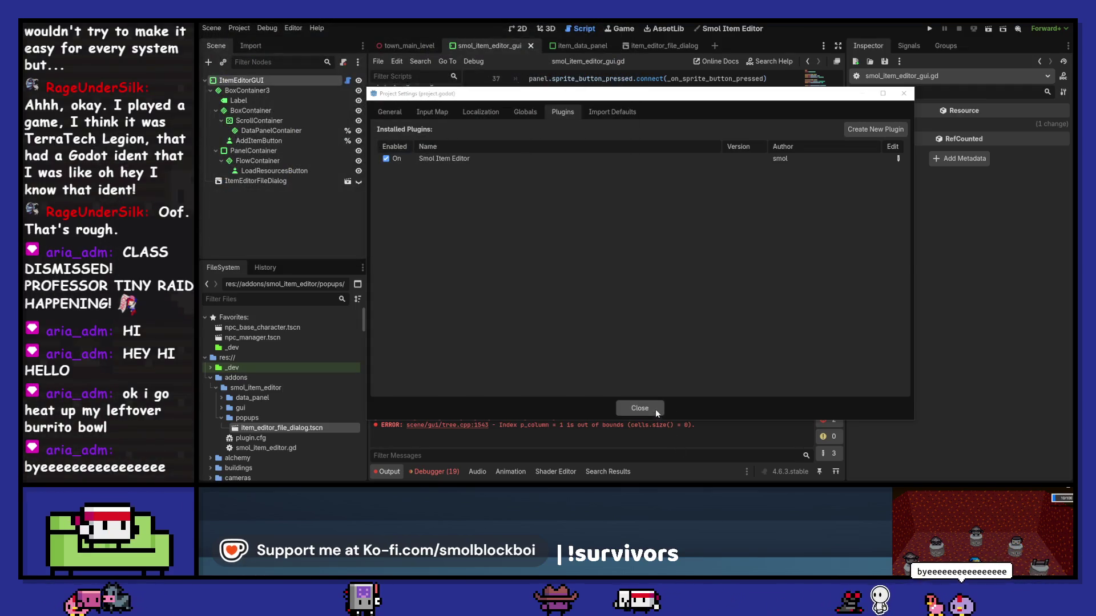
click(656, 410)
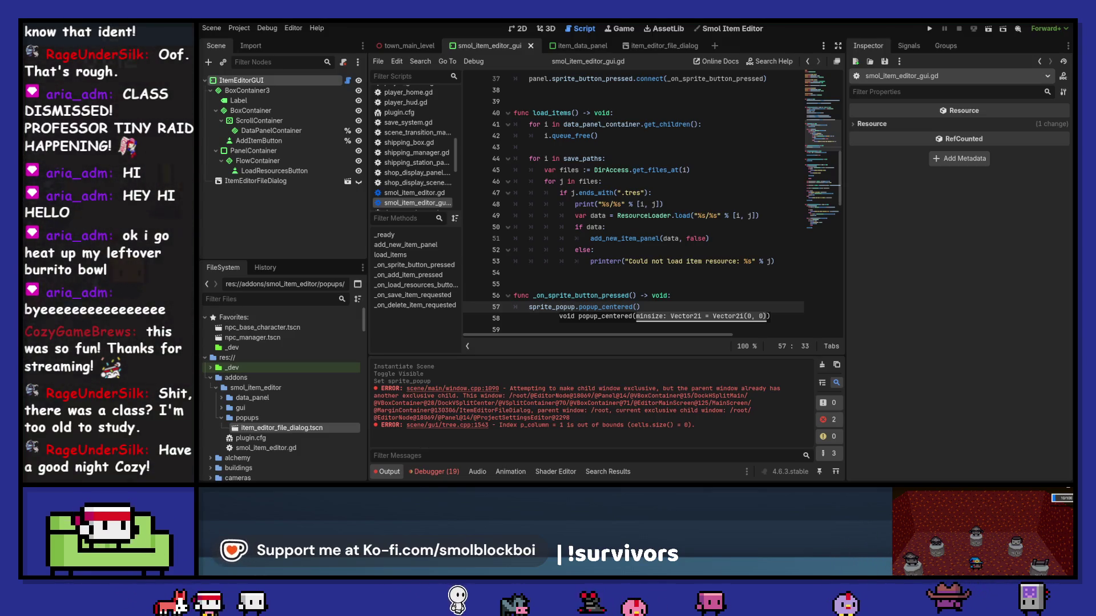
click(471, 261)
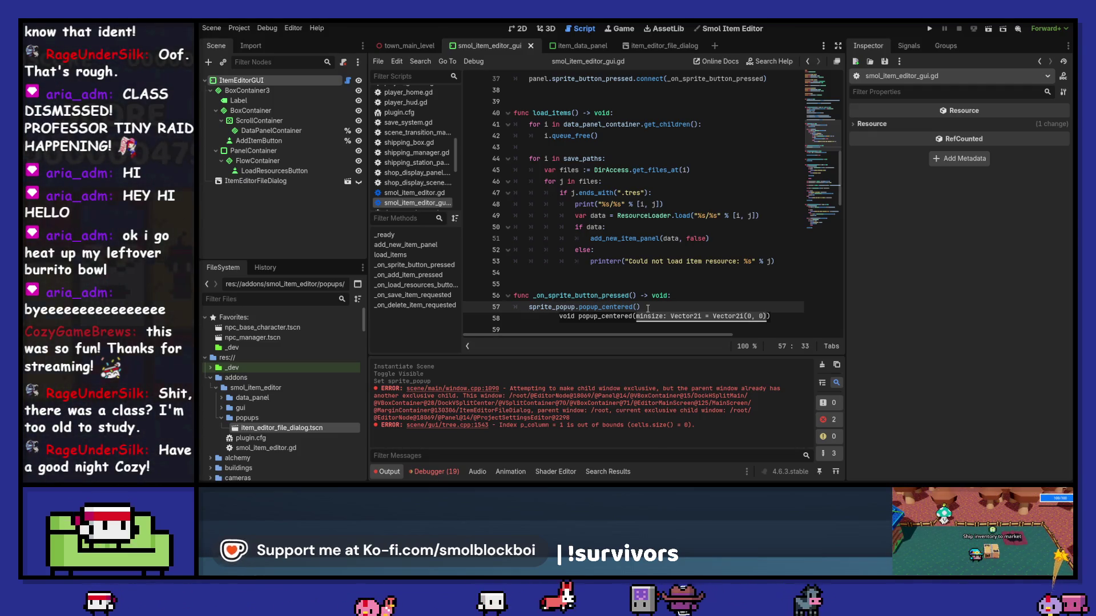
scroll(640, 113, up, 1)
click(640, 113)
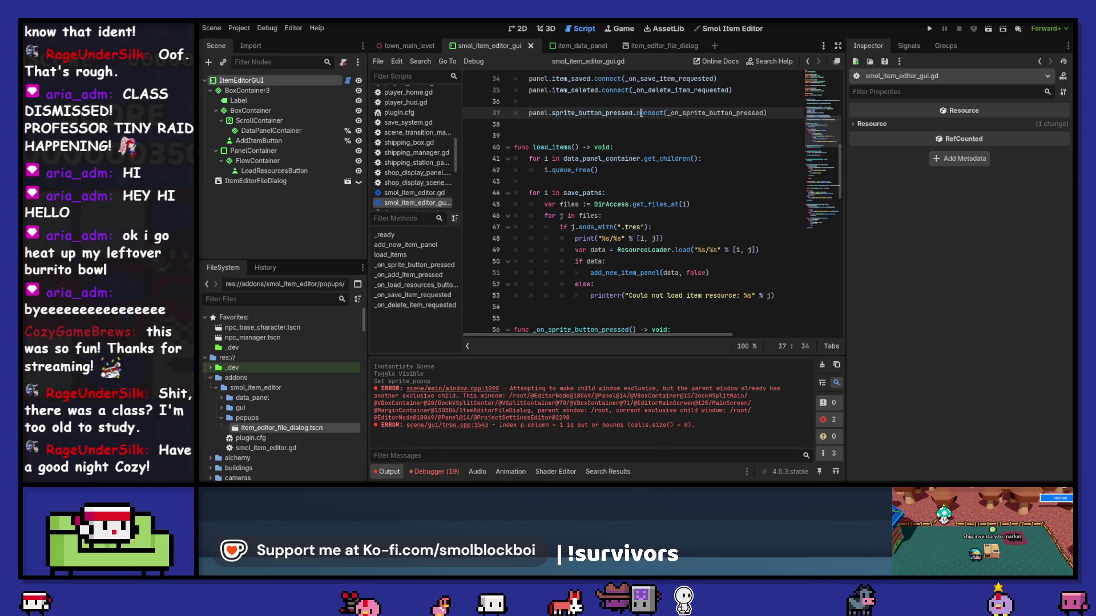
Comment out the sprite button connection, save, toggle the plugin off and on, and clear the output.
key(ctrl+k)
key(ctrl+s)
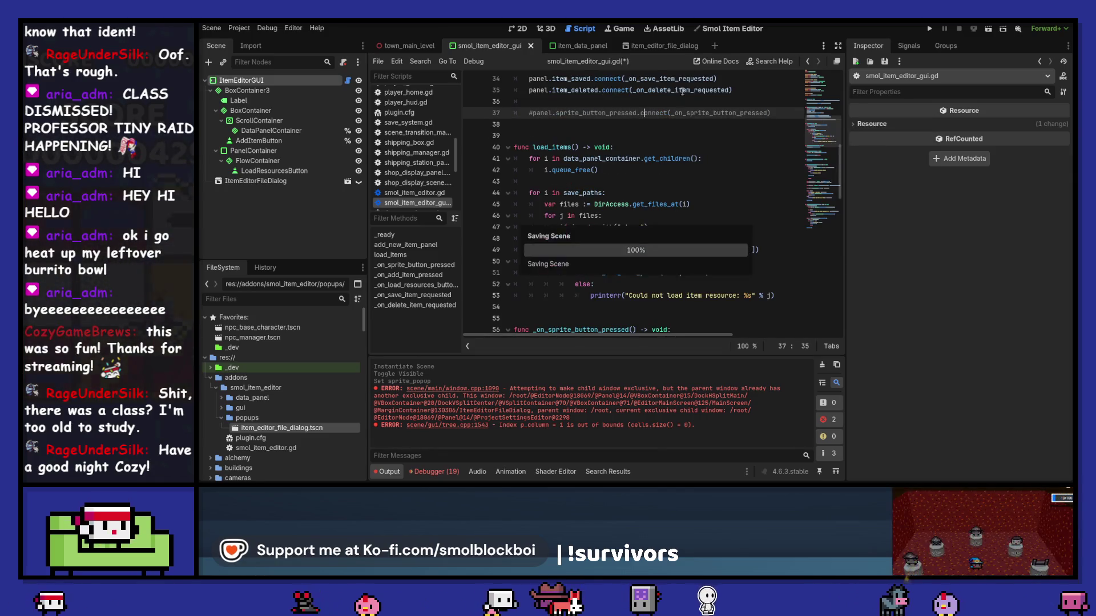
click(239, 28)
click(257, 41)
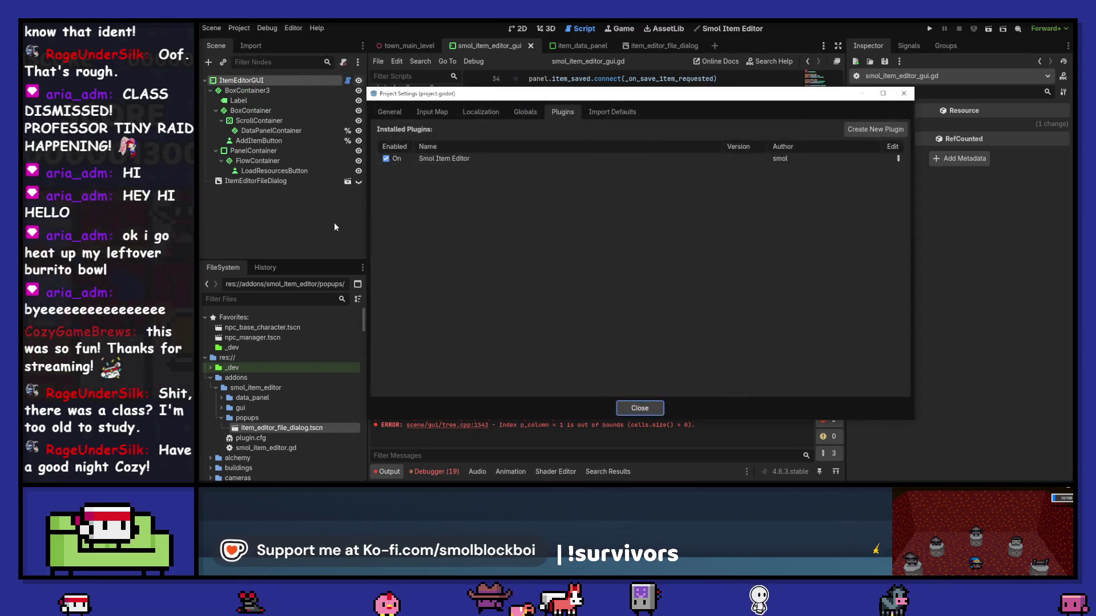
click(386, 159)
click(386, 158)
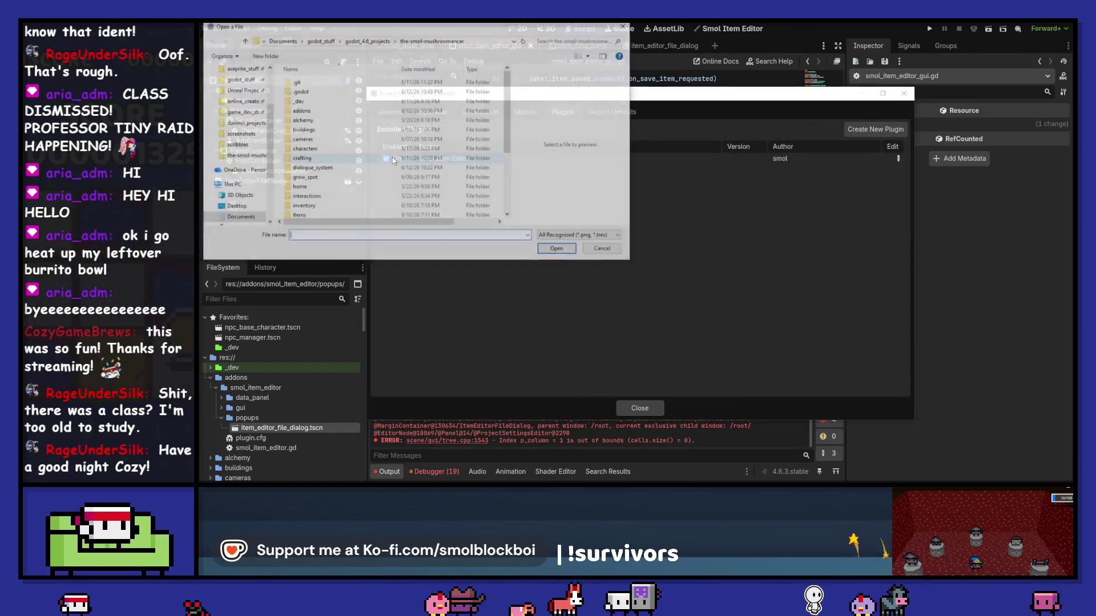
click(612, 255)
click(655, 409)
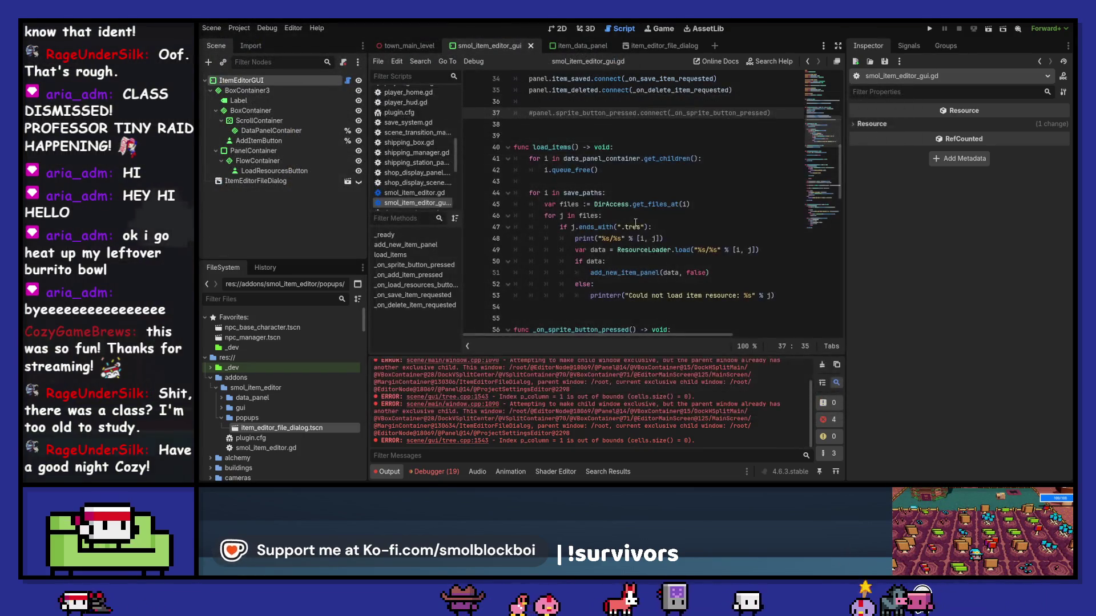
click(822, 365)
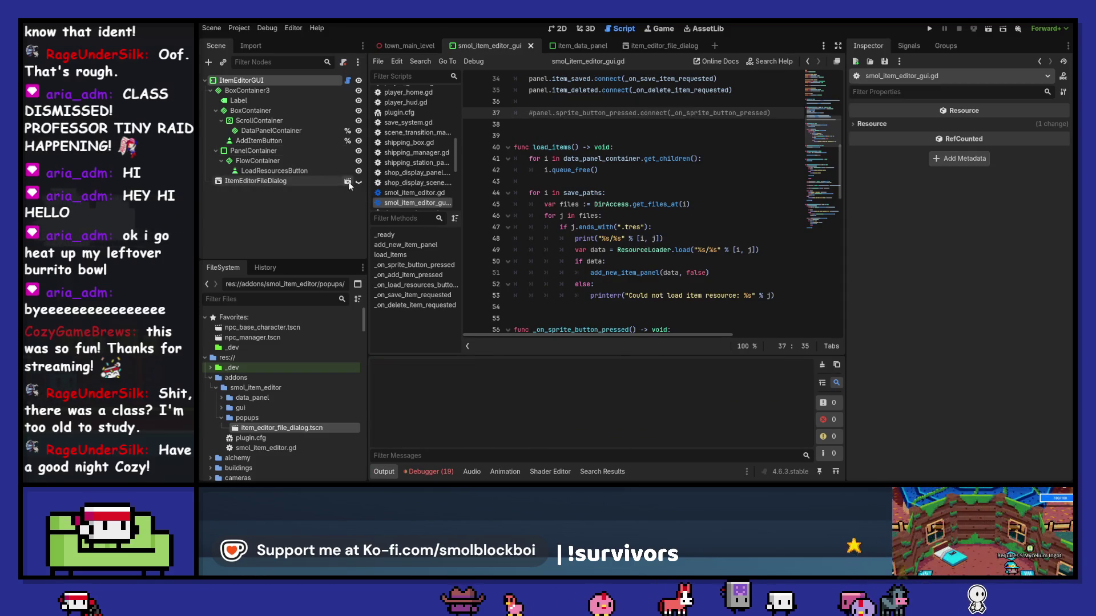
Save the file dialog scene, re-enable the plugin, and load resources in Smol Item Editor.
click(347, 181)
key(ctrl+s)
click(1012, 197)
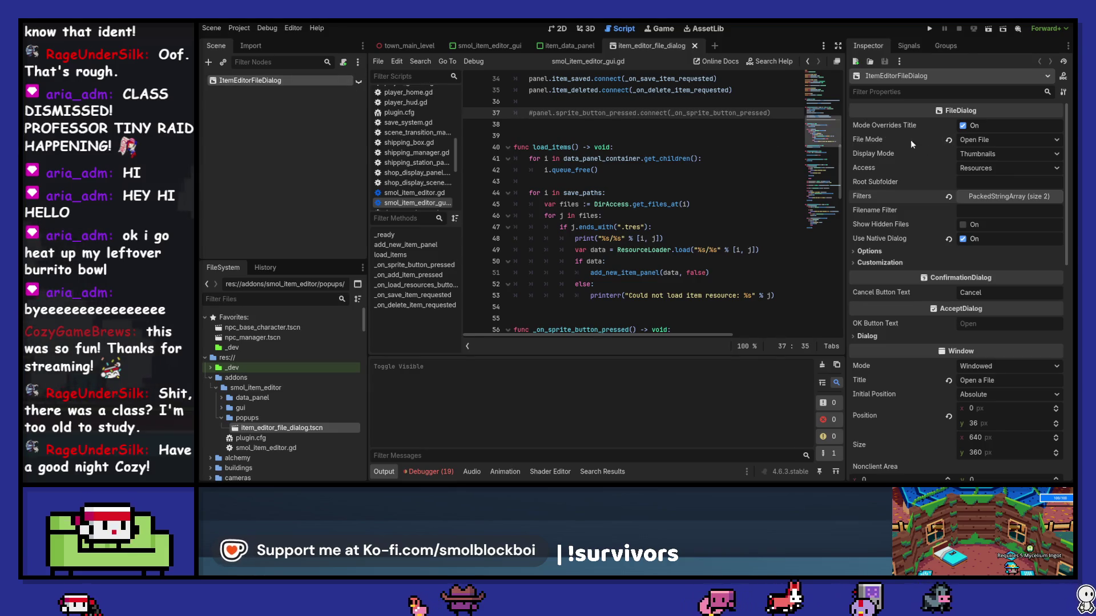
click(227, 29)
click(247, 40)
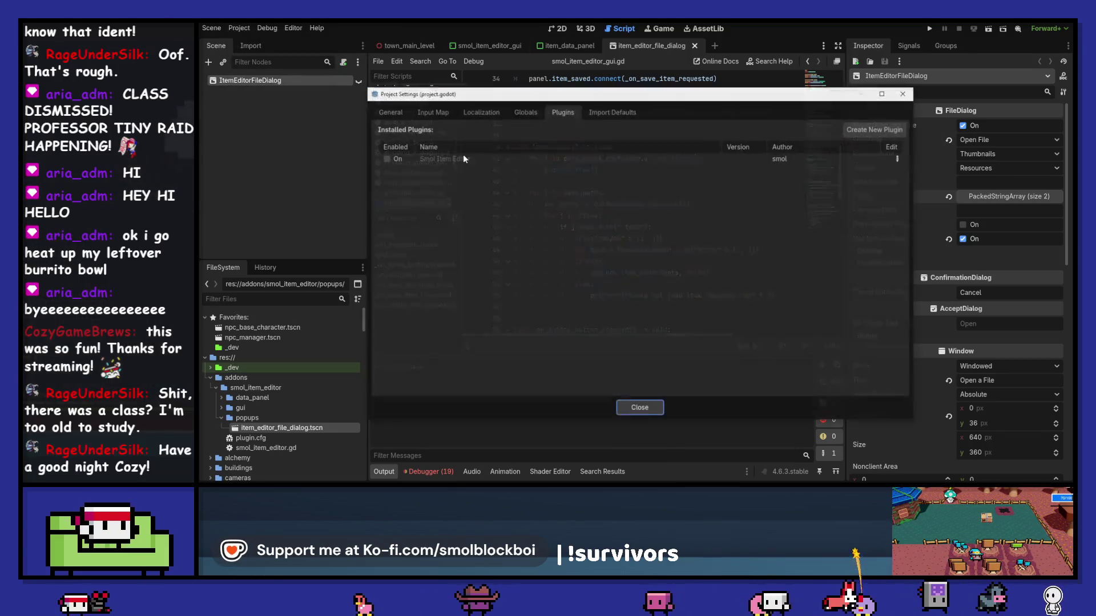
click(392, 159)
click(640, 408)
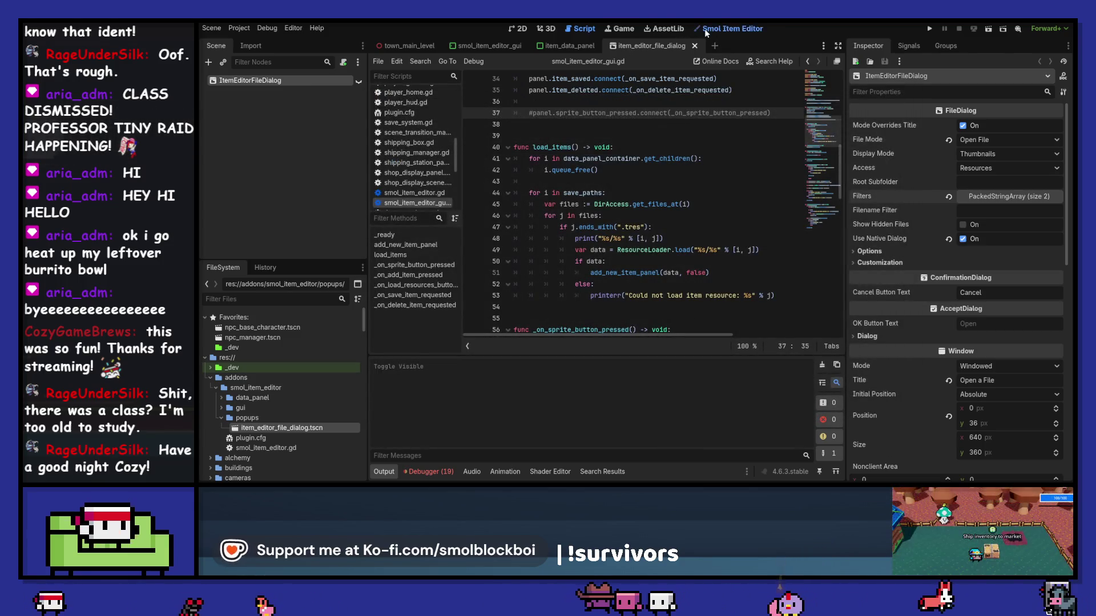
click(731, 28)
click(611, 330)
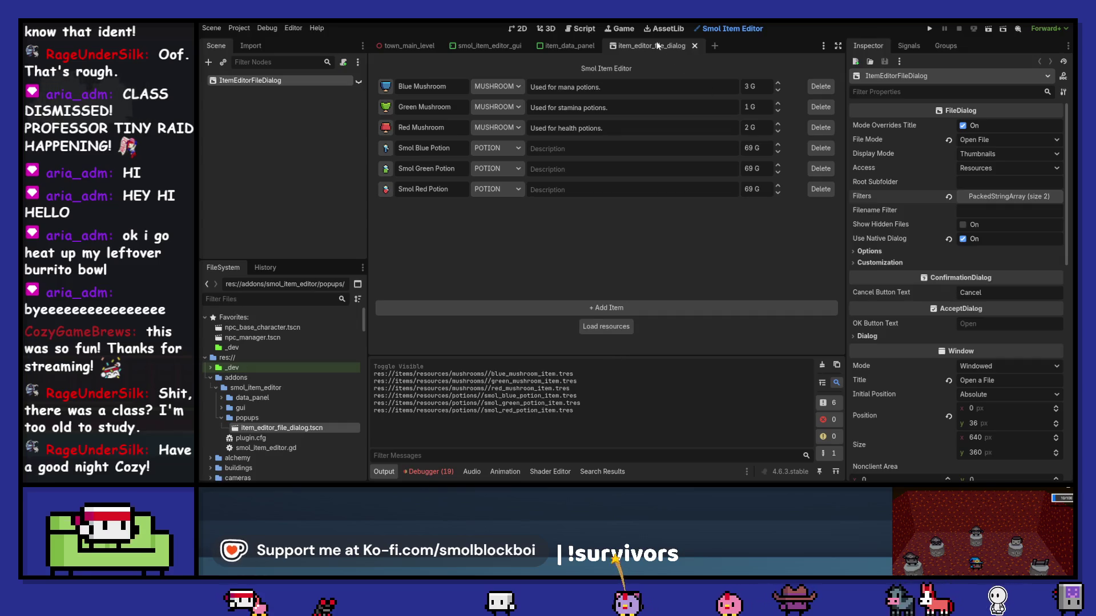
Disable and re-enable the Smol Item Editor plugin, clearing the output log in between.
click(233, 29)
click(255, 45)
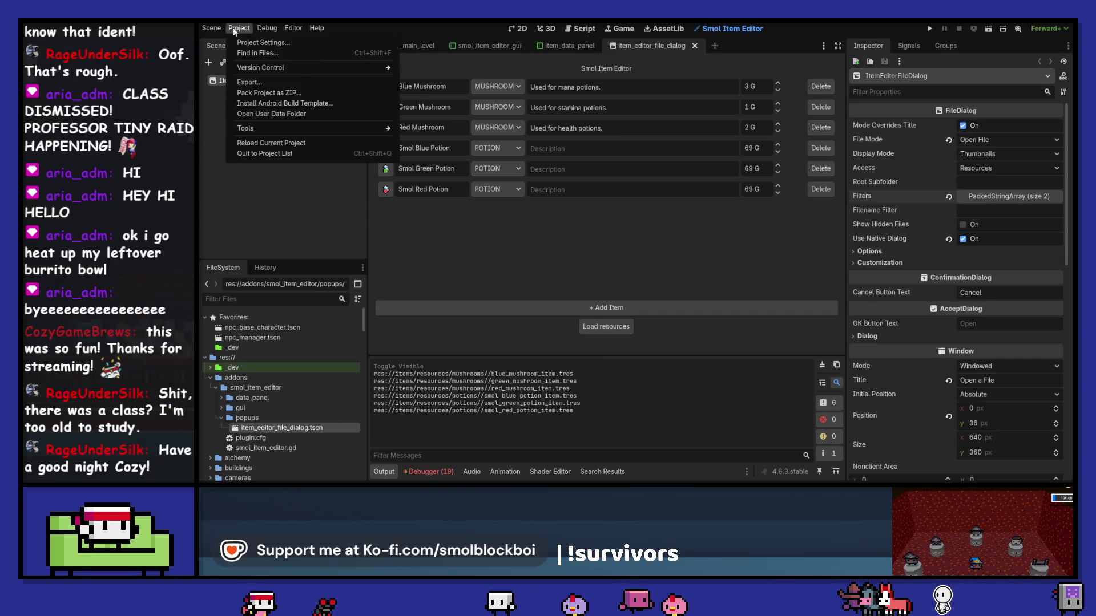
click(781, 159)
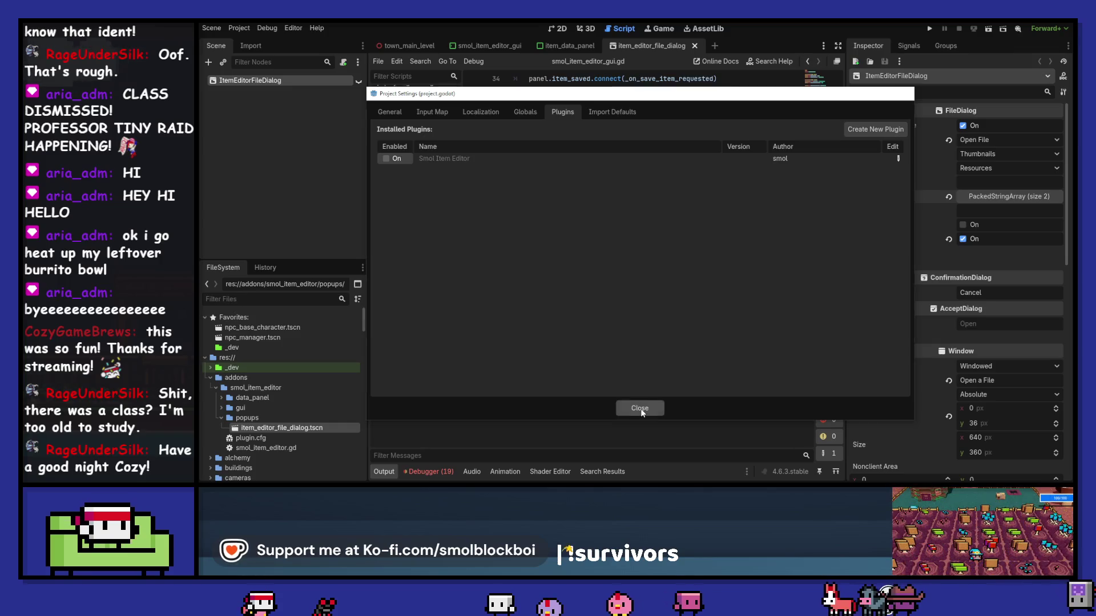
click(641, 409)
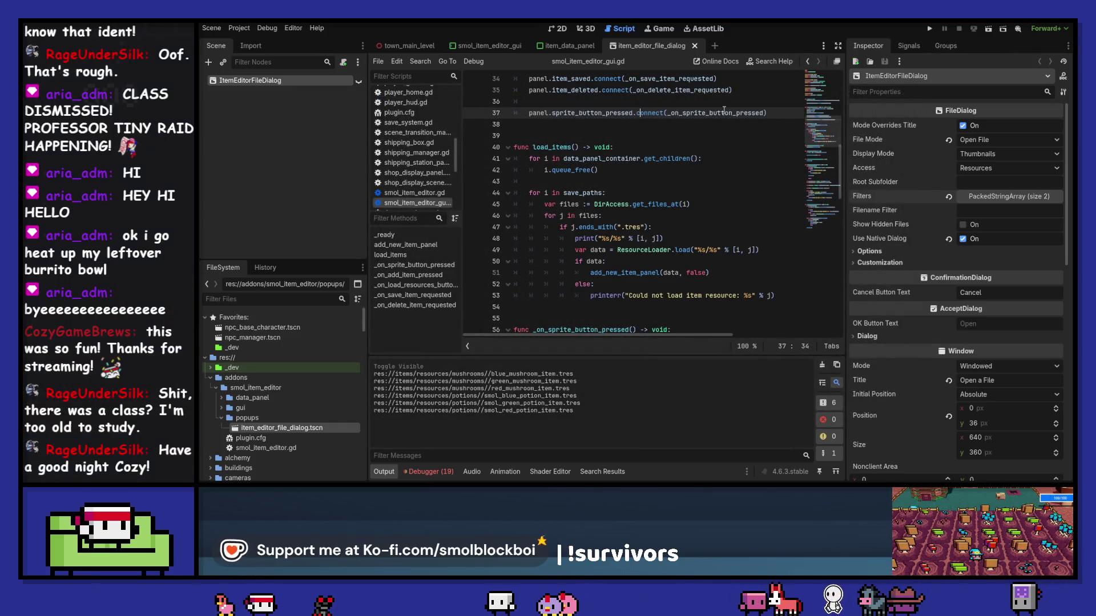
click(820, 364)
click(241, 29)
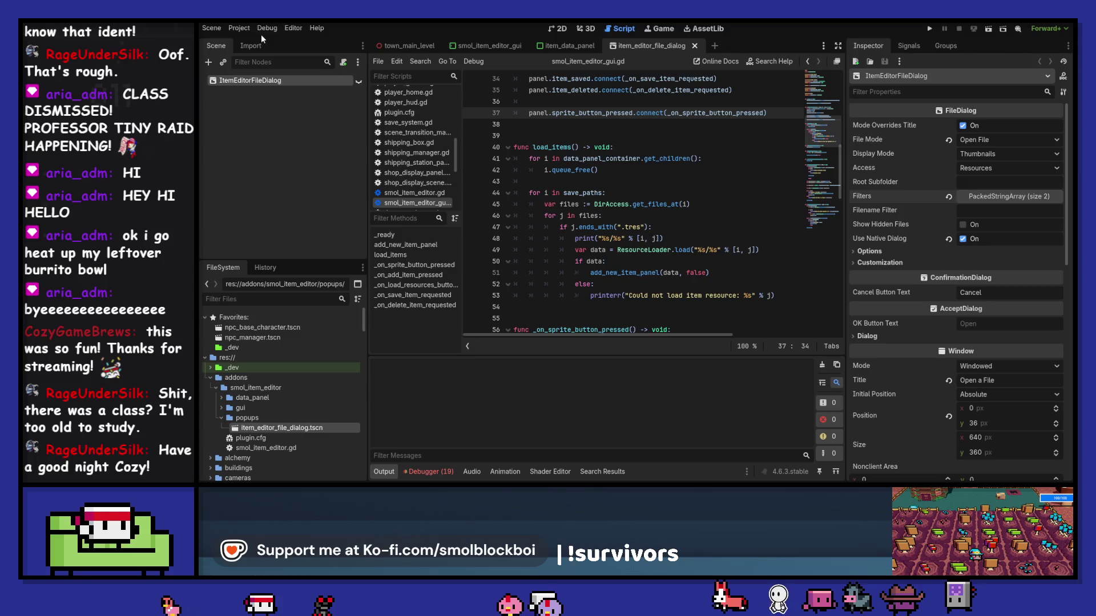
click(249, 43)
click(395, 160)
click(629, 406)
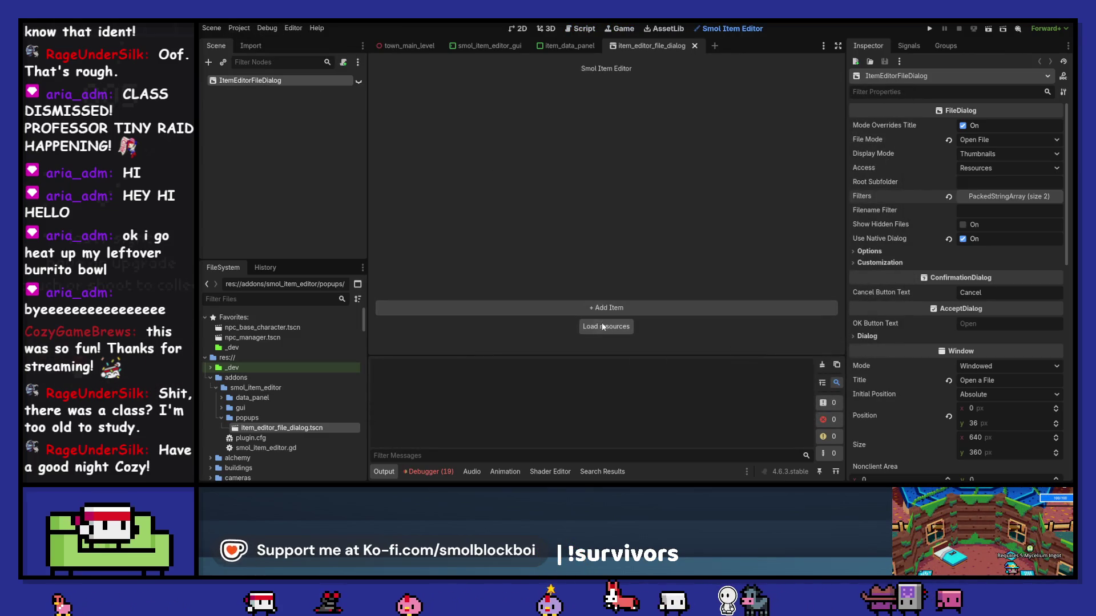
Load the items and test the Smol Green Potion sprite button, which opens the system picker.
click(602, 326)
click(387, 170)
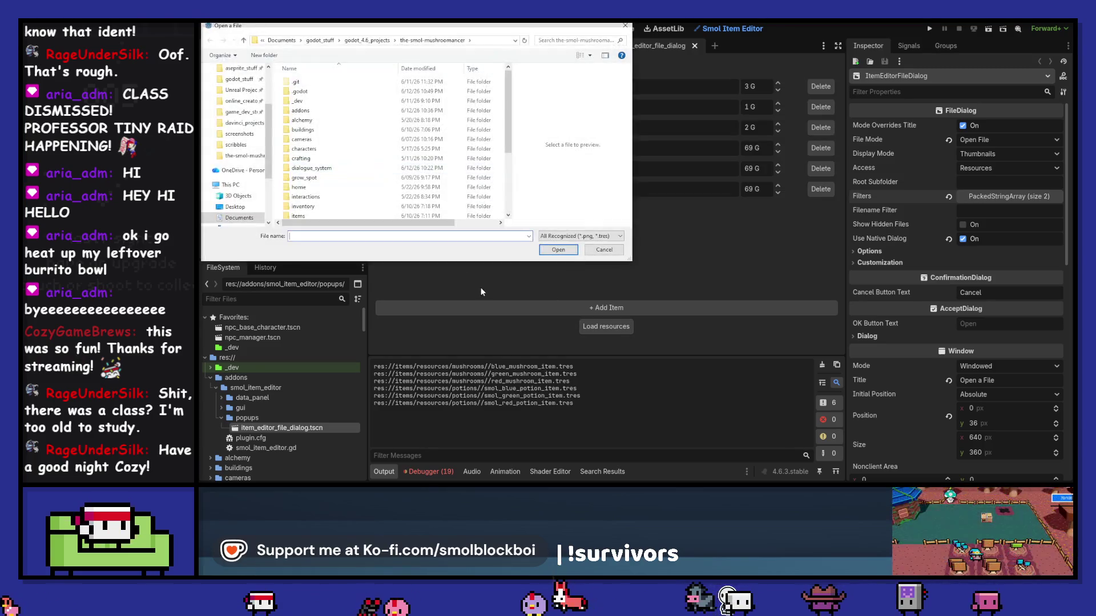
click(428, 470)
click(444, 358)
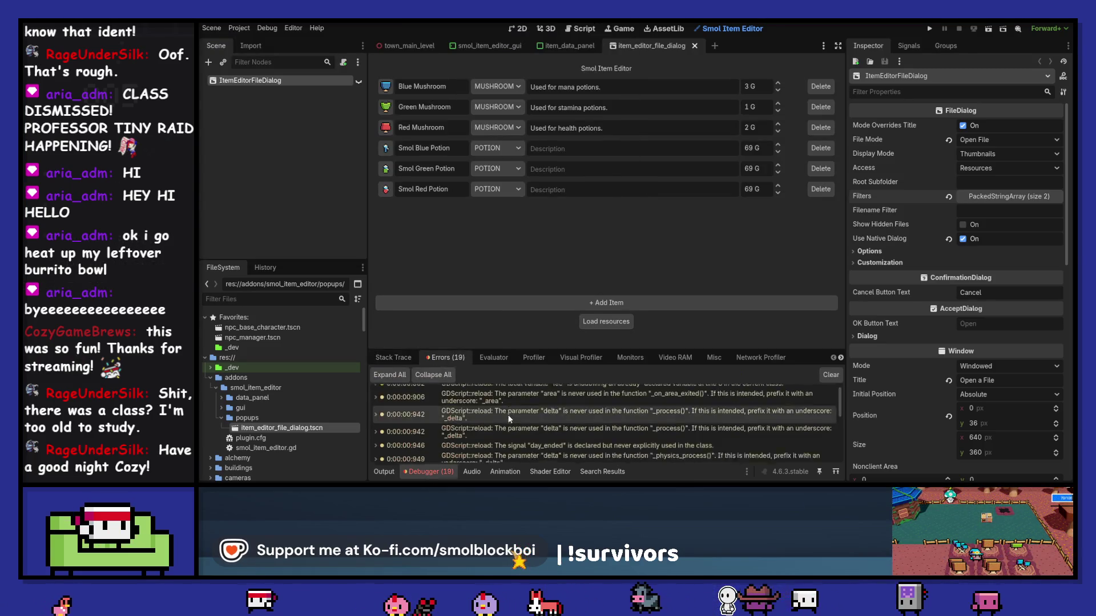
click(383, 472)
Close the system picker, retest with Blue Mushroom, then uncheck Use Native Dialog.
mouse_move(497, 484)
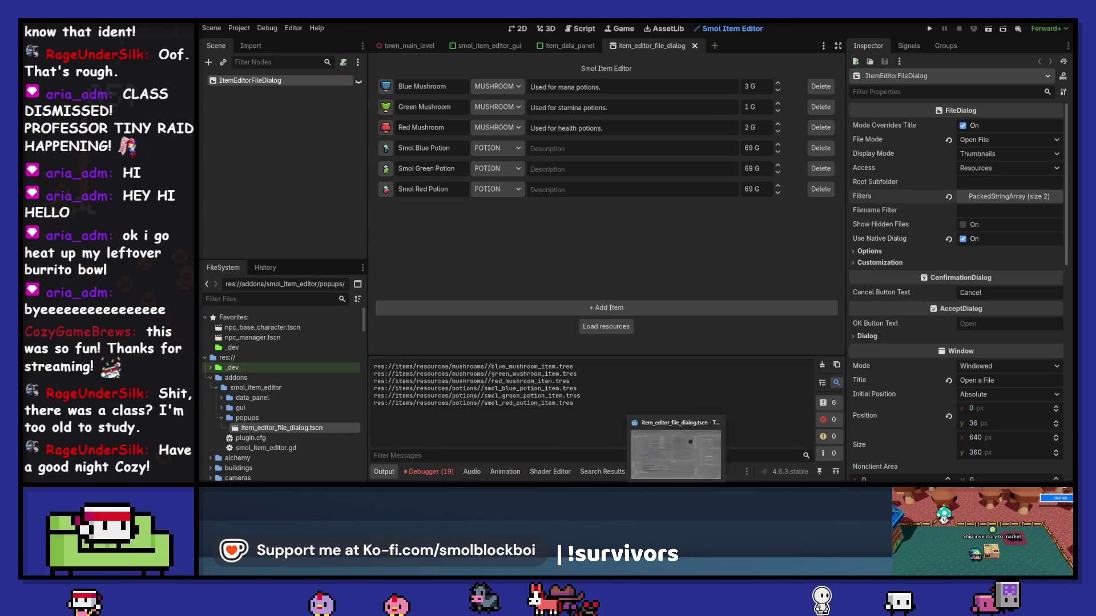
click(922, 482)
mouse_move(544, 29)
mouse_down()
mouse_move(659, 107)
mouse_move(725, 128)
mouse_up()
click(804, 125)
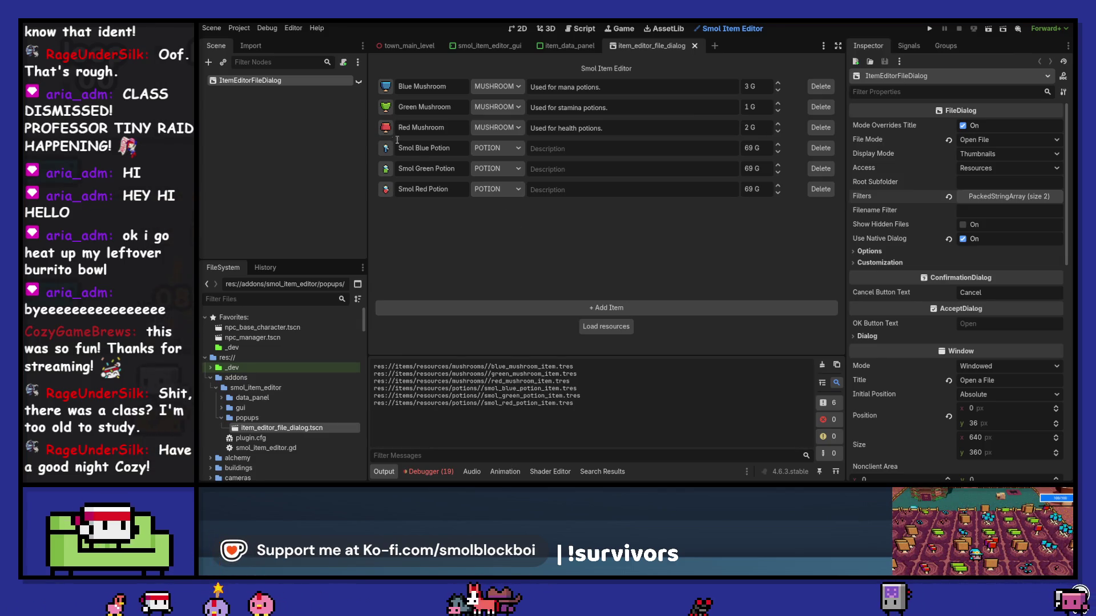
click(386, 91)
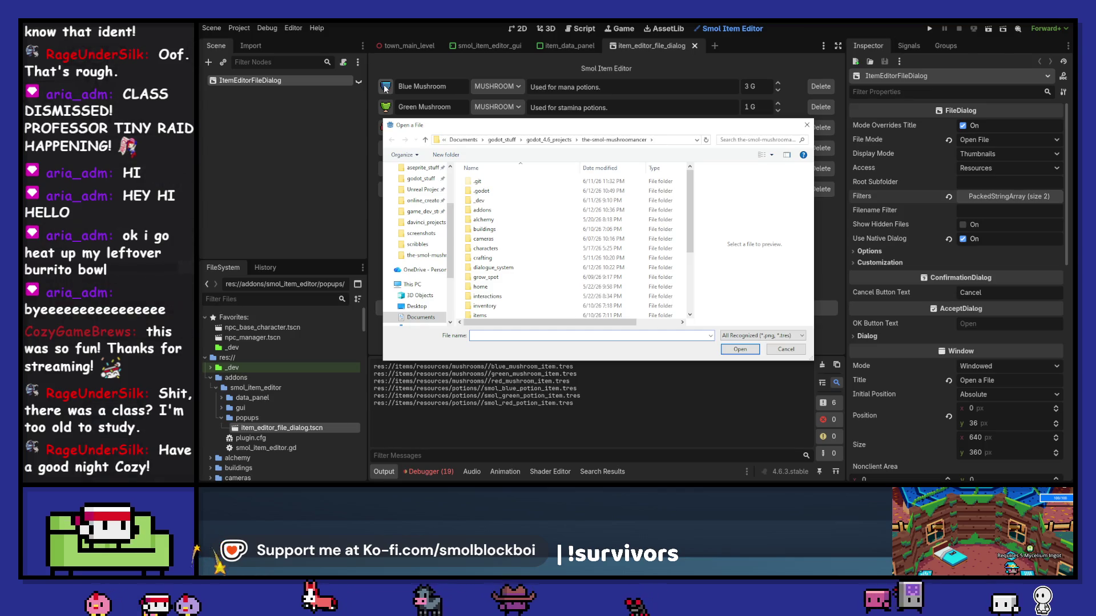
click(806, 125)
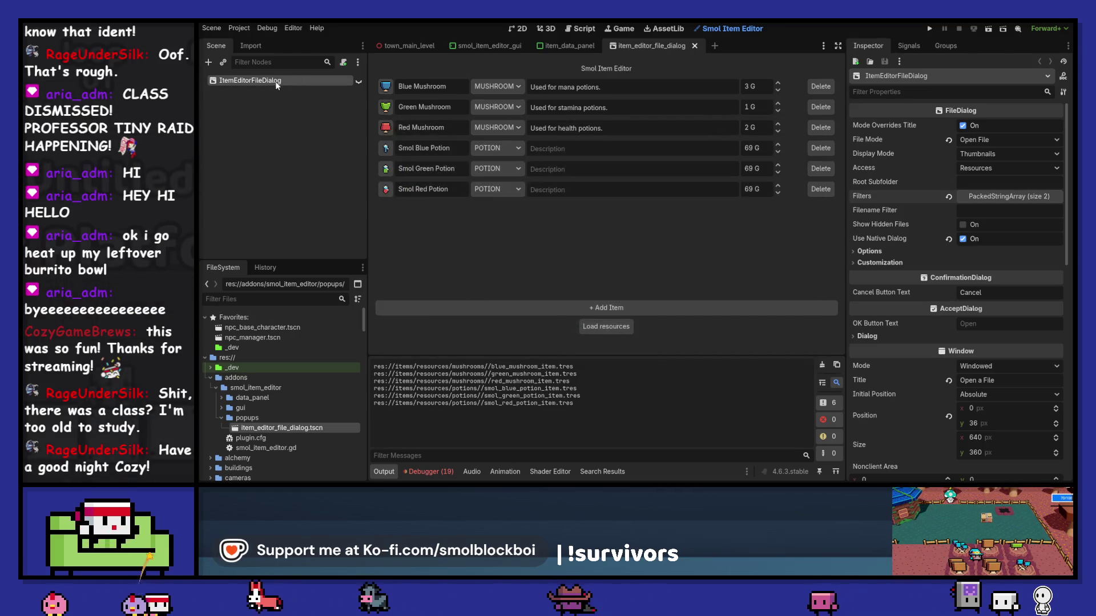
click(964, 239)
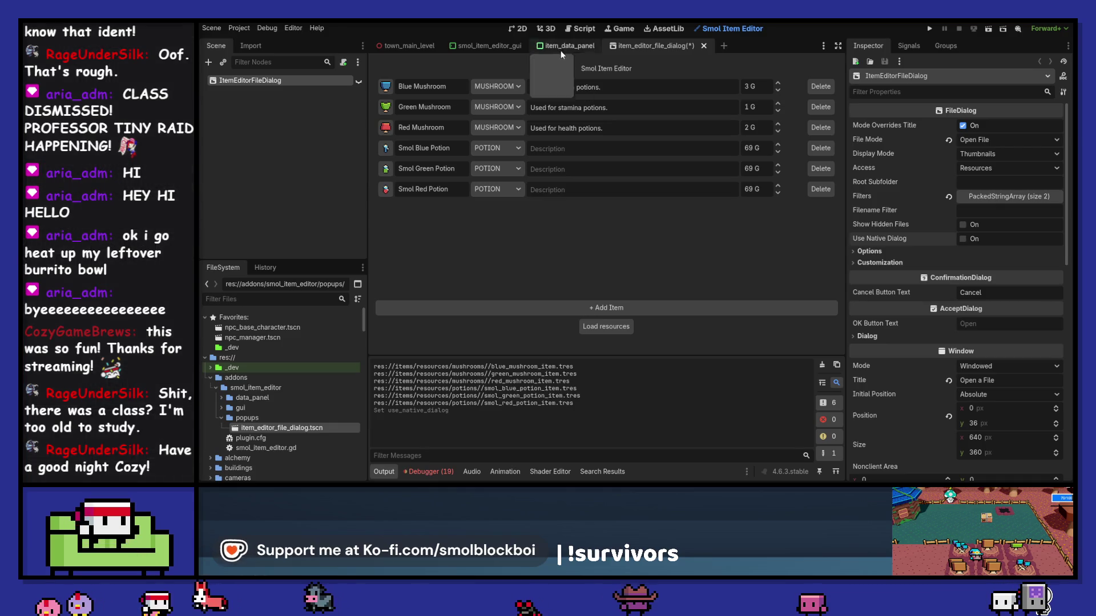
Save, toggle the Smol Item Editor plugin off and on, and reload the item resources.
key(ctrl+s)
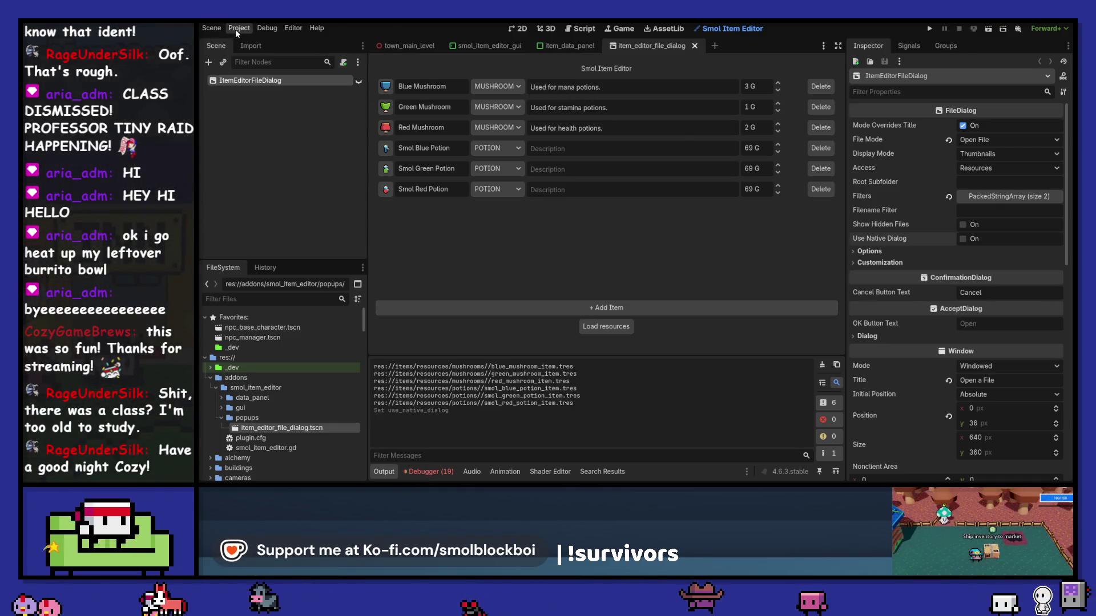
click(239, 28)
click(251, 44)
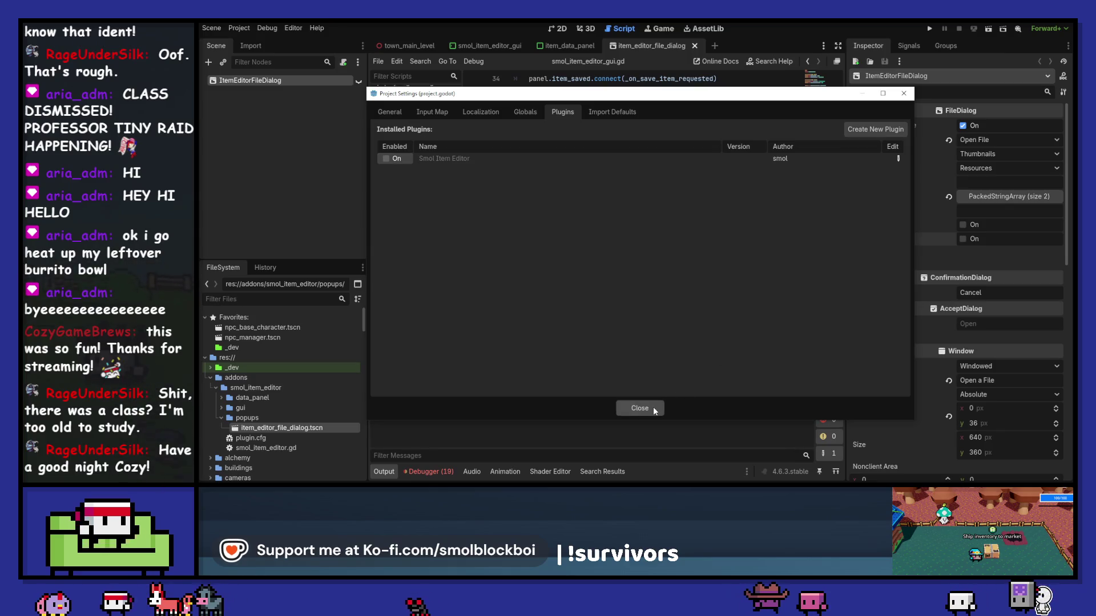
click(653, 408)
click(239, 28)
click(254, 43)
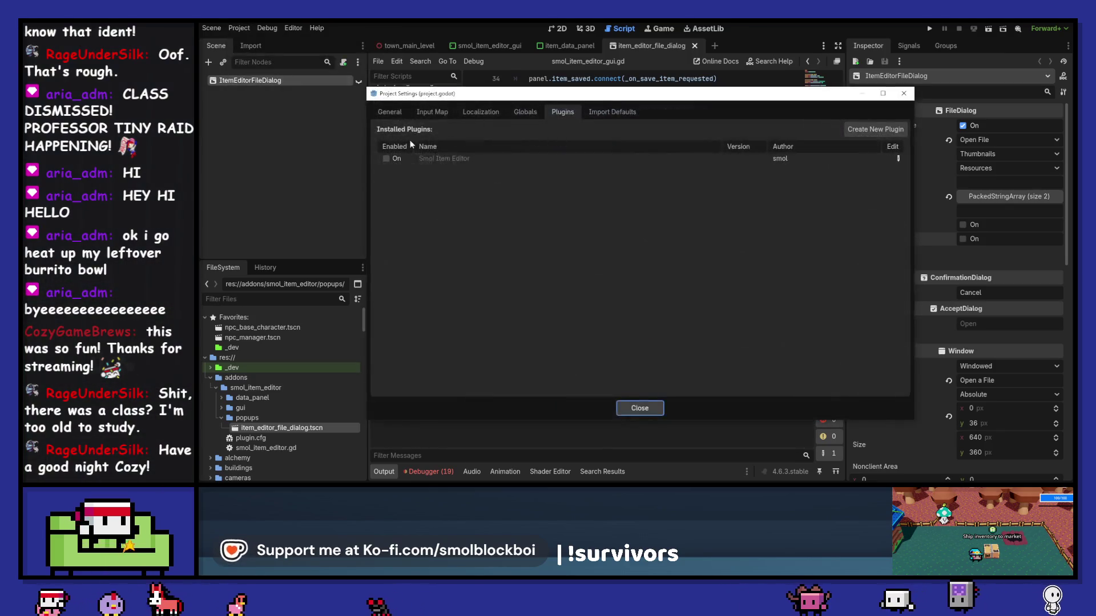
click(386, 159)
click(630, 407)
click(728, 29)
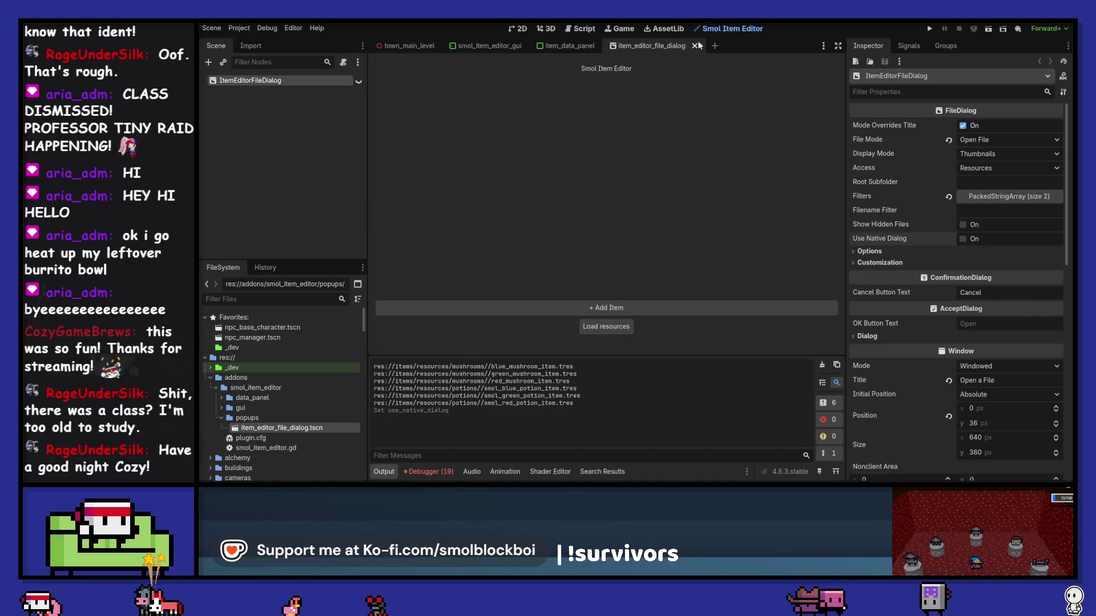
click(594, 325)
Open Blue Mushroom's sprite picker in Godot's own dialog, close it, and clear the output log.
click(386, 94)
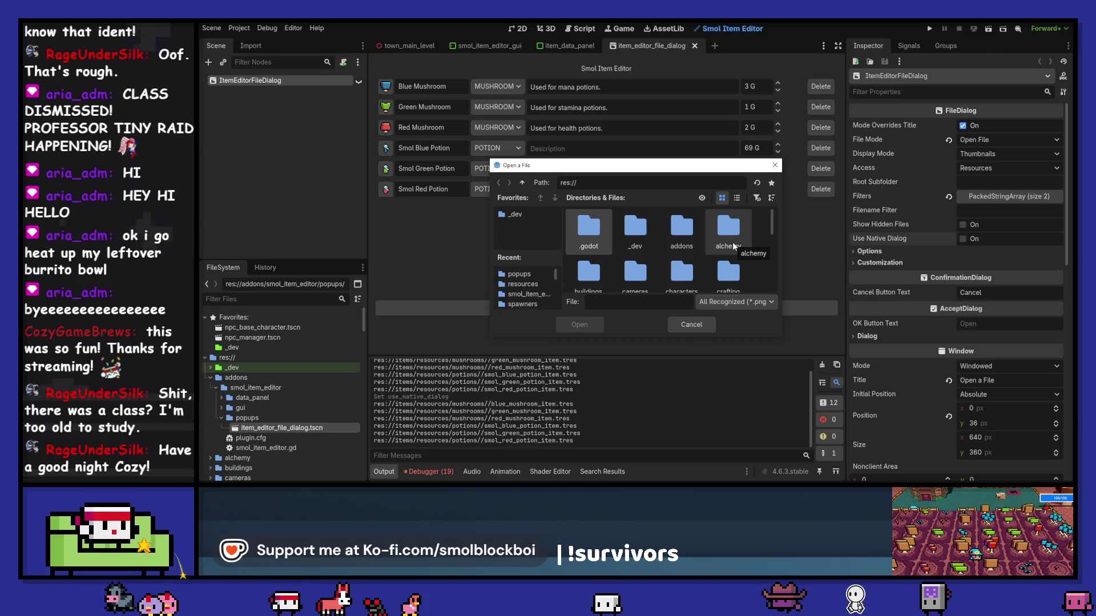
scroll(732, 242, down, 3)
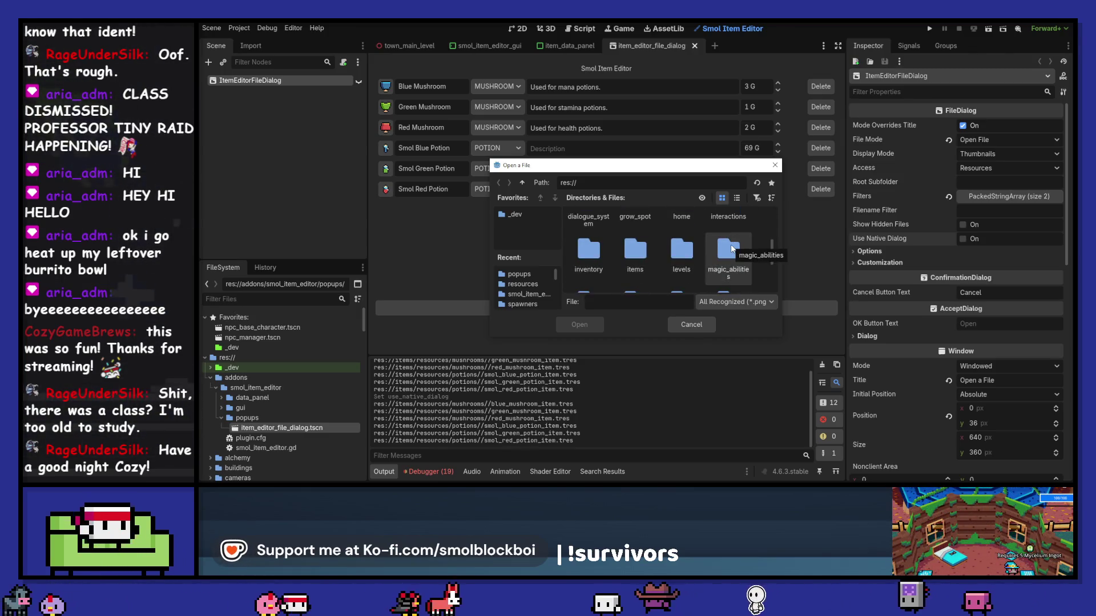
click(775, 165)
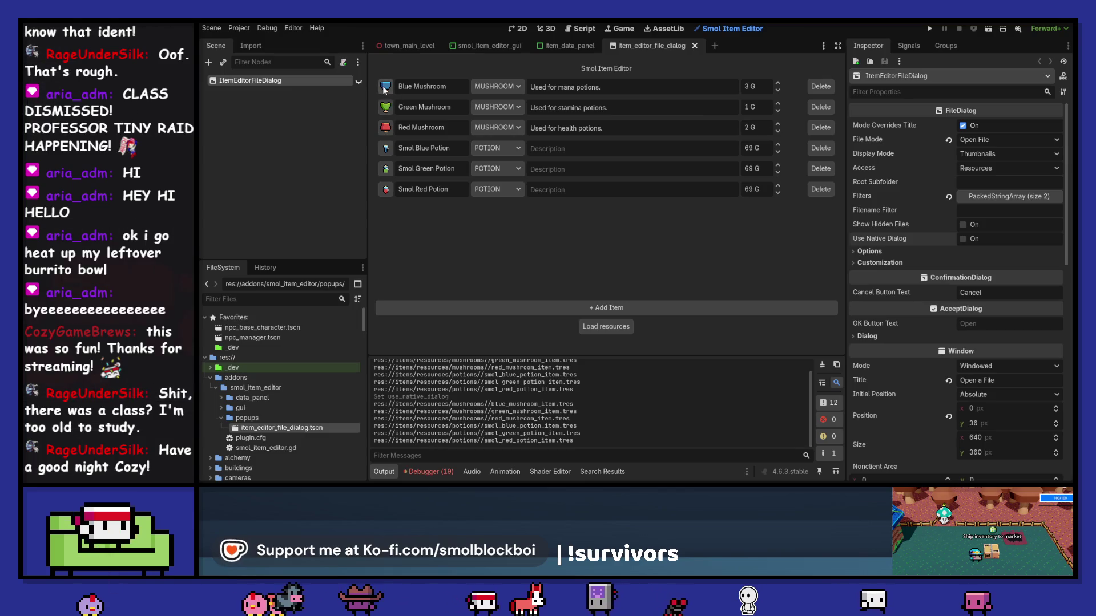
click(823, 366)
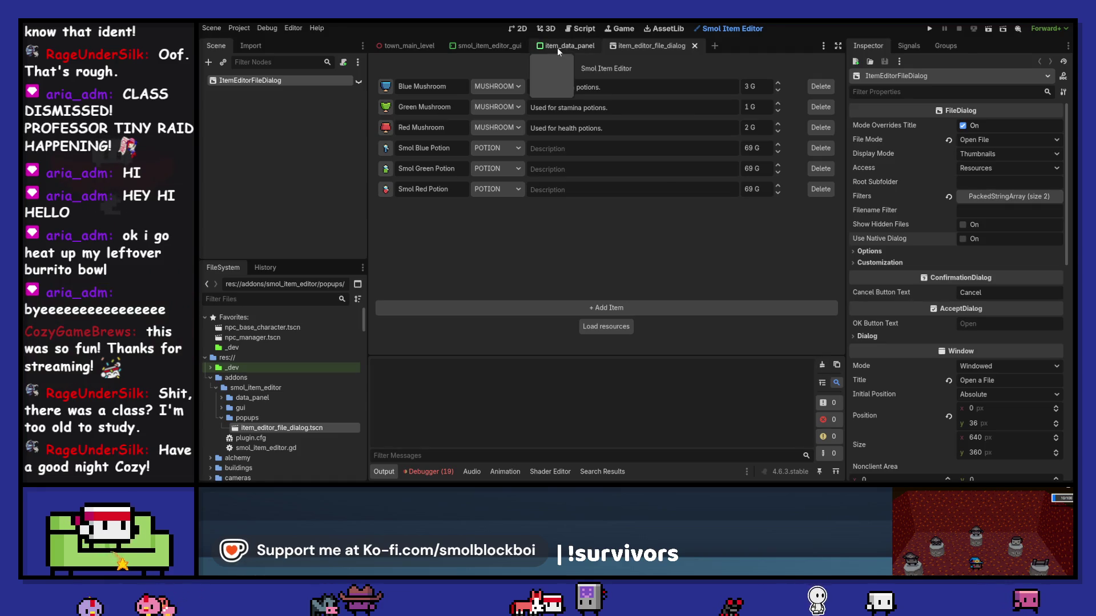
Close the item_editor_file_dialog scene tab and return to the 2D view.
mouse_move(570, 47)
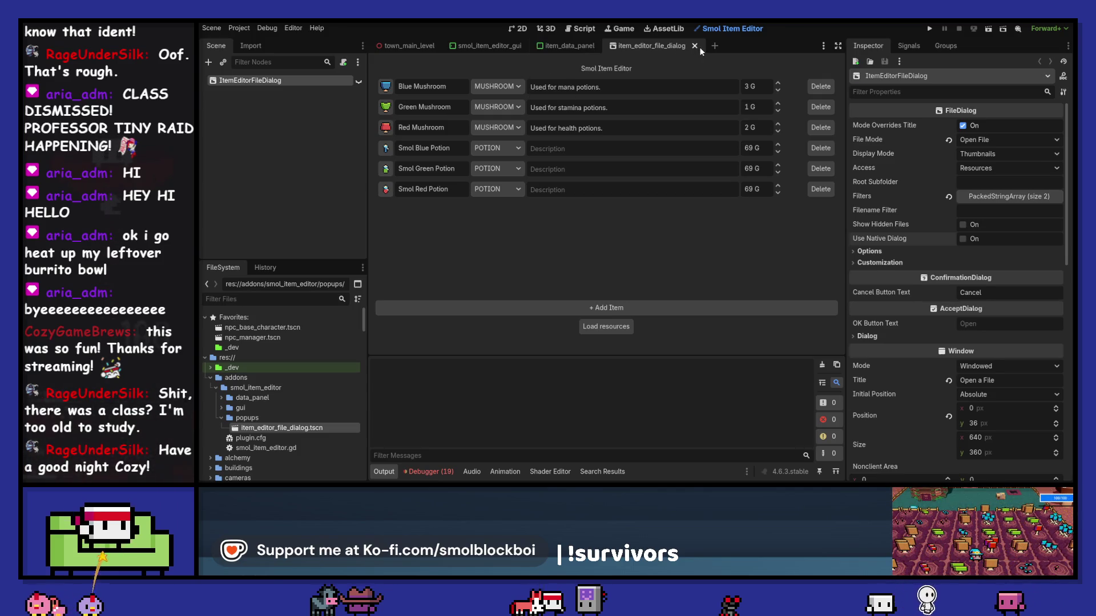
click(699, 48)
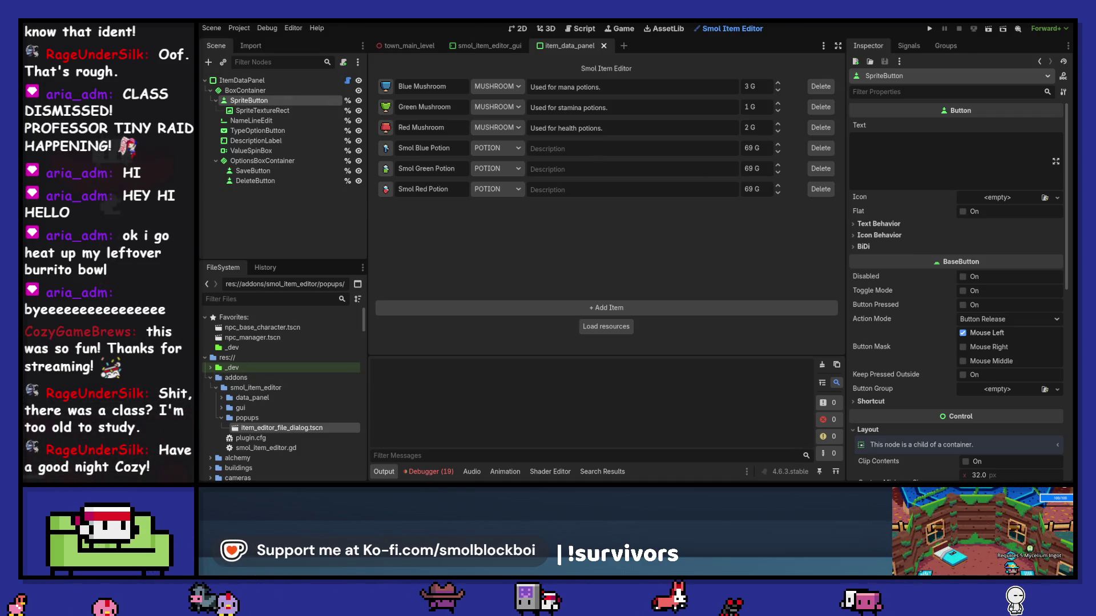
click(522, 29)
Disable Smol Item Editor in Project Settings and open the smol_item_editor_gui script.
click(239, 28)
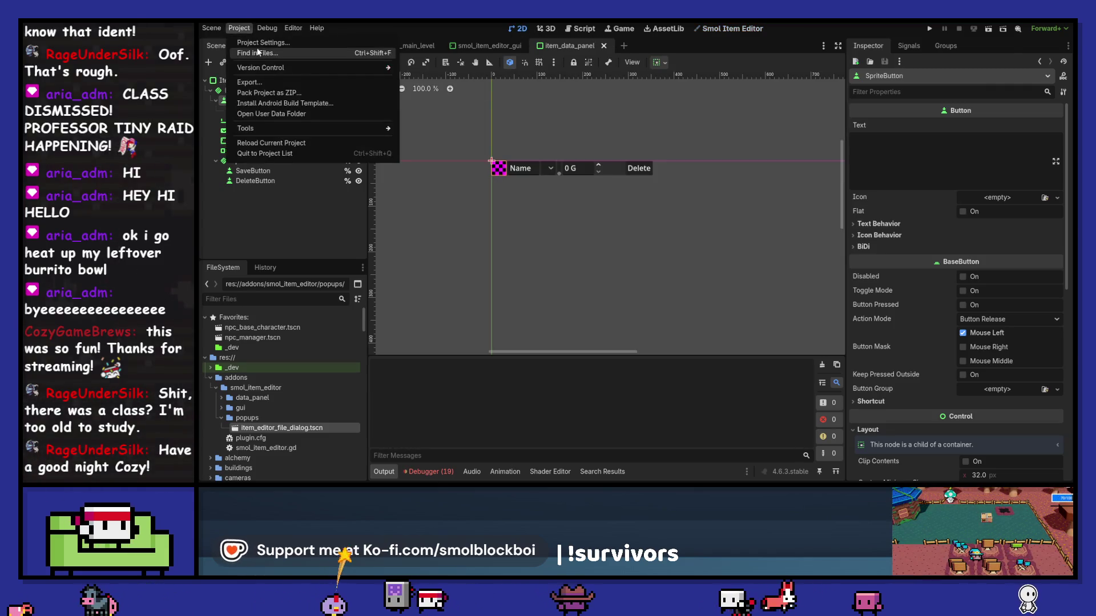
click(257, 48)
click(662, 408)
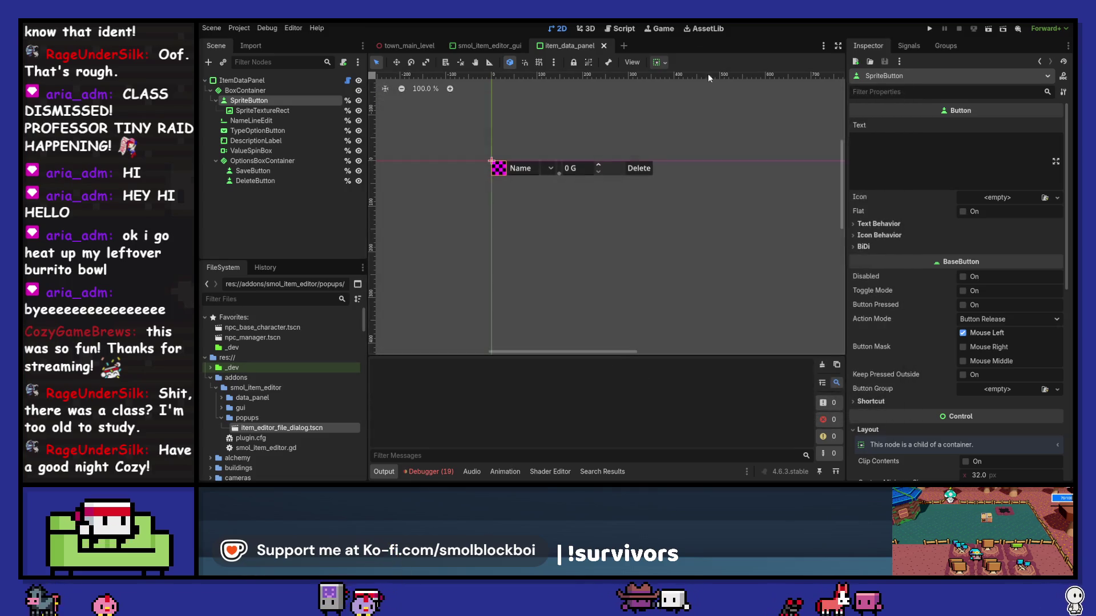
click(348, 81)
click(496, 46)
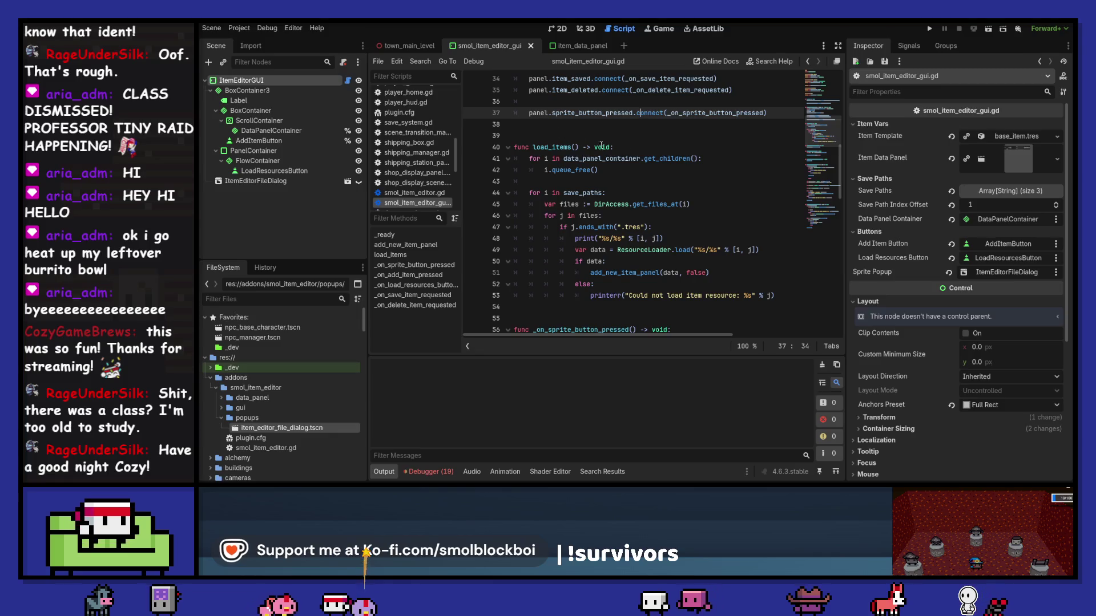
After line 37, add a line connecting the file dialog's file_selected signal to _on_sprite_selected.
scroll(602, 146, up, 10)
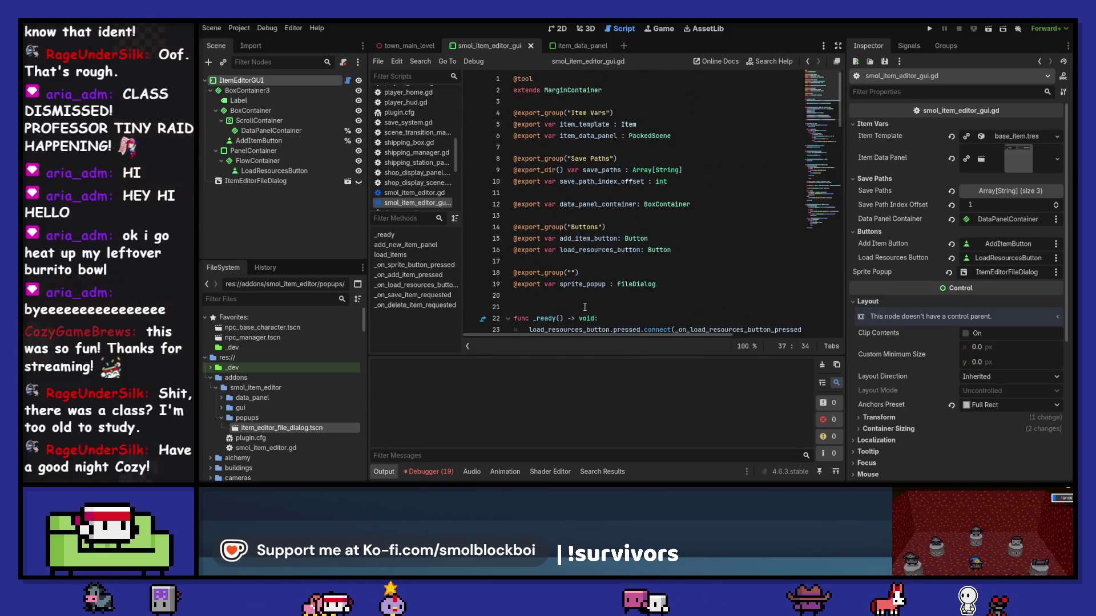
double_click(591, 285)
scroll(674, 230, down, 13)
scroll(674, 230, down, 3)
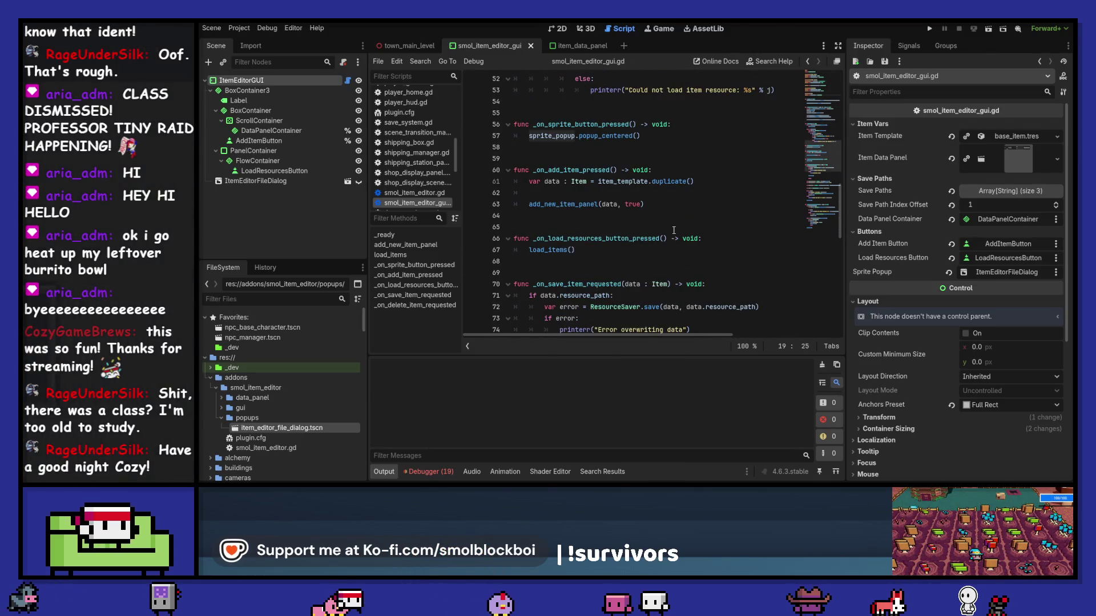
scroll(673, 230, up, 8)
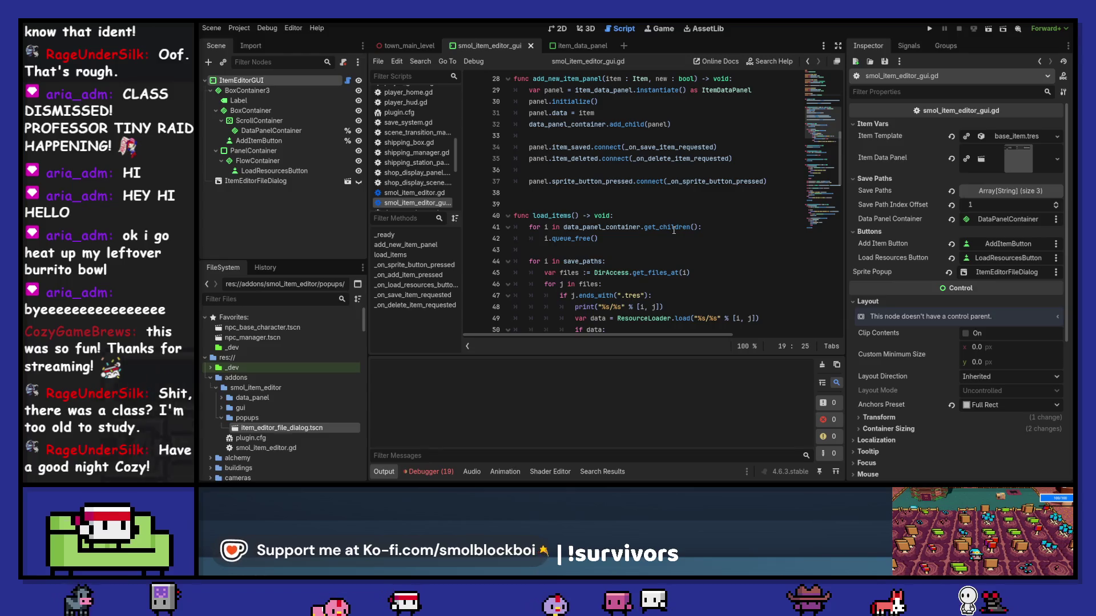
scroll(674, 230, up, 1)
click(771, 216)
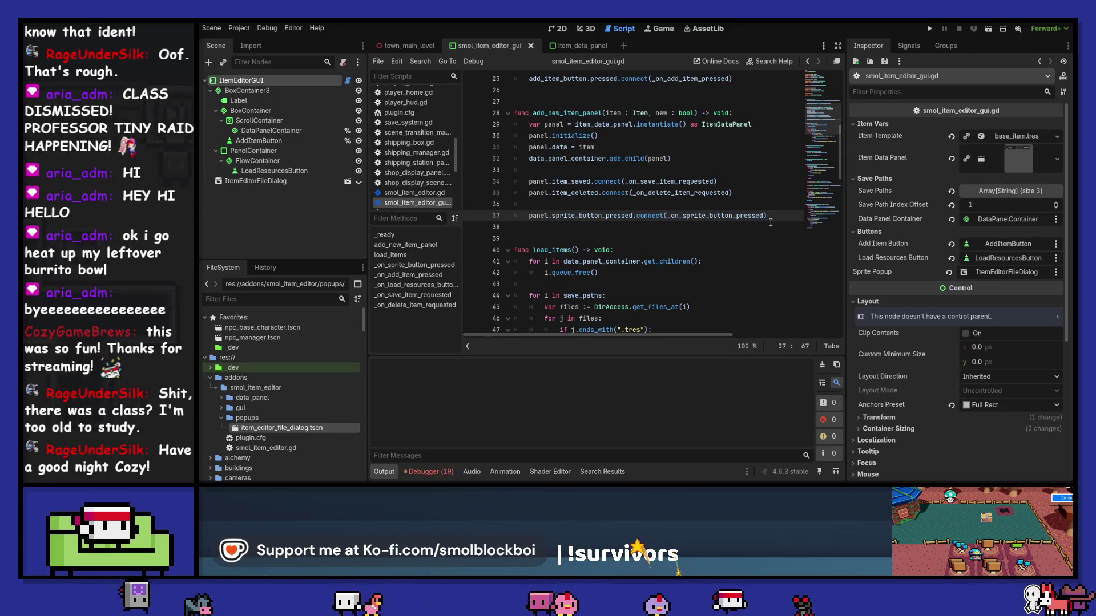
key(Return)
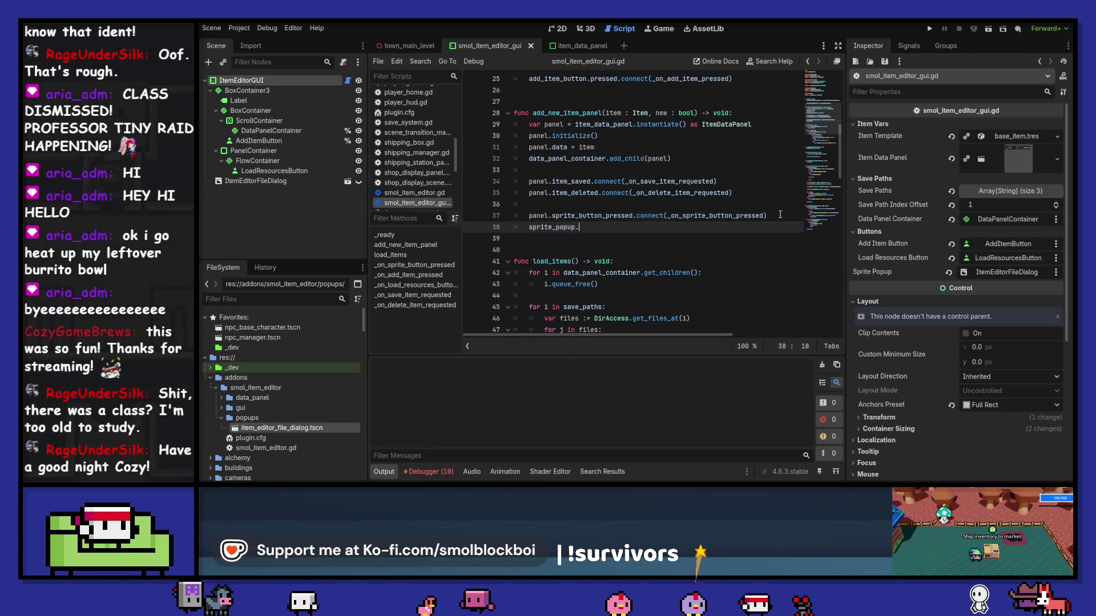
text(file_sel)
key(Return)
text(.connect(_on_sprite_selected)
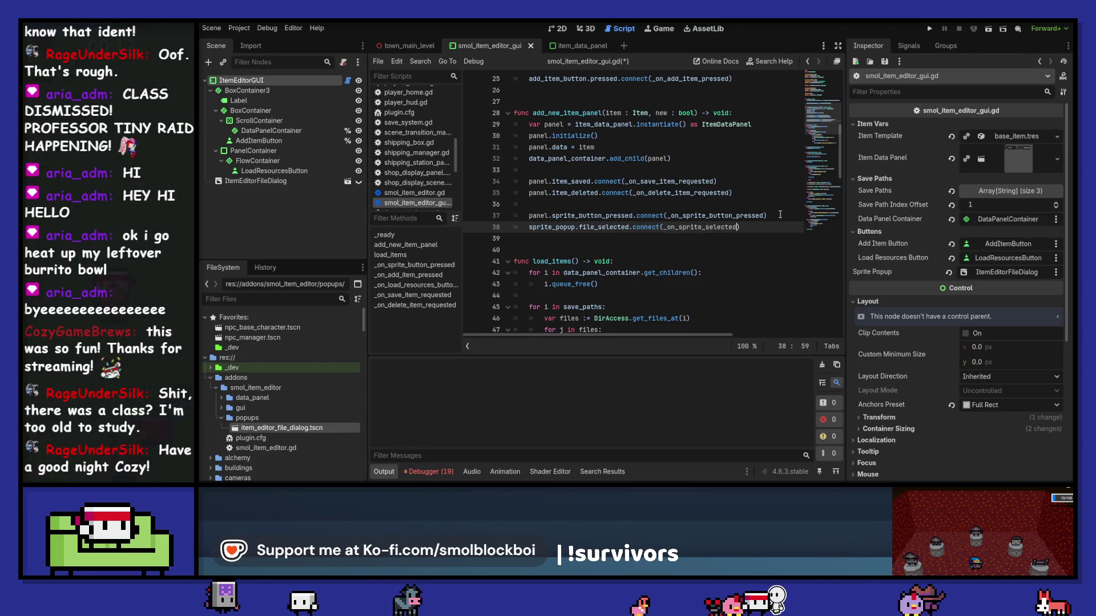
key(ctrl+shift+Left)
scroll(780, 214, down, 2)
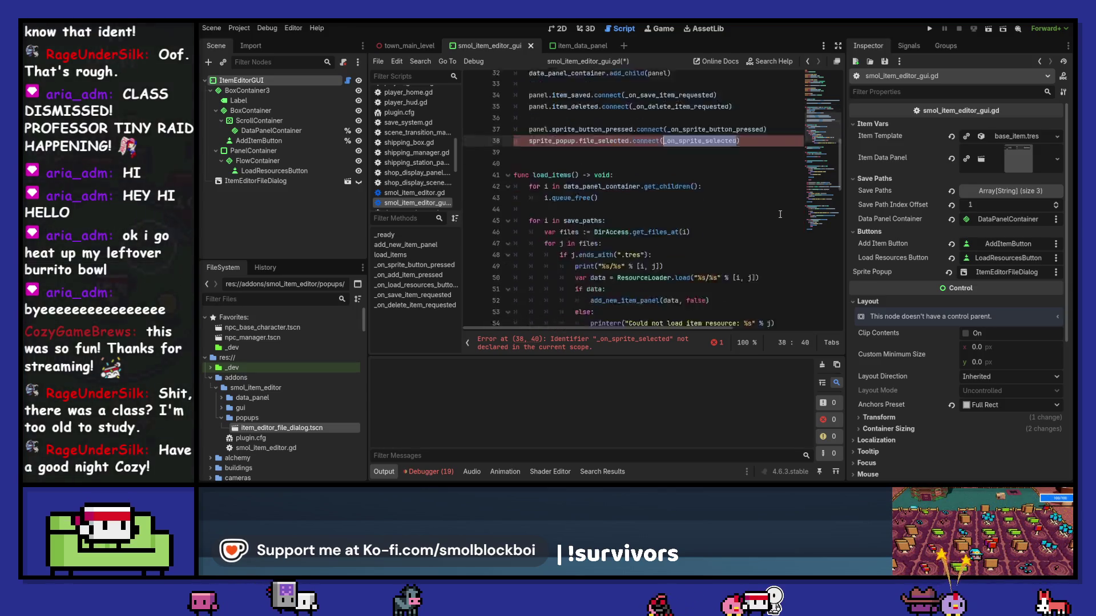
scroll(780, 214, down, 5)
Create an _on_sprite_selected function stub below _on_sprite_button_pressed and save the script.
click(596, 228)
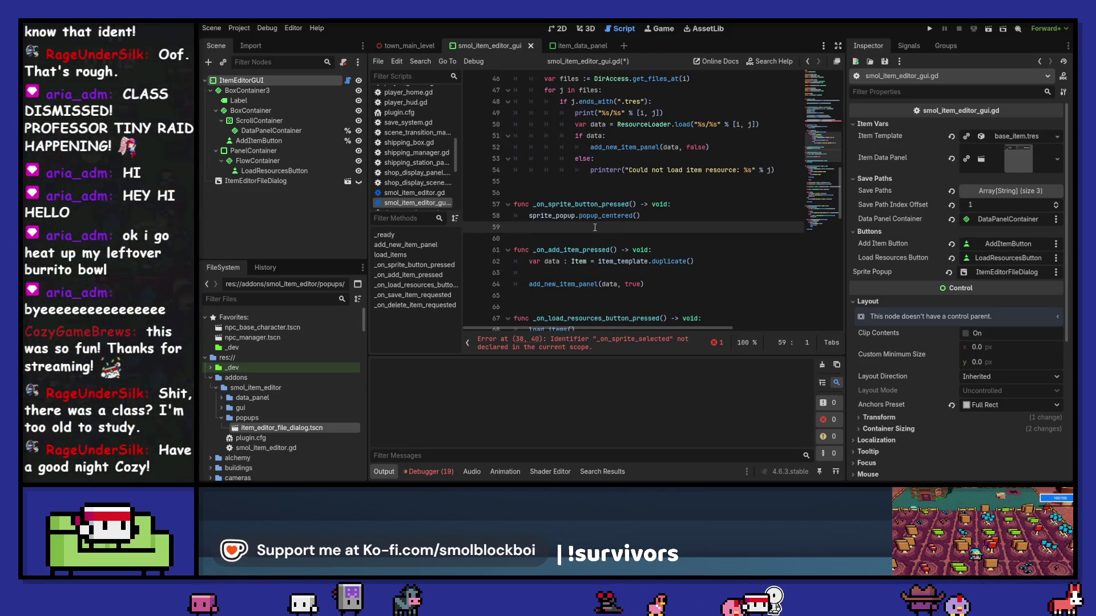
key(Return)
text(f)
text(() ->)
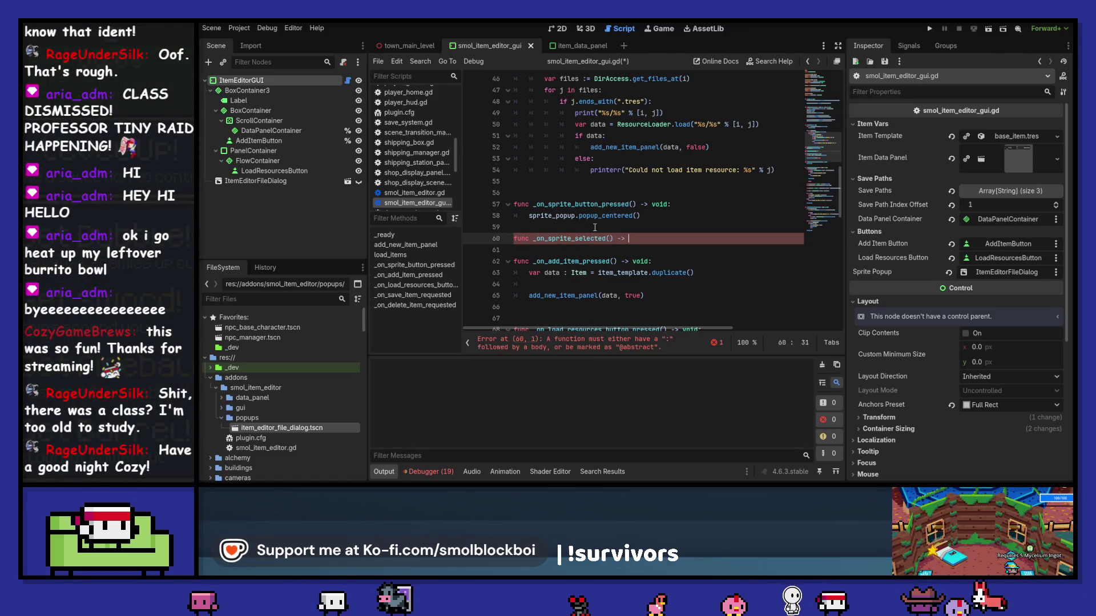
text(d:)
key(Return)
text(pass)
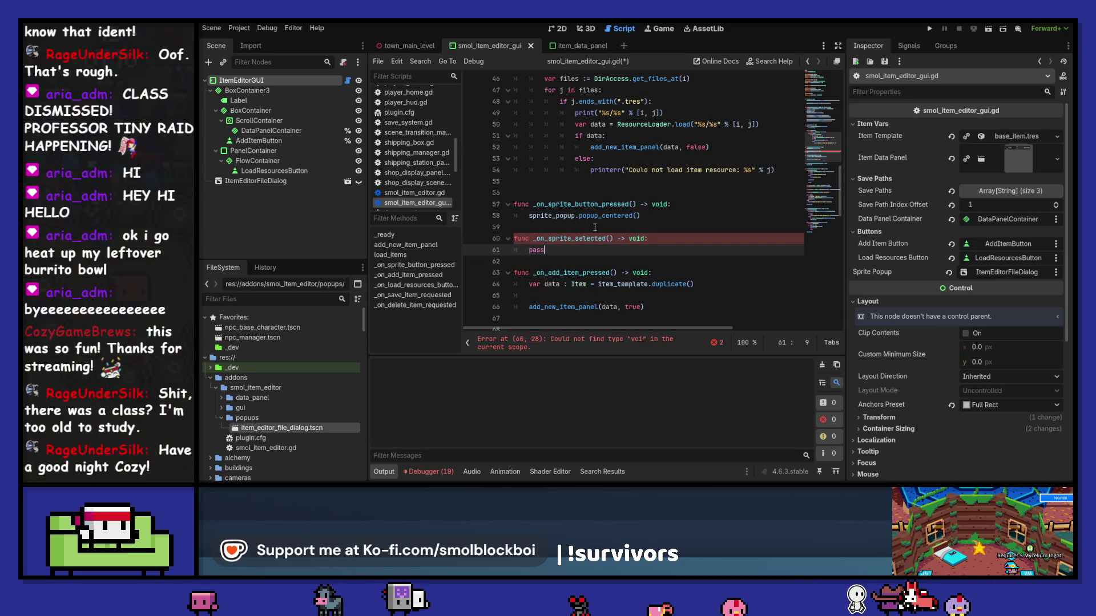
key(ctrl+s)
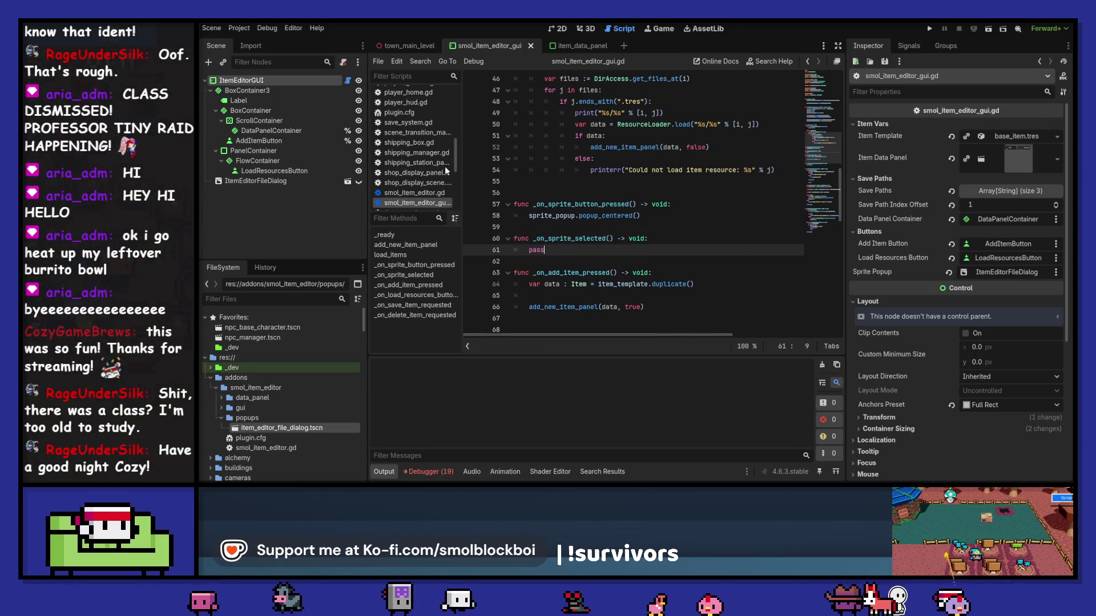
Give _on_sprite_selected a path : String parameter, replace pass with print(path), and save.
click(307, 182)
click(907, 48)
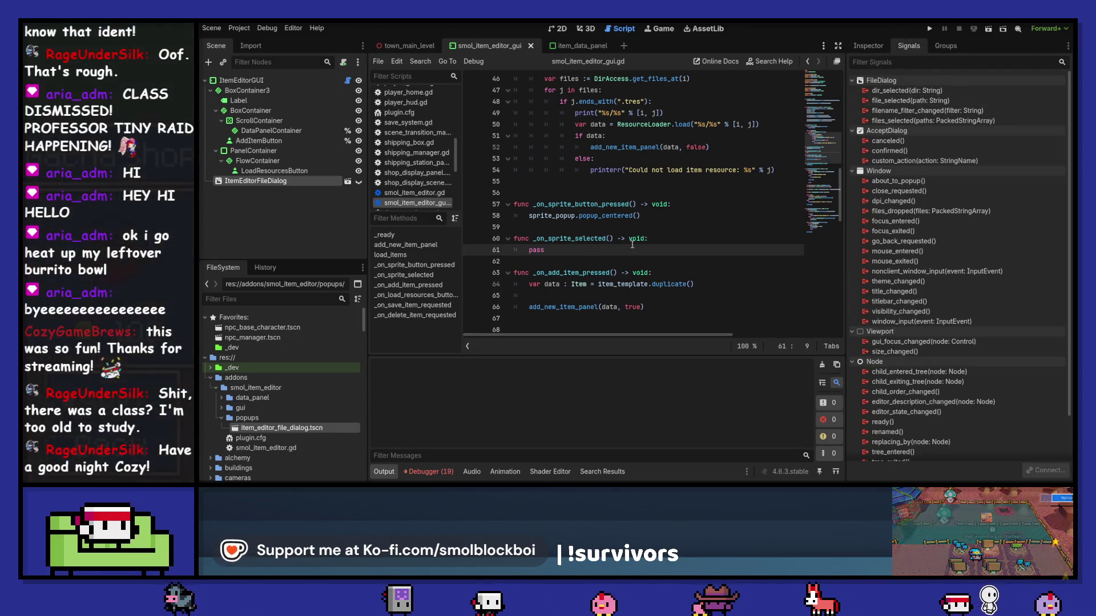
click(610, 240)
text(path )
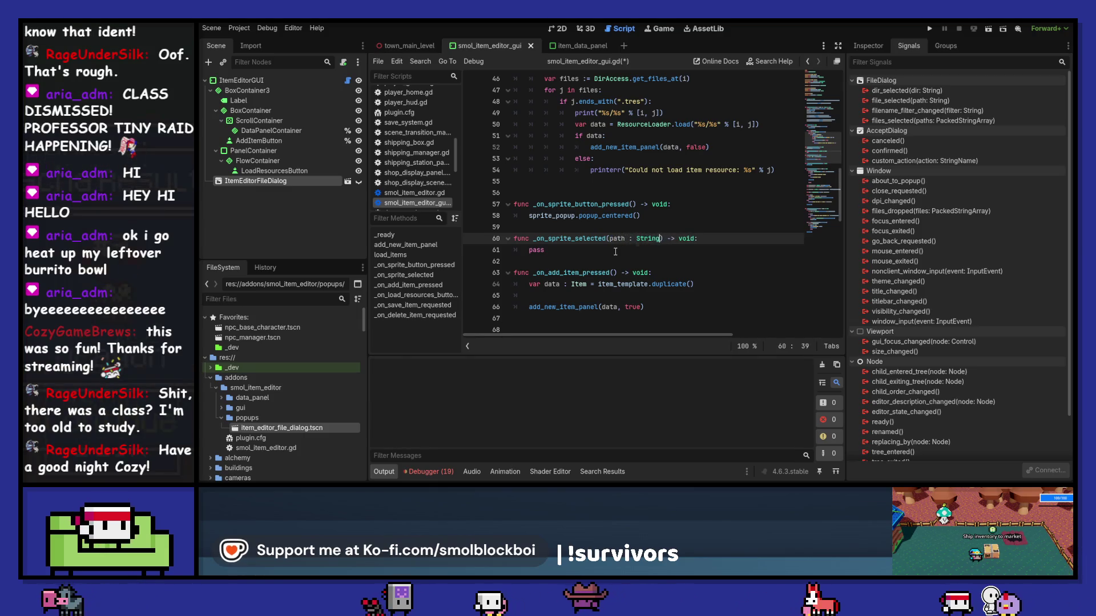
text(: String)
click(616, 252)
key(BackSpace)
key(BackSpace)
key(BackSpace)
text(print(pa)
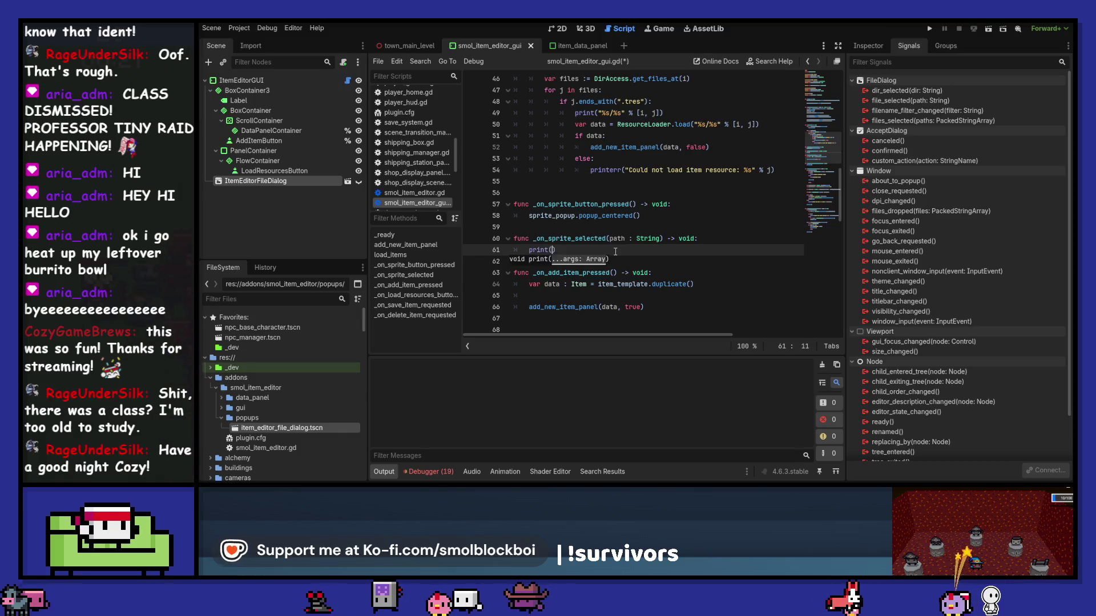
text(th)
key(ctrl+s)
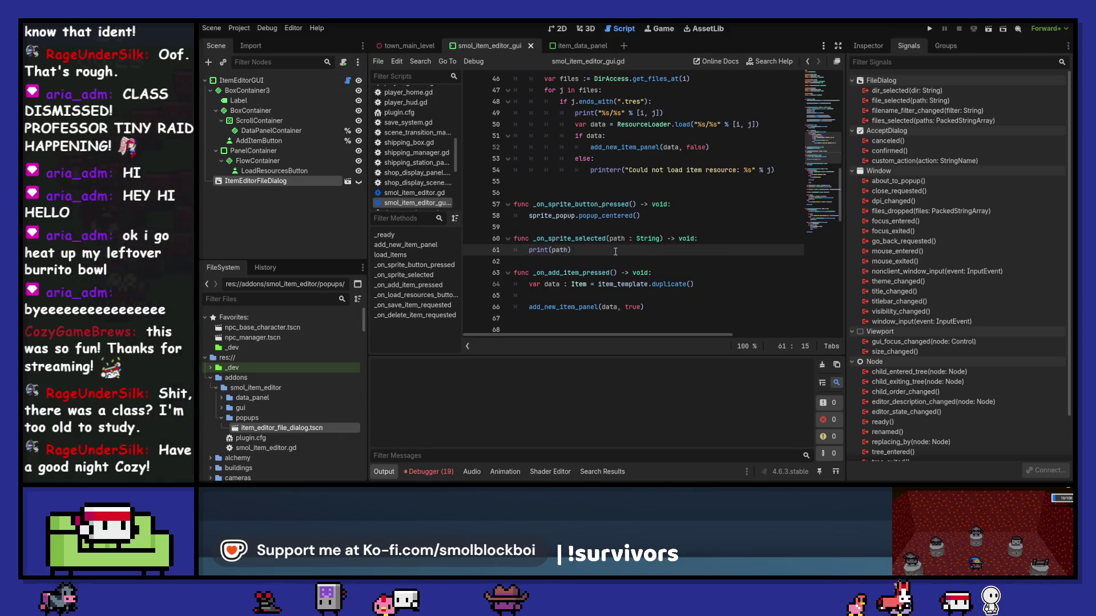
click(239, 28)
click(252, 39)
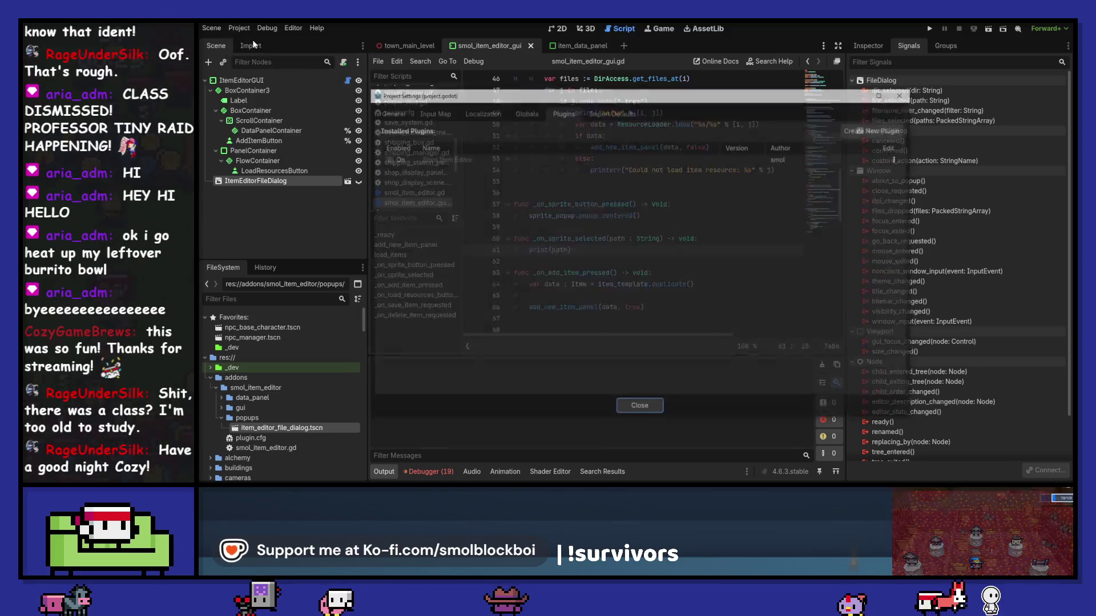
Re-enable the Smol Item Editor plugin, open its screen and load the item resources.
click(386, 159)
click(640, 408)
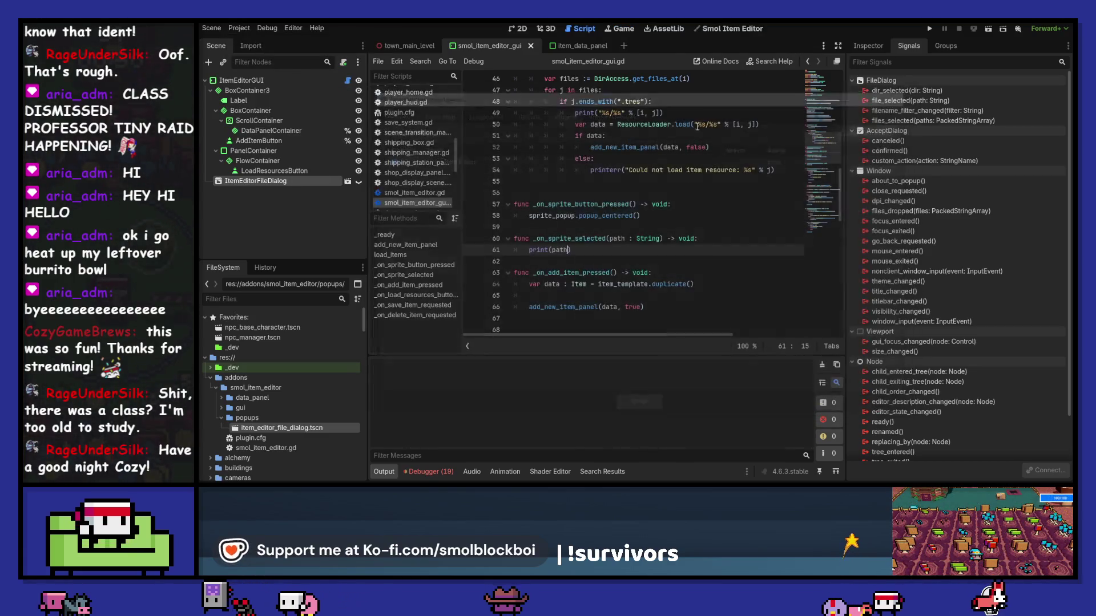
click(733, 30)
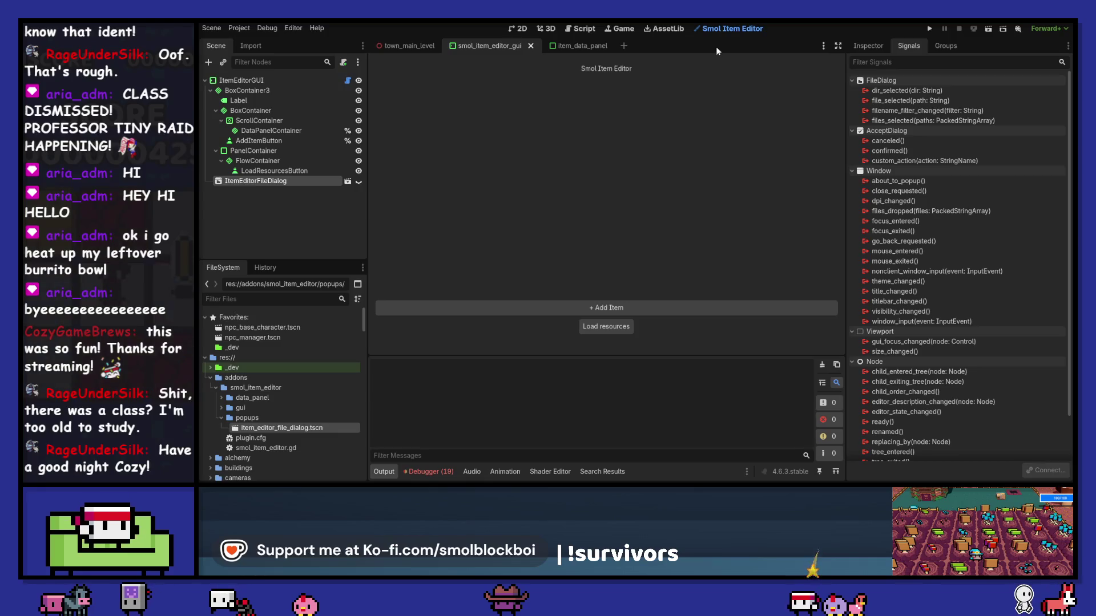
click(615, 327)
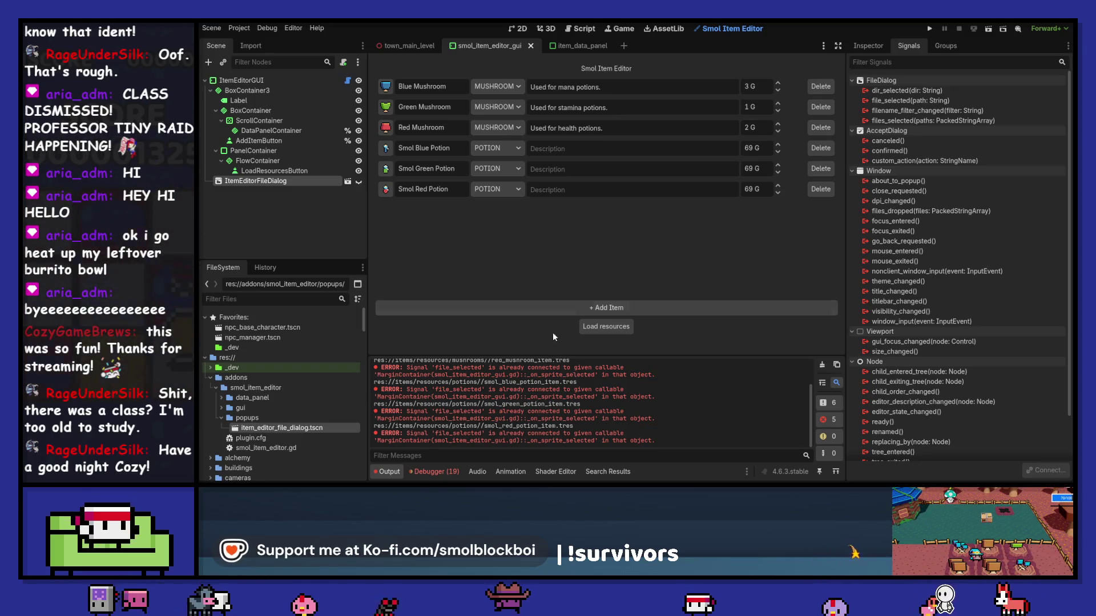
scroll(552, 391, up, 1)
click(239, 28)
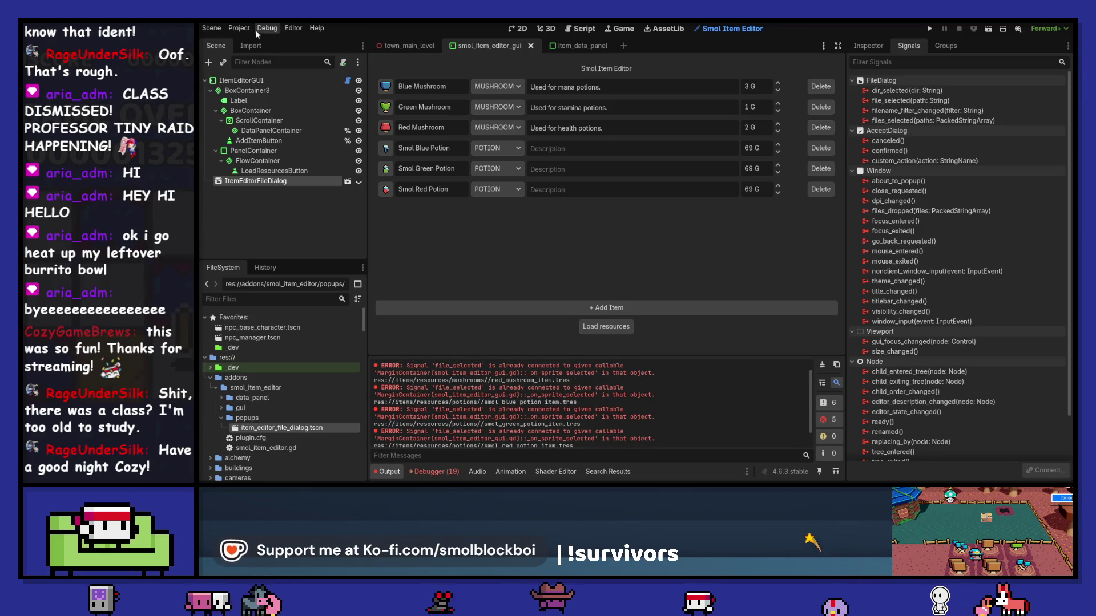
click(257, 40)
Disable the Smol Item Editor plugin and cut the file_selected connect line out of add_new_item_panel.
click(386, 159)
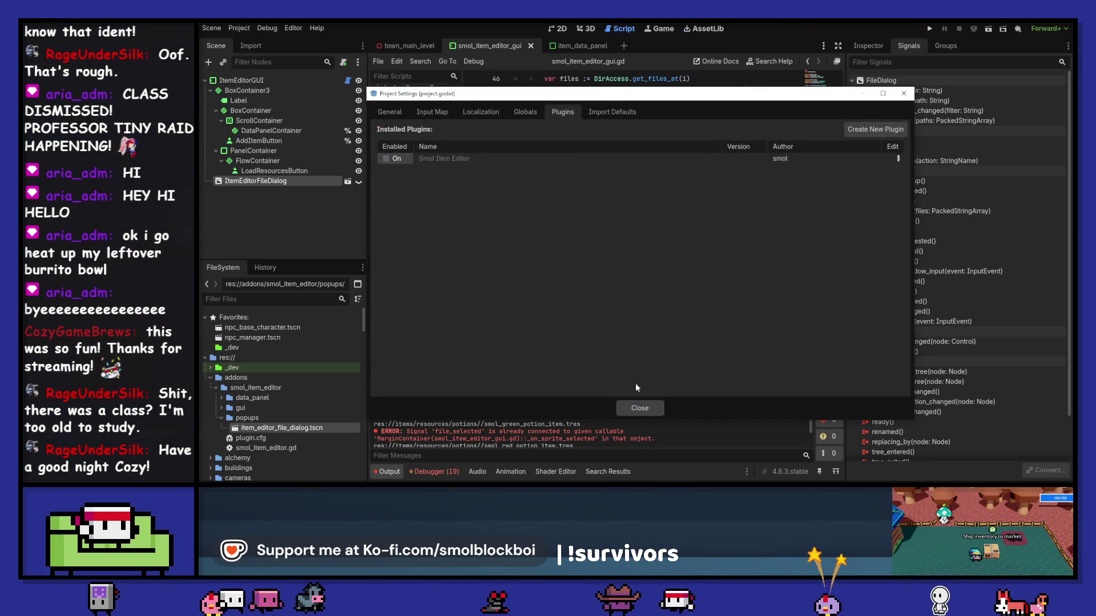
key(Escape)
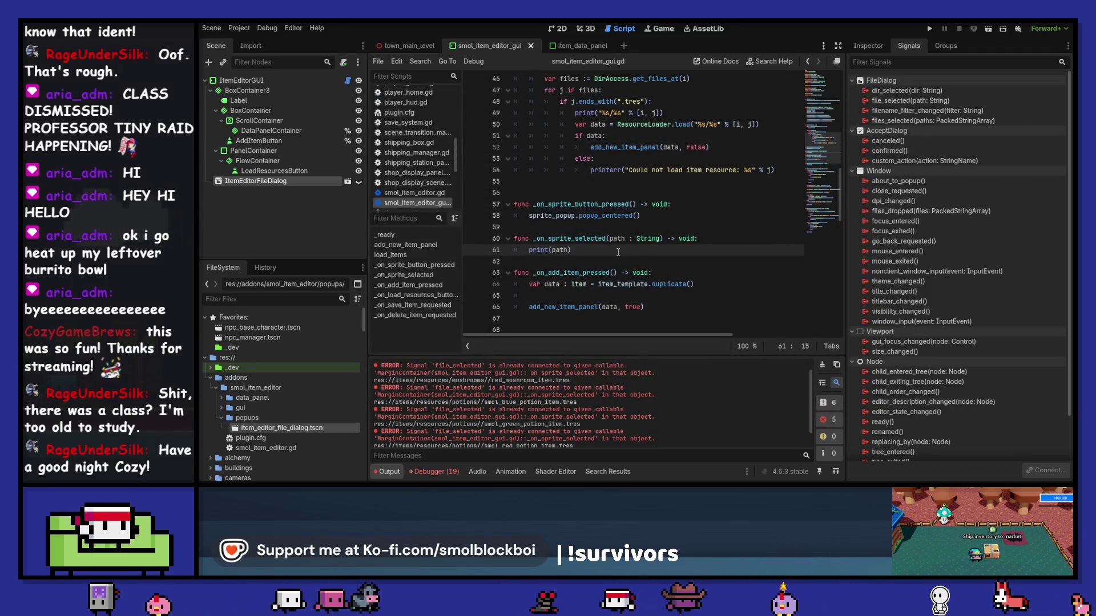
scroll(618, 252, up, 4)
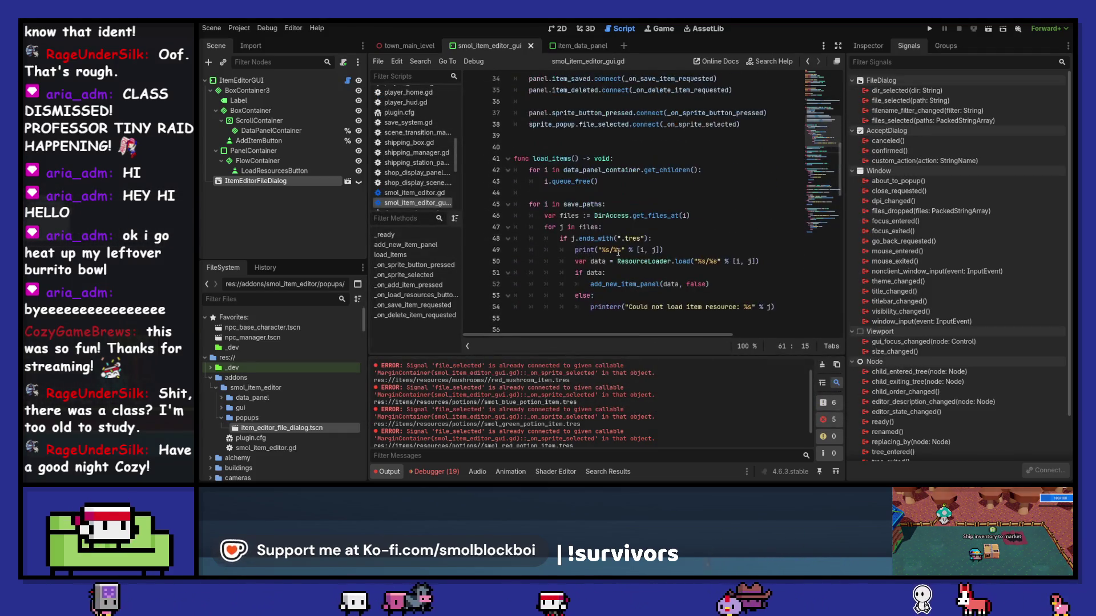
scroll(618, 251, up, 4)
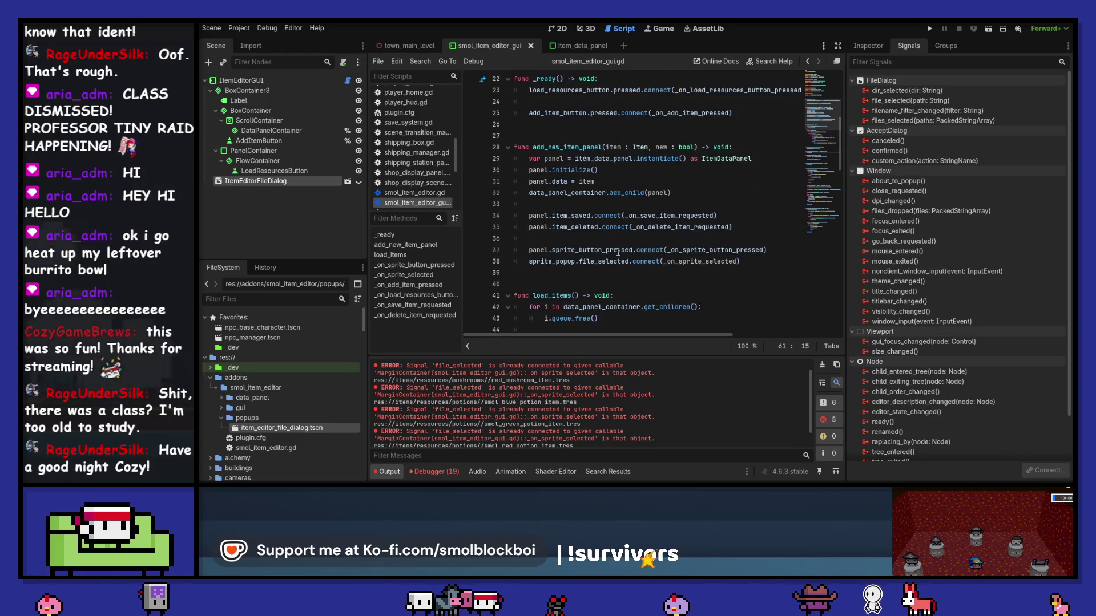
click(558, 268)
key(shift+Up)
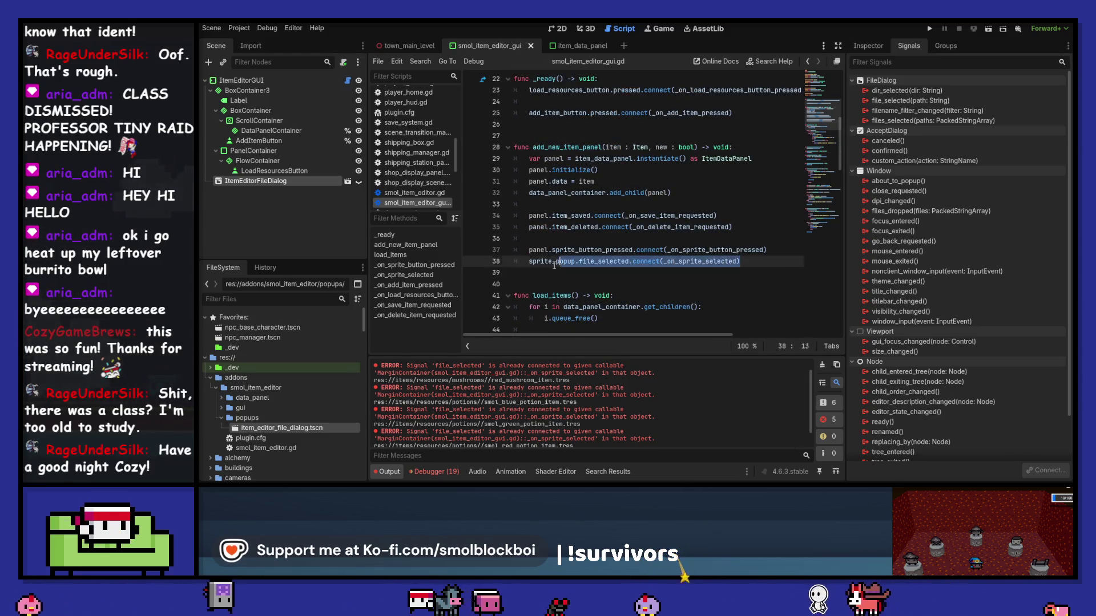
key(ctrl+x)
key(BackSpace)
Paste the file_selected connection at the end of _ready and save the script.
scroll(652, 282, up, 3)
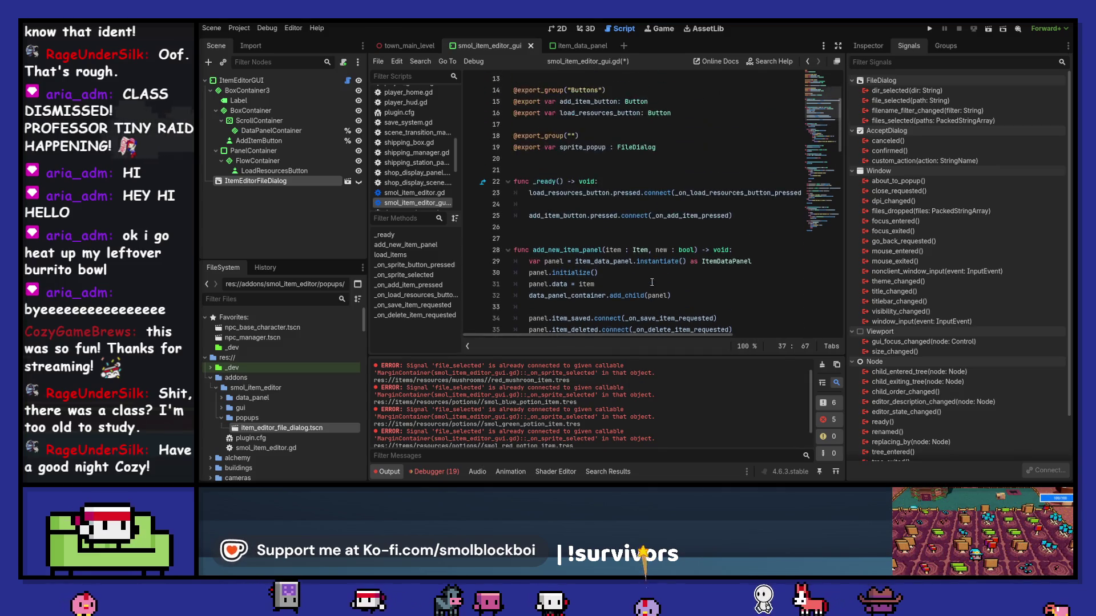
click(755, 212)
key(Return)
key(ctrl+v)
key(ctrl+s)
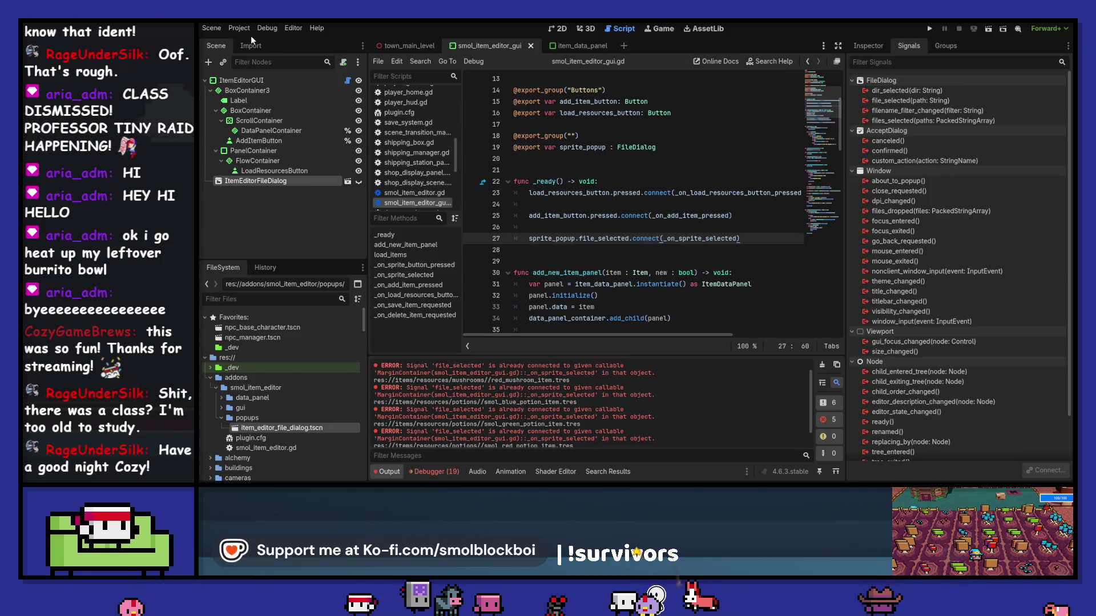
Clear the Output log, reload the plugin, open Smol Item Editor and load the item resources.
key(F5)
click(232, 26)
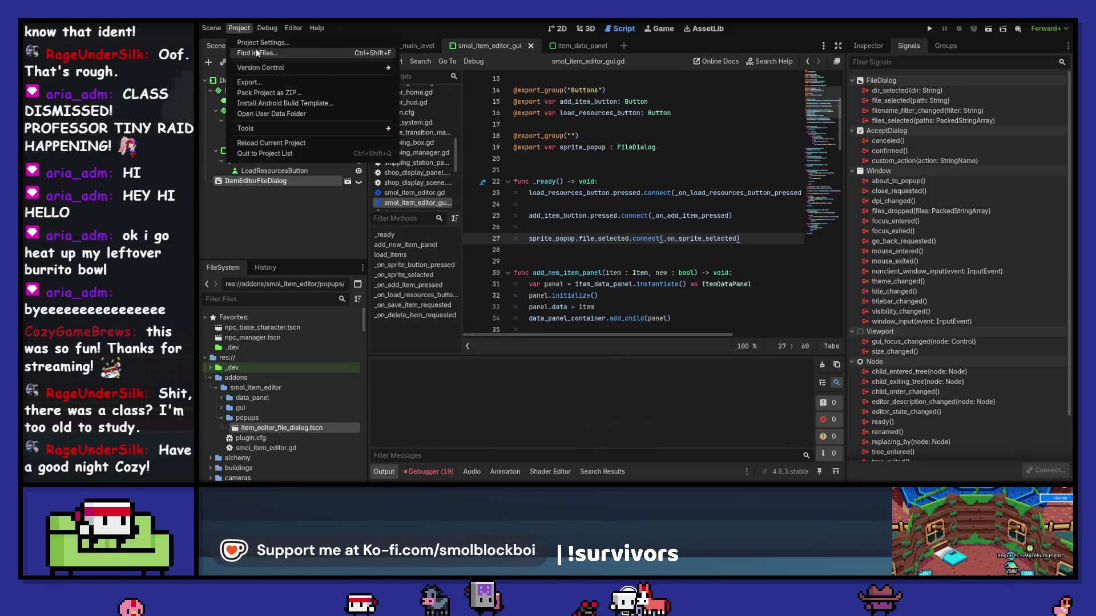
click(256, 49)
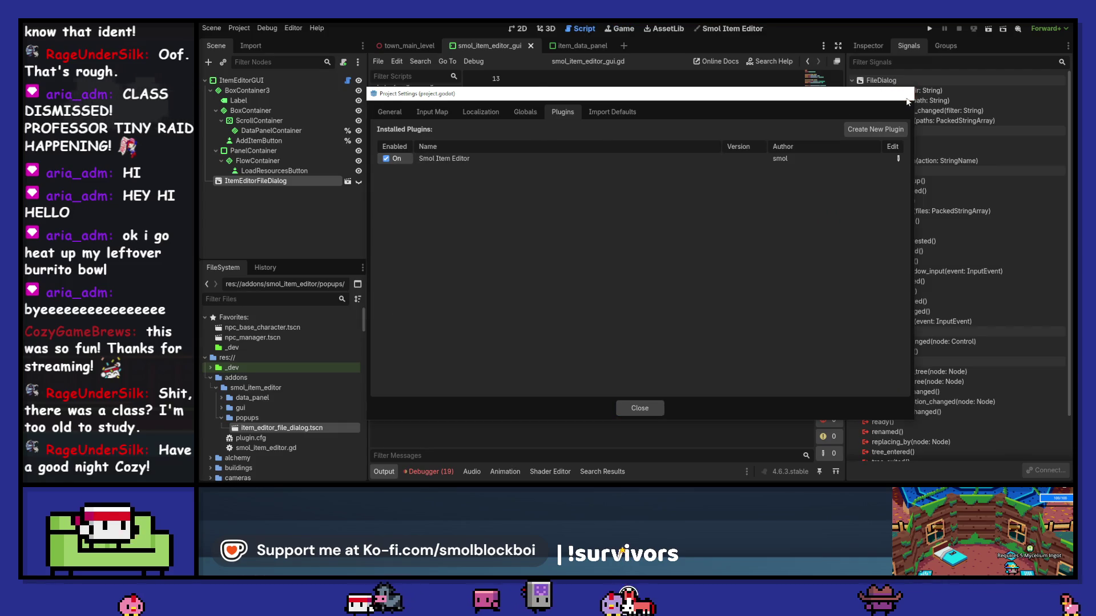
click(904, 93)
click(608, 323)
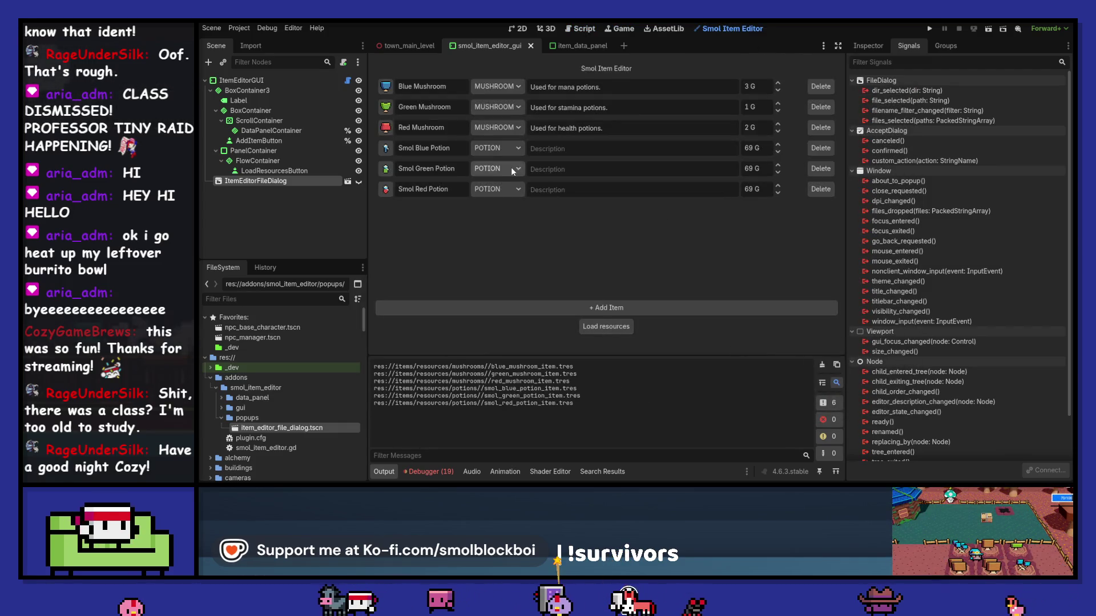
click(383, 87)
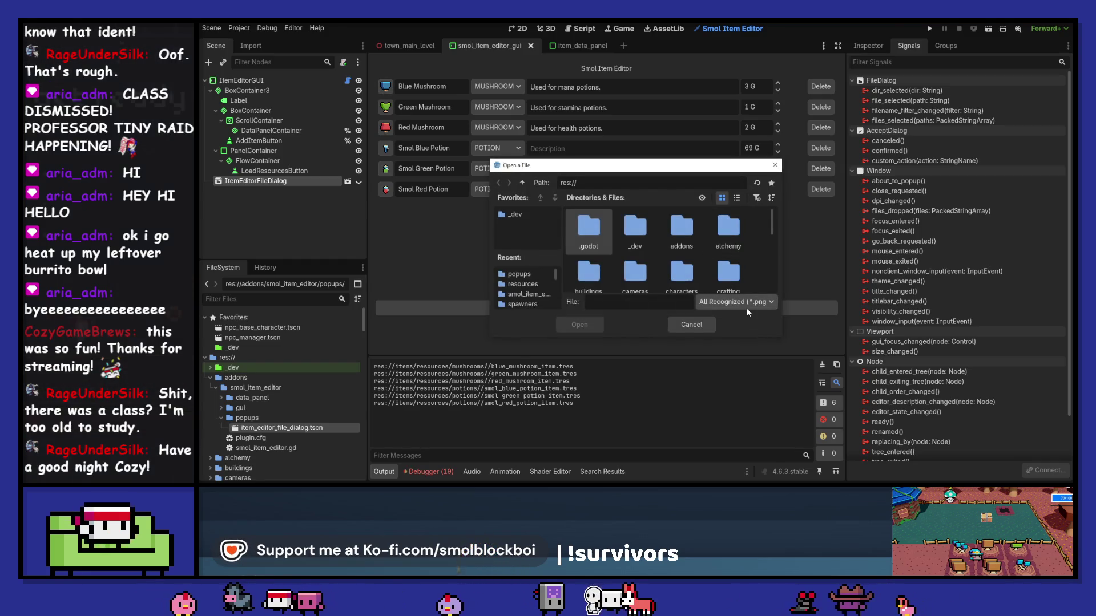
Make the Open a File dialog wider and taller and move it up and left.
drag(785, 310, 864, 310)
scroll(766, 263, down, 3)
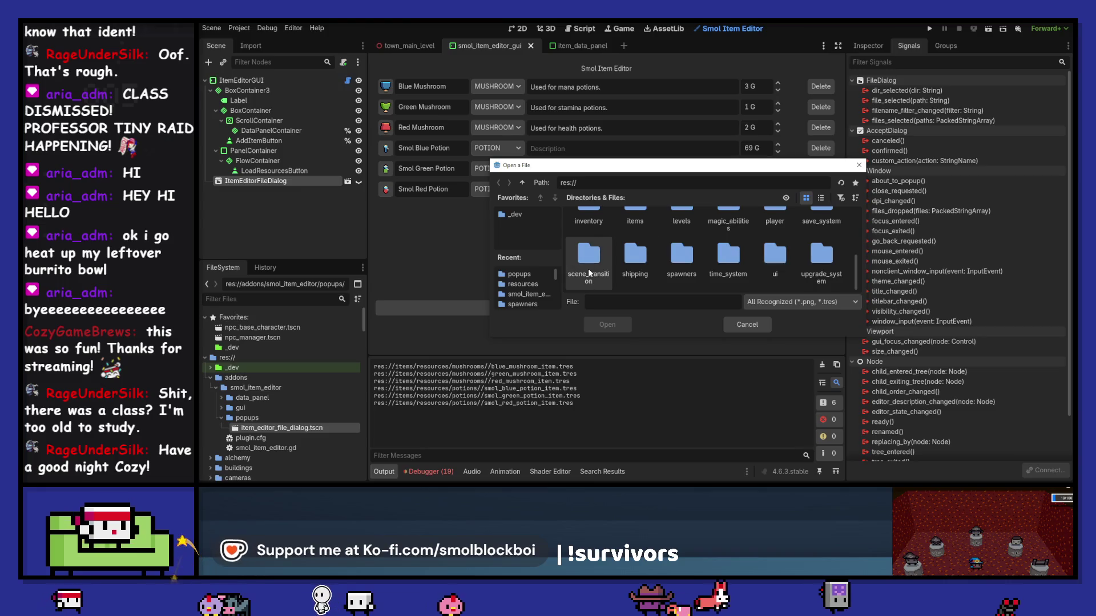
drag(654, 345, 654, 445)
drag(655, 165, 575, 78)
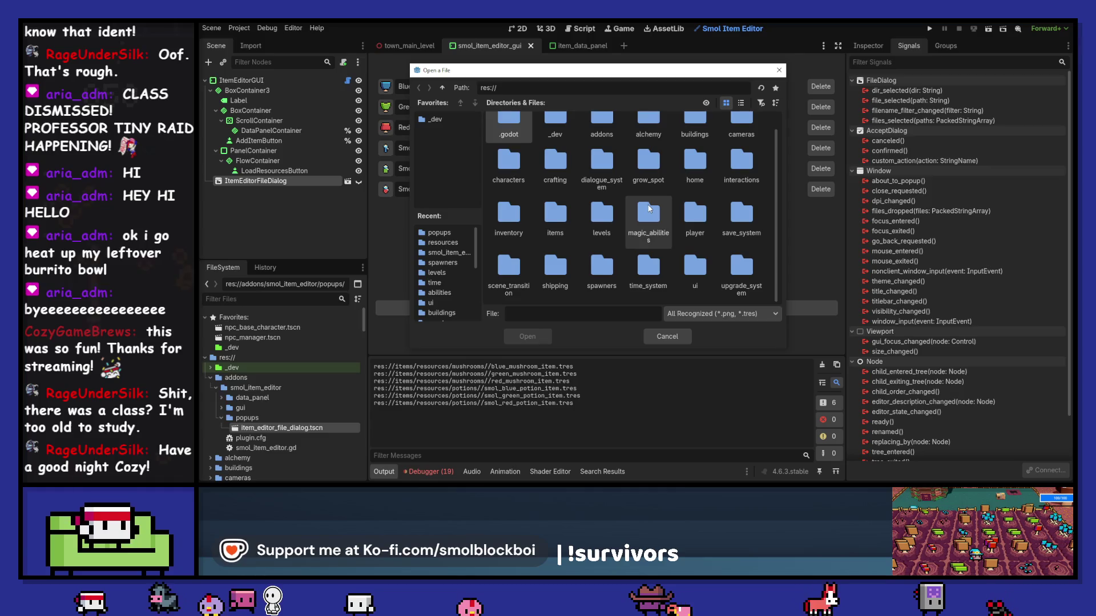
Browse into items/resources in the file picker, then return to res://.
click(514, 280)
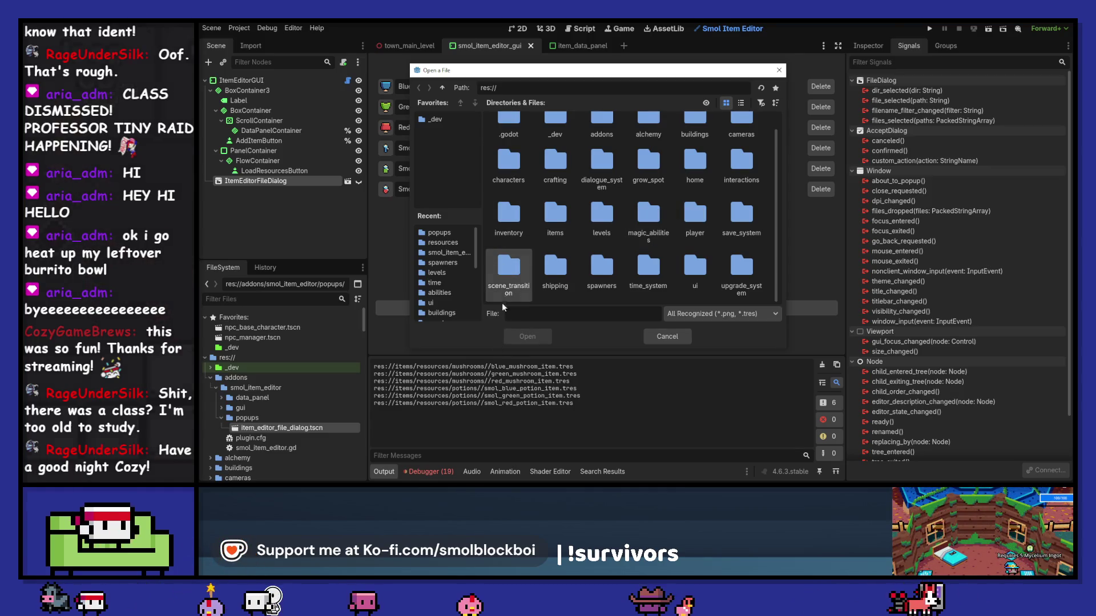
scroll(455, 283, down, 3)
scroll(456, 288, up, 1)
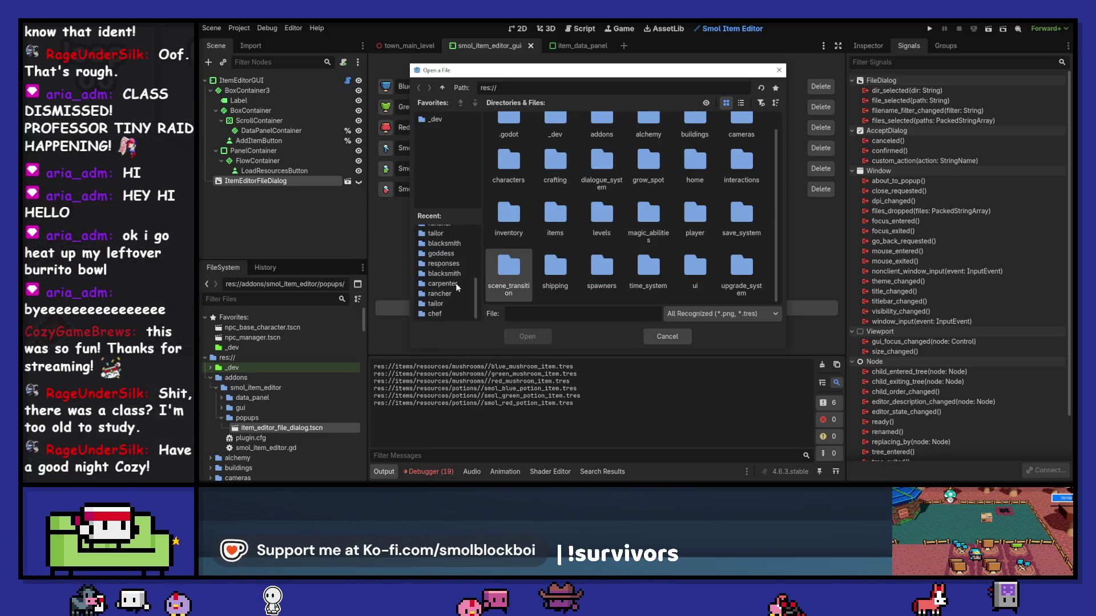
scroll(451, 288, up, 2)
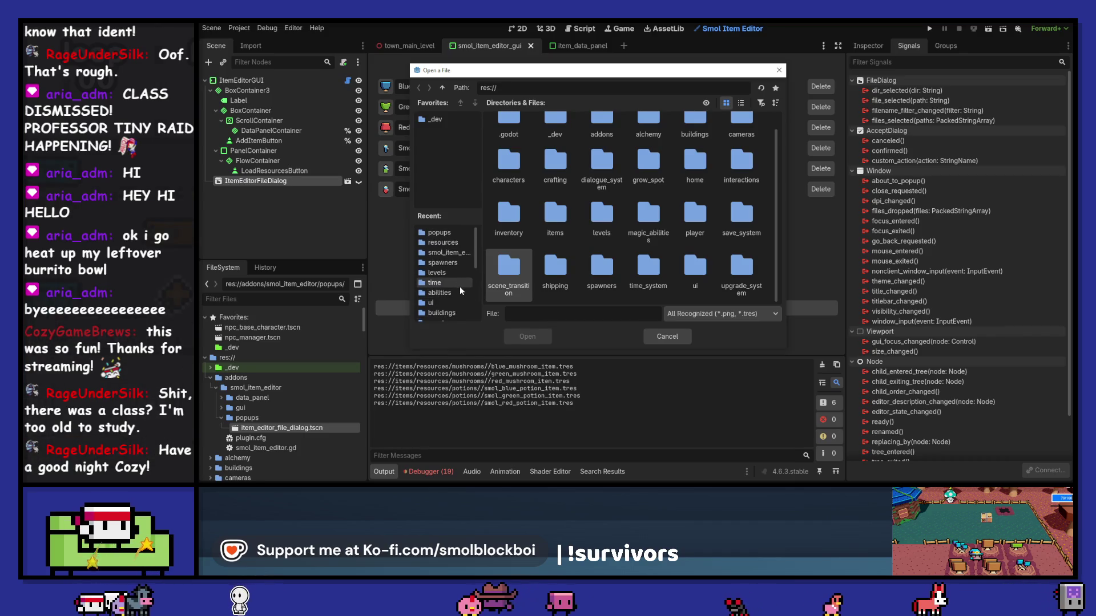
scroll(460, 286, down, 2)
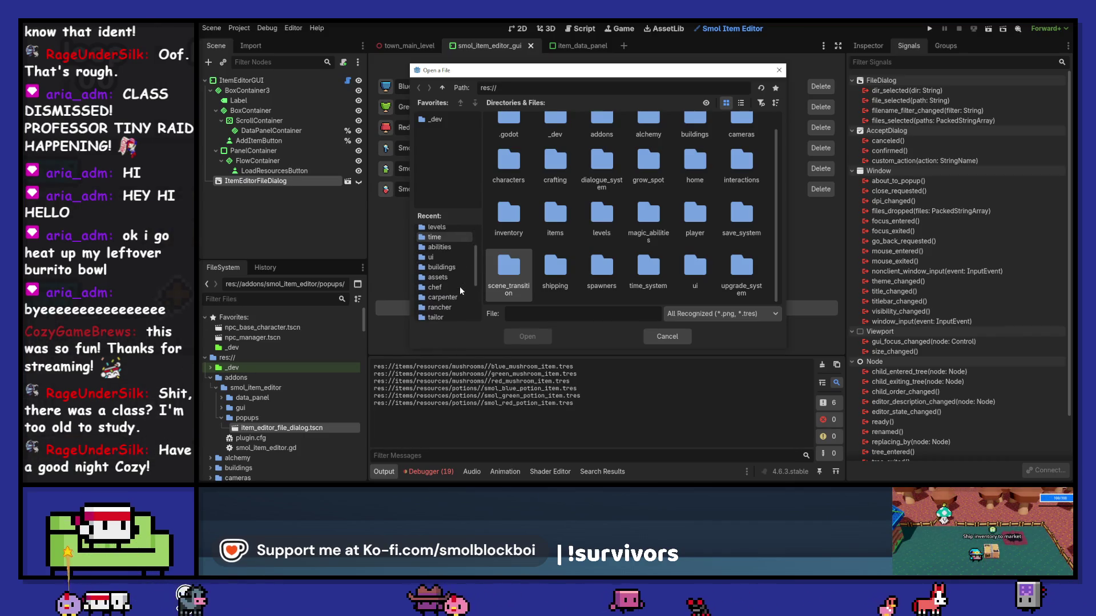
scroll(726, 226, up, 1)
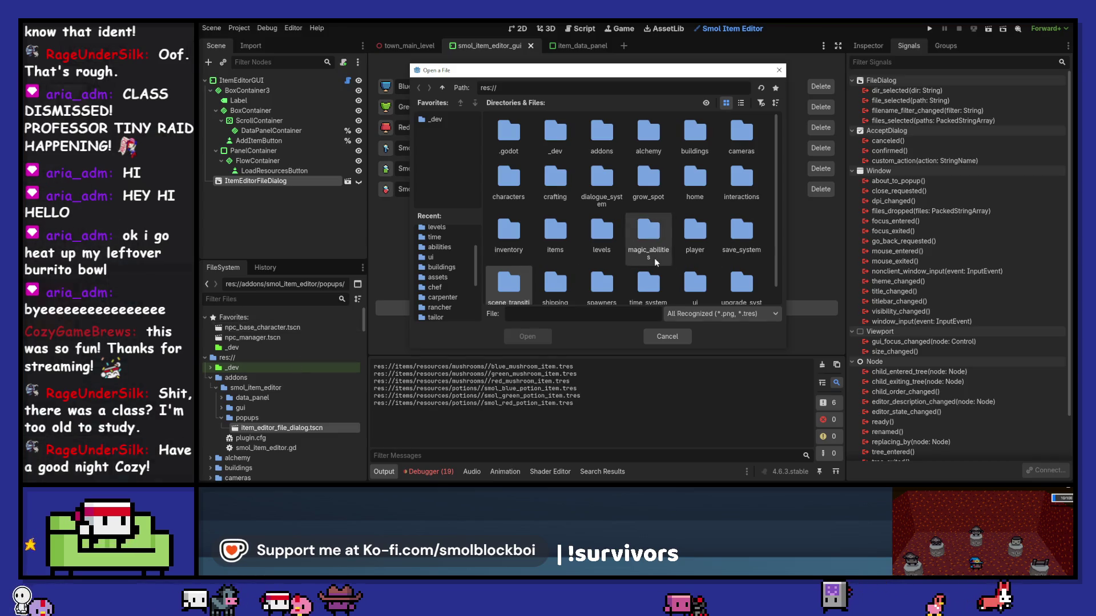
scroll(657, 263, down, 1)
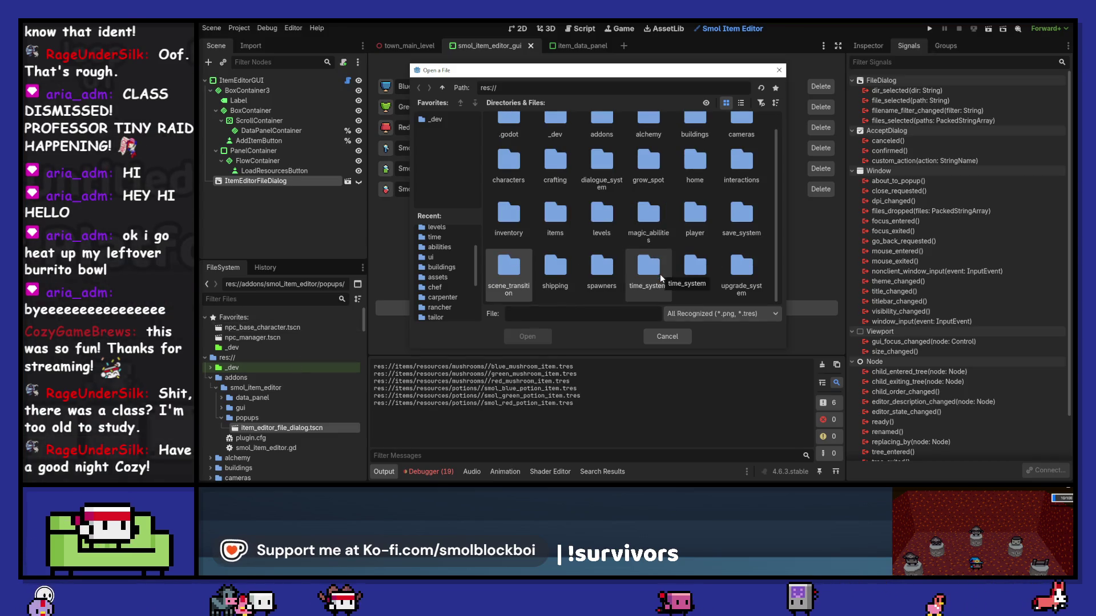
double_click(555, 216)
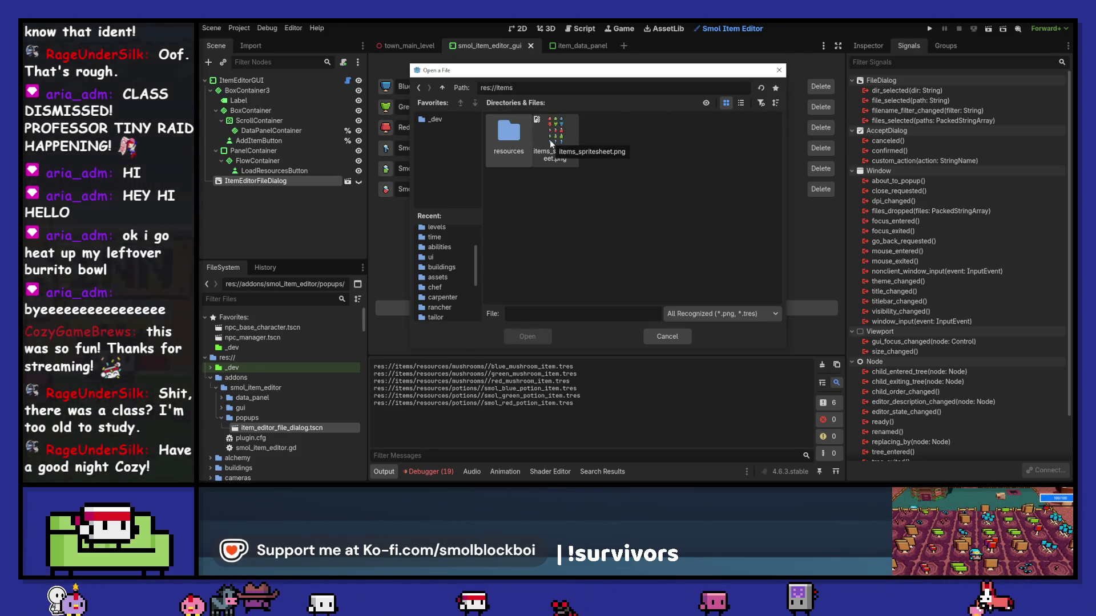
double_click(512, 135)
click(443, 87)
click(443, 87)
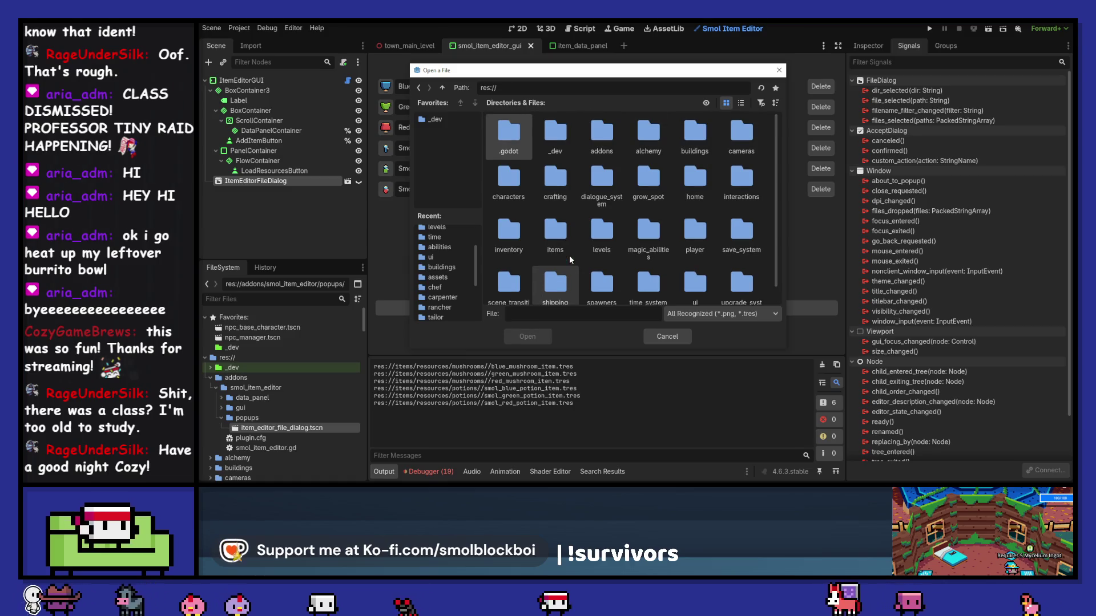
Look through inventory and magic_abilities, then choose ui/abilities/air_spell_icon.tres as the sprite.
scroll(626, 199, down, 1)
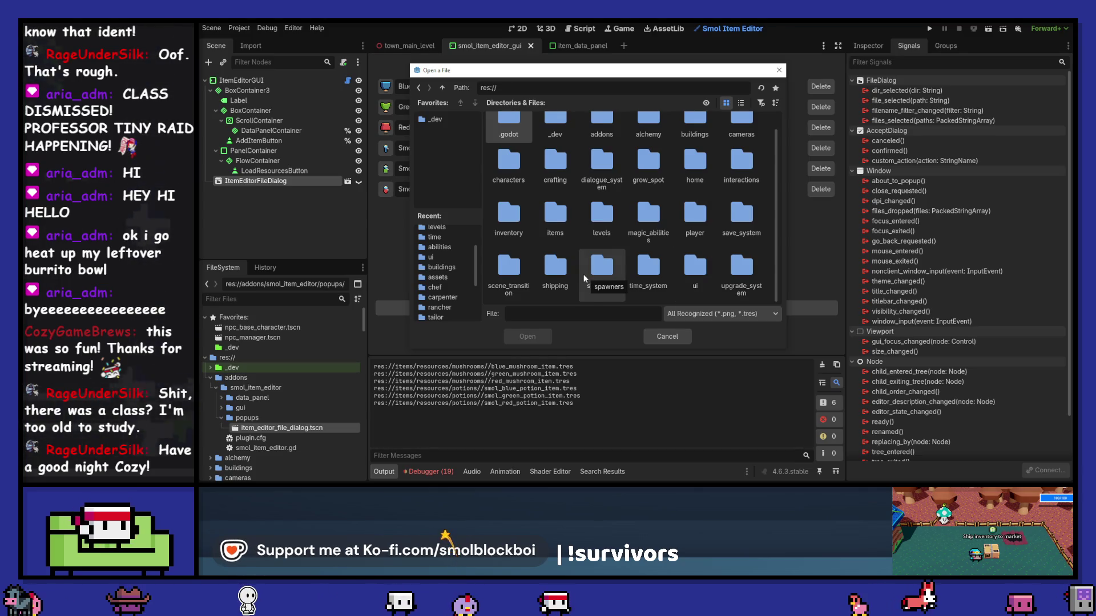
double_click(511, 219)
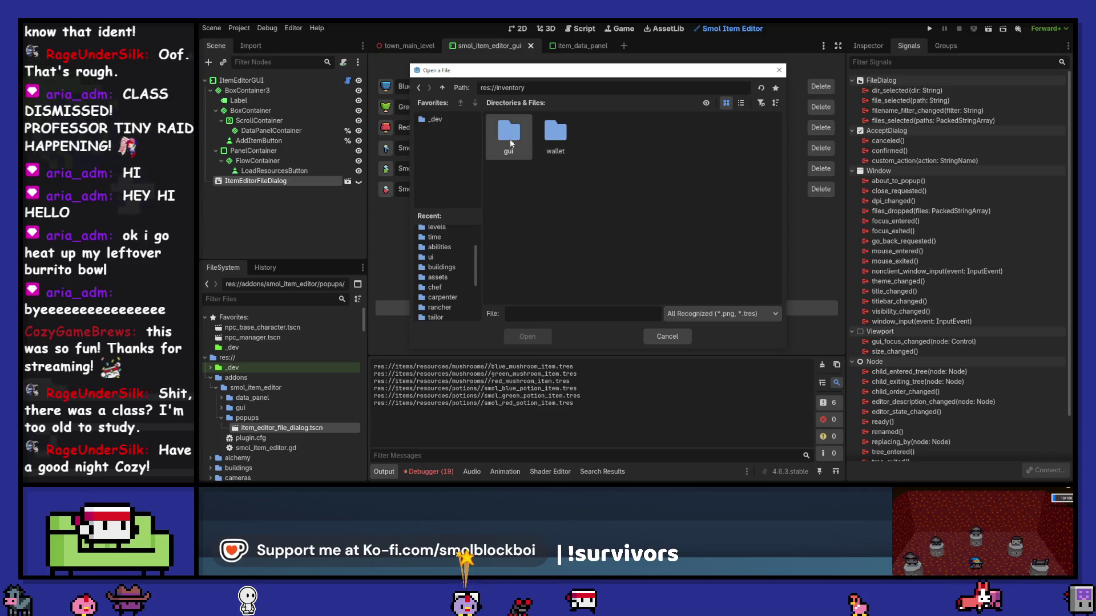
click(442, 89)
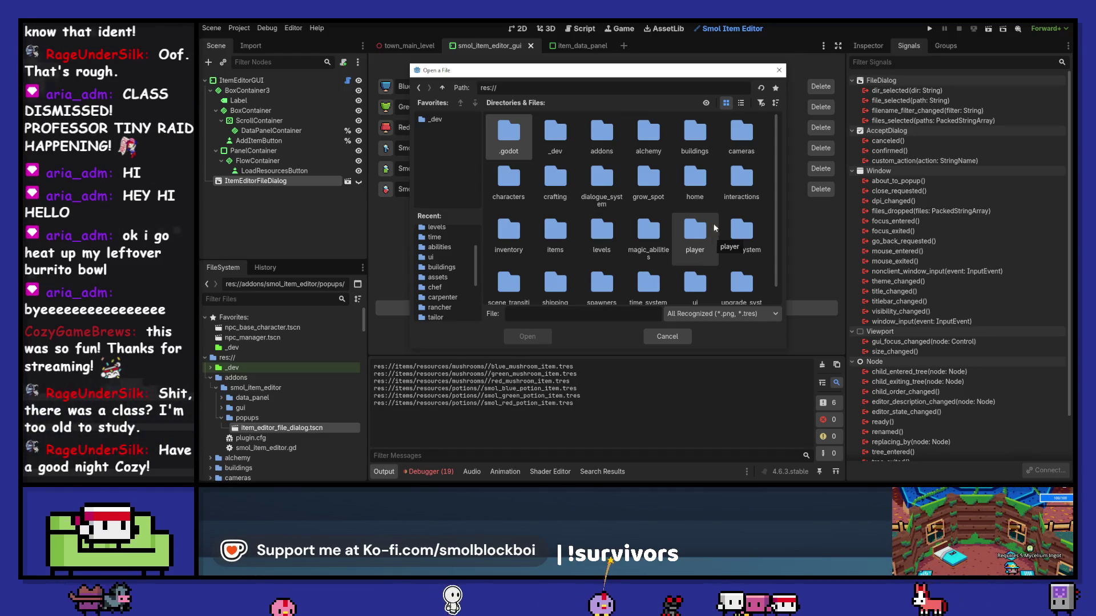
double_click(649, 233)
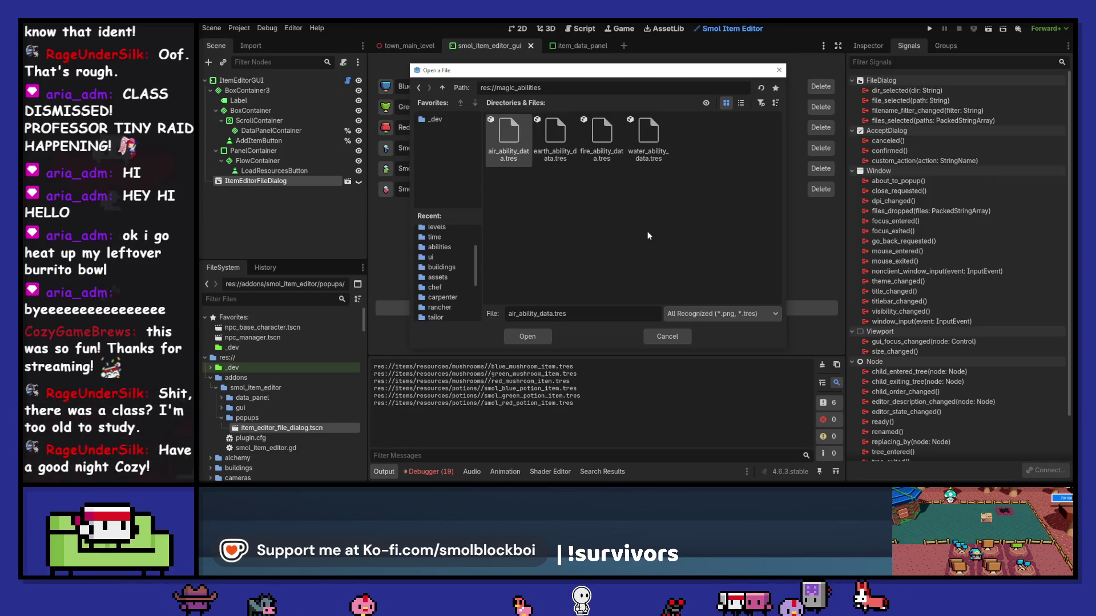
click(444, 89)
double_click(684, 283)
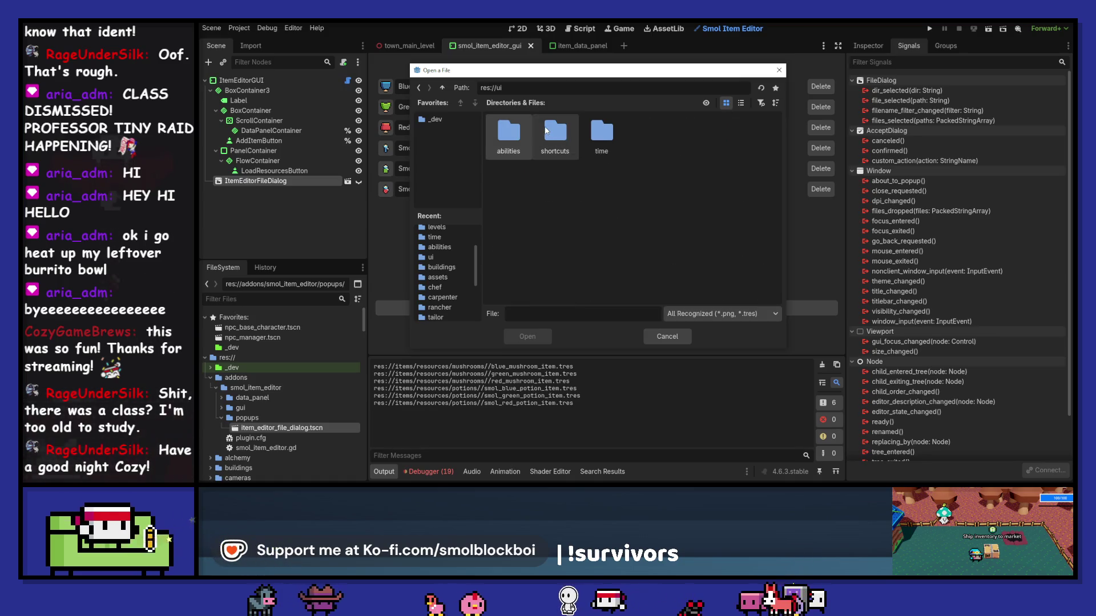
double_click(502, 135)
click(554, 137)
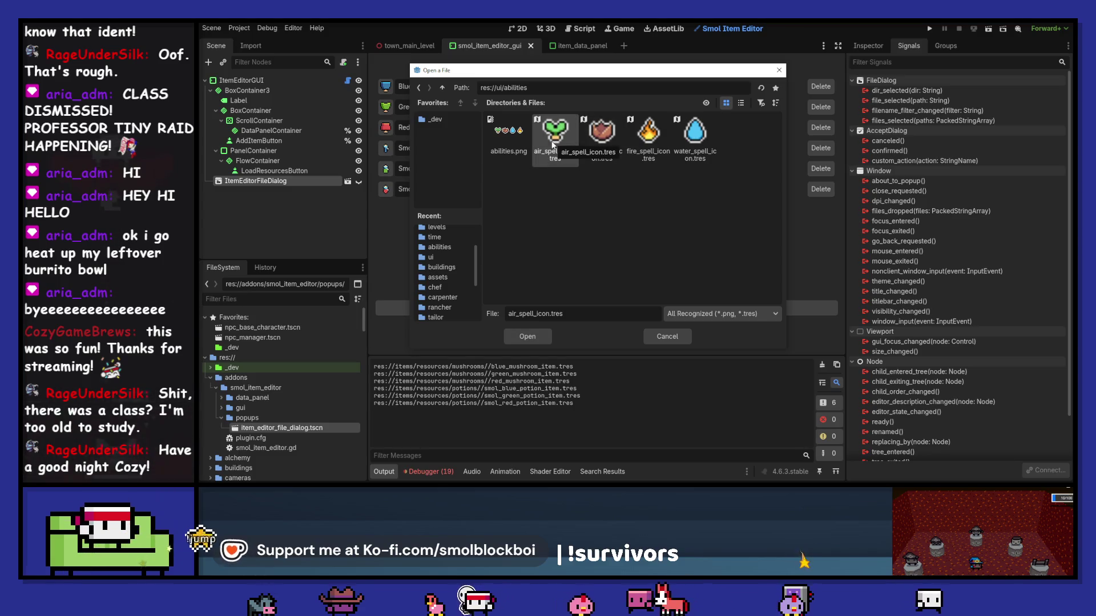
double_click(553, 144)
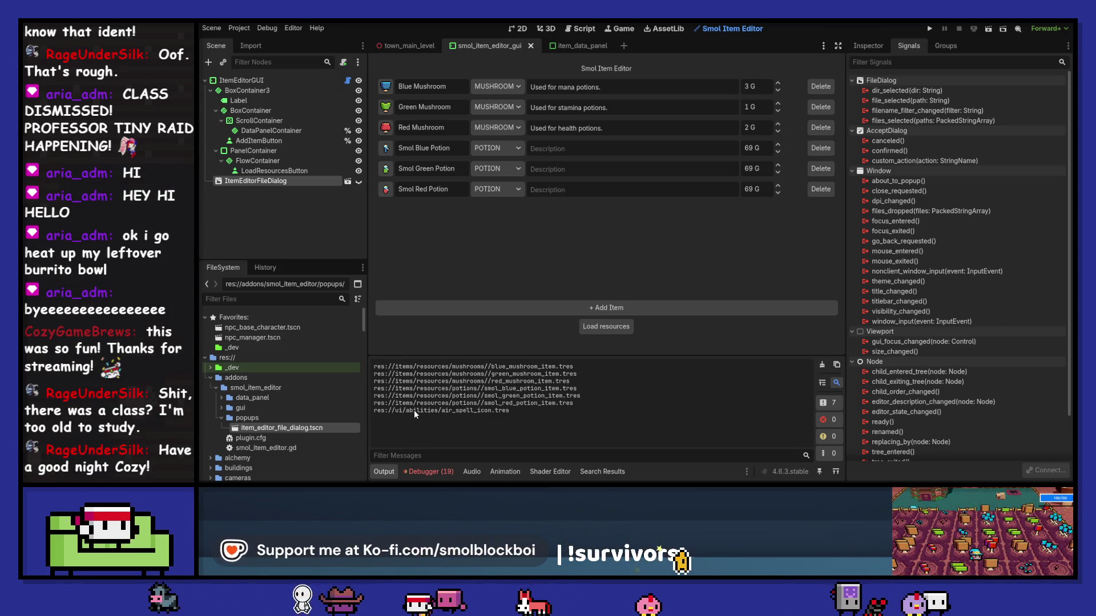
Clear the Output log and disable the Smol Item Editor plugin in Project Settings.
click(822, 365)
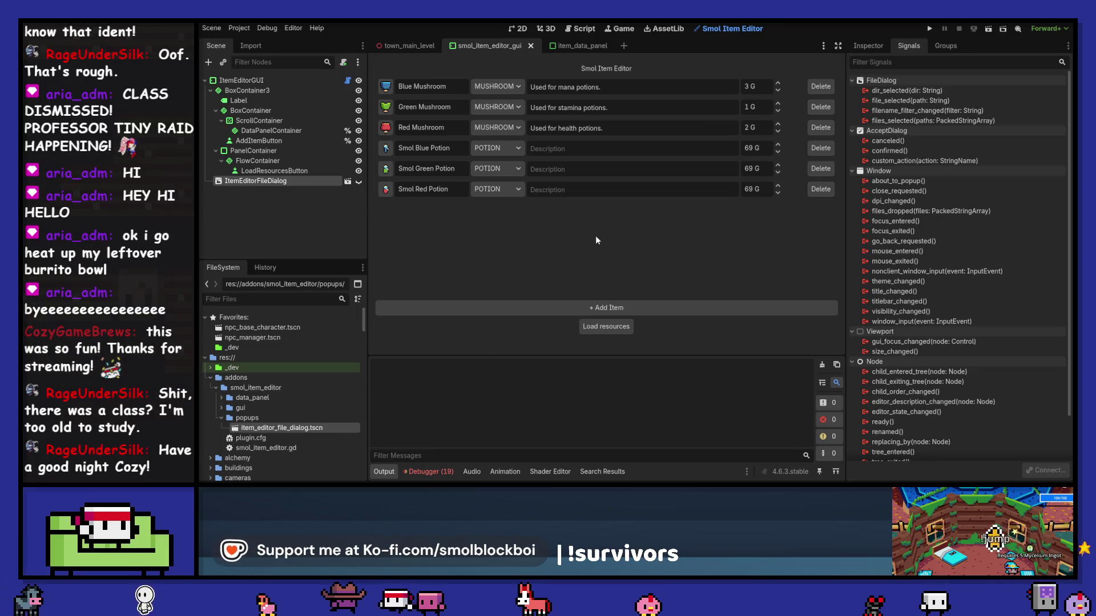
click(233, 27)
click(246, 41)
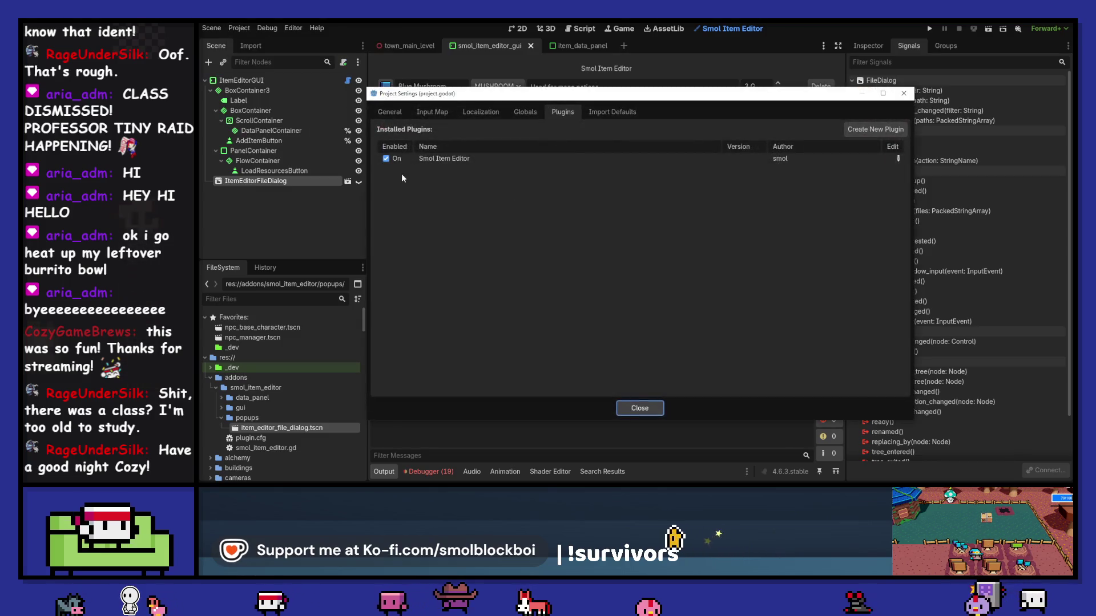
click(400, 163)
click(622, 403)
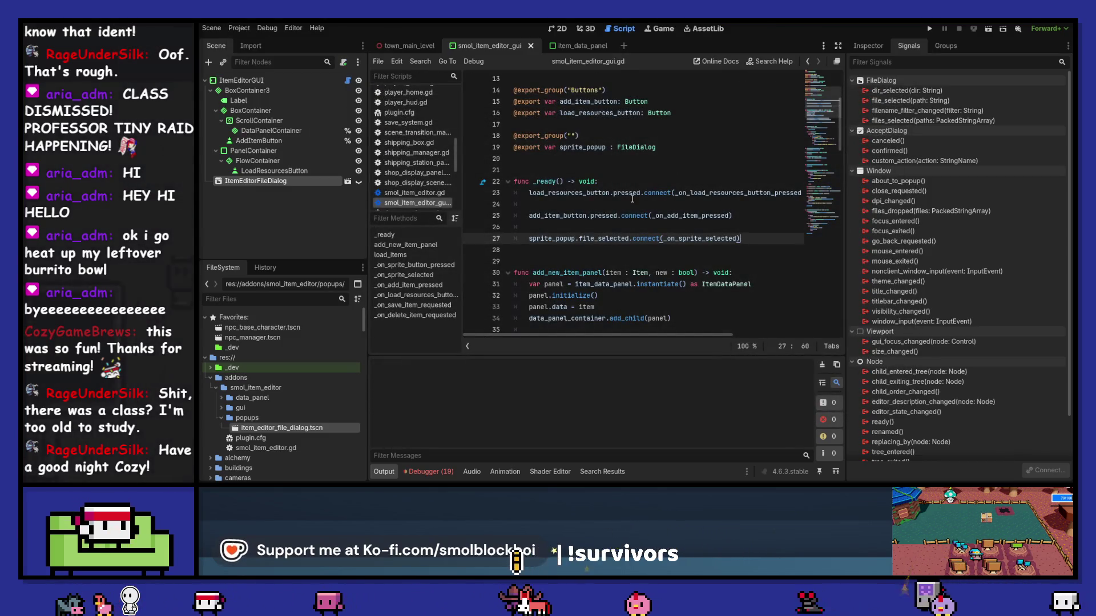
In _on_sprite_selected, add a path.ends_with(".tres") check that runs ResourceLoader.load(path) into resource.
scroll(675, 244, down, 14)
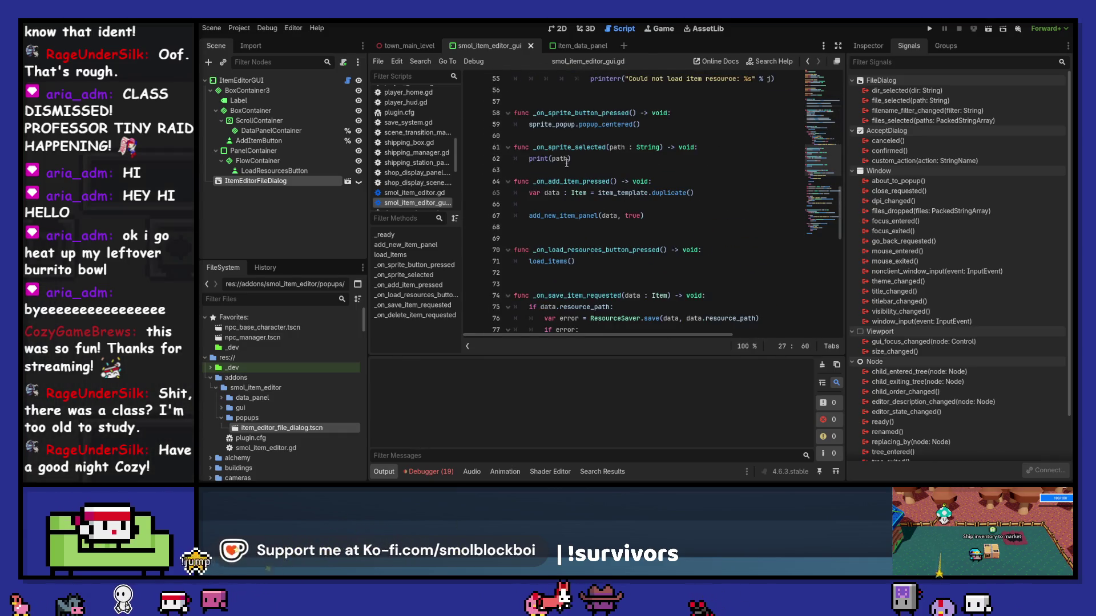
click(569, 173)
key(Return)
click(734, 149)
key(Return)
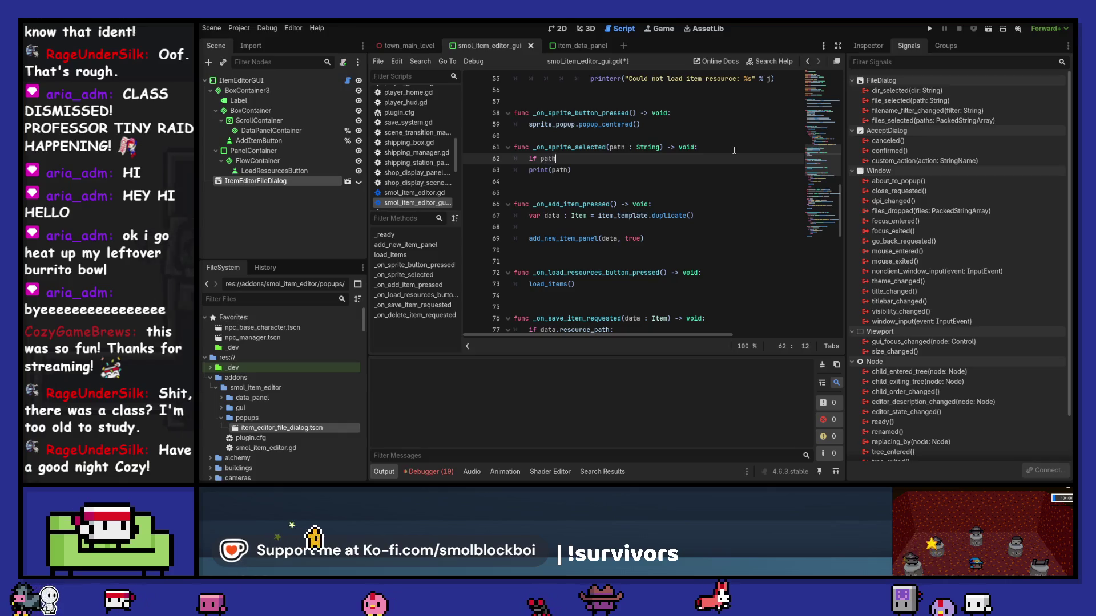
text(path)
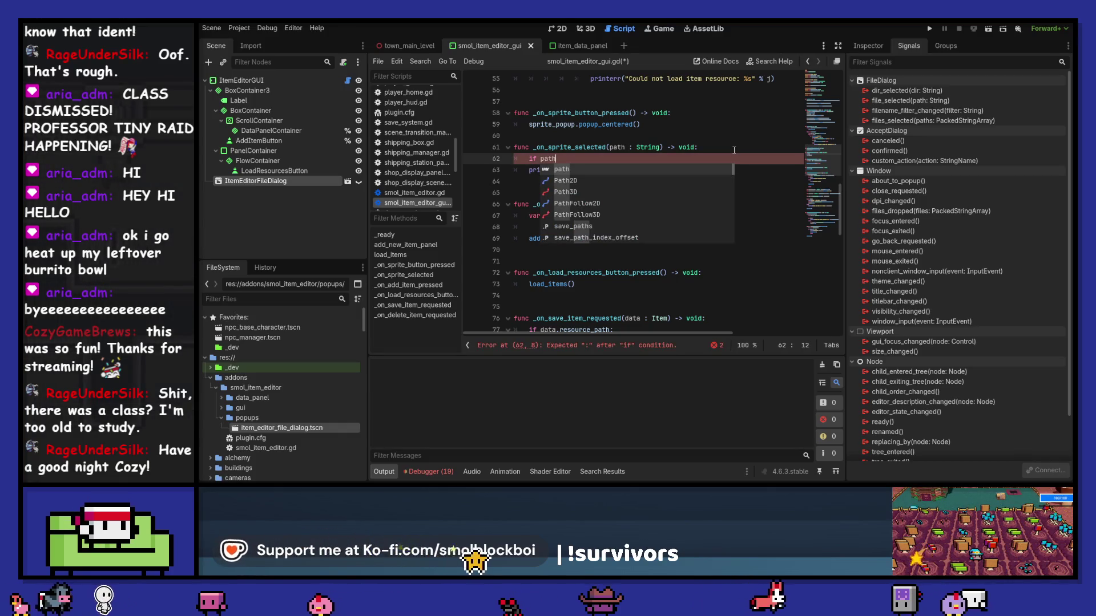
text(.ends_with(".tre)
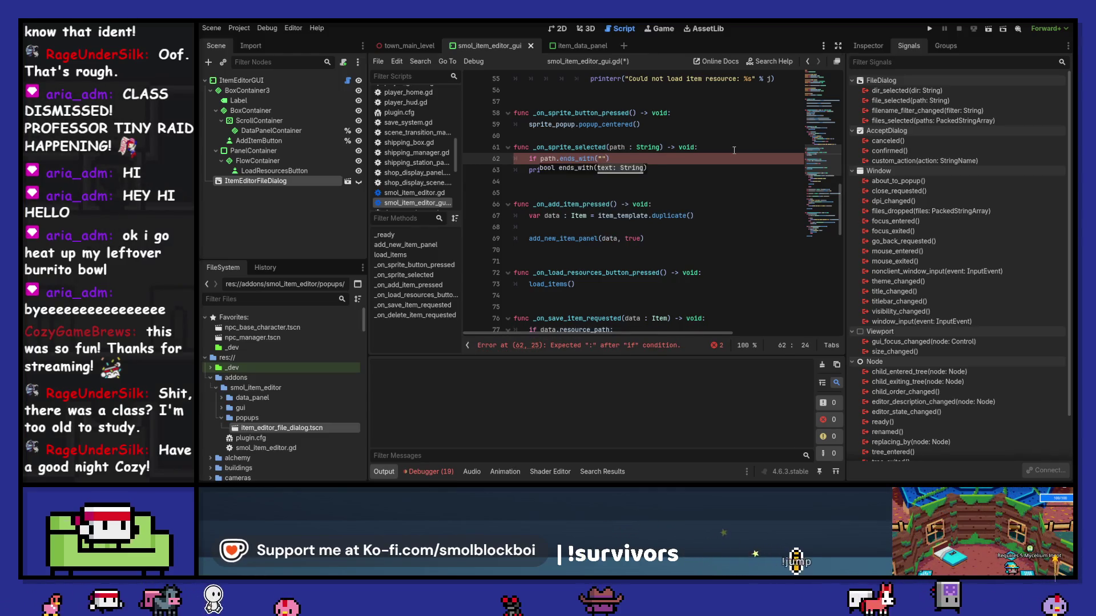
text(s")
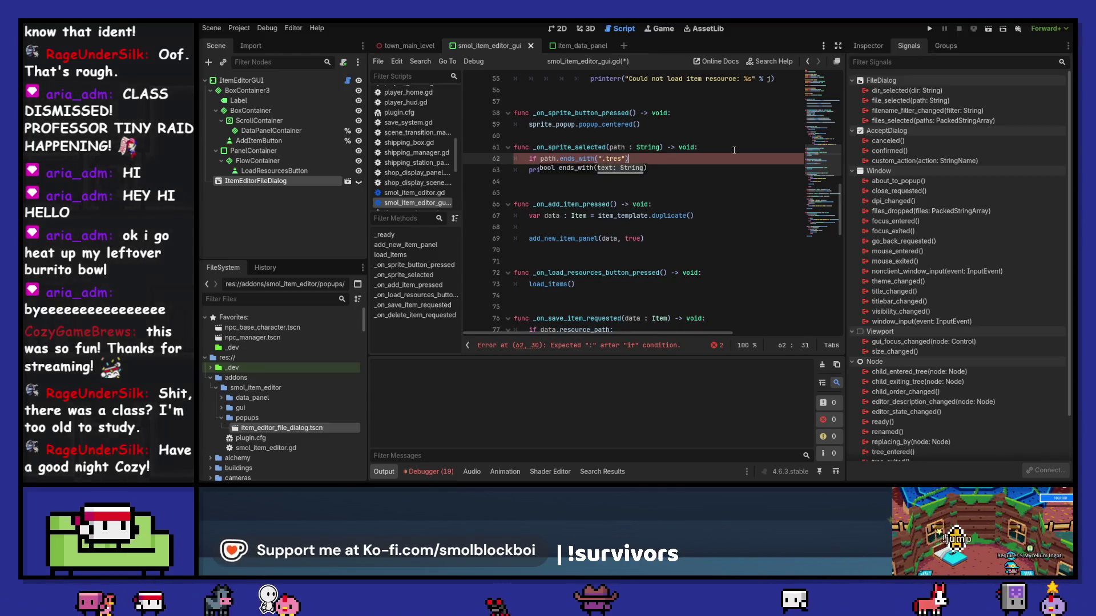
text():)
key(Return)
text(var )
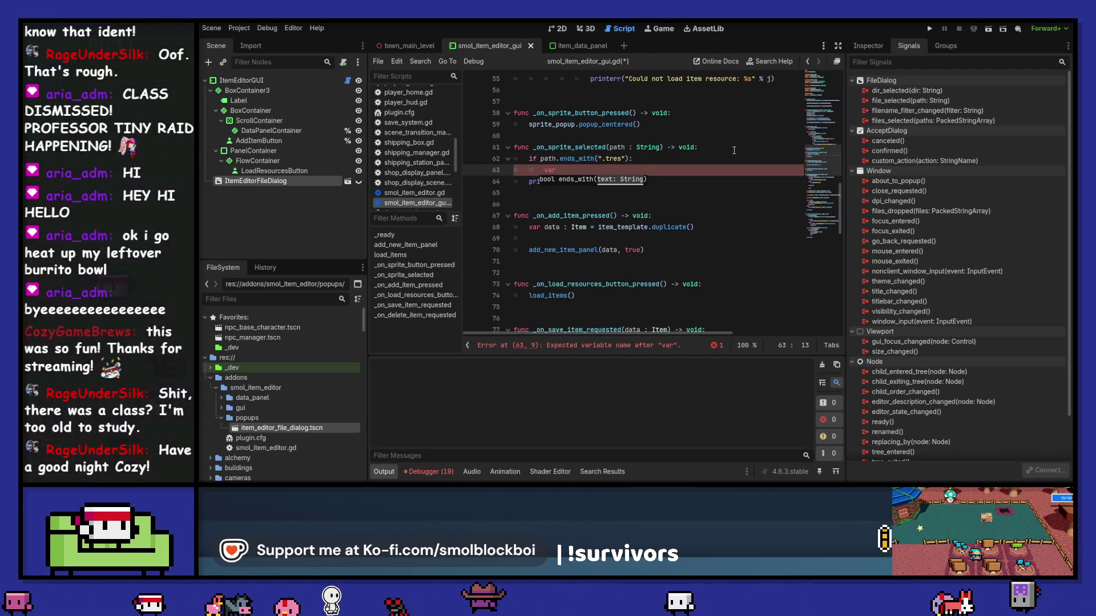
text(resource =)
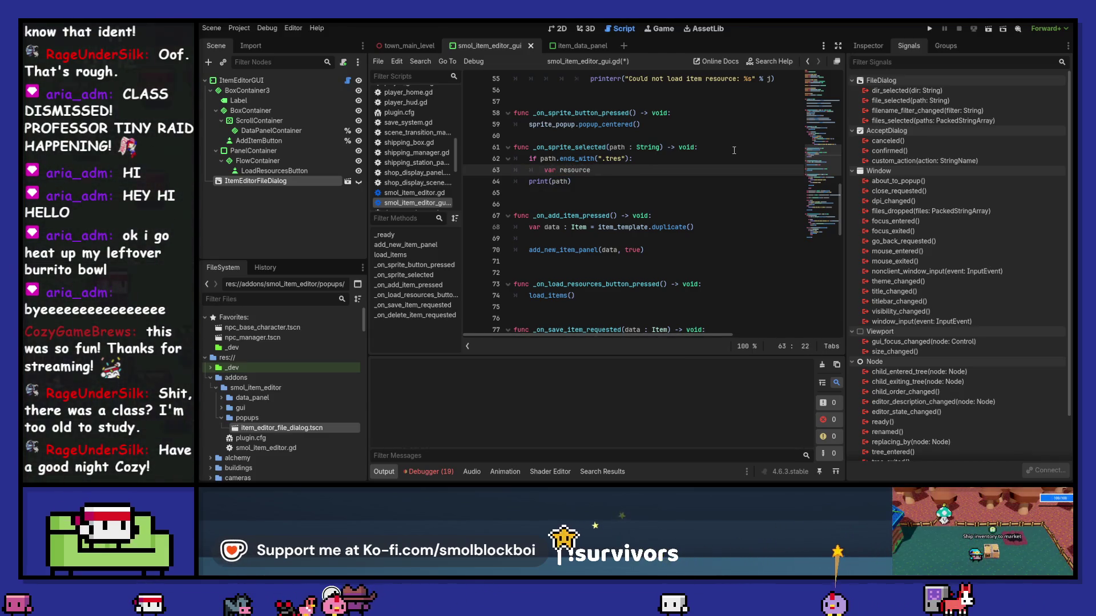
text( ResourceL)
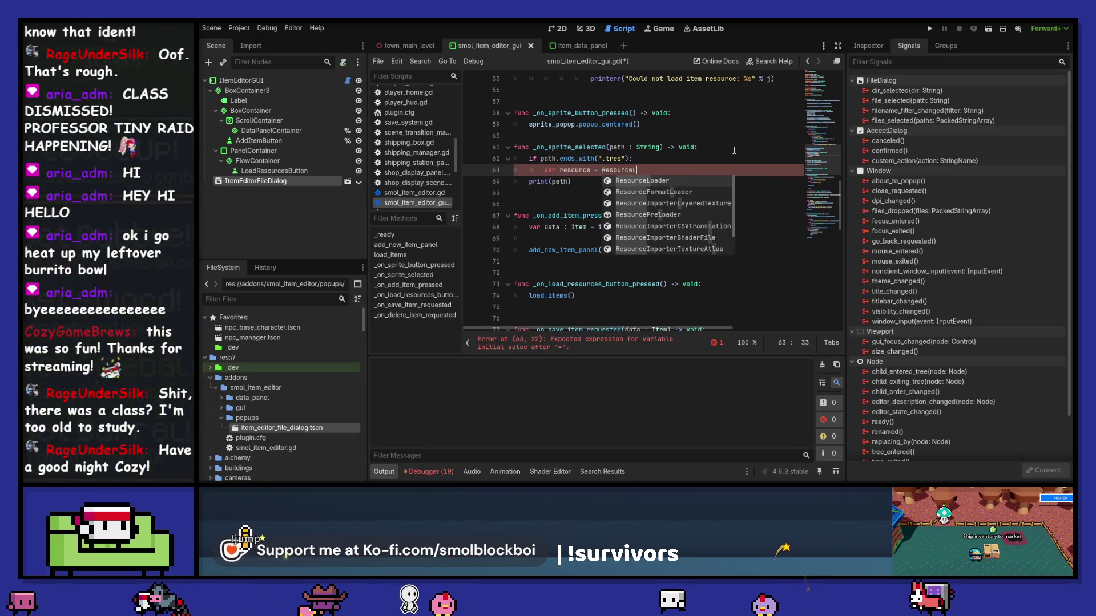
text(oader.lo)
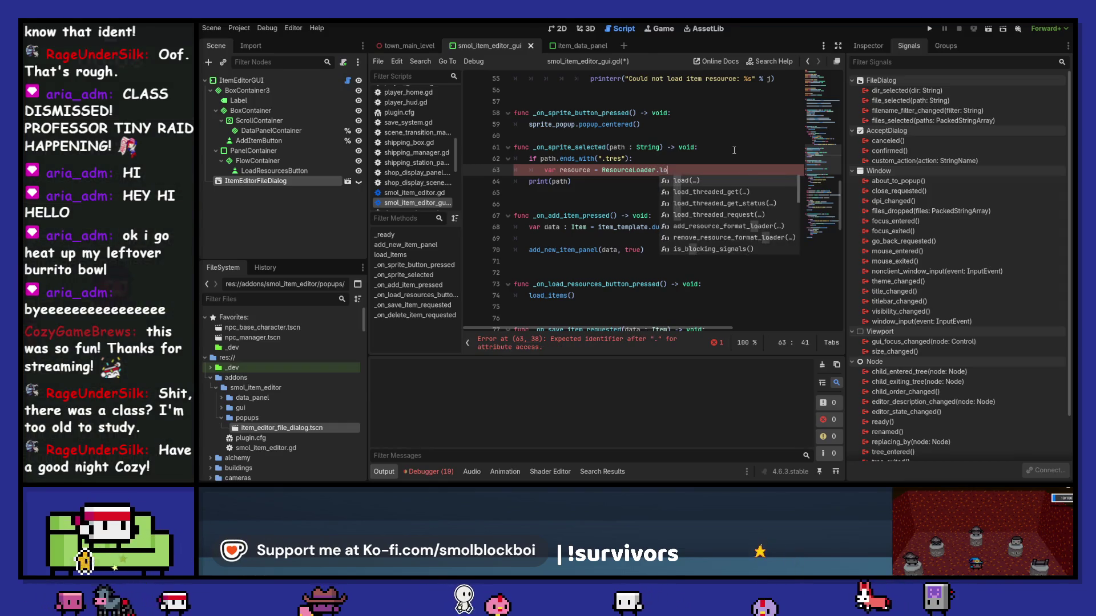
key(Return)
text(p)
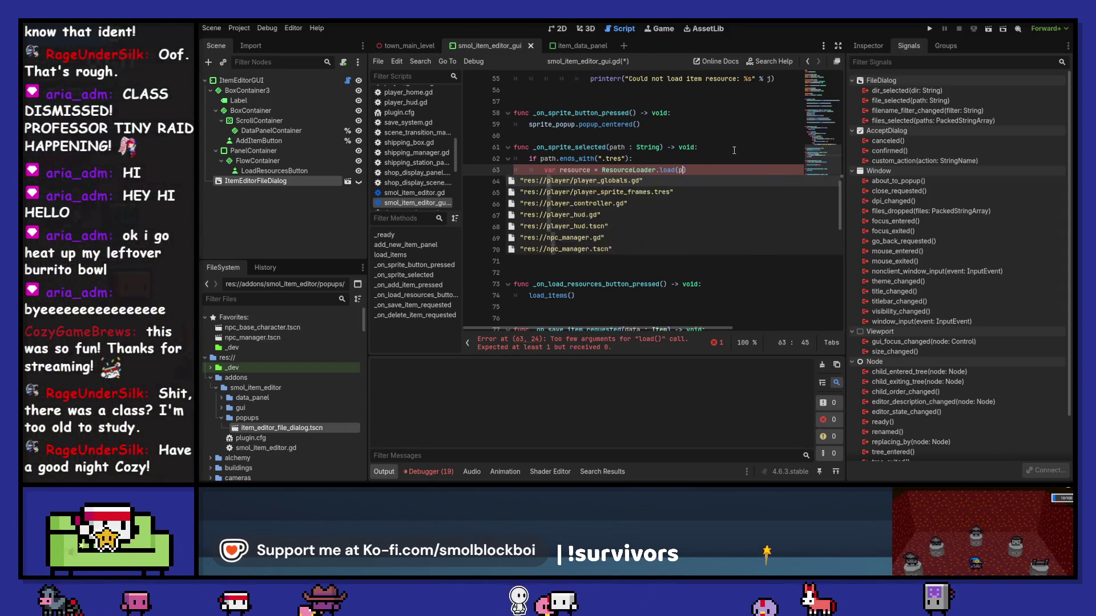
text(ath)
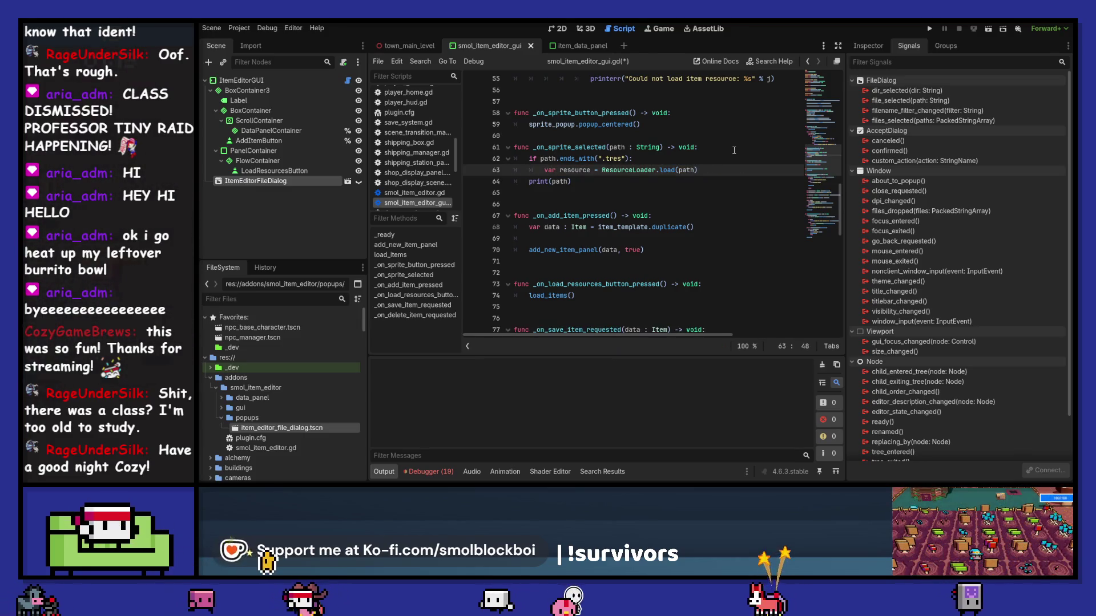
key(Return)
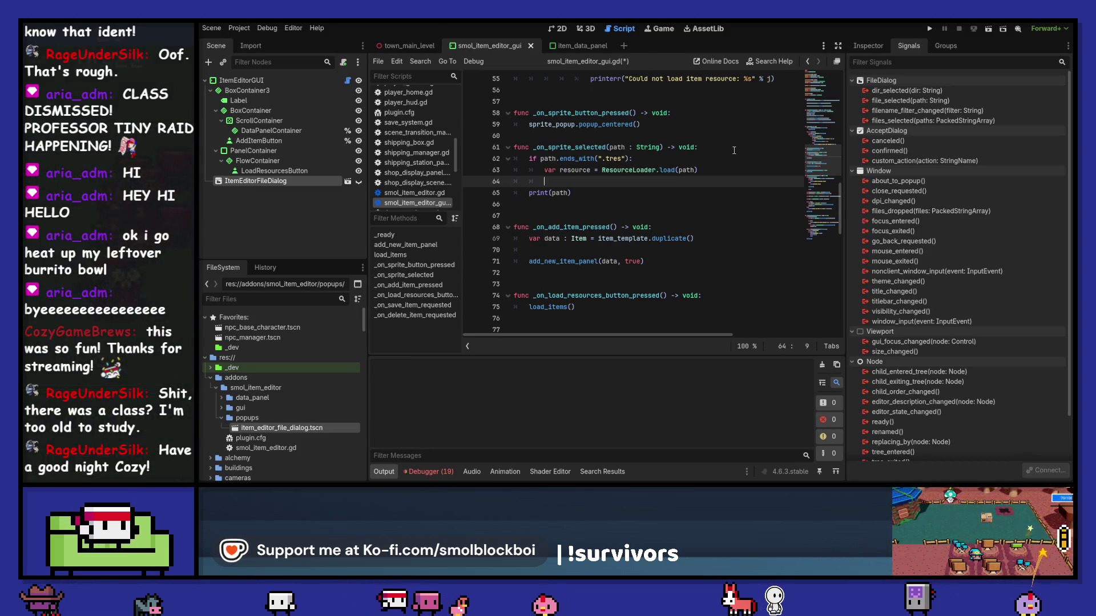
key(ctrl+Tab)
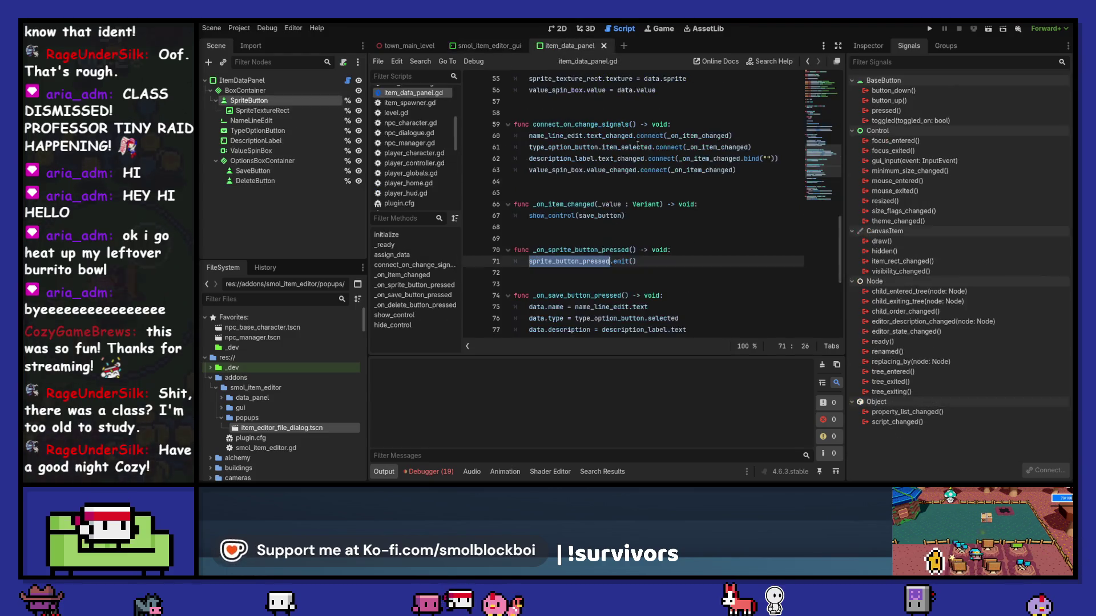
Emit sprite_button_pressed with data and type the signal's parameter as Item.
click(632, 262)
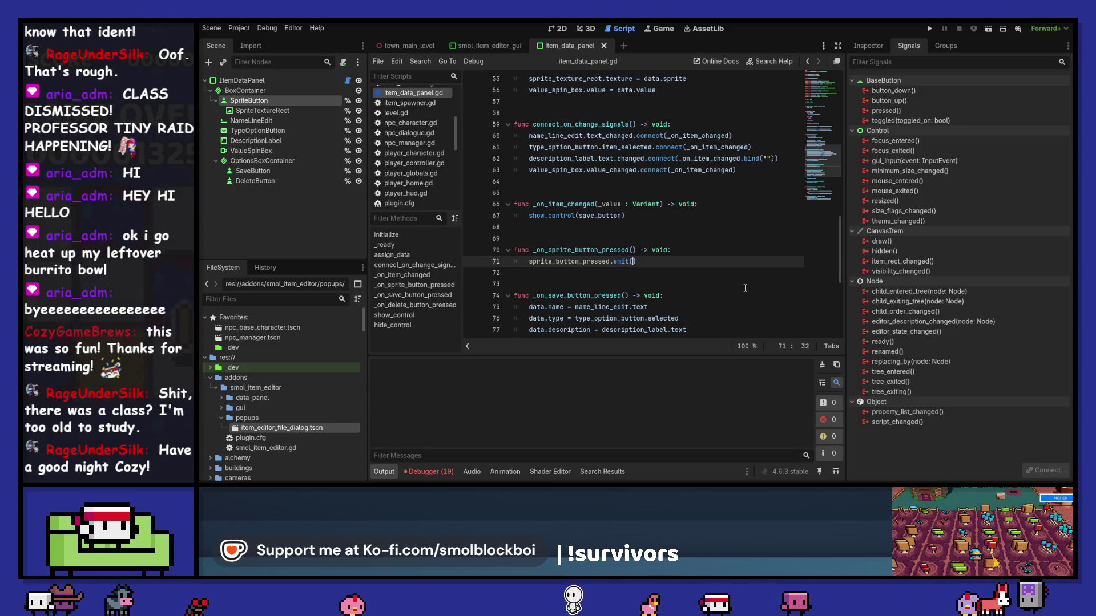
text(ta)
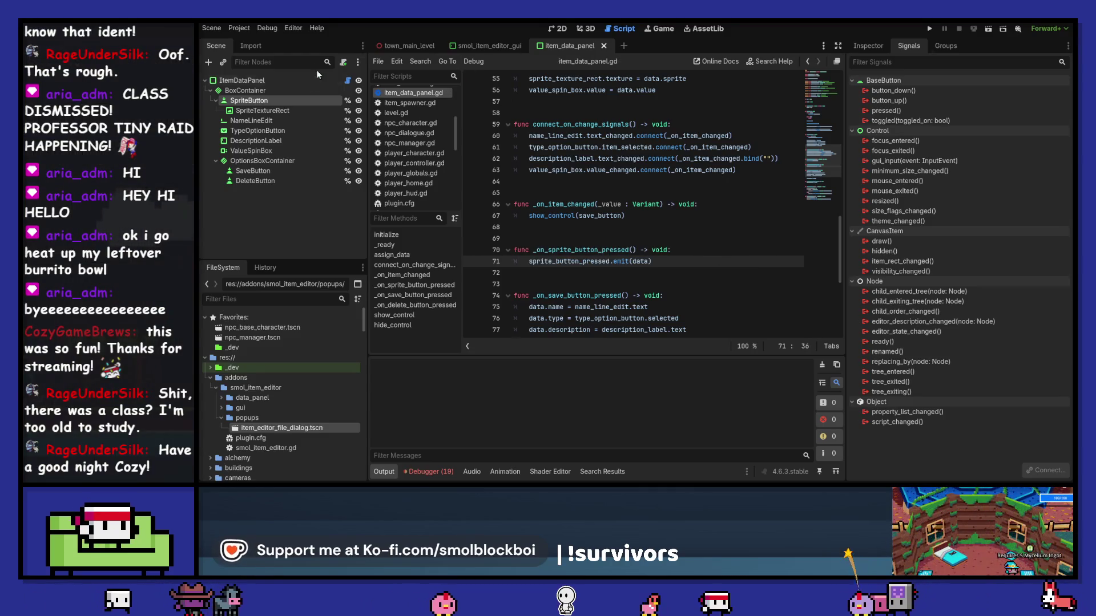
scroll(641, 152, up, 15)
click(641, 149)
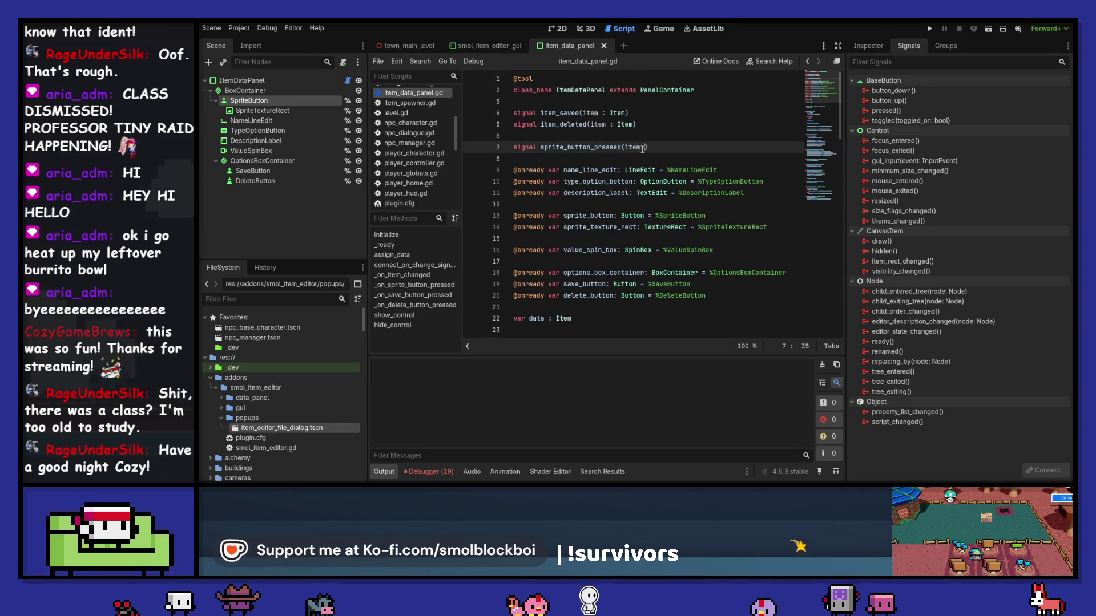
text(tem)
key(ctrl+s)
click(495, 45)
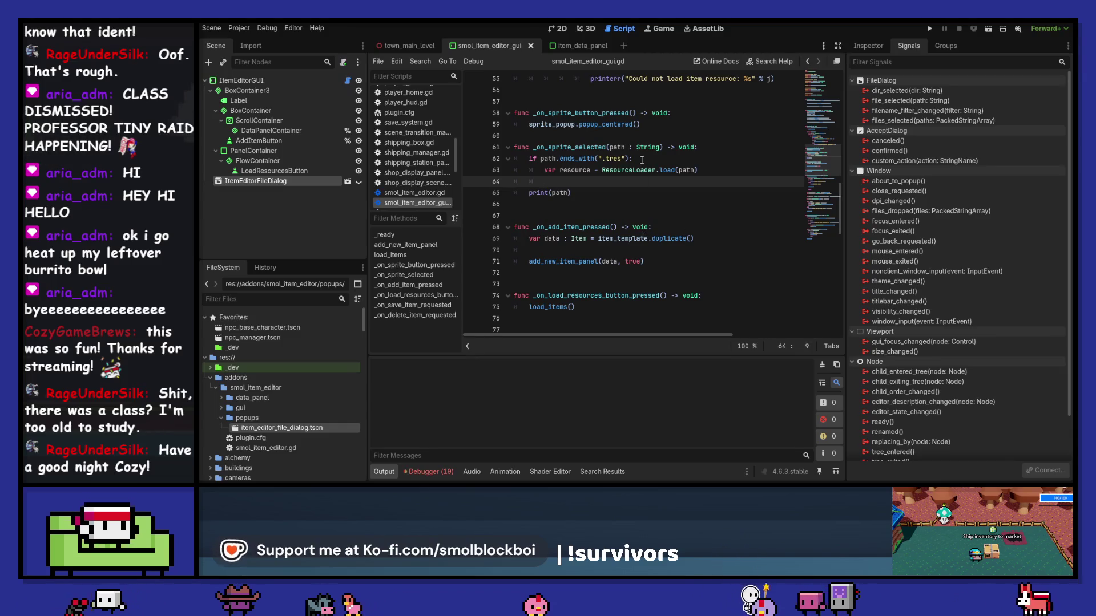
Add a data : Item parameter before path in _on_sprite_selected and save.
click(609, 148)
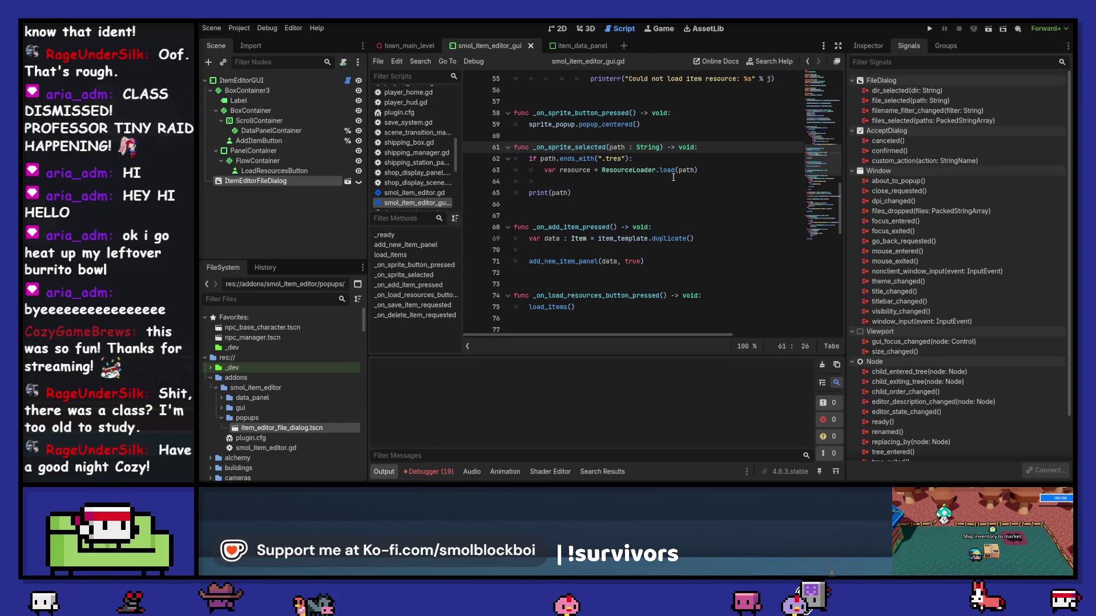
text(data : I)
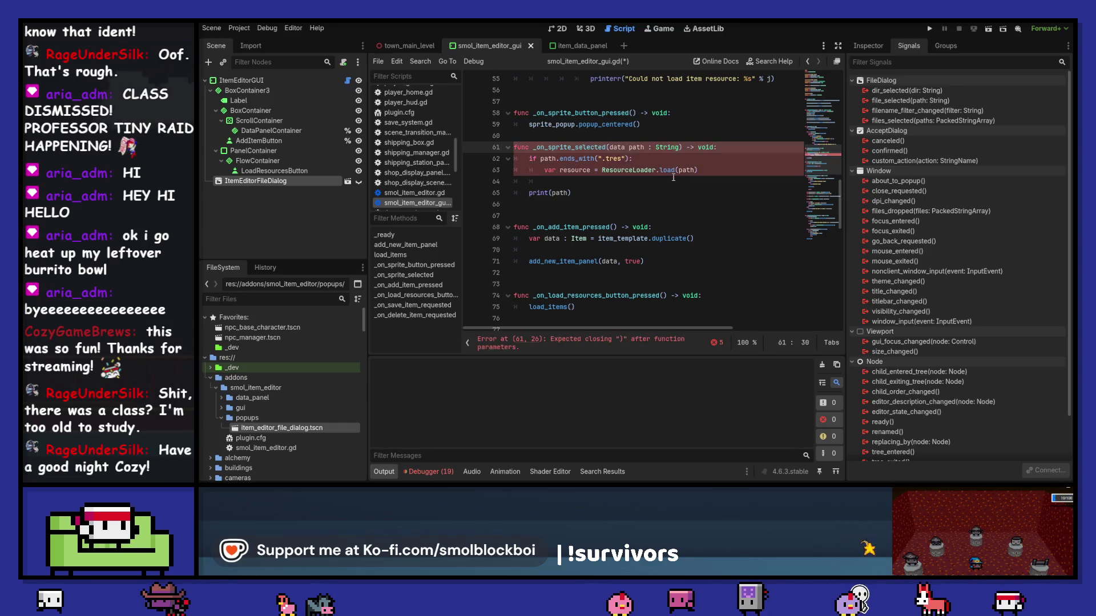
text(tem,)
key(ctrl+s)
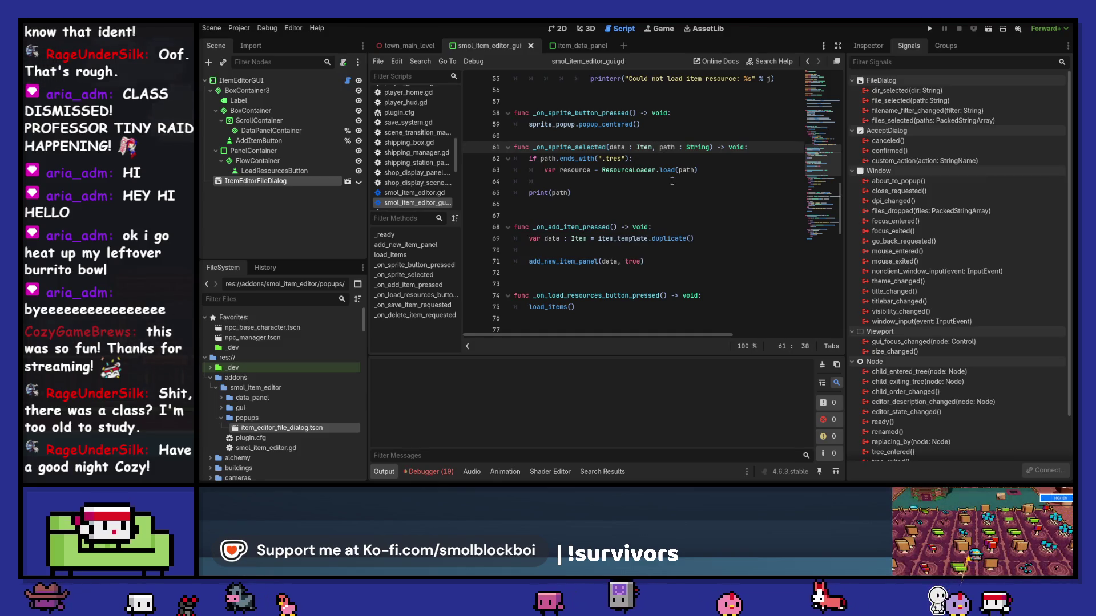
key(Right)
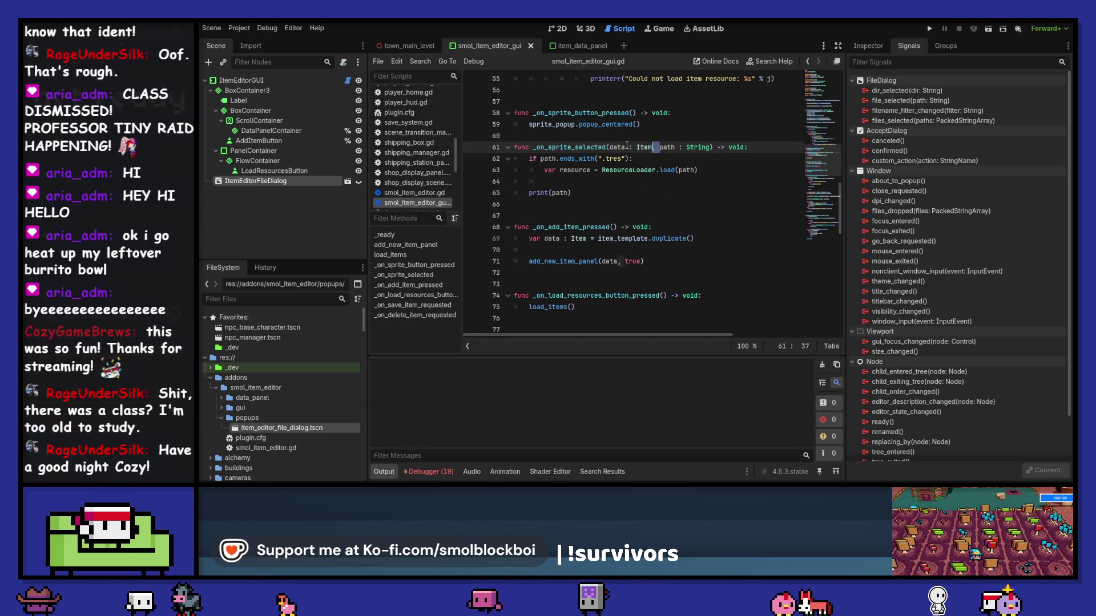
key(ctrl+z)
key(End)
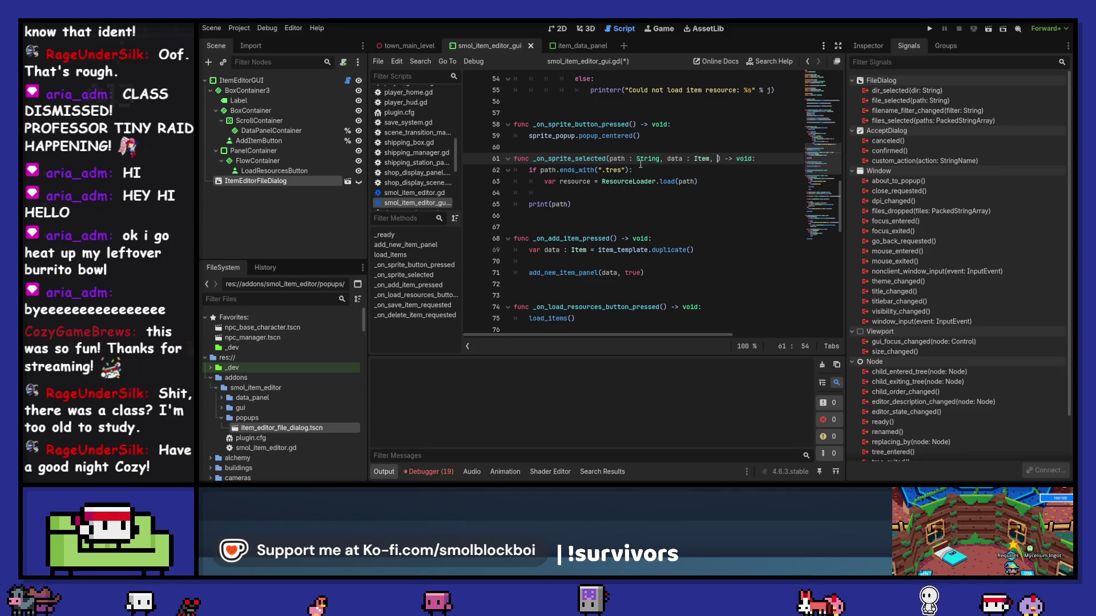
text(tem)
key(ctrl+s)
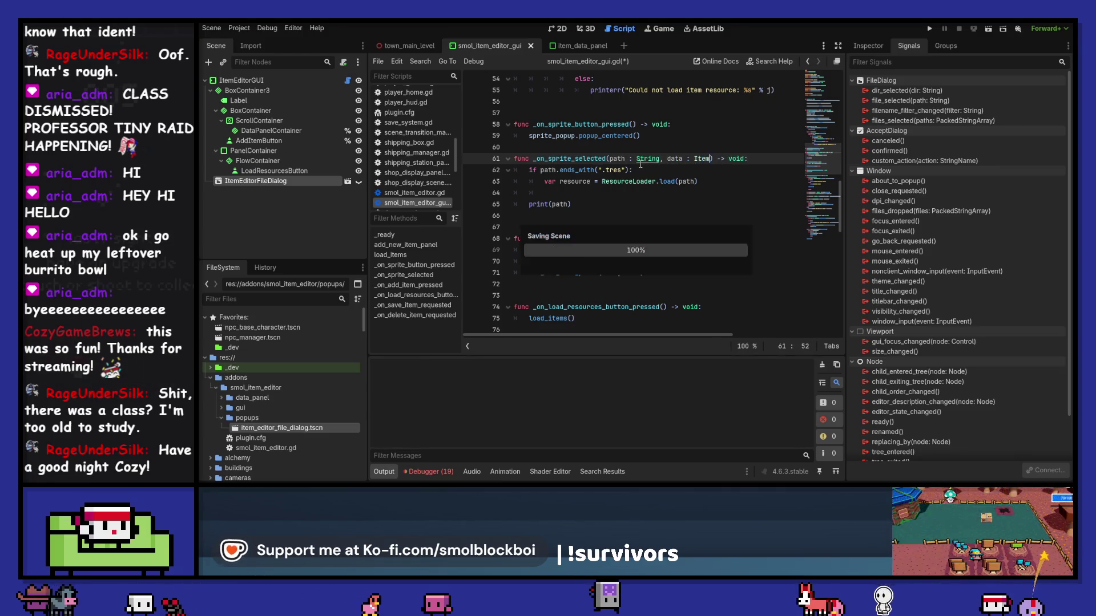
Assign data.sprite = resource on line 64, delete the print(path) line, and save.
click(647, 195)
text(sp)
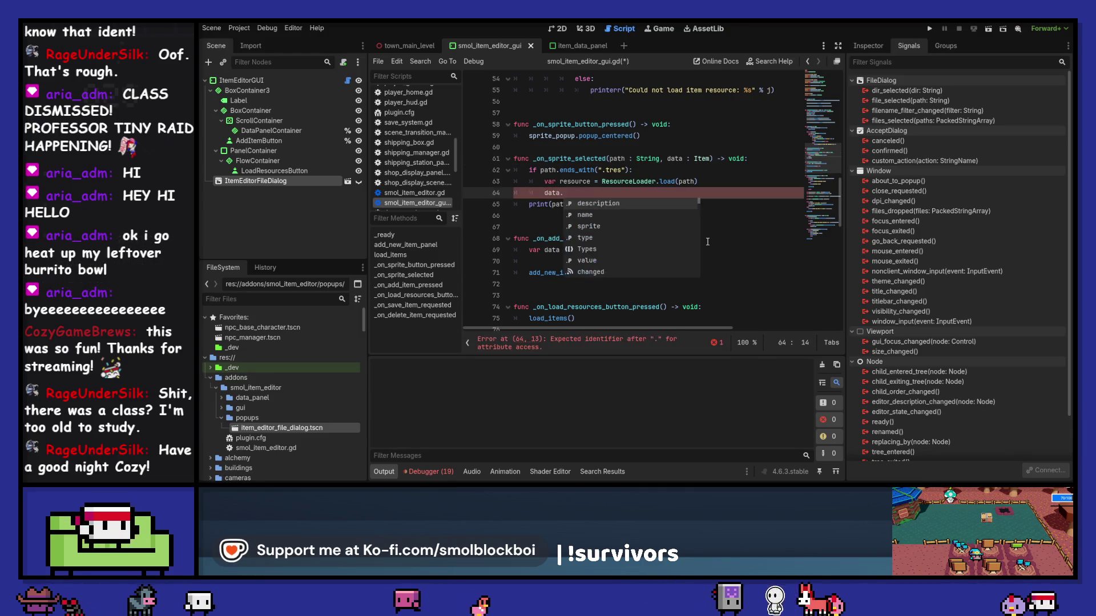
key(Return)
text(= resource)
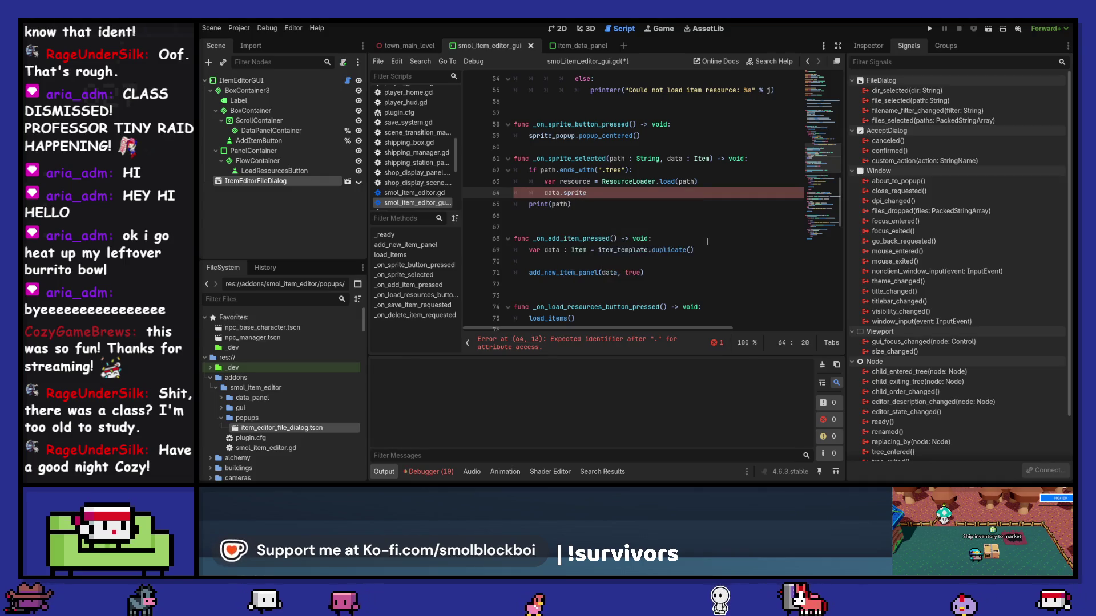
key(Escape)
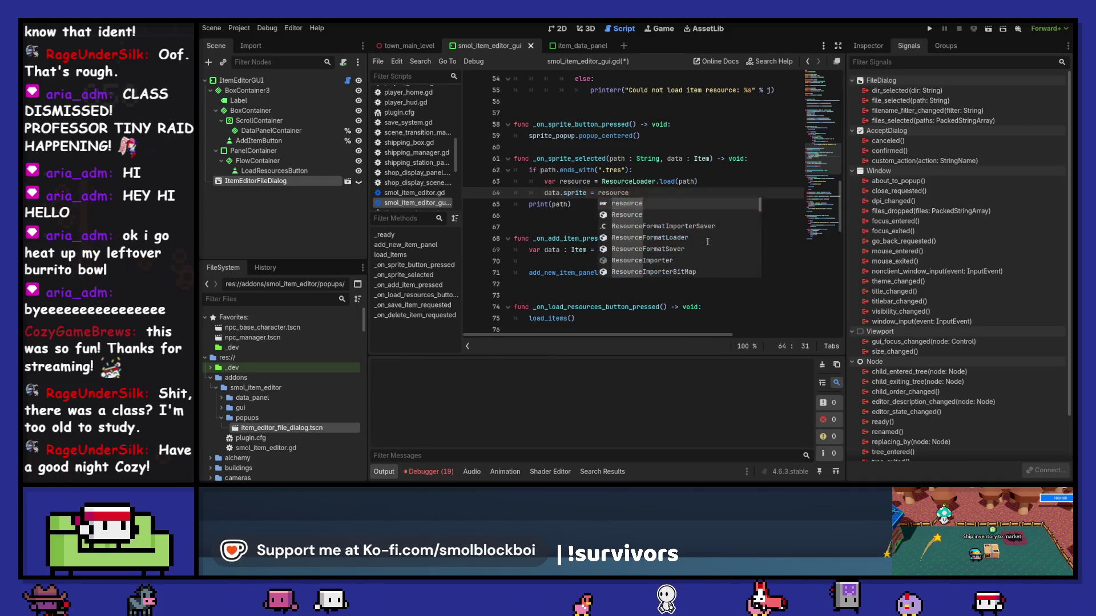
key(ctrl+s)
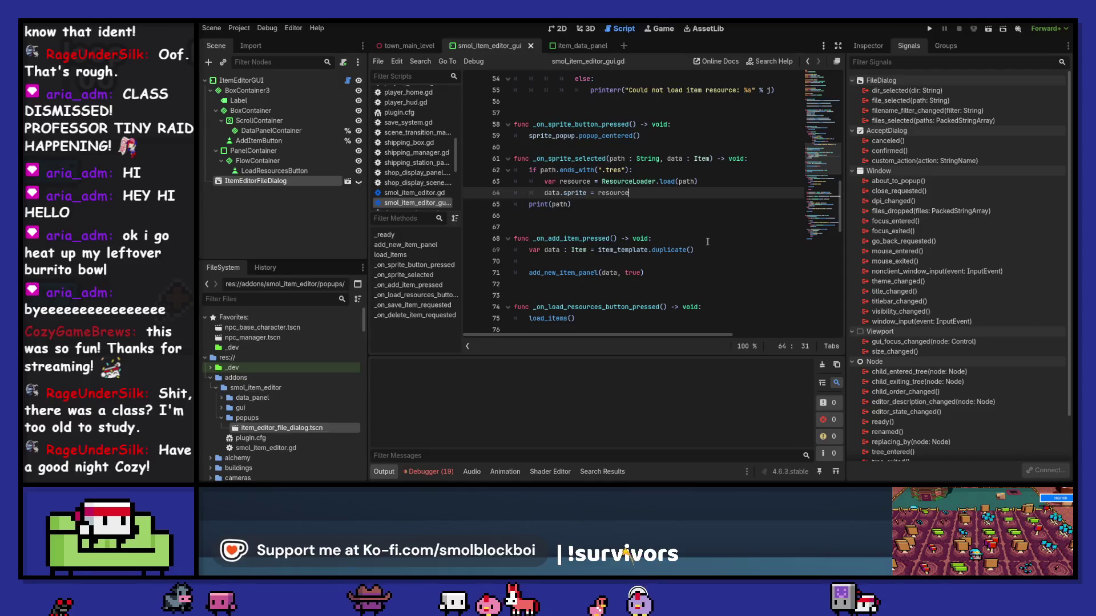
key(Down)
key(shift+Home)
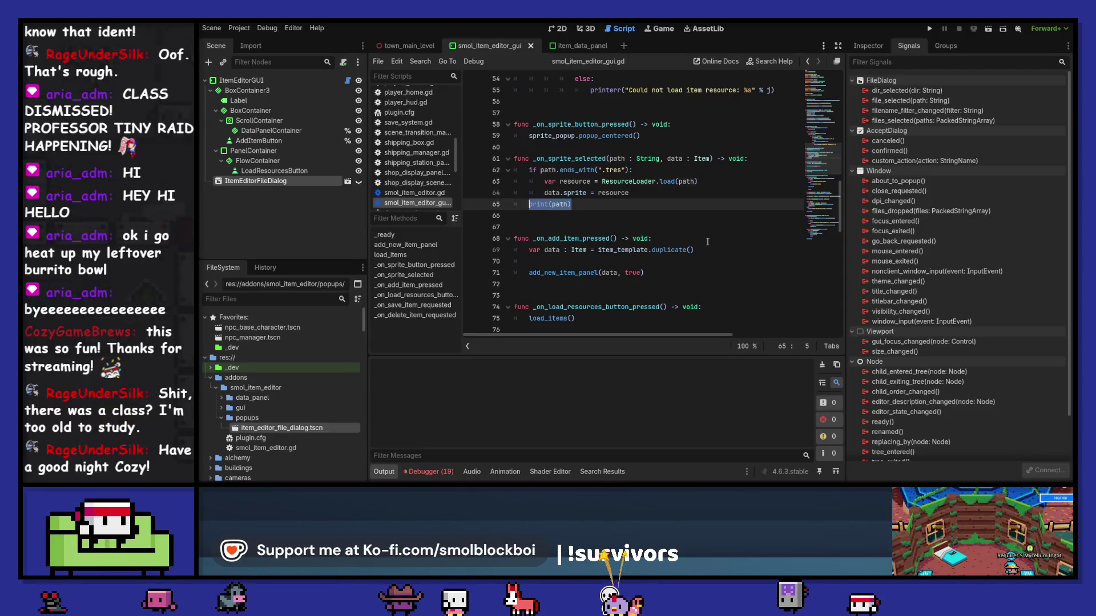
key(BackSpace)
key(BackSpace)
key(ctrl+s)
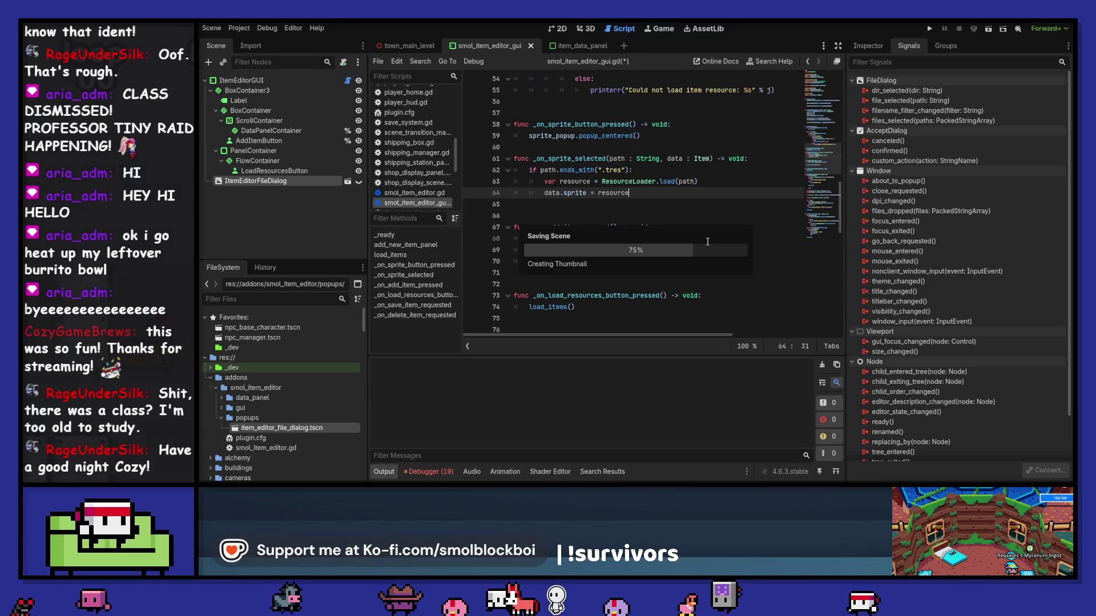
click(581, 45)
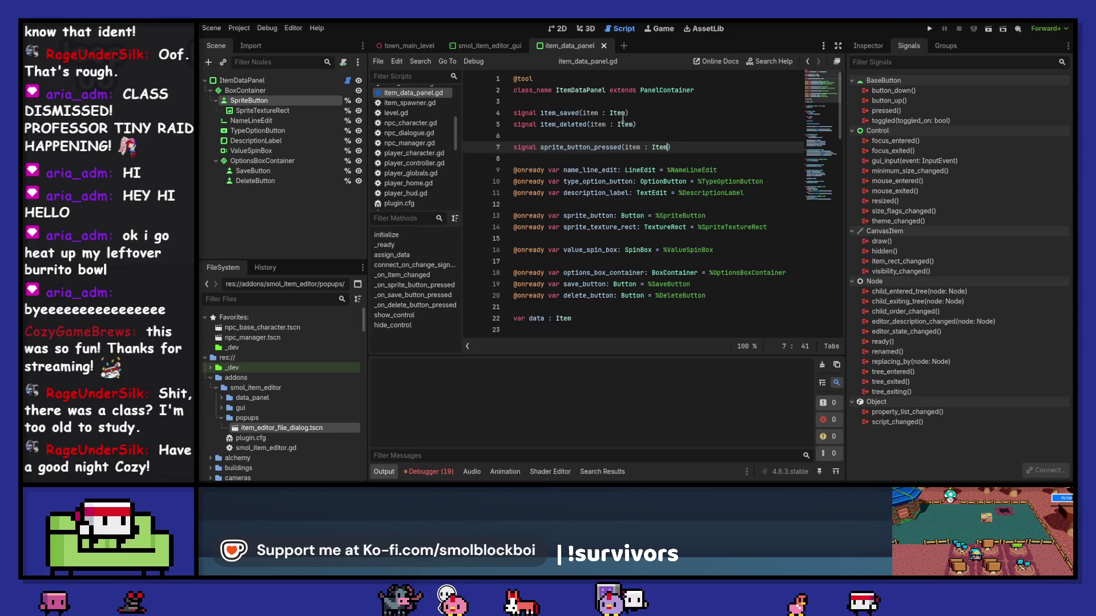
Enable Smol Item Editor in Plugins, open its screen and load the item resources.
scroll(623, 118, down, 1)
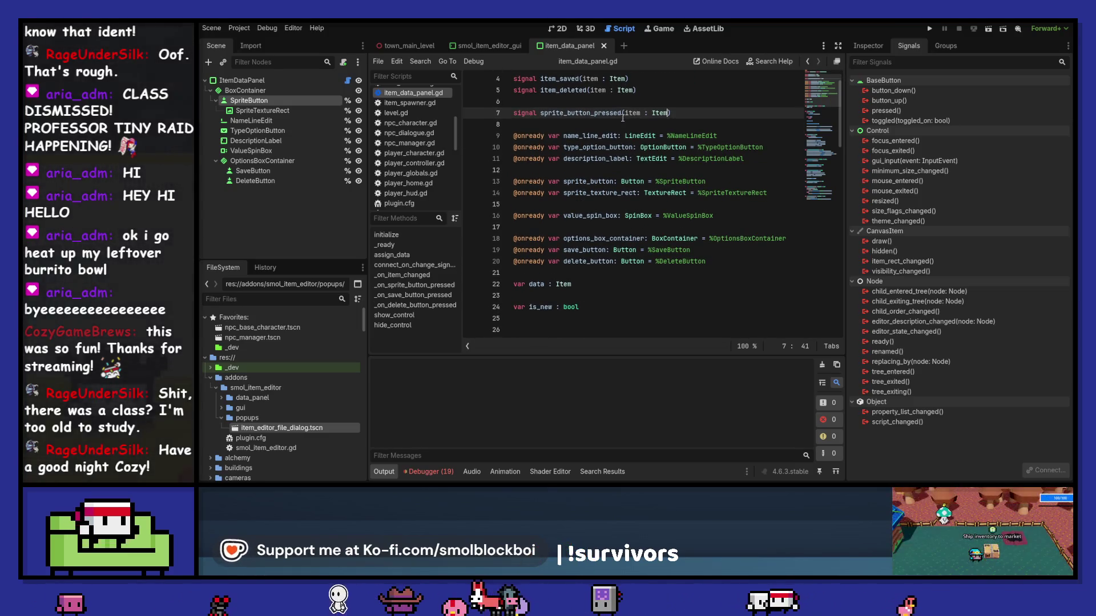
click(567, 27)
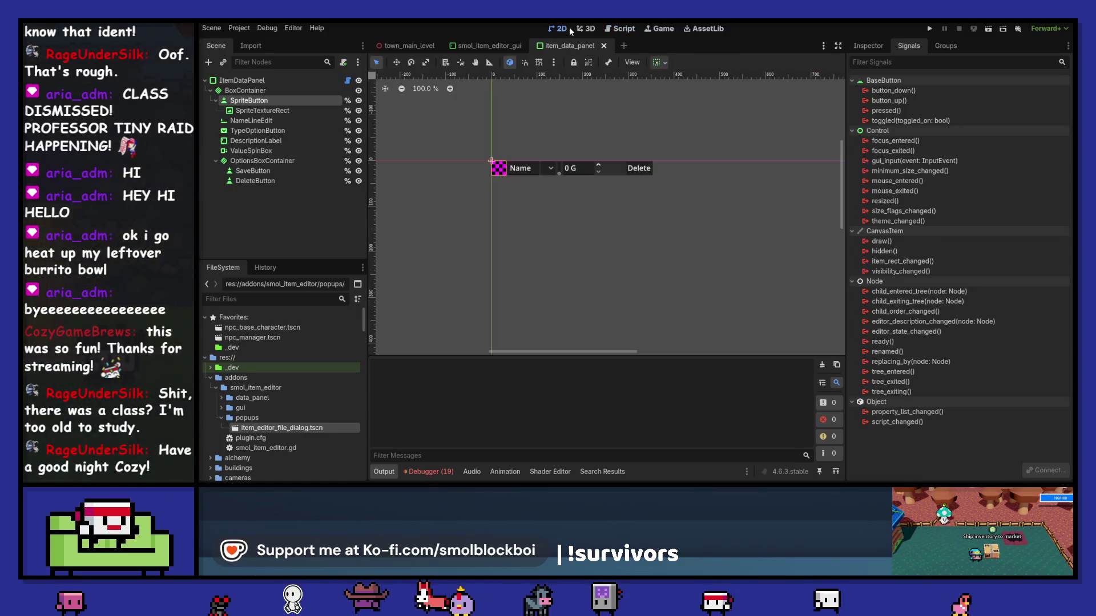
click(235, 28)
click(251, 43)
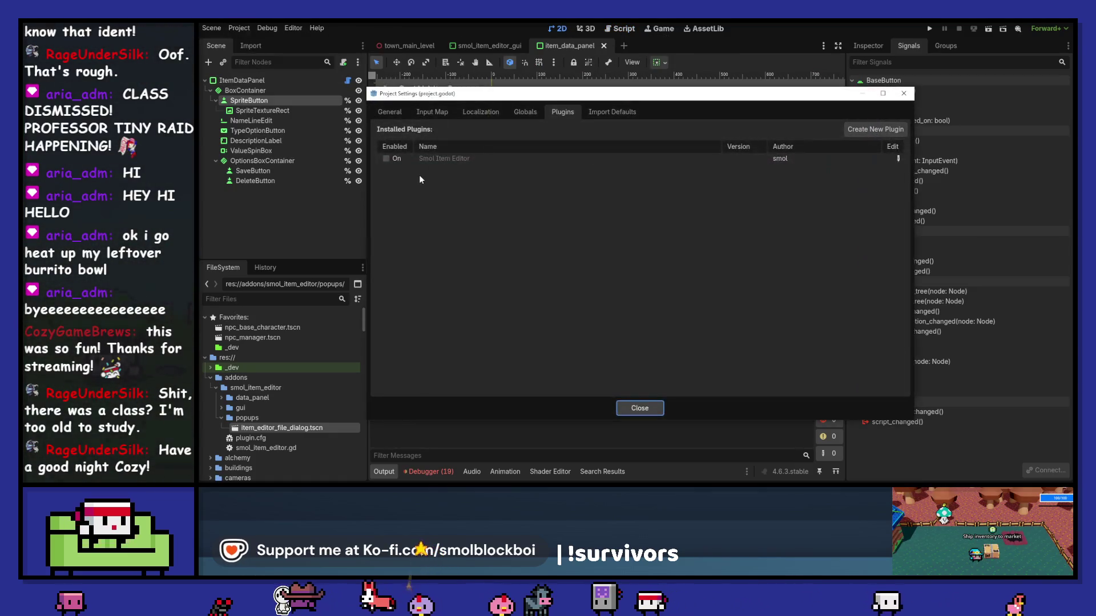
click(388, 156)
click(640, 408)
click(717, 40)
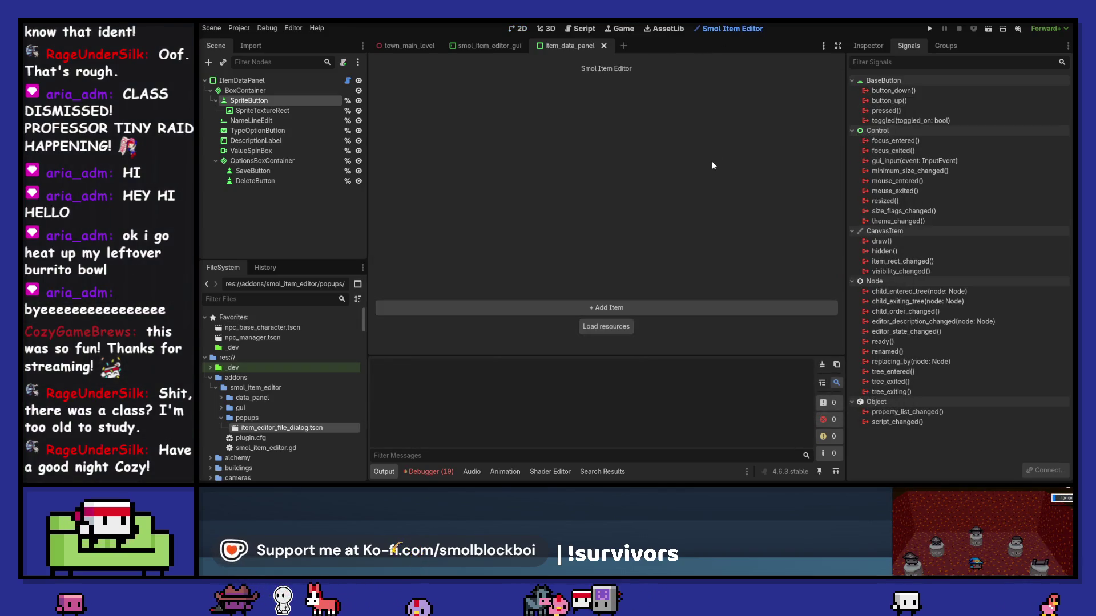
click(629, 329)
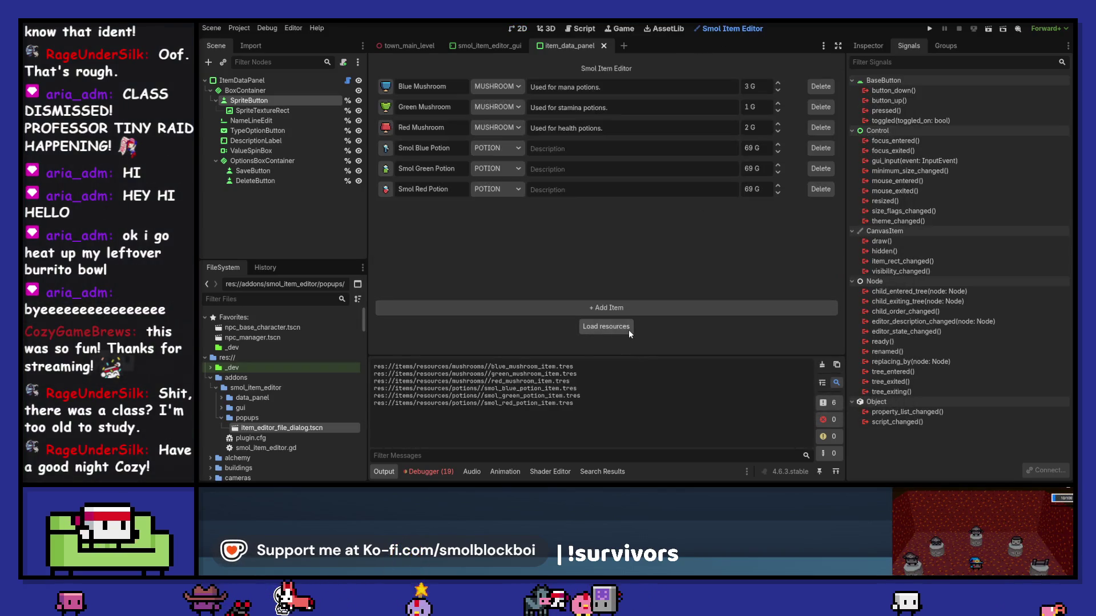
Add a new item named Test and try its sprite button.
click(584, 307)
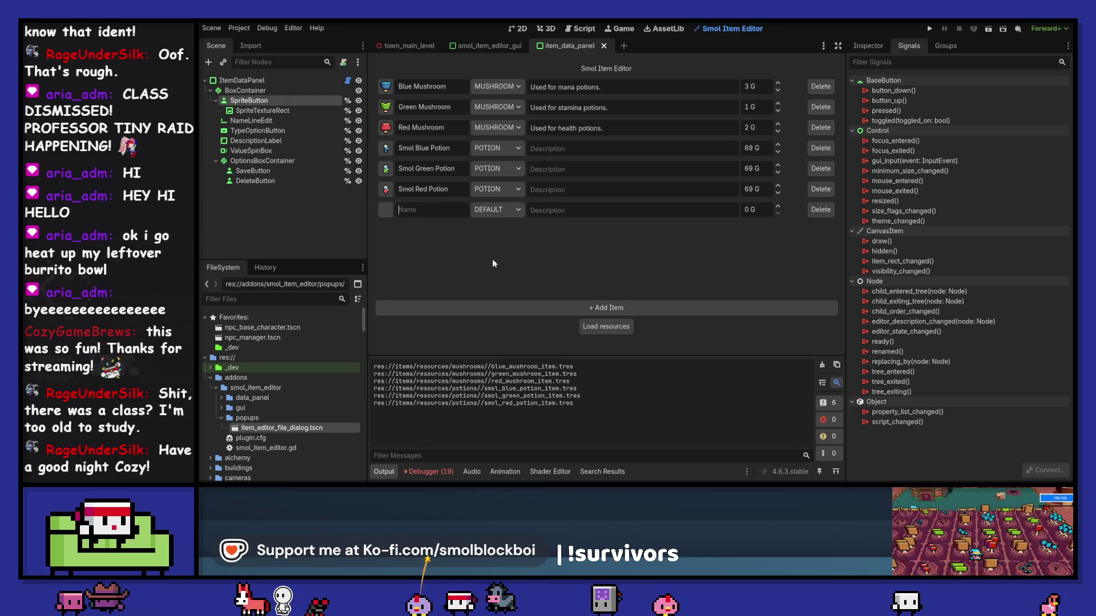
text(Test)
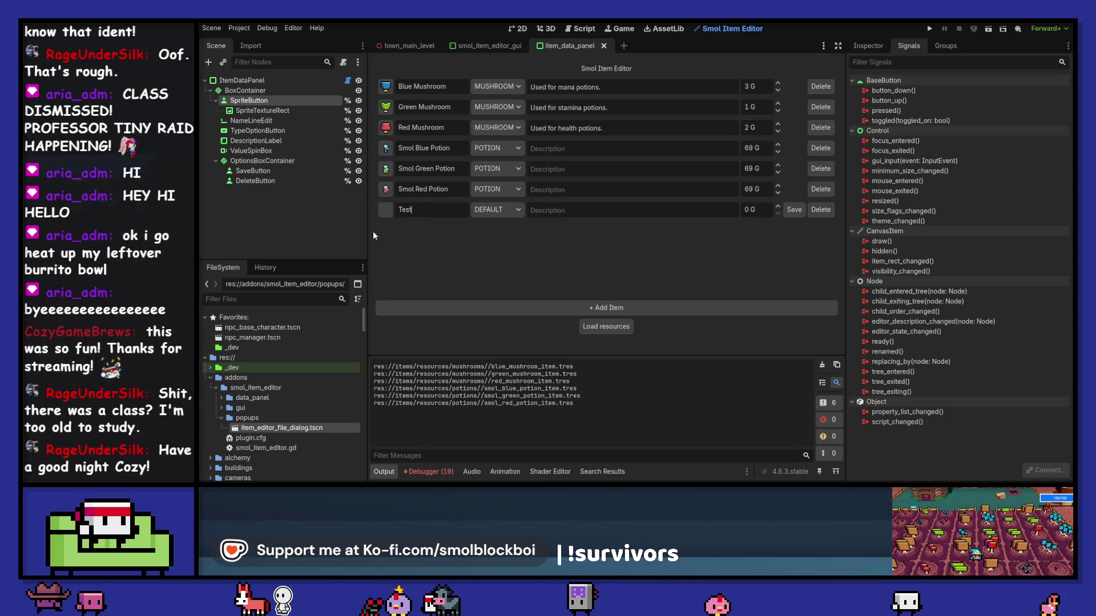
click(386, 212)
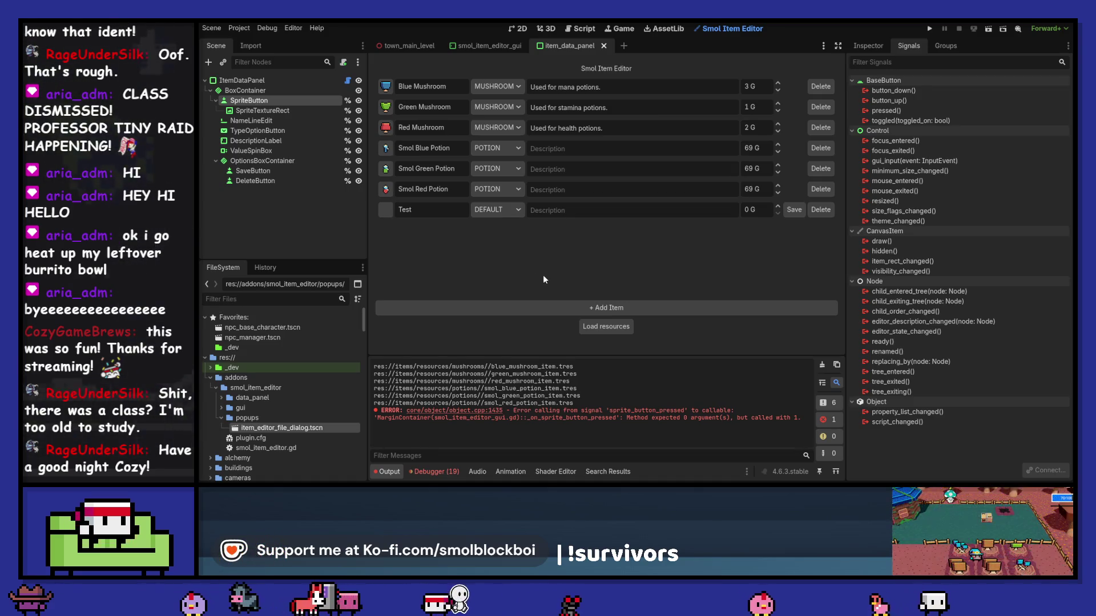
click(239, 29)
click(257, 41)
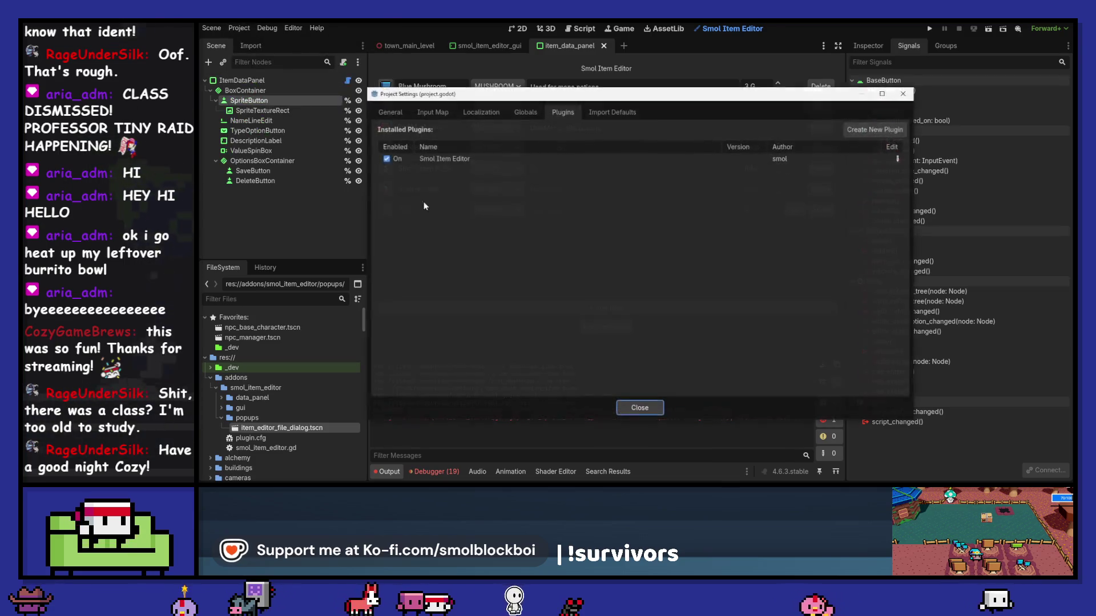
Disable the Smol Item Editor plugin and close Project Settings.
click(640, 408)
click(635, 249)
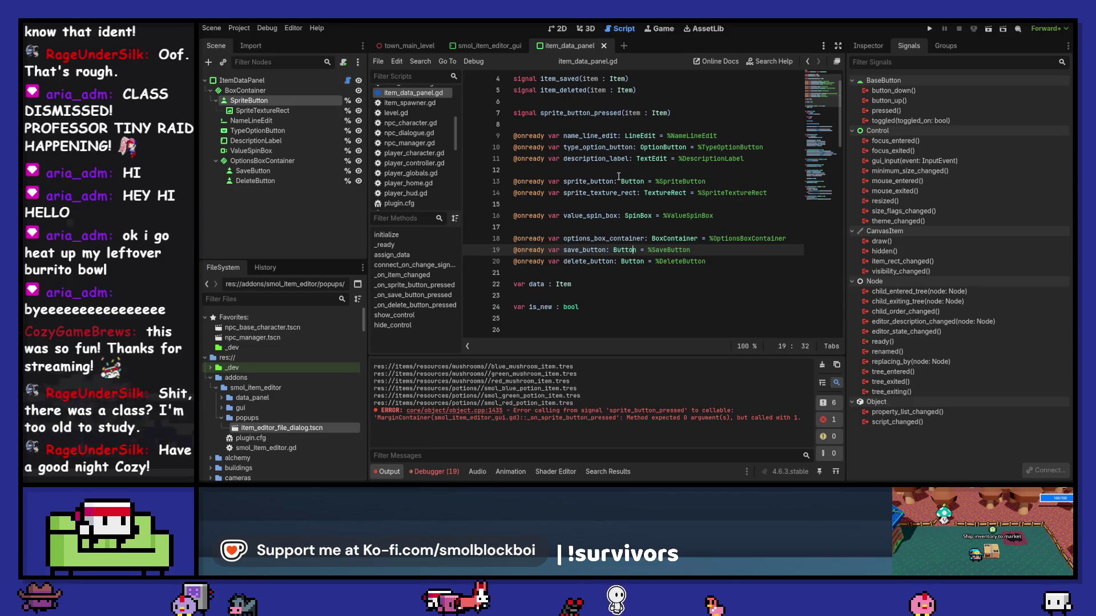
scroll(619, 176, down, 12)
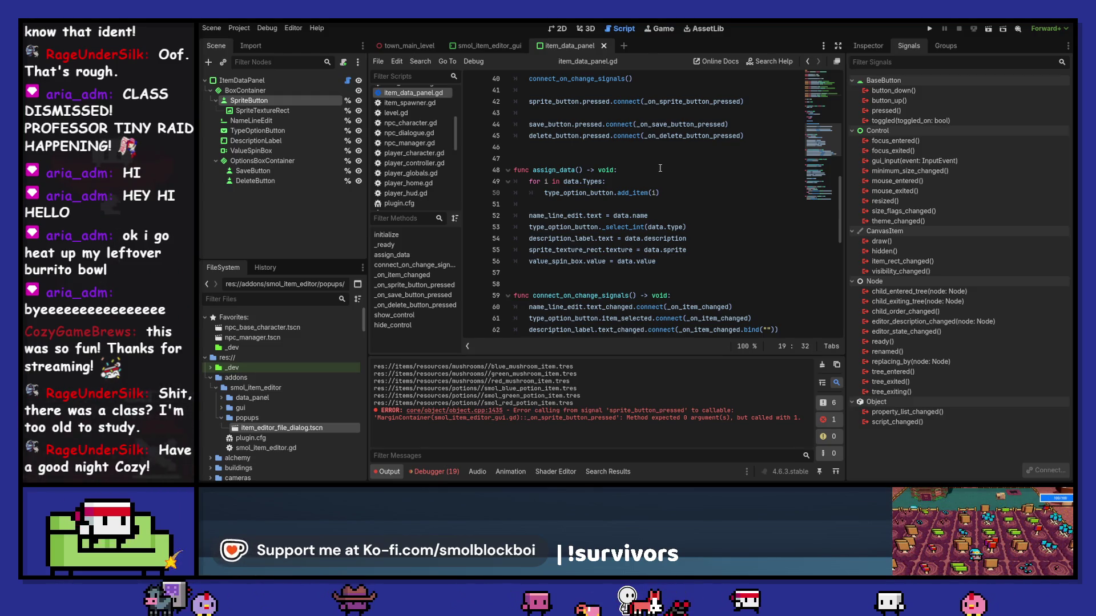
scroll(660, 168, down, 4)
scroll(660, 168, down, 5)
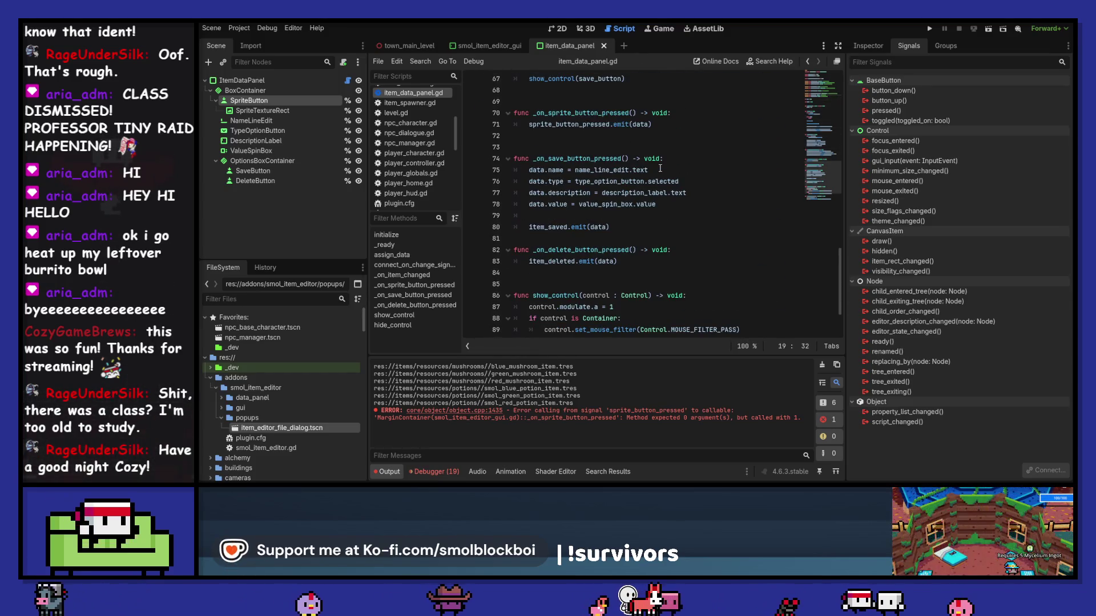
scroll(635, 220, up, 3)
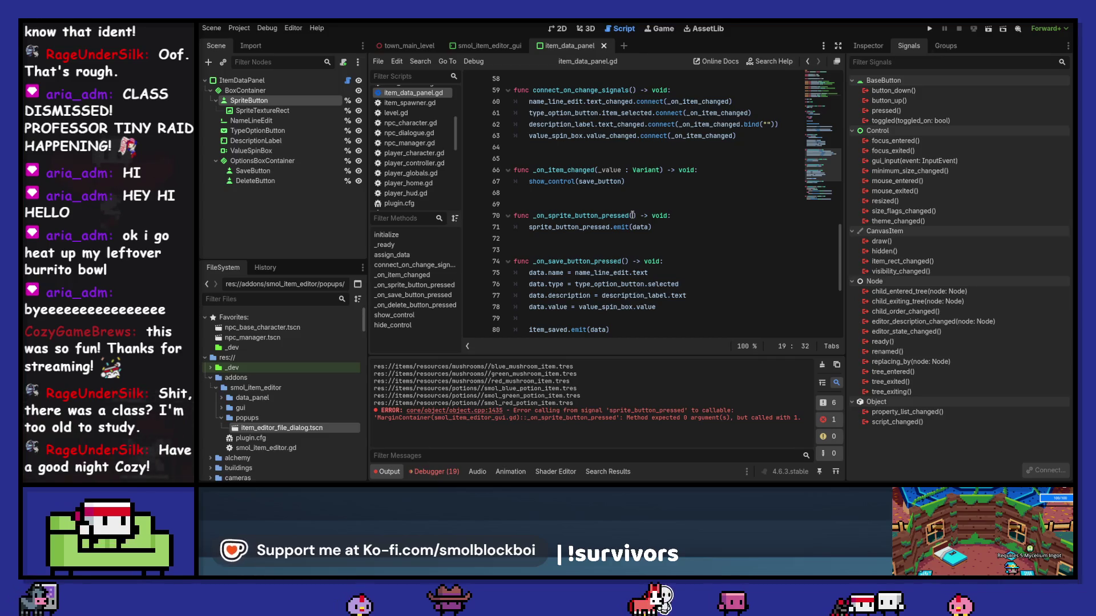
Change _on_sprite_button_pressed to take (item : Item), emit item, and save item_data_panel.gd.
click(635, 219)
scroll(701, 223, up, 4)
scroll(701, 223, up, 6)
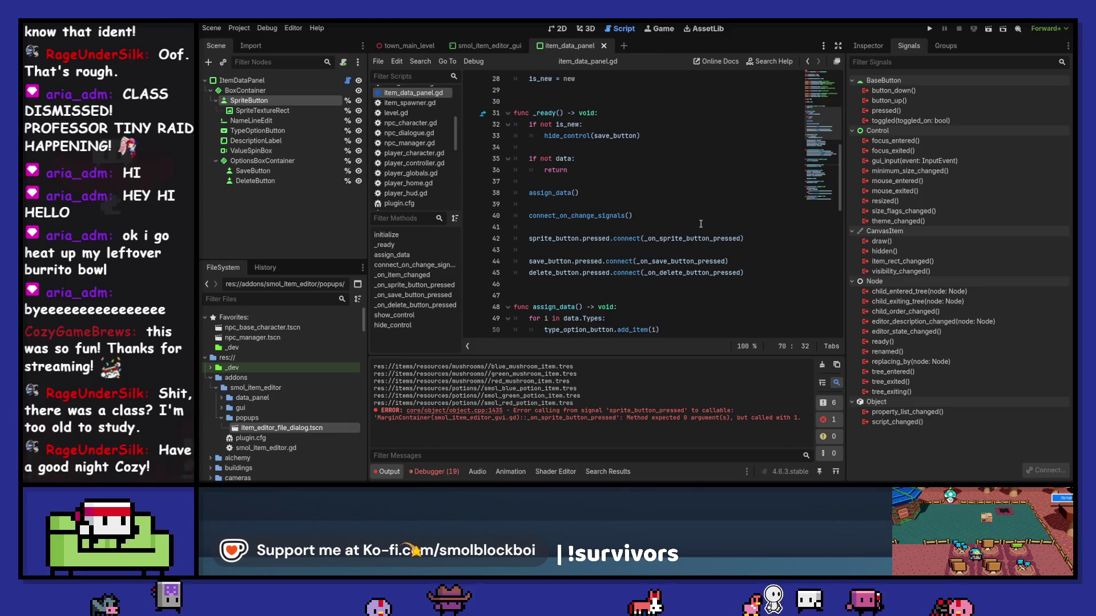
scroll(701, 223, down, 12)
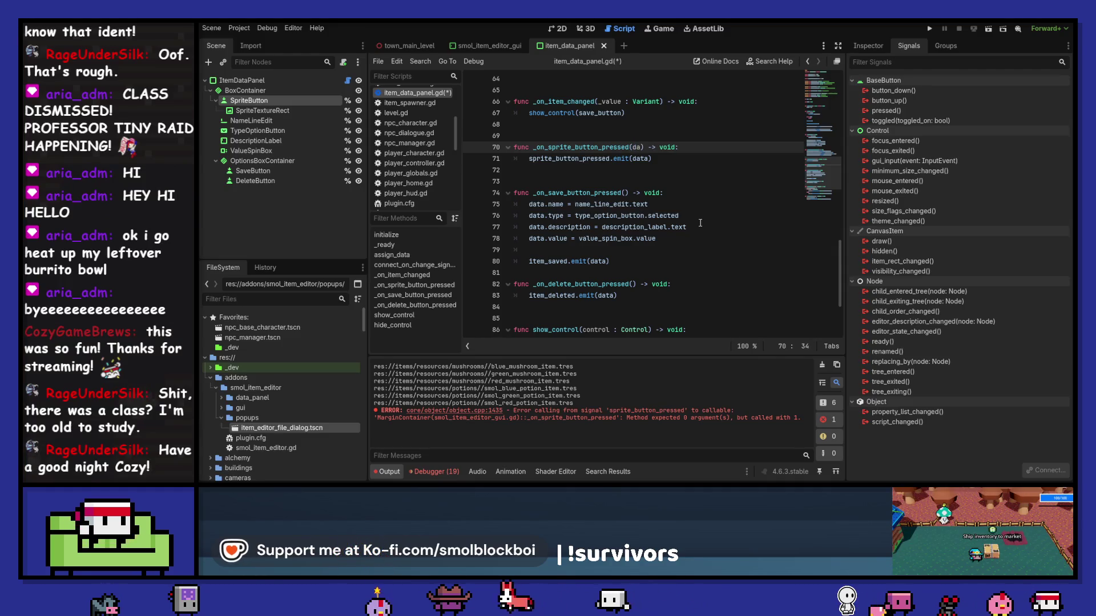
key(BackSpace)
text(item : I)
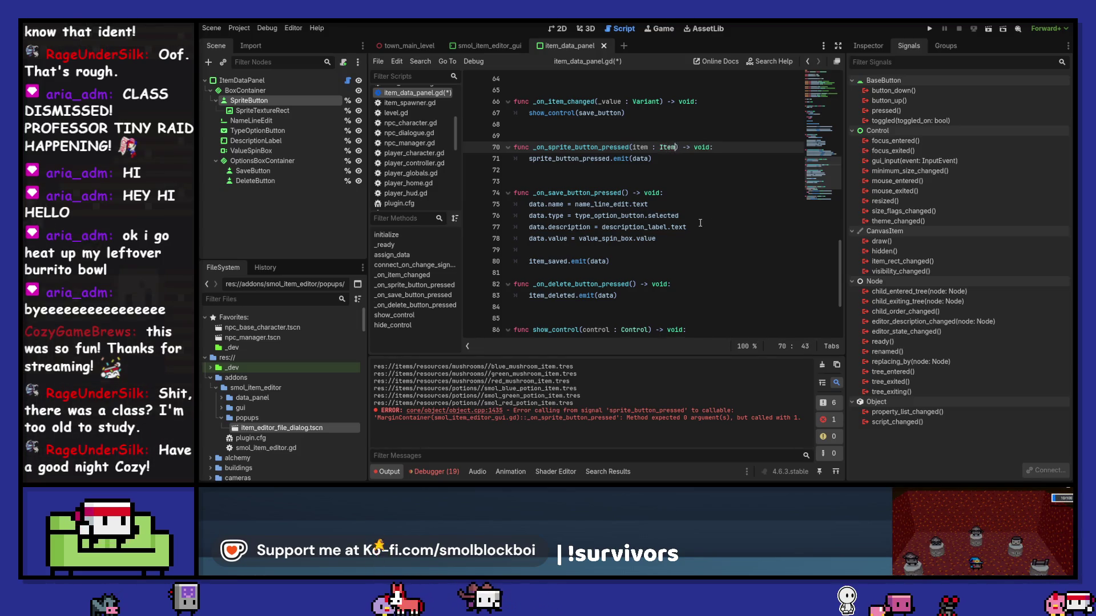
text(tem)
key(Down)
key(Left)
key(ctrl+shift+Left)
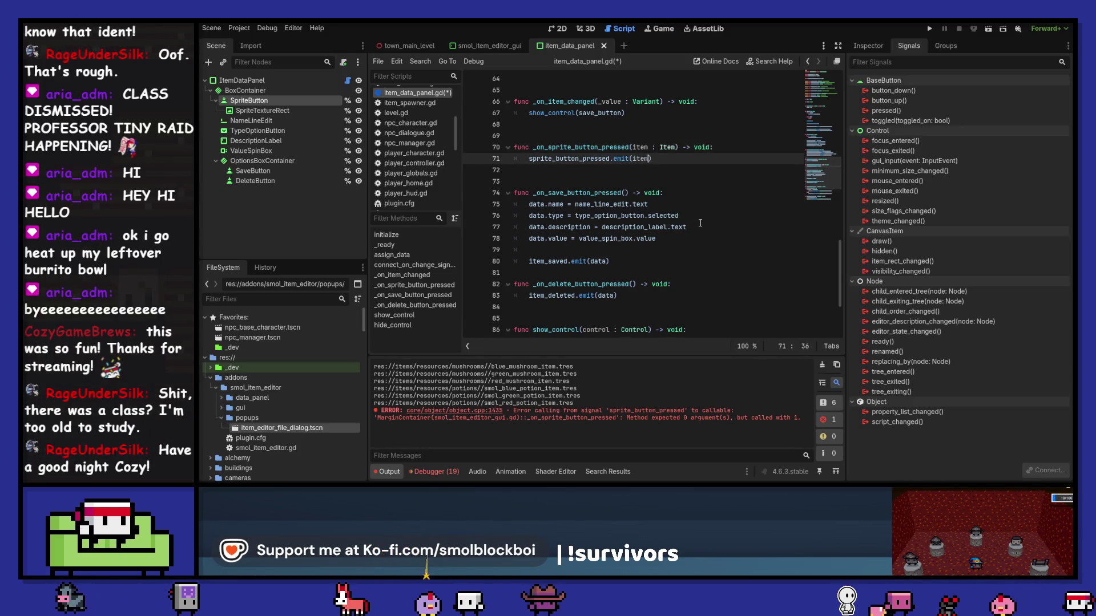
text(item)
key(ctrl+s)
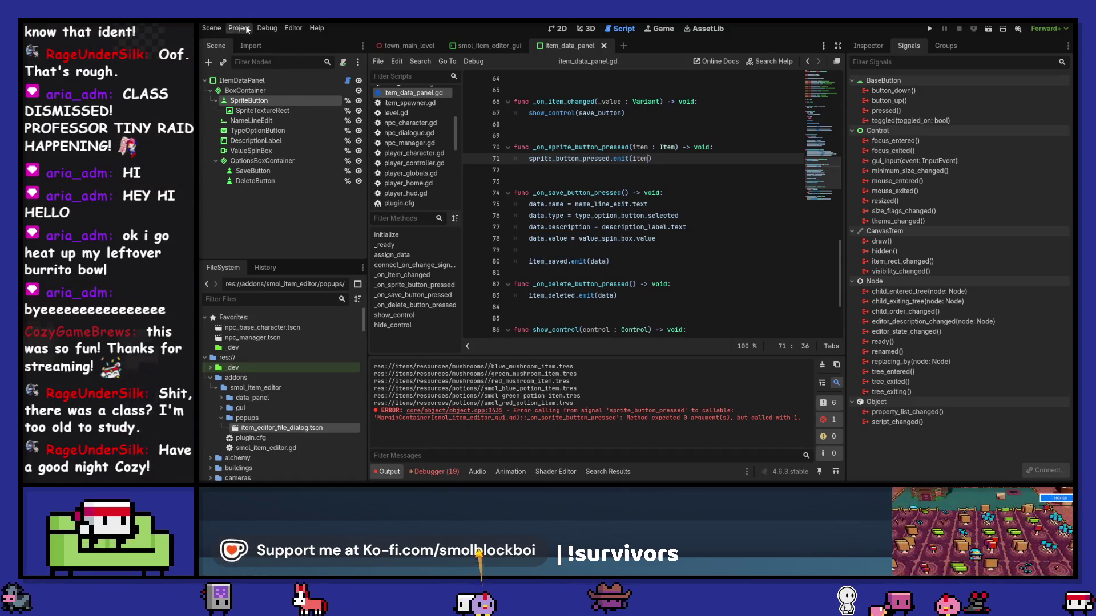
Re-enable the Smol Item Editor plugin in Project Settings > Plugins.
click(240, 28)
click(261, 45)
click(391, 159)
click(390, 158)
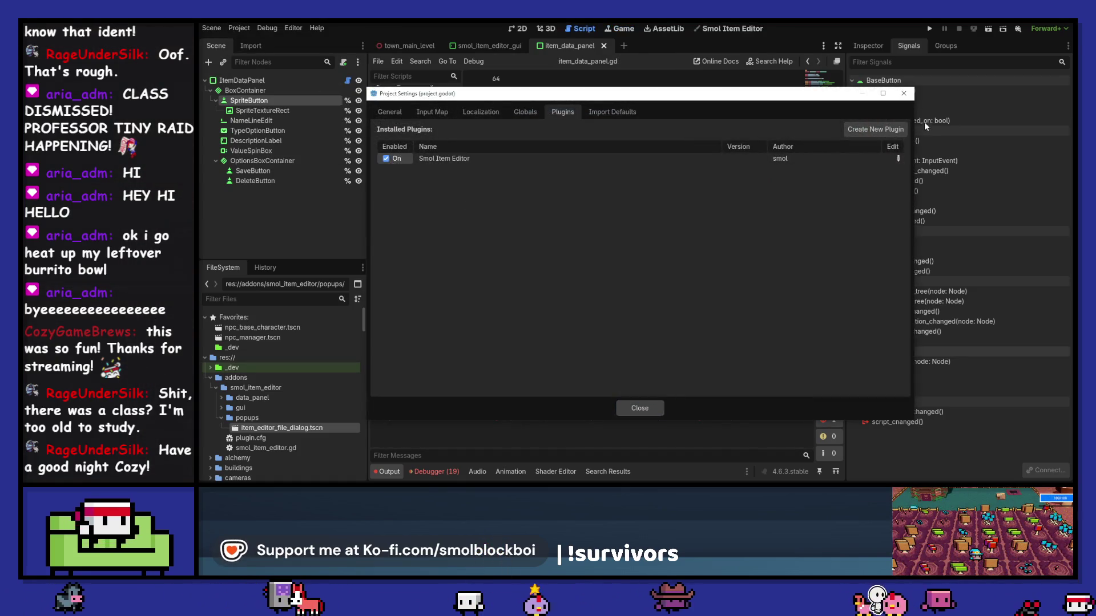
click(903, 93)
In Smol Item Editor, load the item resources, add a blank row, and test its sprite button.
click(725, 29)
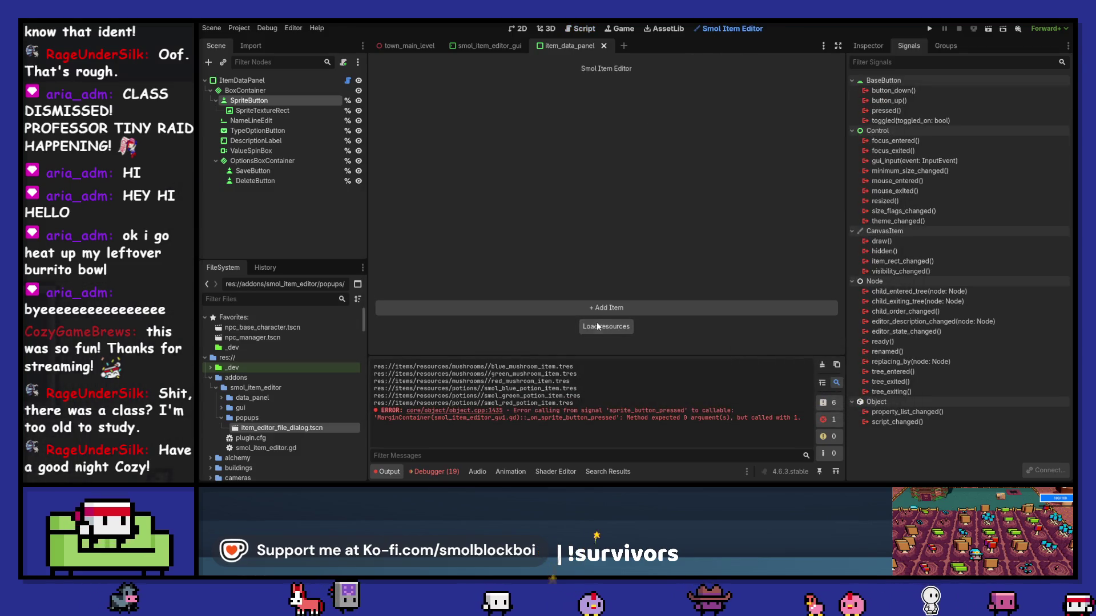
click(598, 325)
click(605, 308)
click(383, 210)
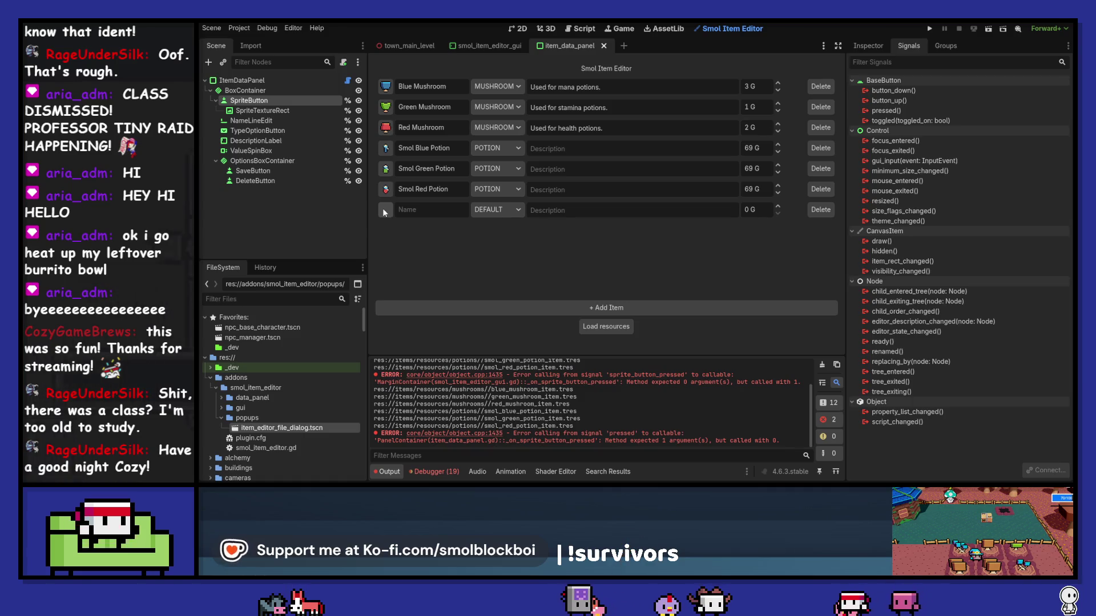
Disable the Smol Item Editor plugin again and close Project Settings.
click(228, 29)
click(251, 41)
click(387, 158)
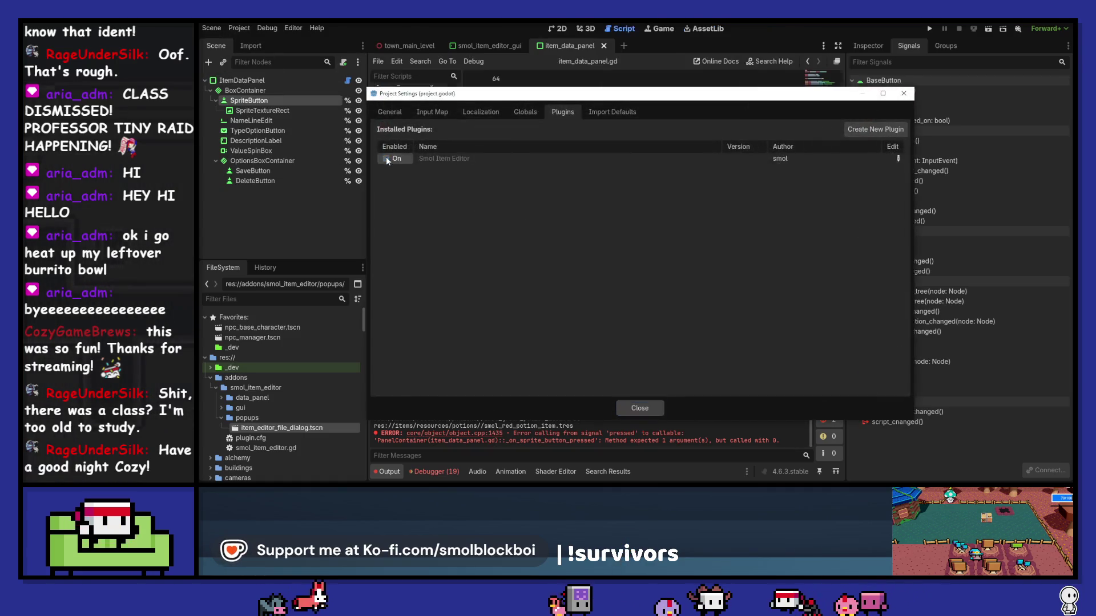
click(639, 408)
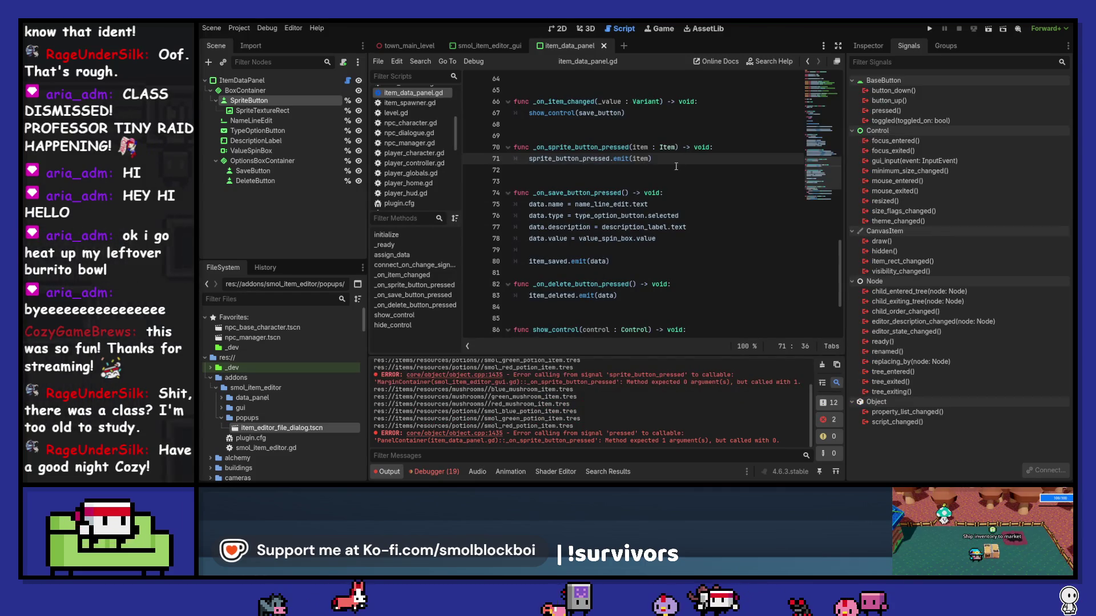
Remove 'item : Item' from _on_sprite_button_pressed, emit data instead, then view smol_item_editor_gui.gd.
key(BackSpace)
key(BackSpace)
key(BackSpace)
text(data)
key(Up)
key(BackSpace)
key(BackSpace)
key(BackSpace)
key(Delete)
key(Delete)
key(Delete)
scroll(676, 166, up, 3)
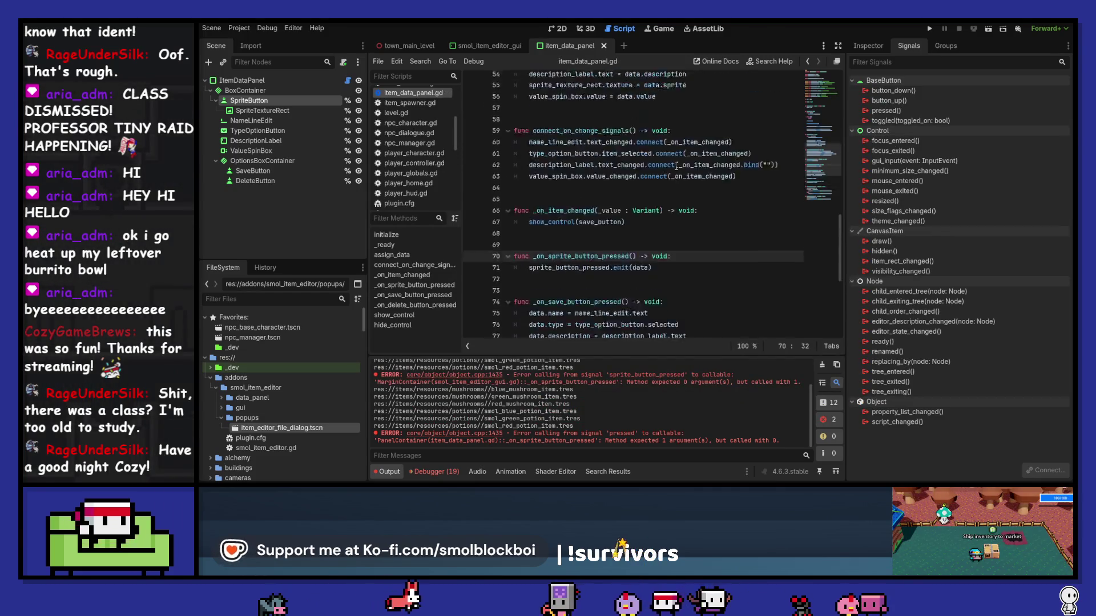
scroll(676, 166, up, 15)
scroll(680, 165, down, 13)
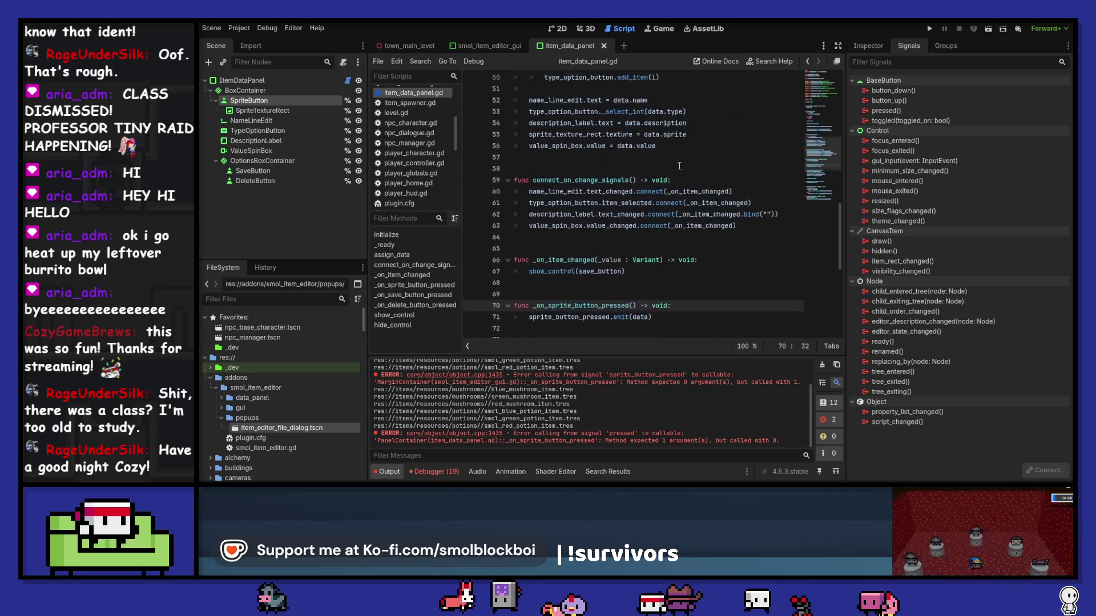
scroll(679, 165, down, 2)
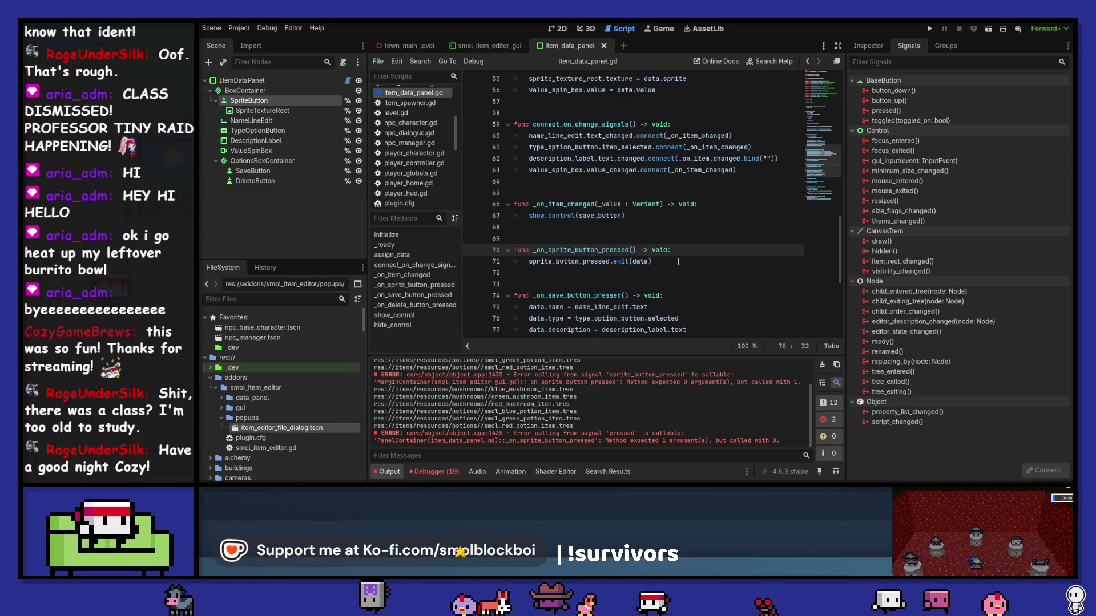
scroll(680, 261, up, 3)
scroll(682, 261, down, 4)
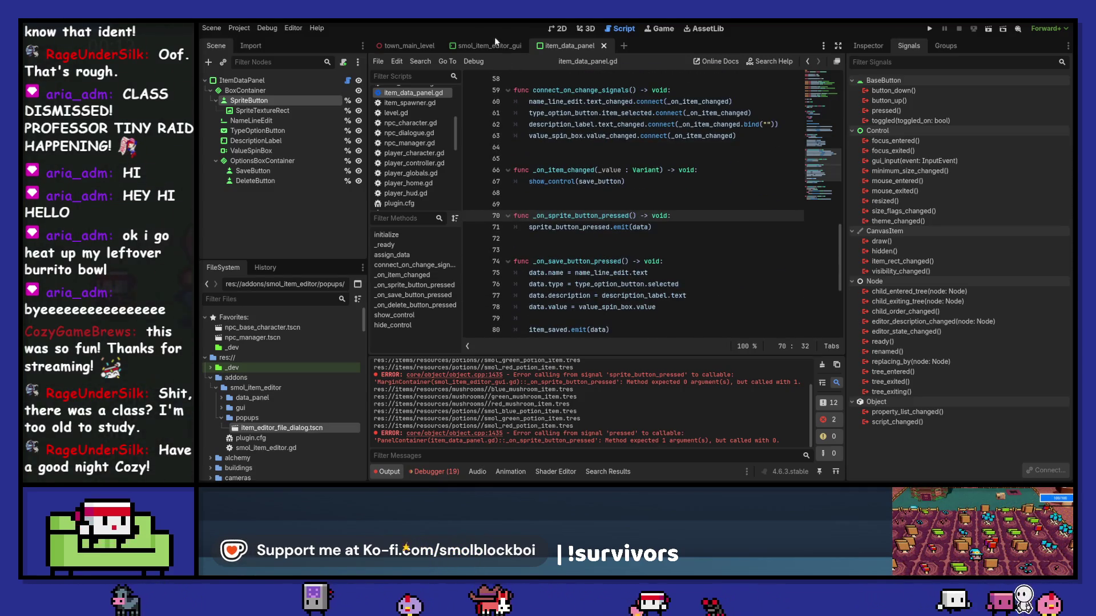
click(496, 47)
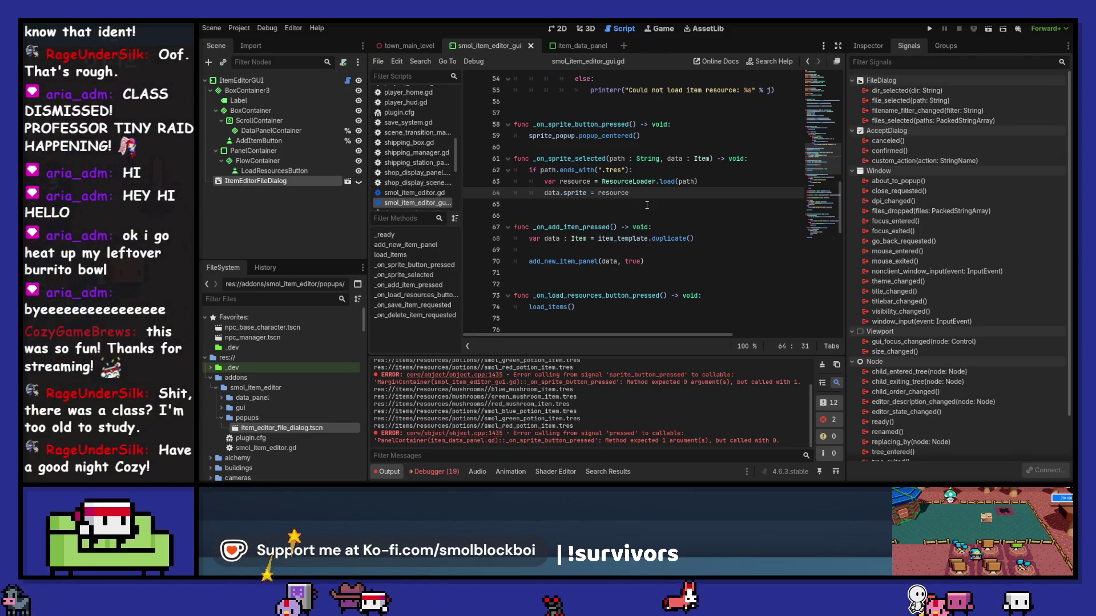
Select the _on_sprite_selected function name and clear the Output log.
double_click(580, 158)
scroll(668, 217, up, 10)
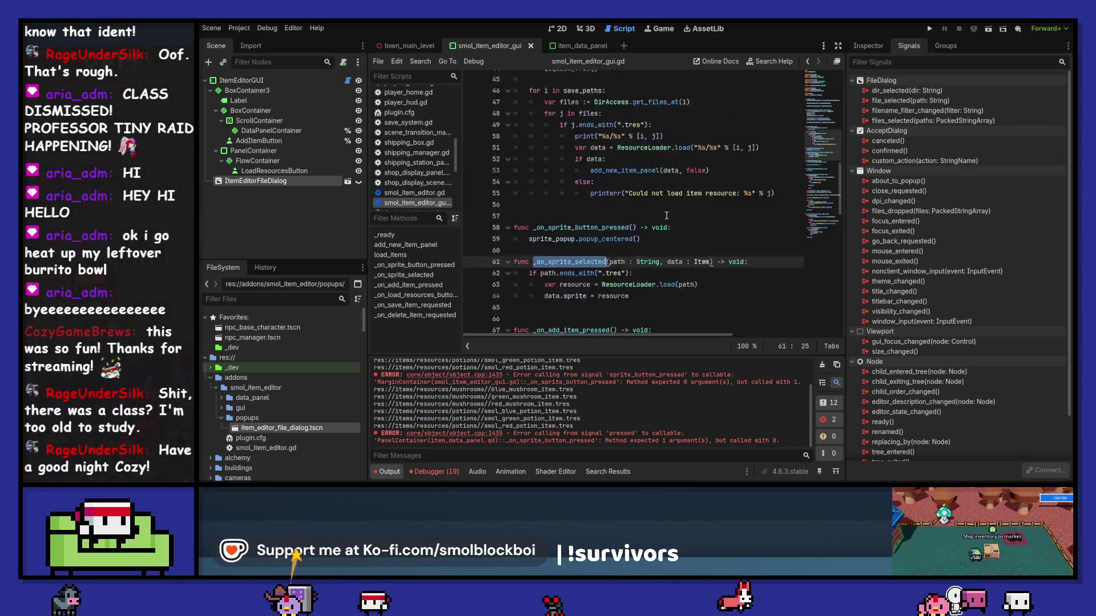
scroll(669, 218, up, 4)
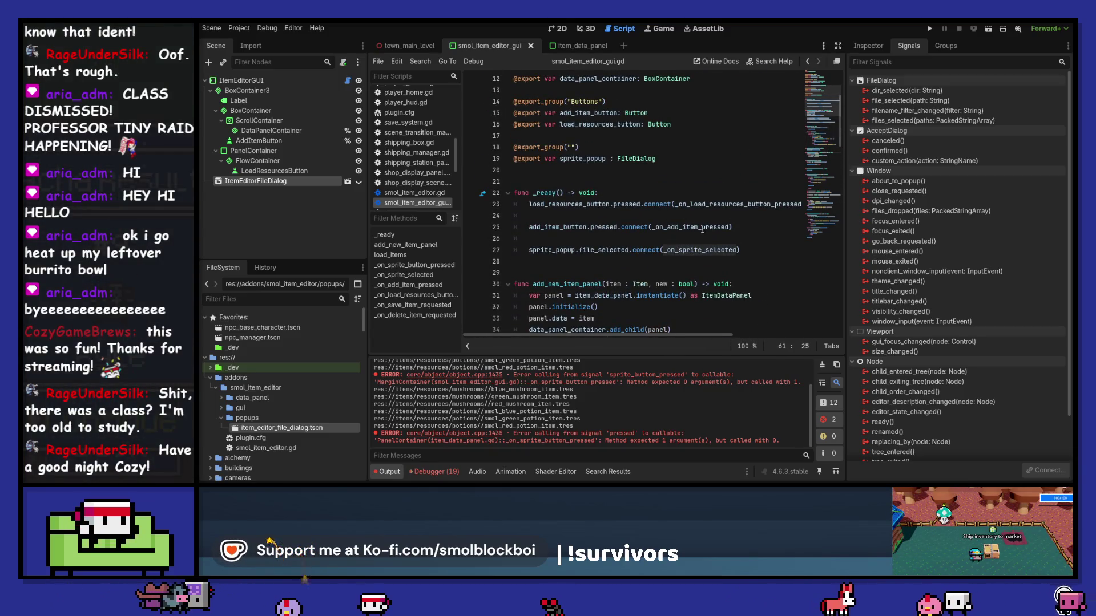
mouse_move(702, 231)
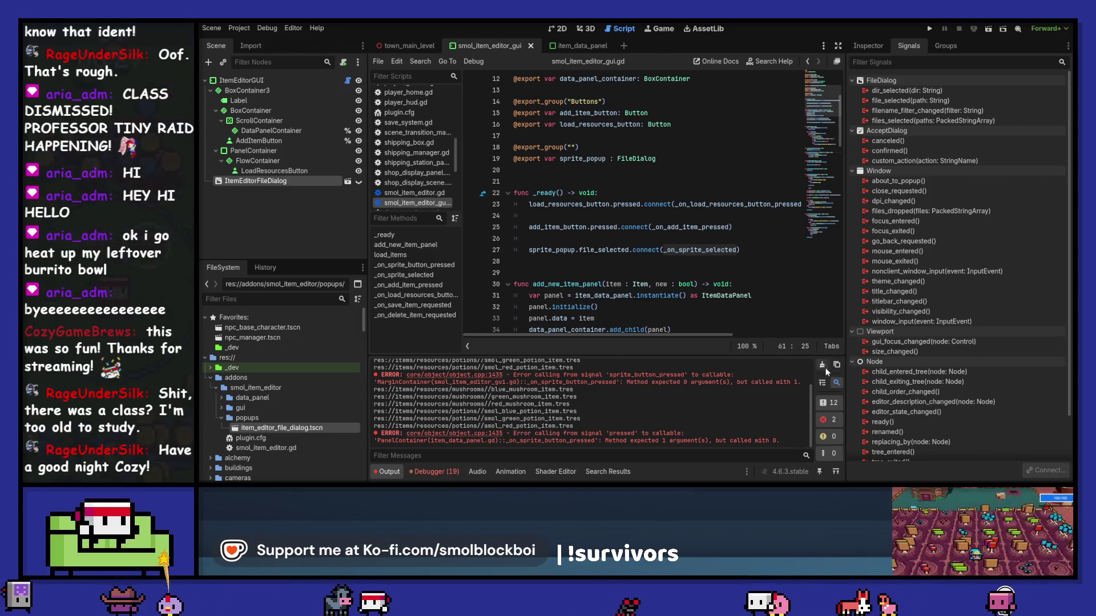
key(F5)
scroll(756, 254, down, 10)
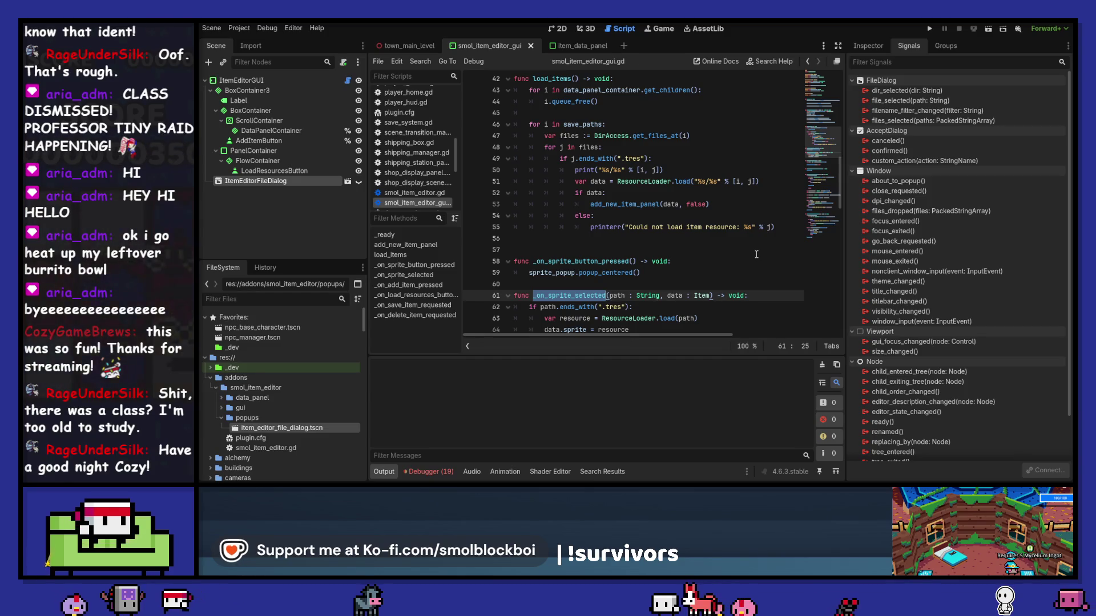
scroll(757, 254, up, 5)
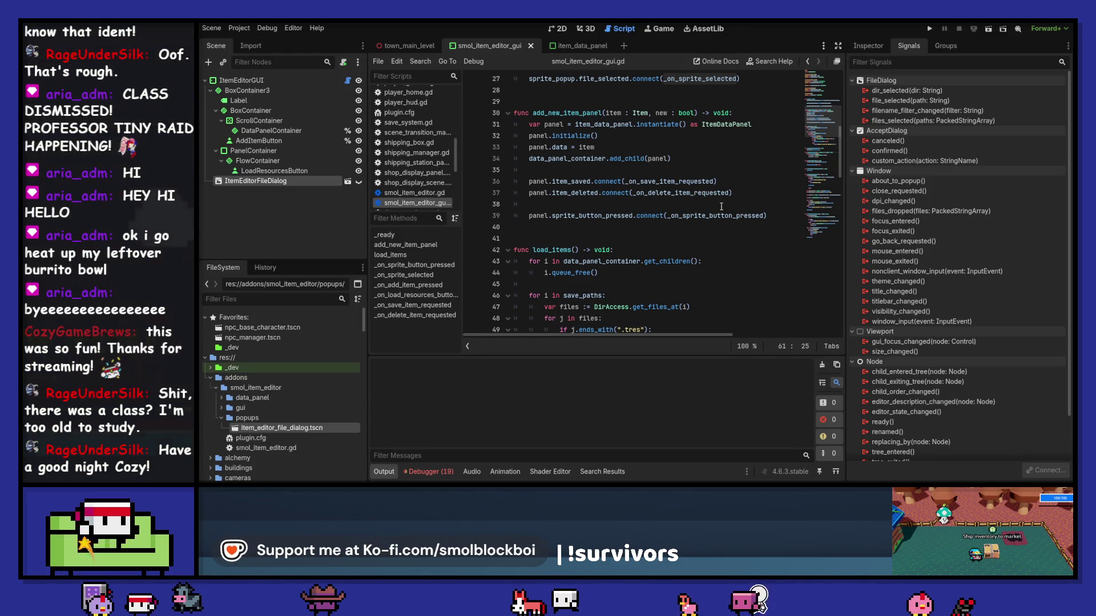
scroll(721, 207, down, 7)
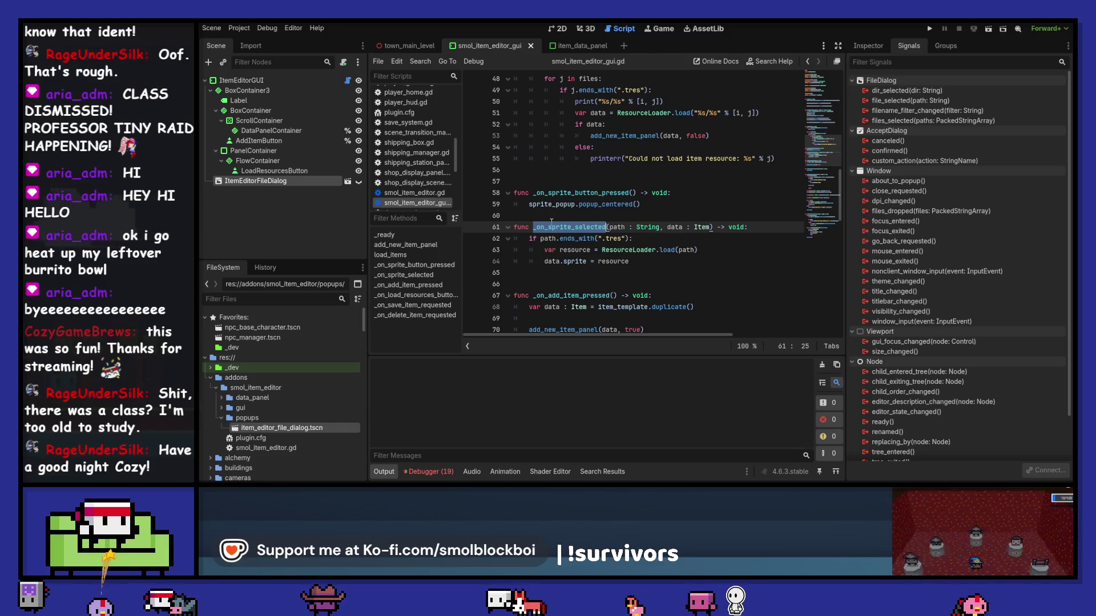
Search for _on_sprite_selected, check its line 27 connection, and return to its line 61 parameters.
key(ctrl+f)
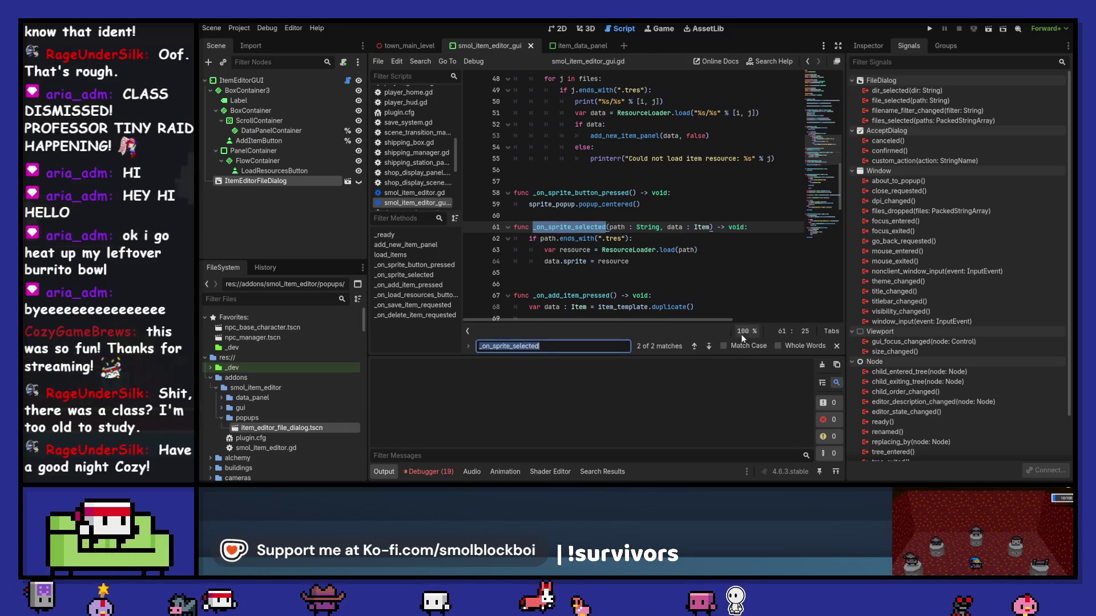
click(694, 347)
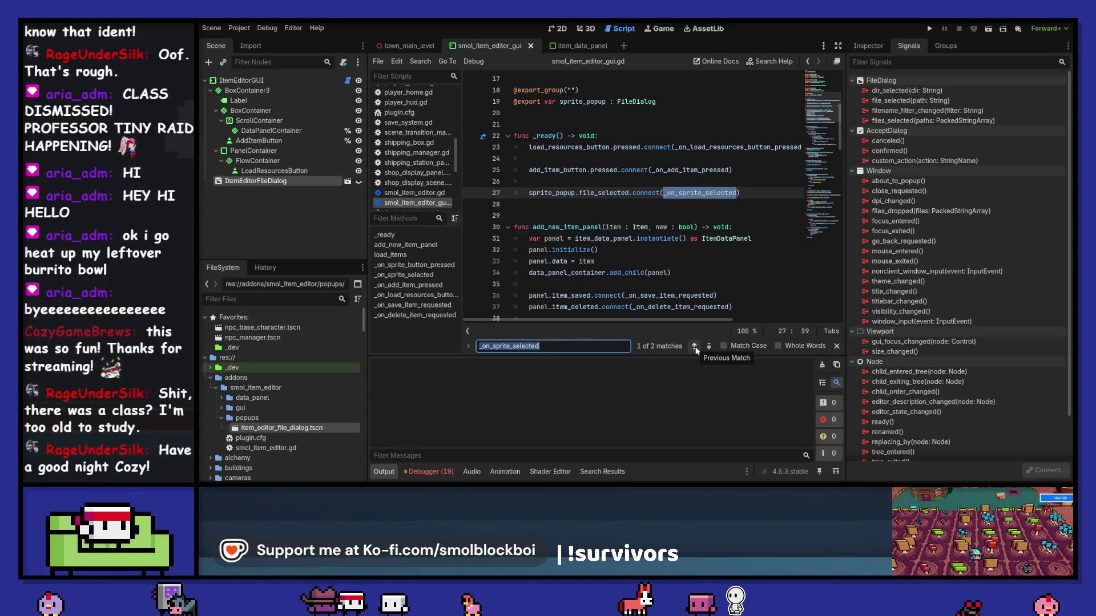
mouse_move(609, 197)
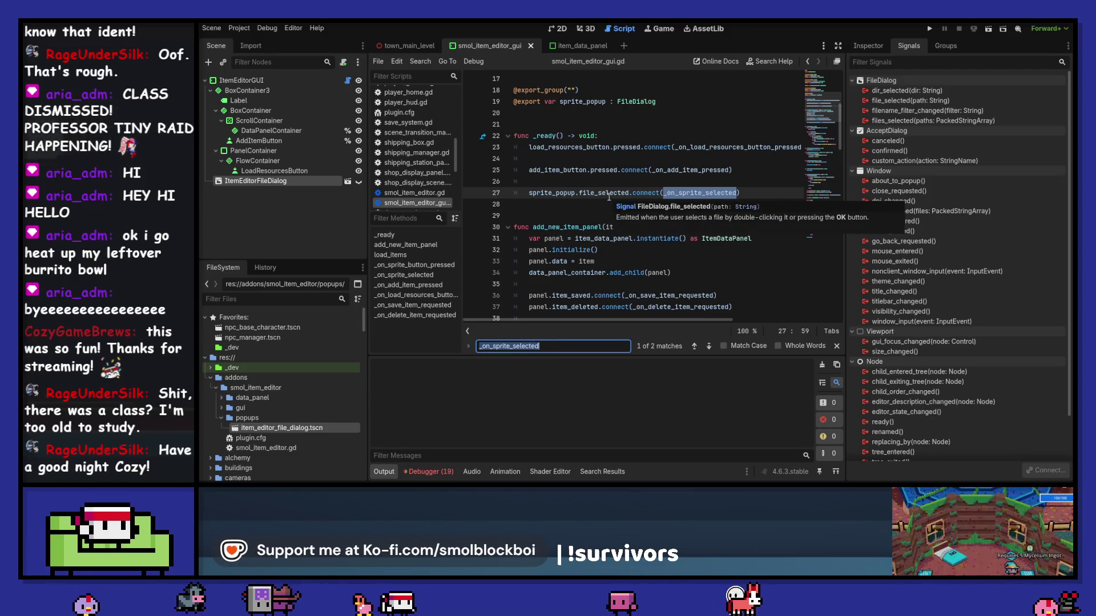
scroll(609, 197, down, 10)
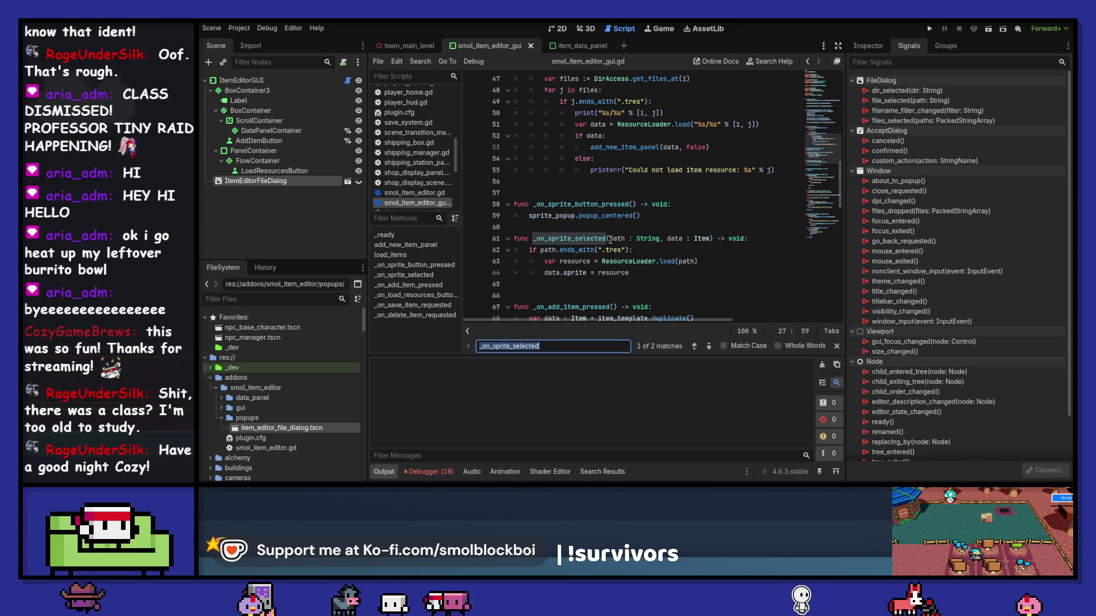
click(710, 238)
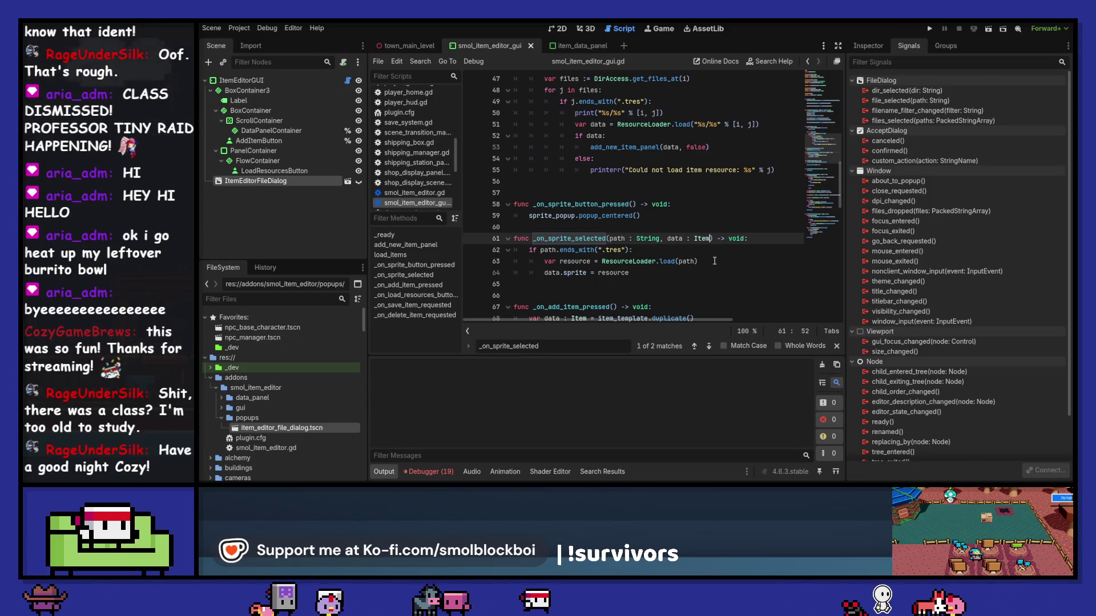
Delete ', data : Item' from _on_sprite_selected and check the sprite_button_pressed signal in item_data_panel.
click(661, 239)
key(BackSpace)
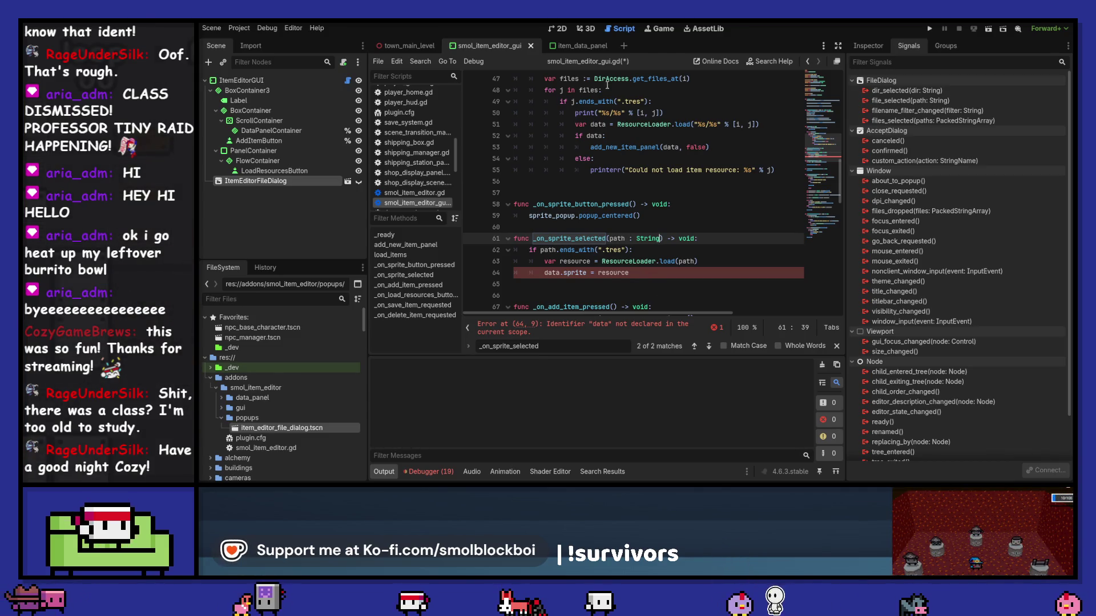
click(580, 50)
double_click(571, 226)
scroll(725, 238, up, 5)
scroll(725, 238, up, 14)
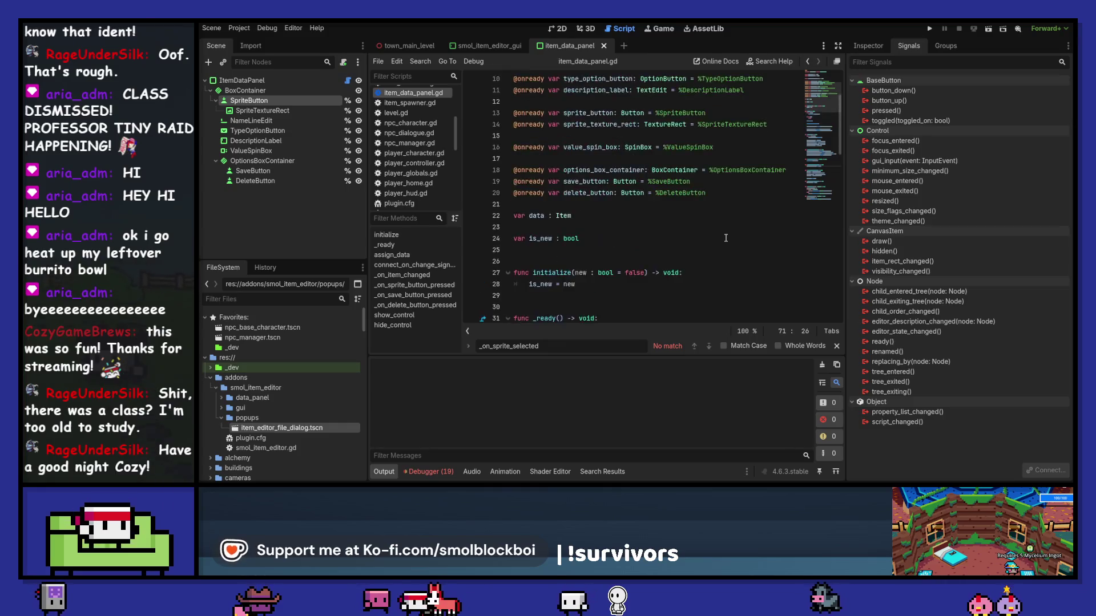
click(491, 49)
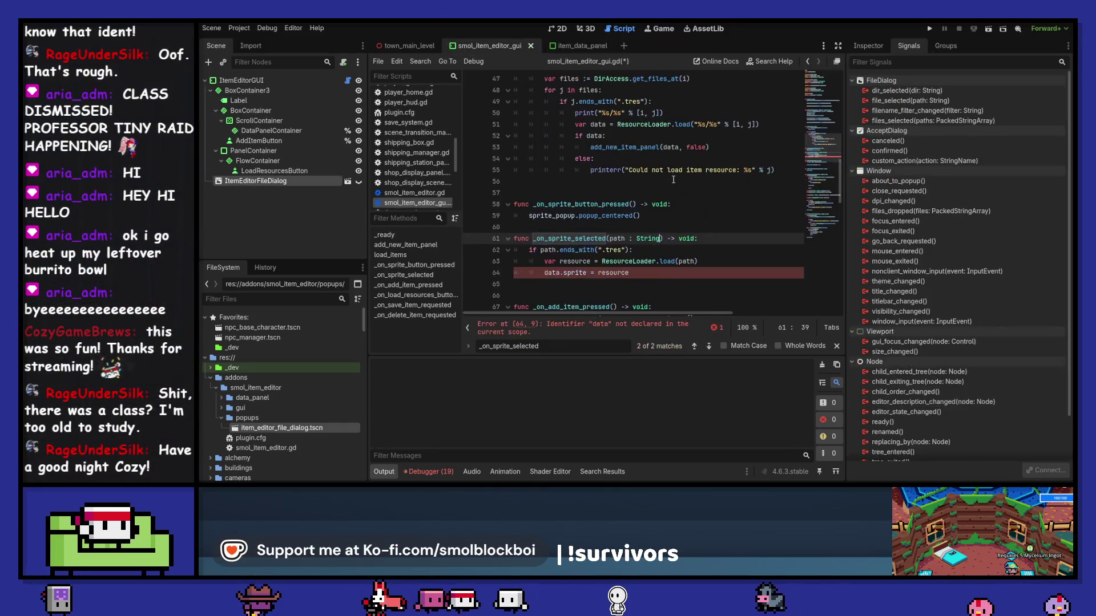
Find _on_sprite_button_pressed from its line 39 connection and go to its definition on line 58.
key(ctrl+f)
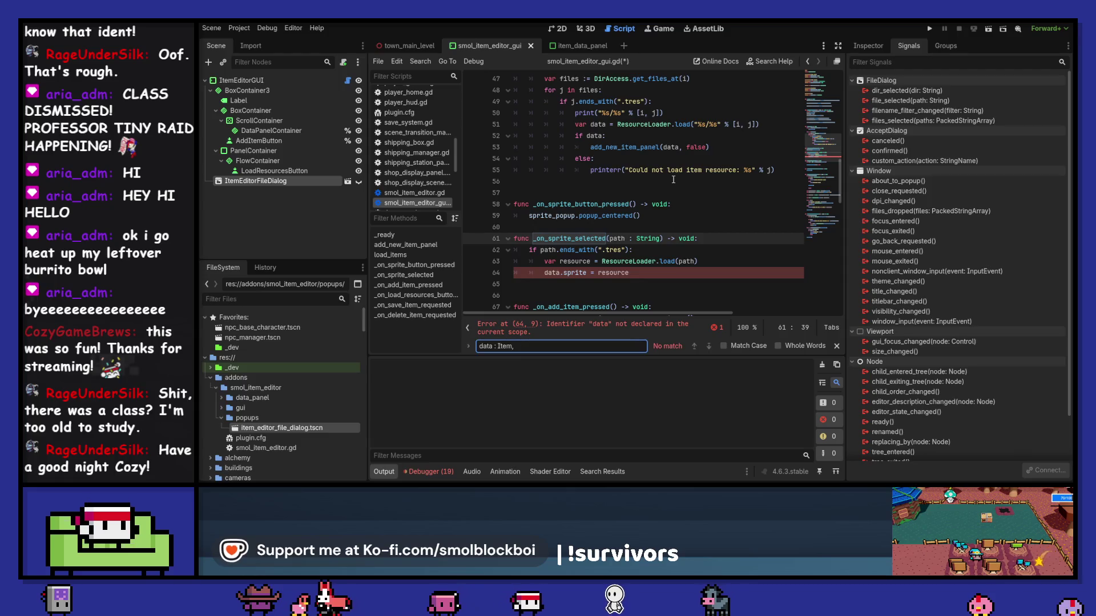
key(ctrl+z)
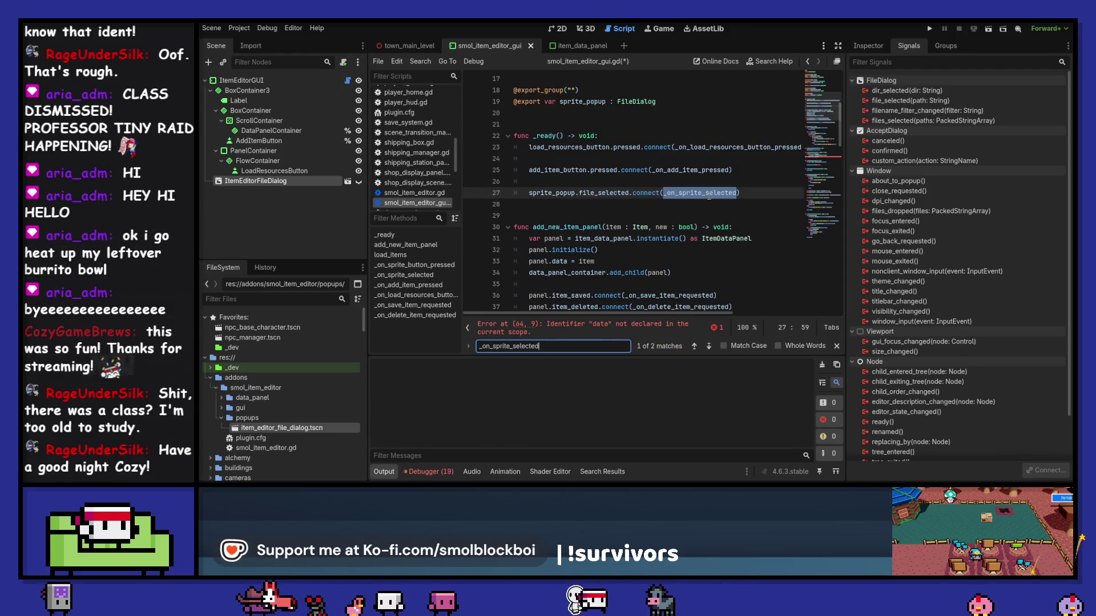
click(583, 44)
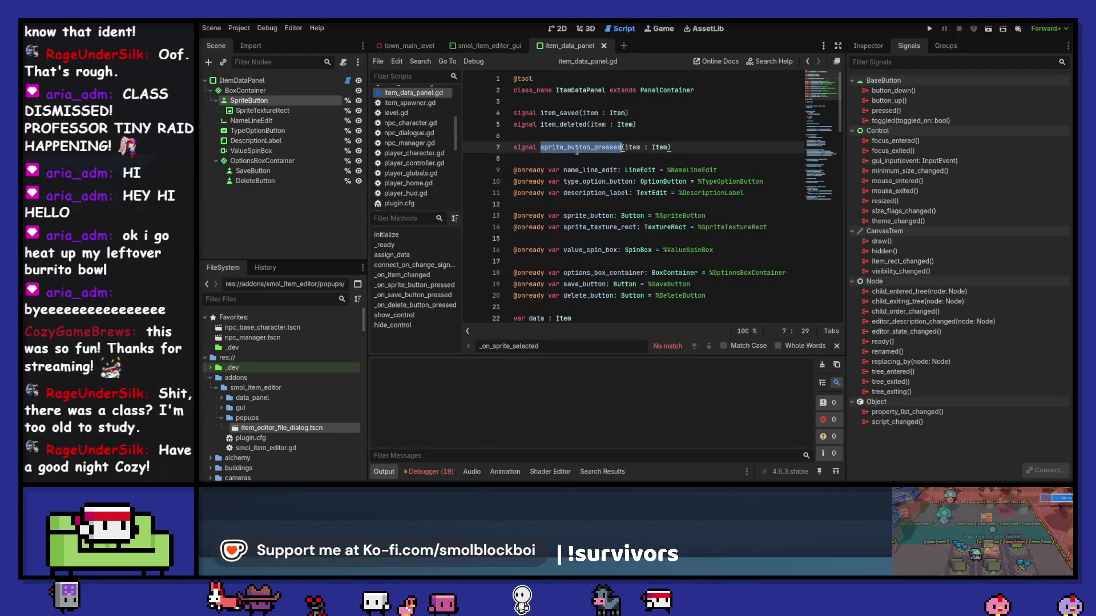
key(ctrl+f)
click(485, 48)
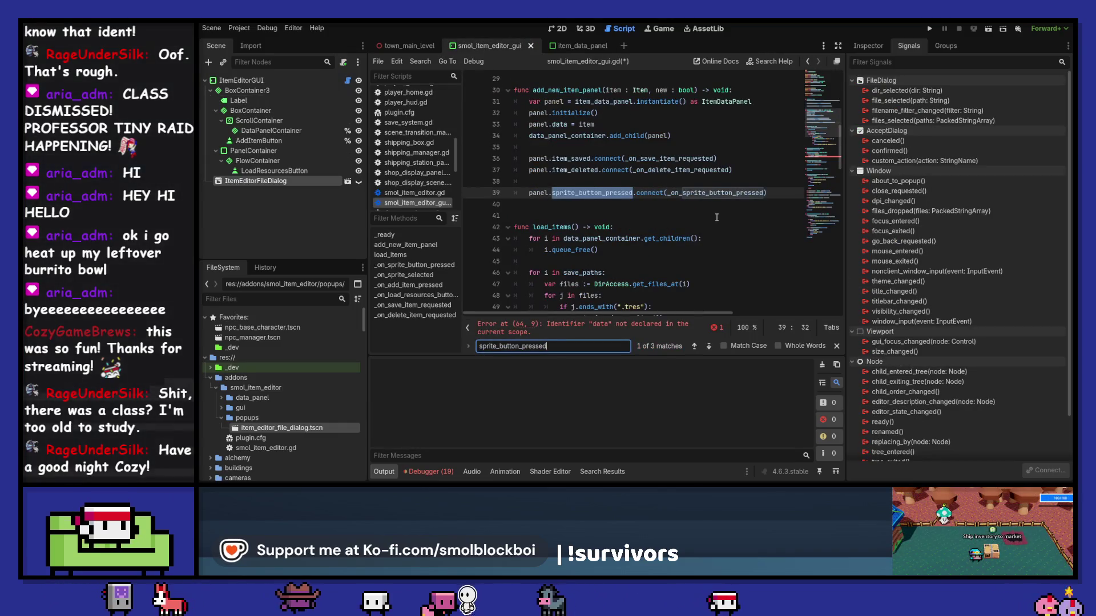
click(721, 193)
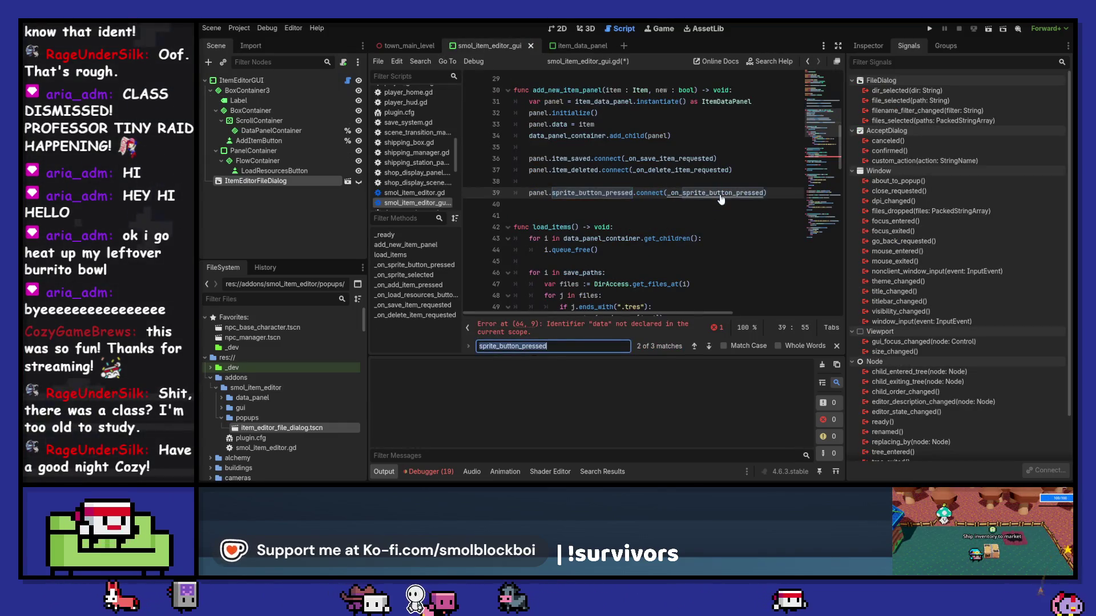
double_click(721, 193)
key(ctrl+f)
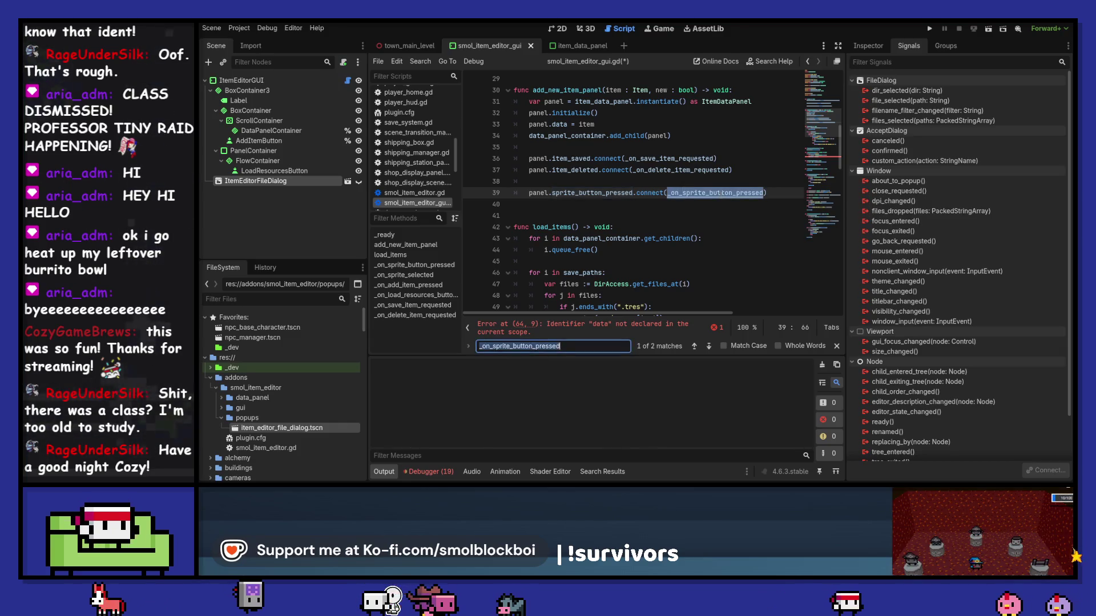
click(709, 345)
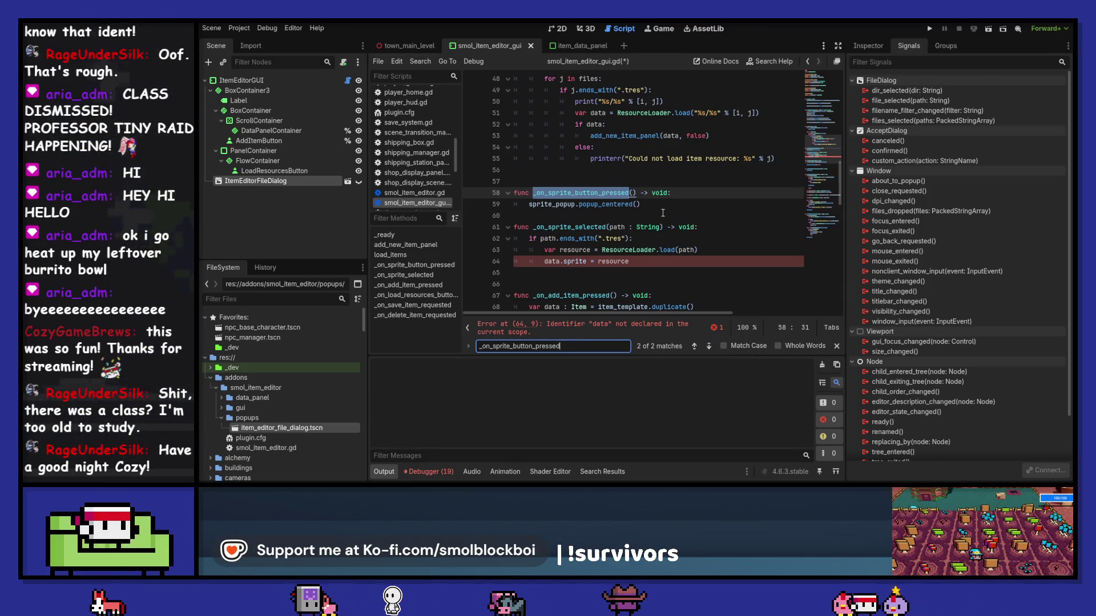
click(577, 46)
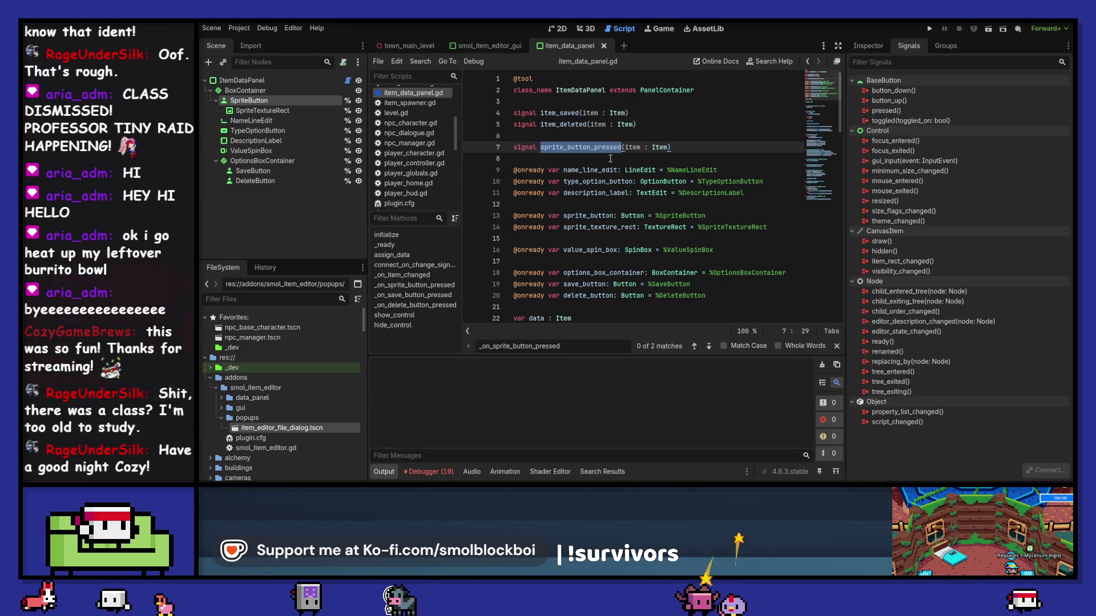
key(alt+Left)
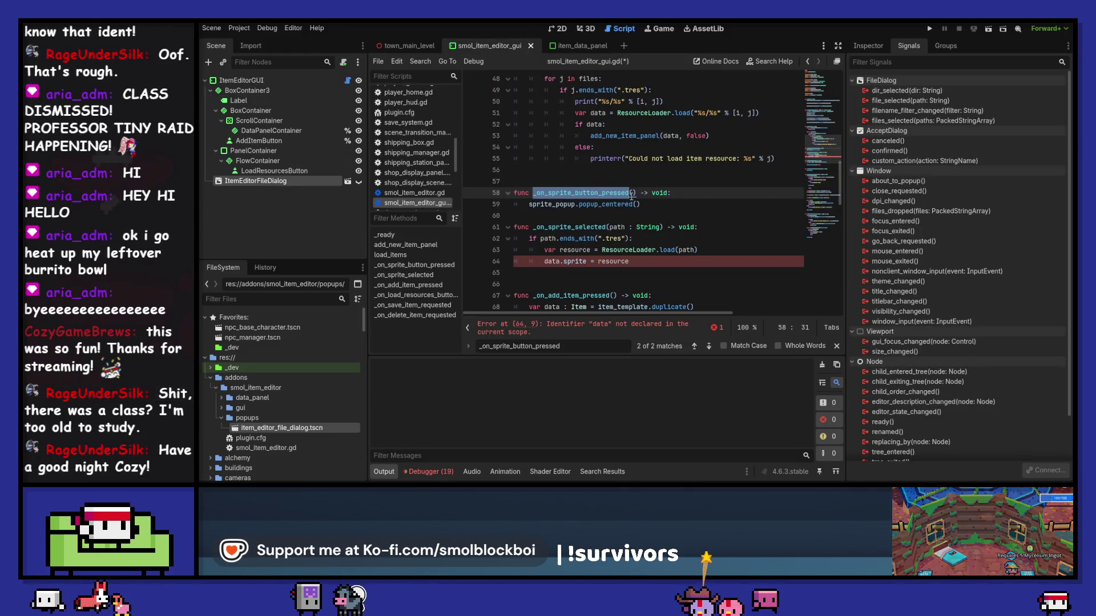
key(Right)
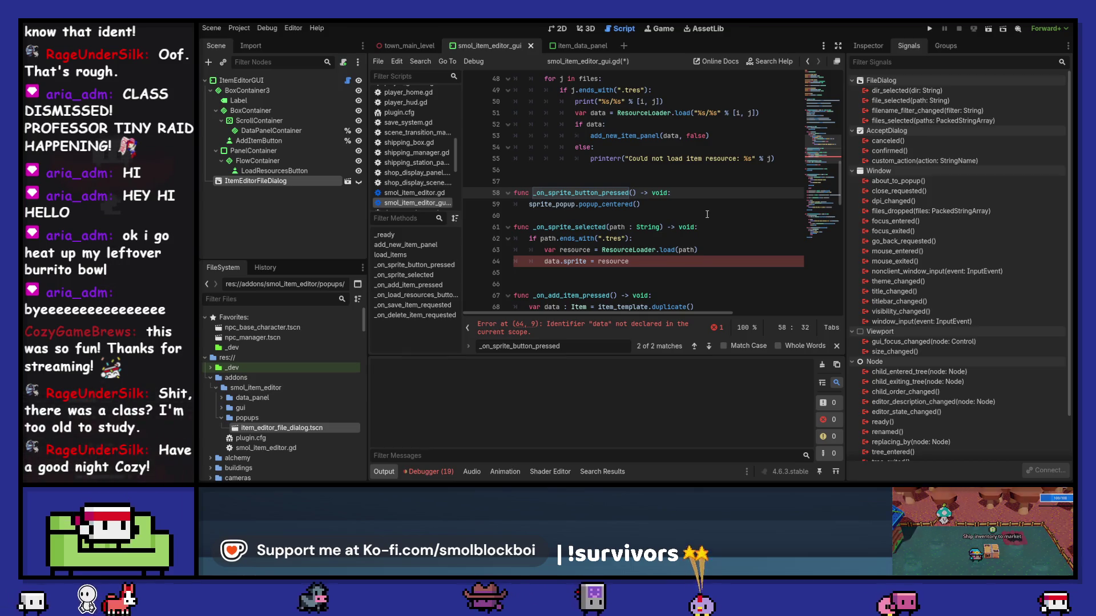
Give _on_sprite_button_pressed an 'item : Item' parameter and save.
text(item :)
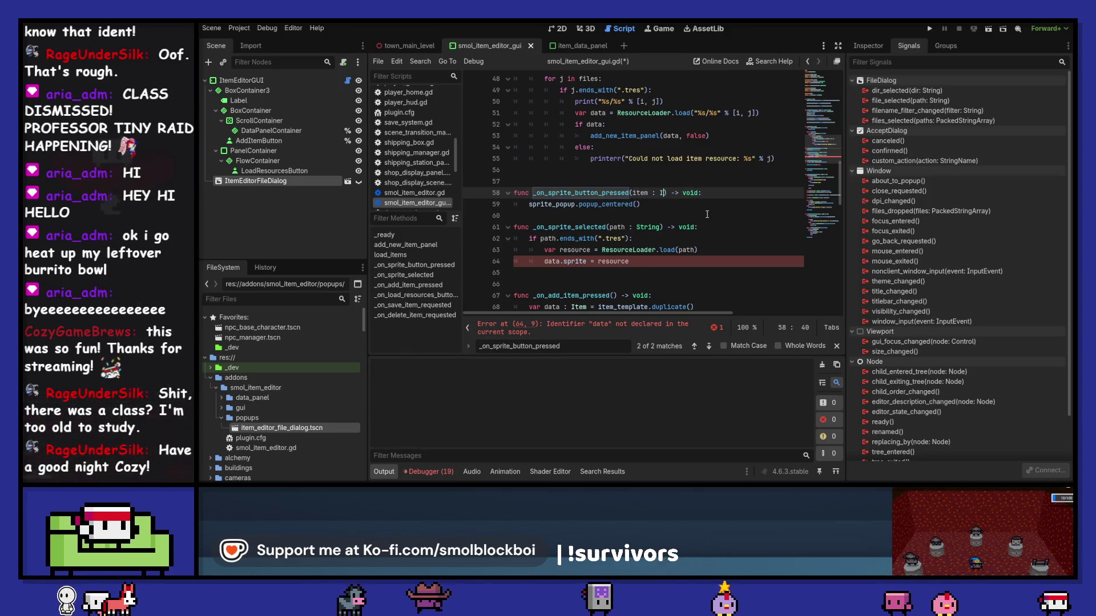
text(Item)
key(ctrl+s)
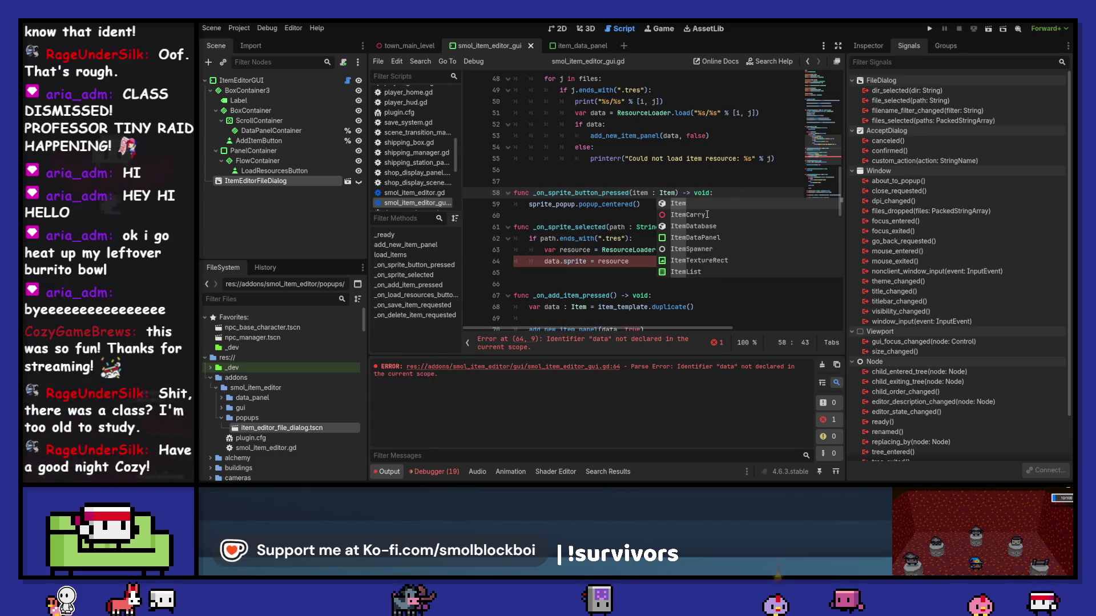
click(613, 262)
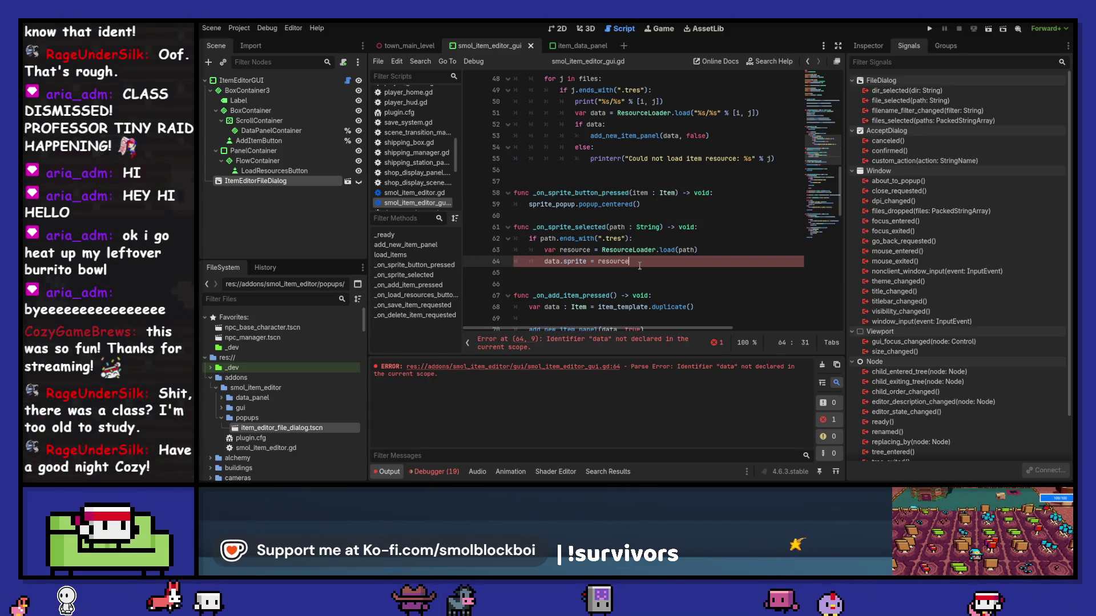
mouse_move(627, 261)
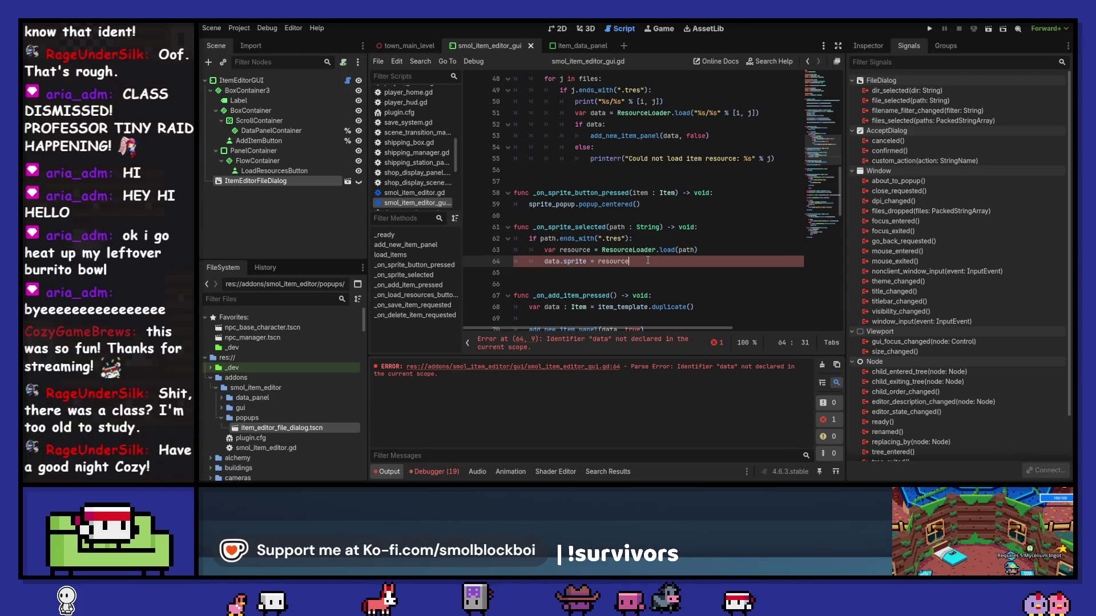
Review the item_data_panel script, then return to smol_item_editor_gui.gd.
click(574, 46)
mouse_move(645, 182)
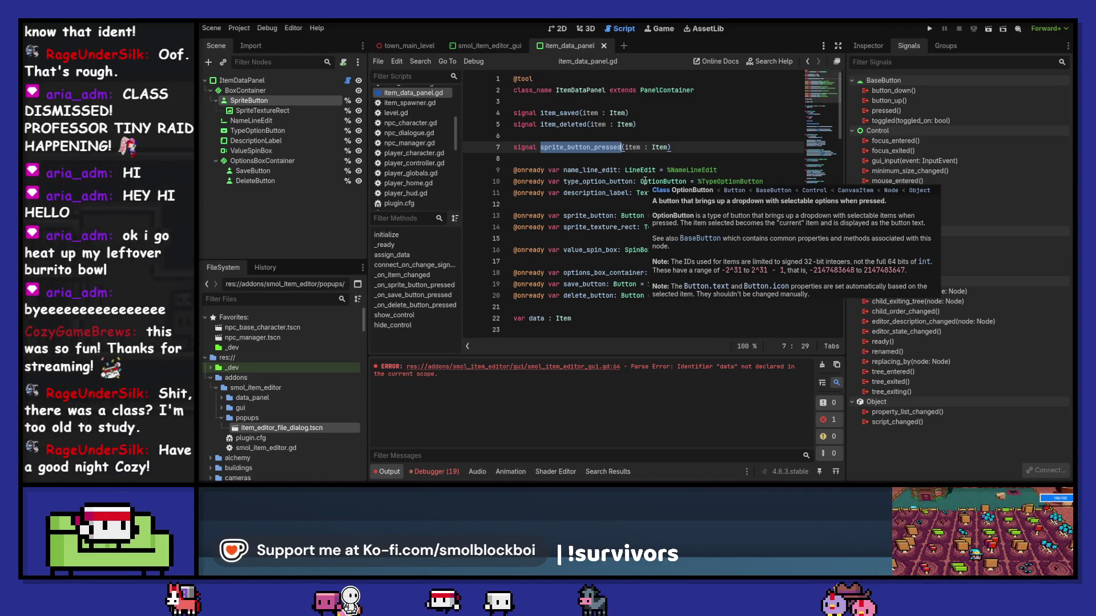
scroll(571, 171, down, 5)
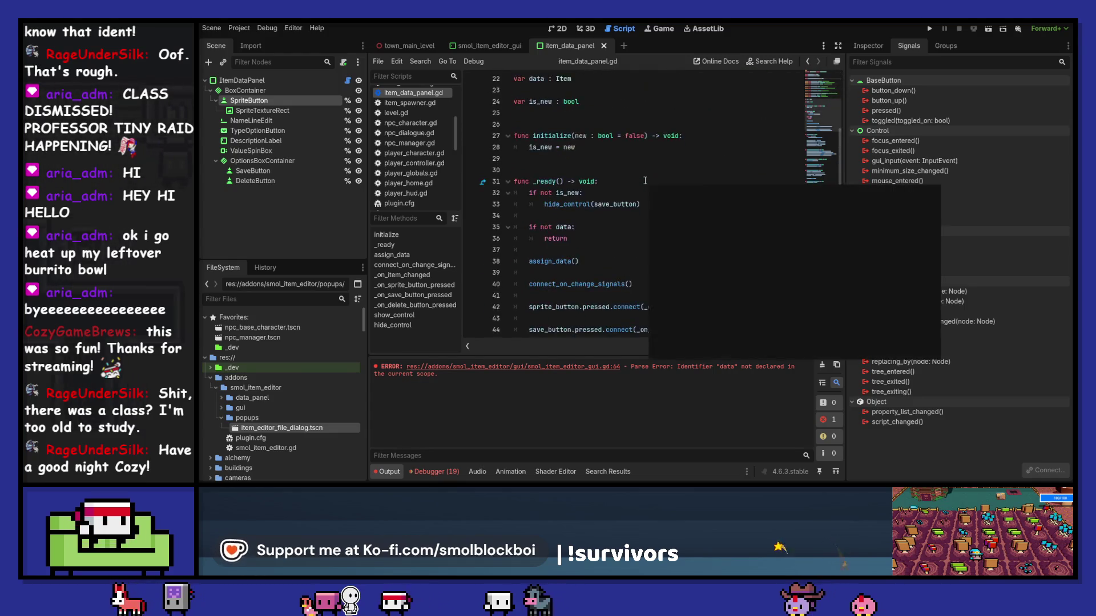
scroll(568, 153, up, 5)
scroll(571, 171, down, 15)
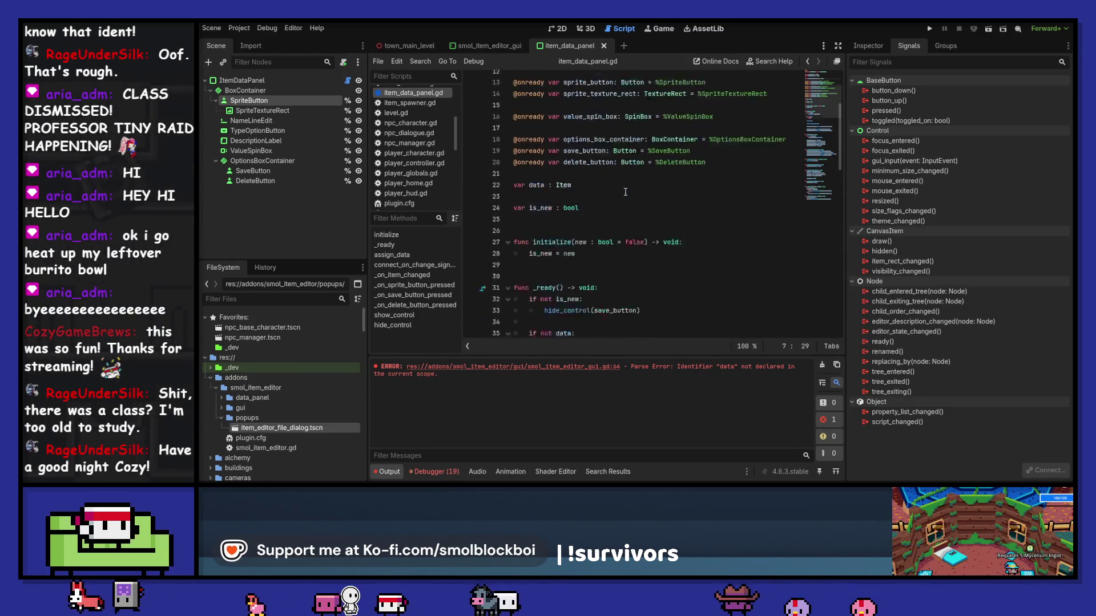
scroll(625, 192, up, 2)
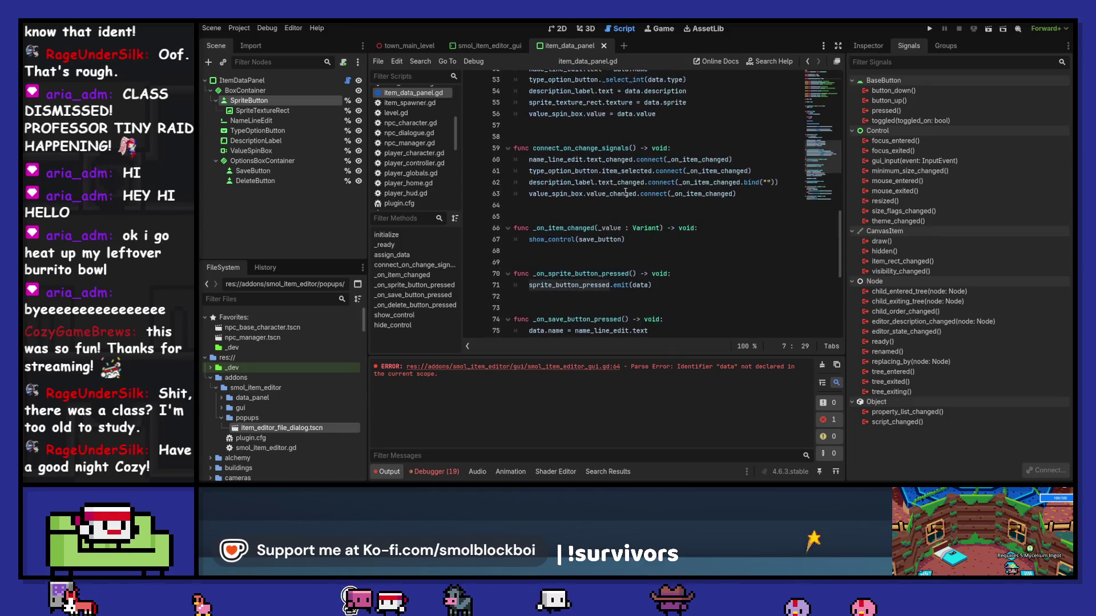
click(490, 46)
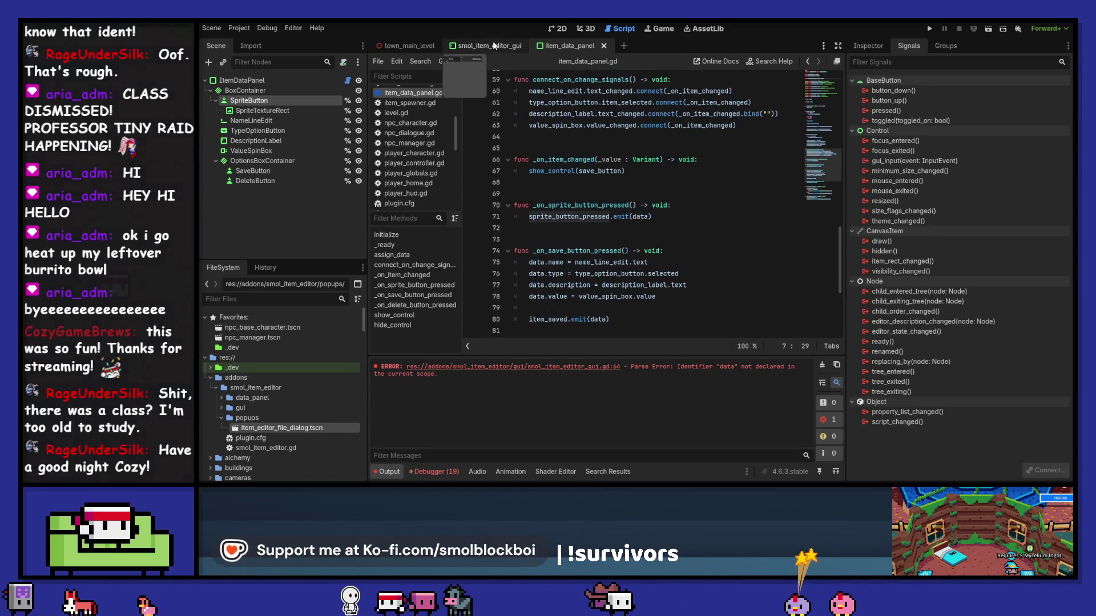
click(567, 47)
click(478, 43)
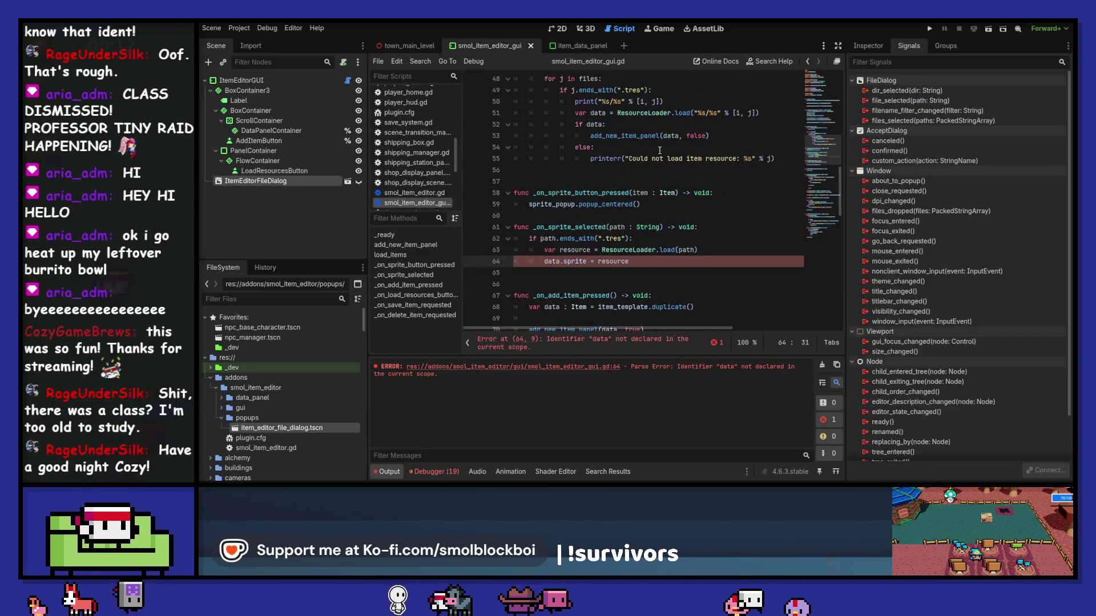
Add sprite_popup.set_meta("item", item) before popup_centered() in the sprite button handler.
click(709, 204)
scroll(710, 203, down, 1)
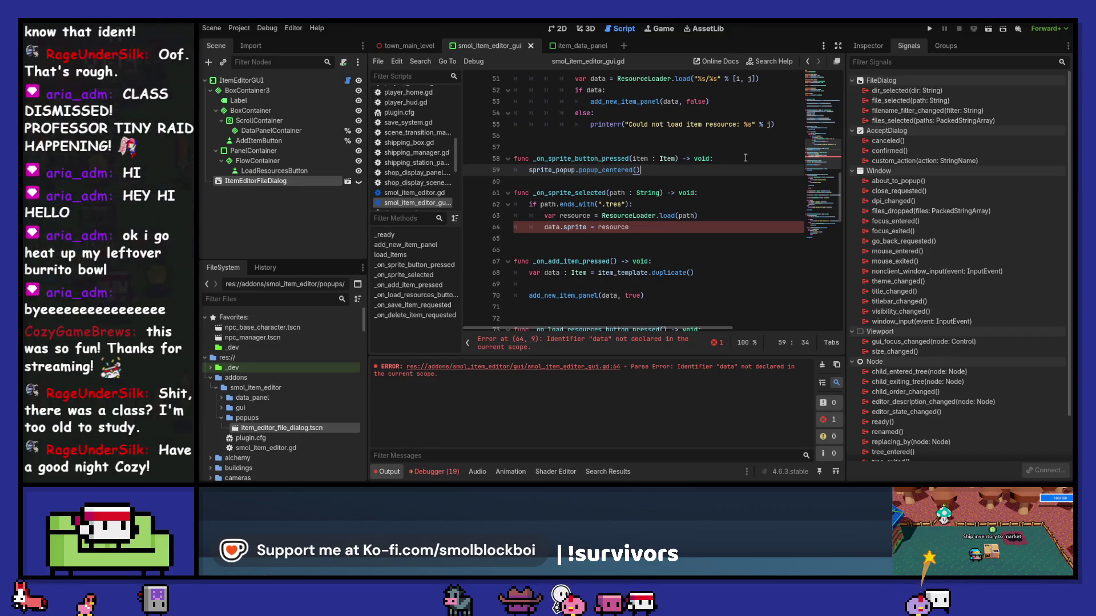
click(745, 158)
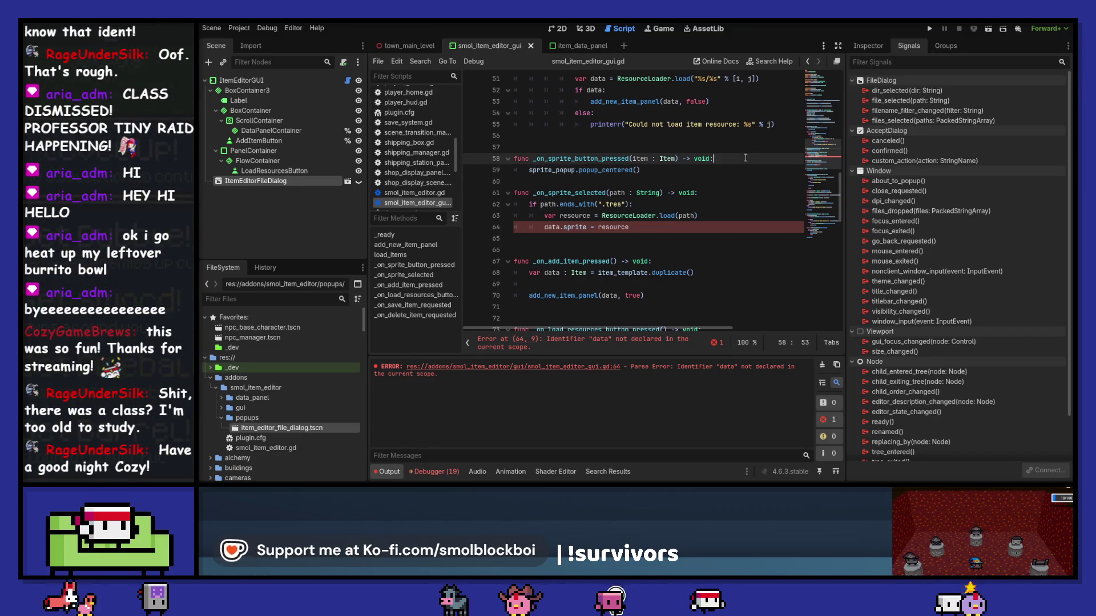
key(Return)
text(sprite)
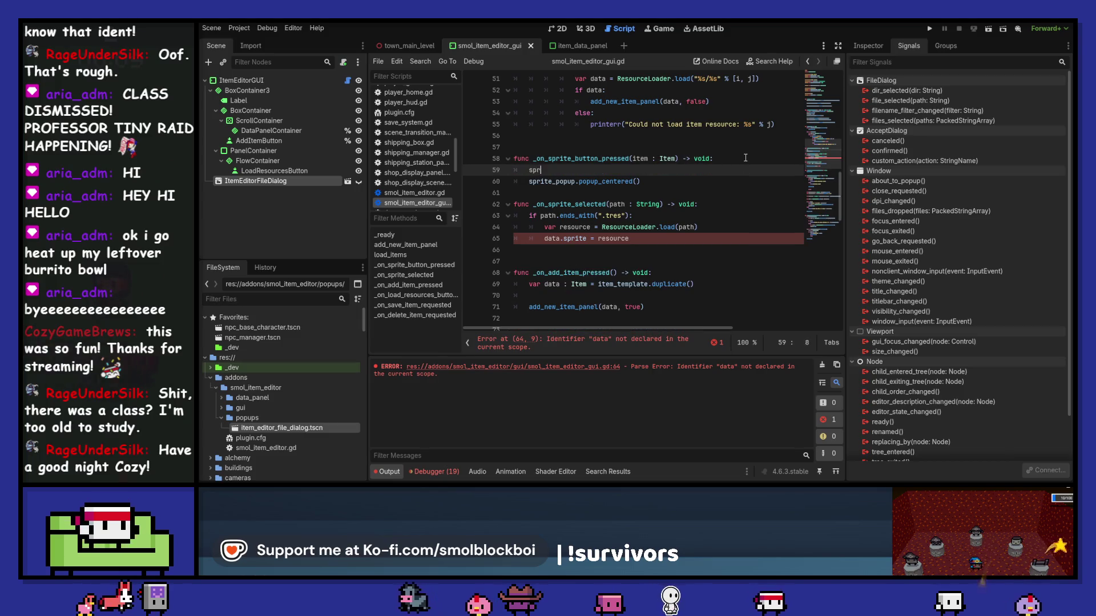
text(_popup.set)
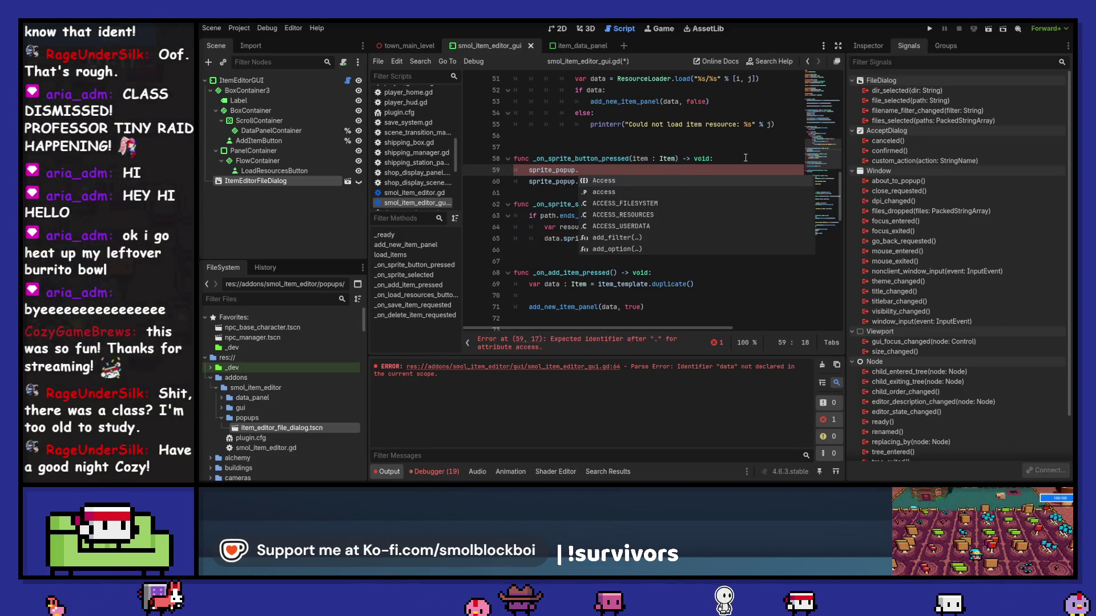
text(_meta("item)
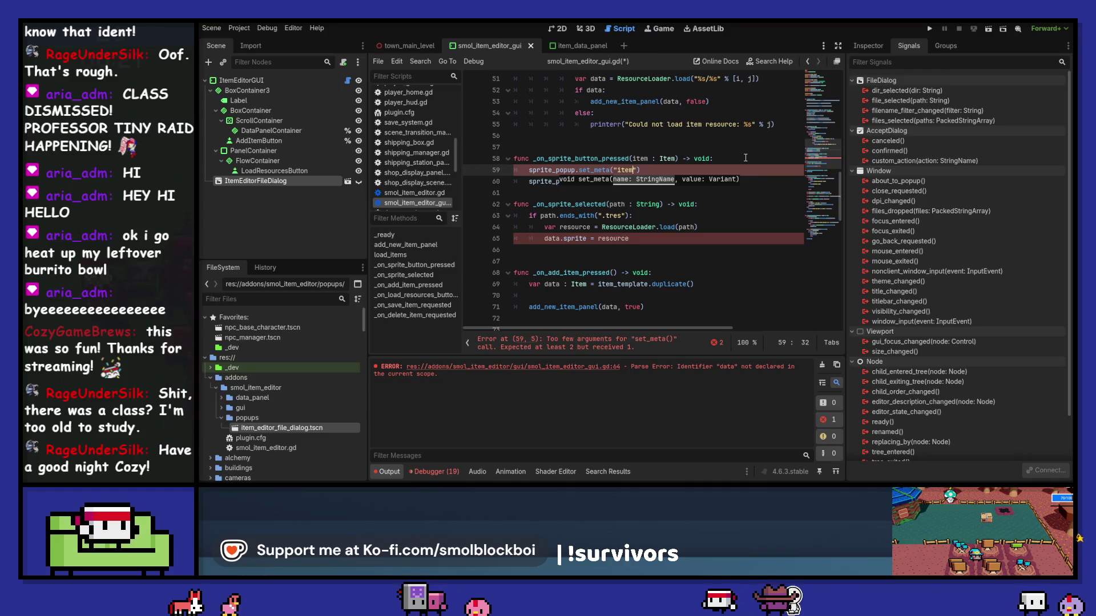
text(", item)
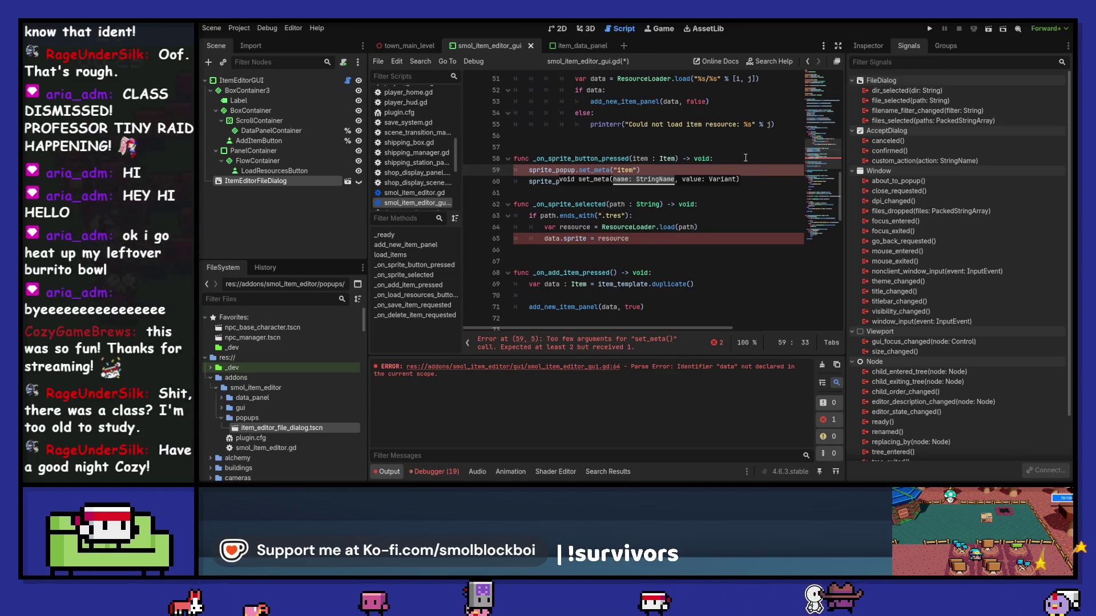
text())
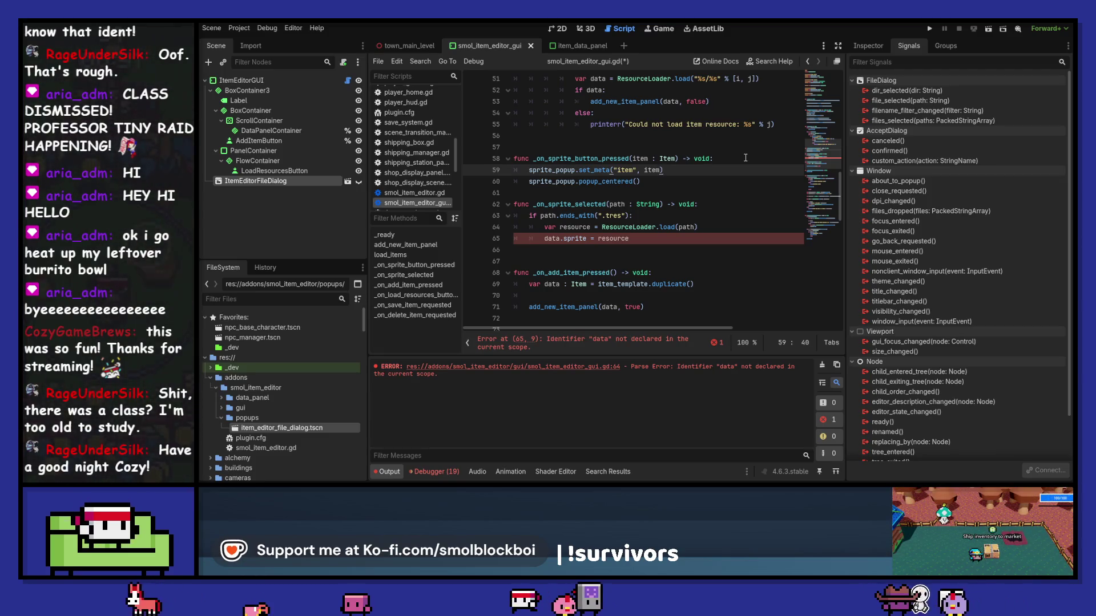
Duplicate the set_meta line and move the copy into _on_sprite_selected's if block.
key(ctrl+shift+d)
key(alt+Down)
key(alt+Down)
key(alt+Down)
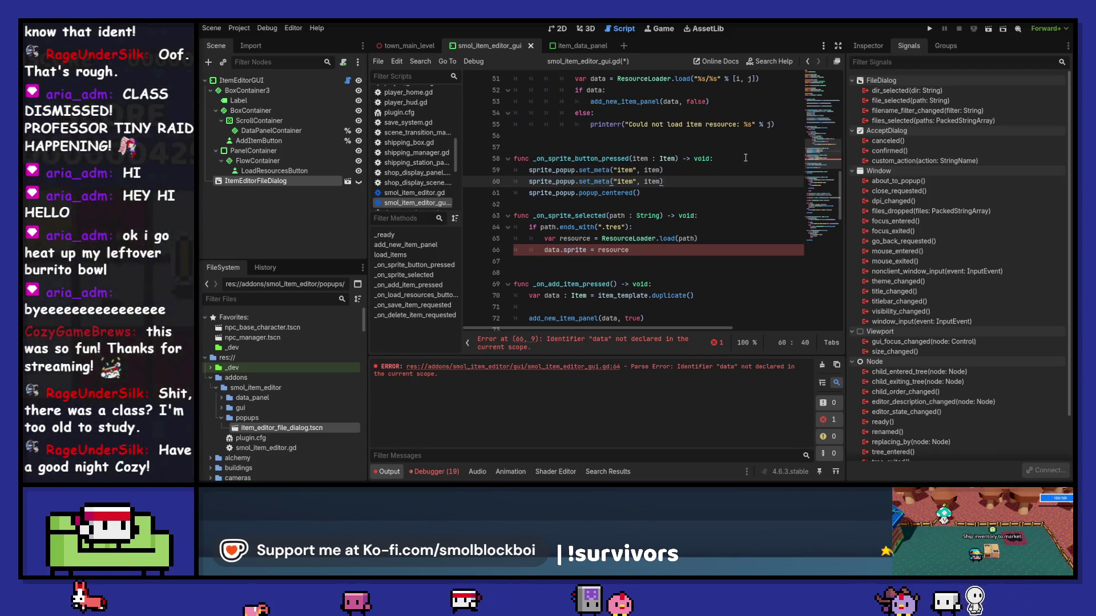
key(Home)
key(Tab)
Change line 64 to 'if sprite_popup.get_meta("item") is Item:' with a placeholder pass.
key(ctrl+Right)
key(ctrl+Right)
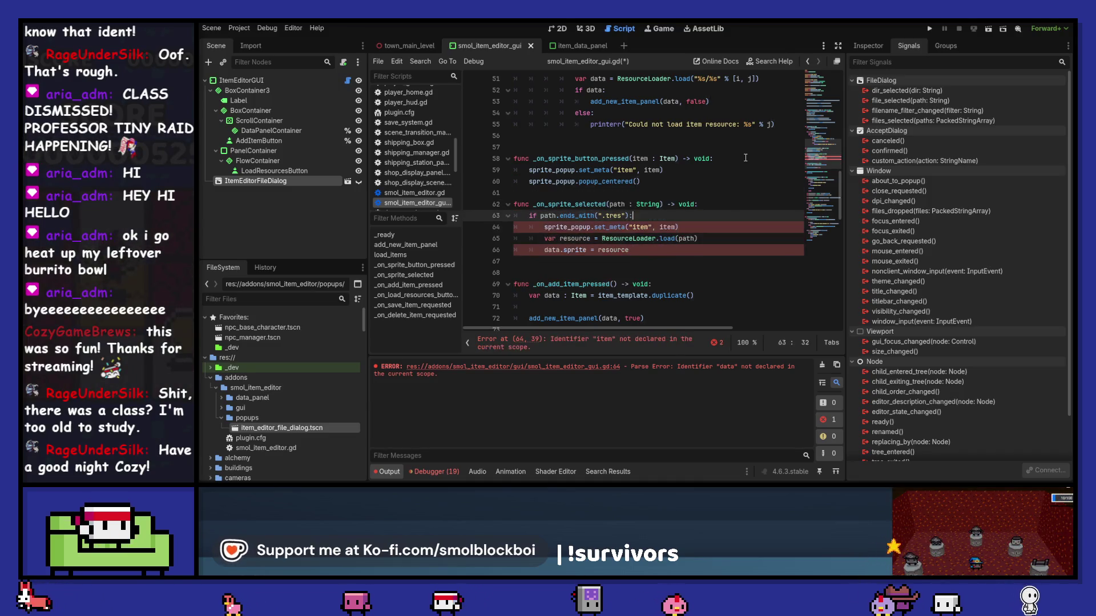
key(Delete)
text(g)
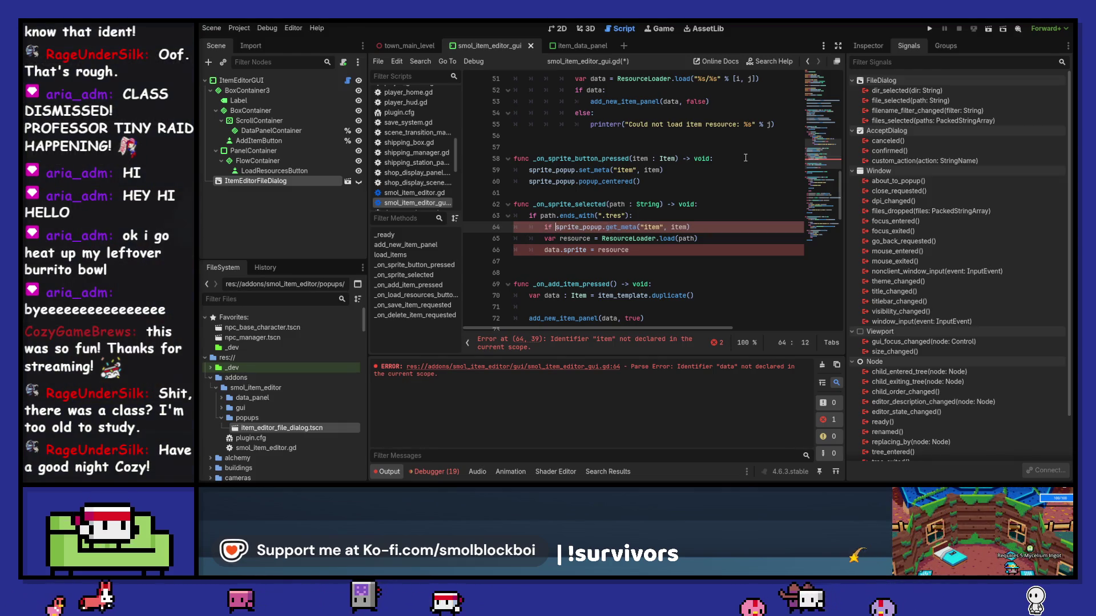
key(ctrl+Right)
key(ctrl+Right)
key(Delete)
key(Delete)
key(Delete)
key(End)
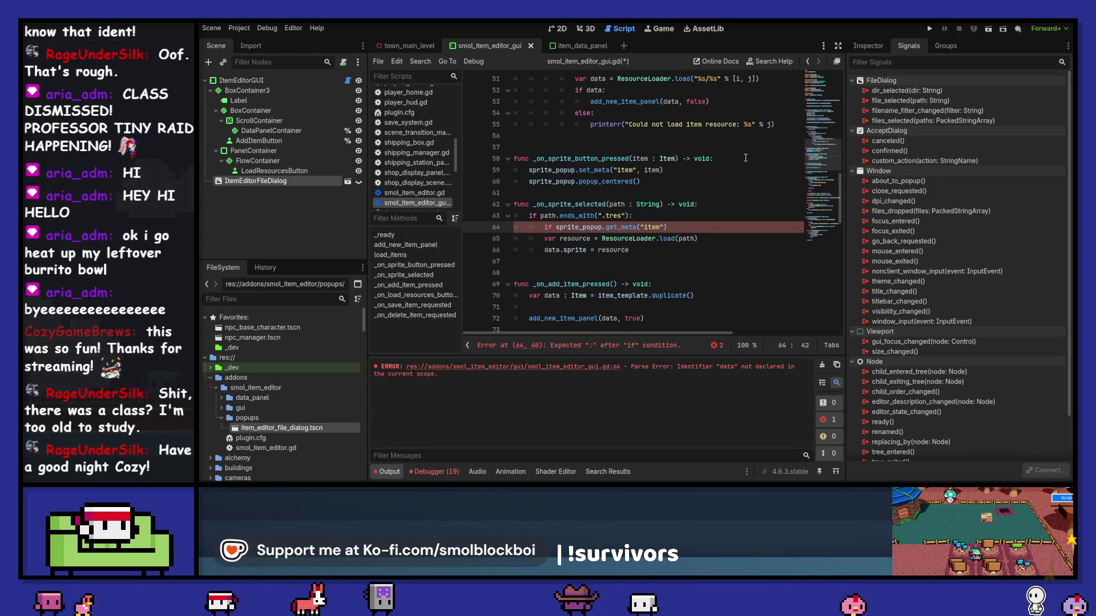
text(is I)
key(Return)
text(pas)
Indent the resource-loading lines under the is Item check and remove the pass line.
key(Down)
key(shift+Down)
key(Tab)
key(Up)
key(Up)
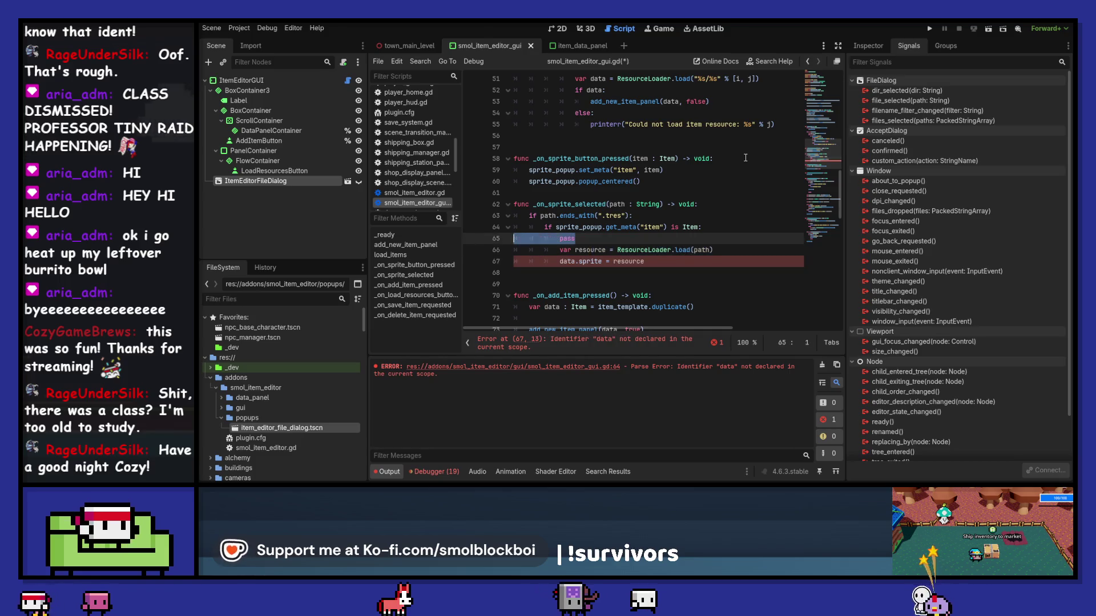
key(Delete)
key(Delete)
key(Down)
key(End)
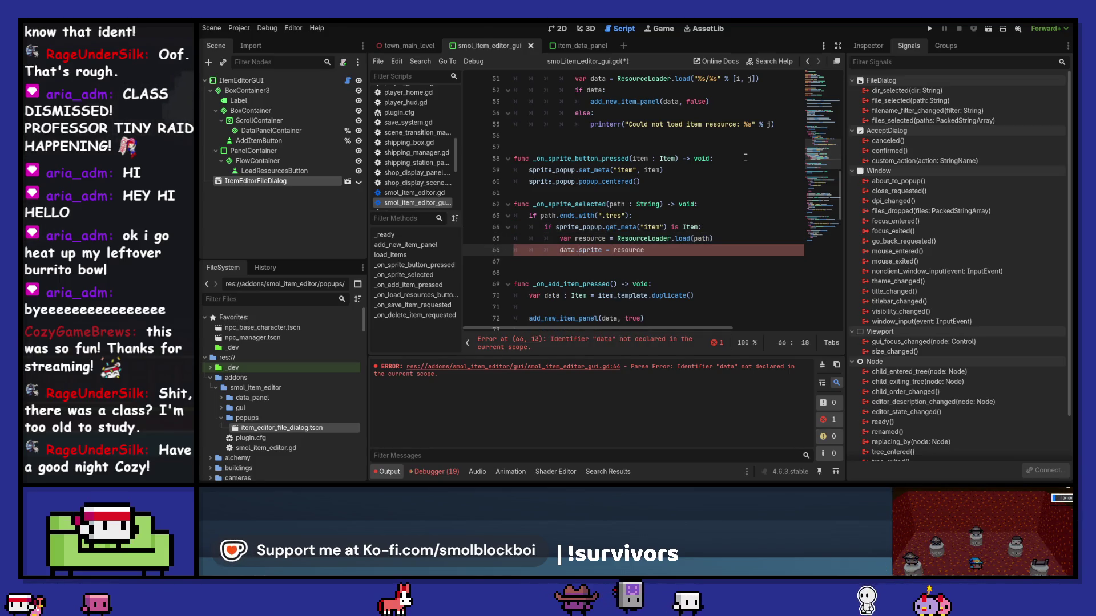
Add var item : Item = sprite_popup.get_meta("item"), assign item.sprite, and save the script.
key(Up)
key(Return)
key(Up)
text(var )
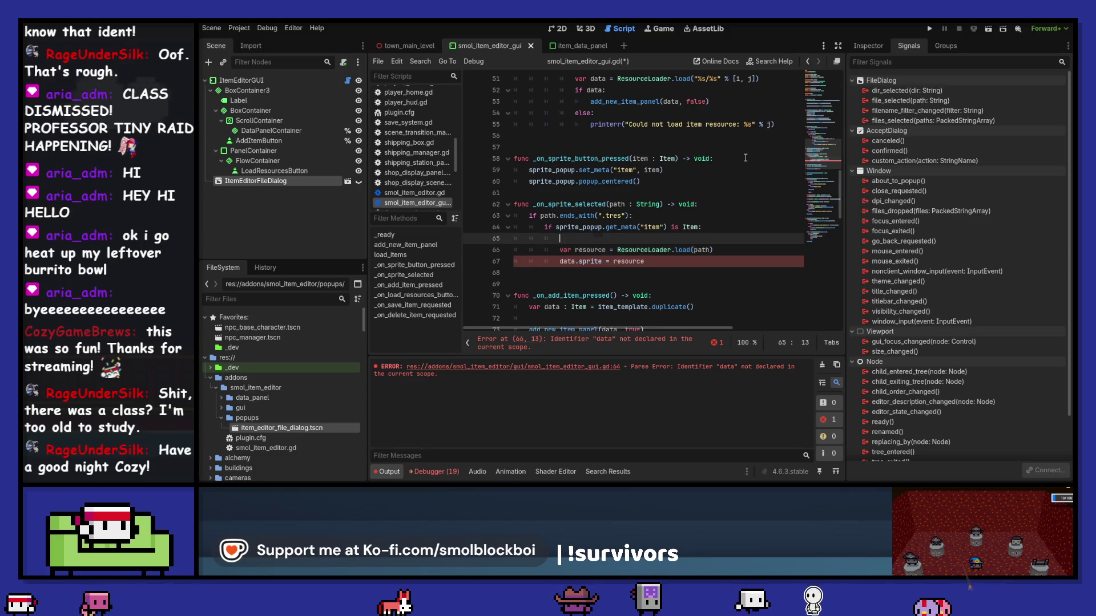
text(data =)
key(Up)
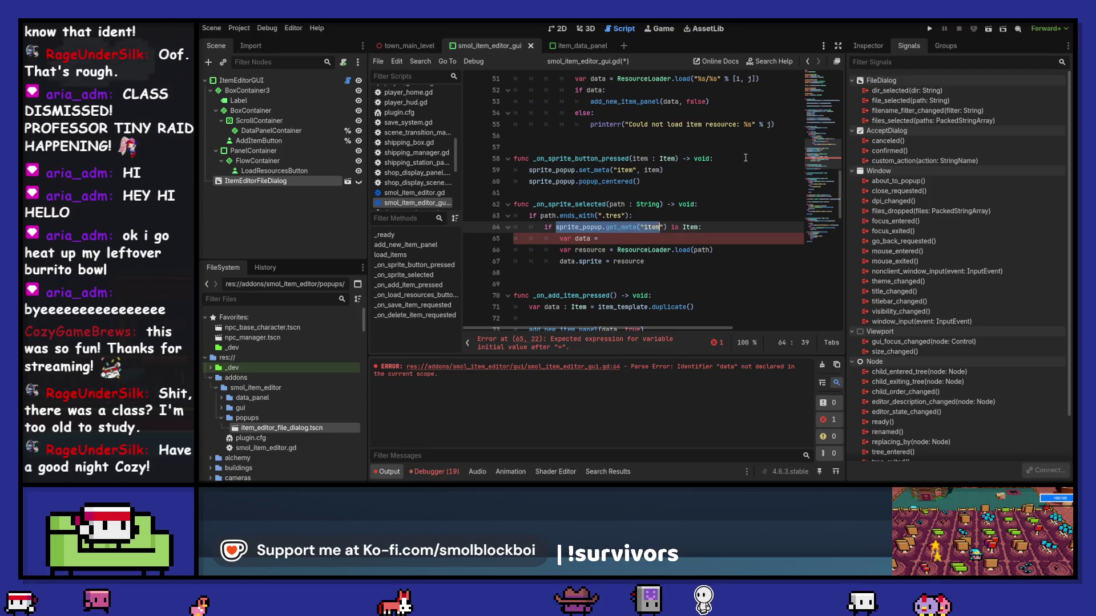
key(Down)
key(End)
key(ctrl+v)
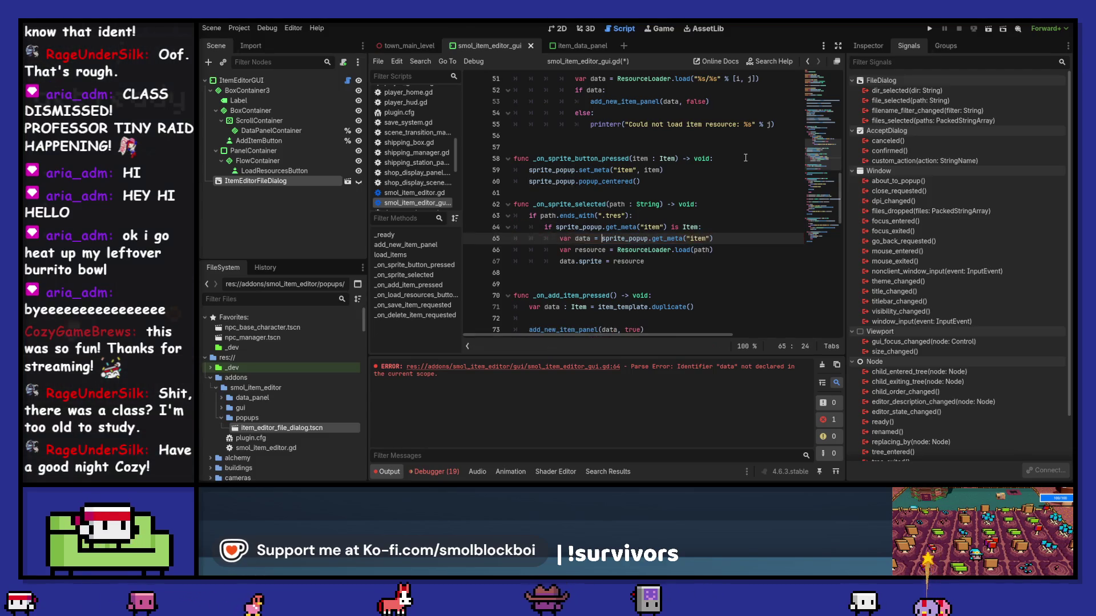
text(item)
key(Right)
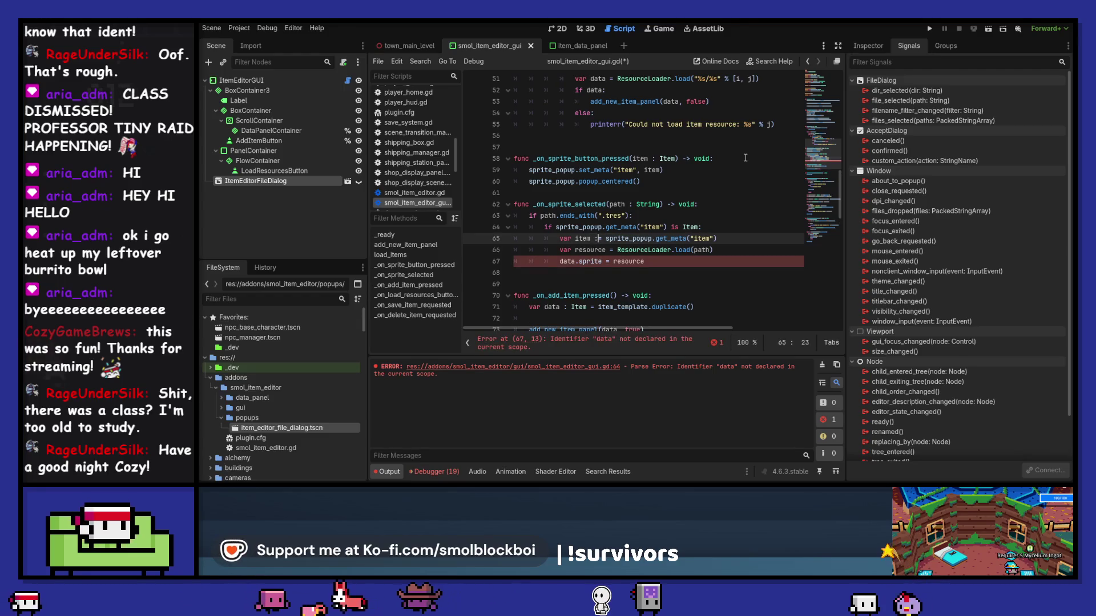
text(tem)
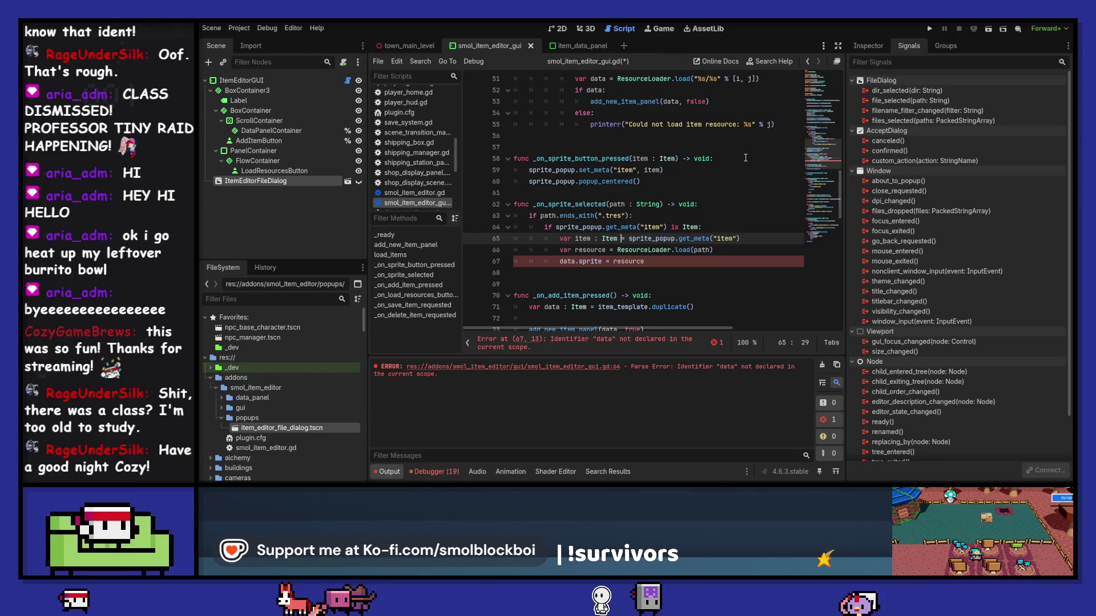
key(Down)
key(Down)
key(Right)
key(Right)
key(Right)
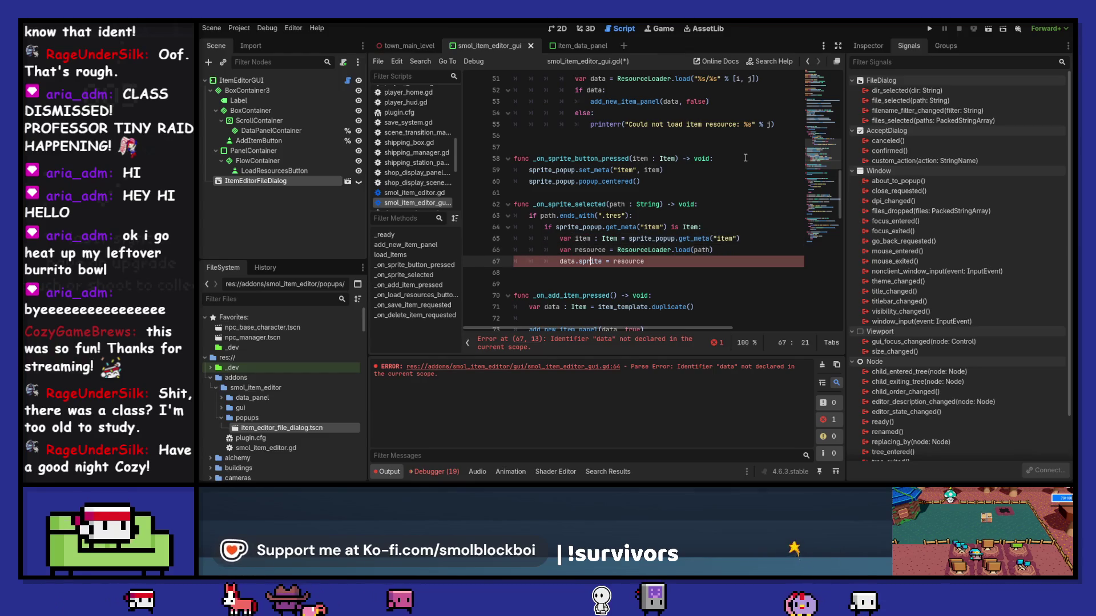
key(ctrl+s)
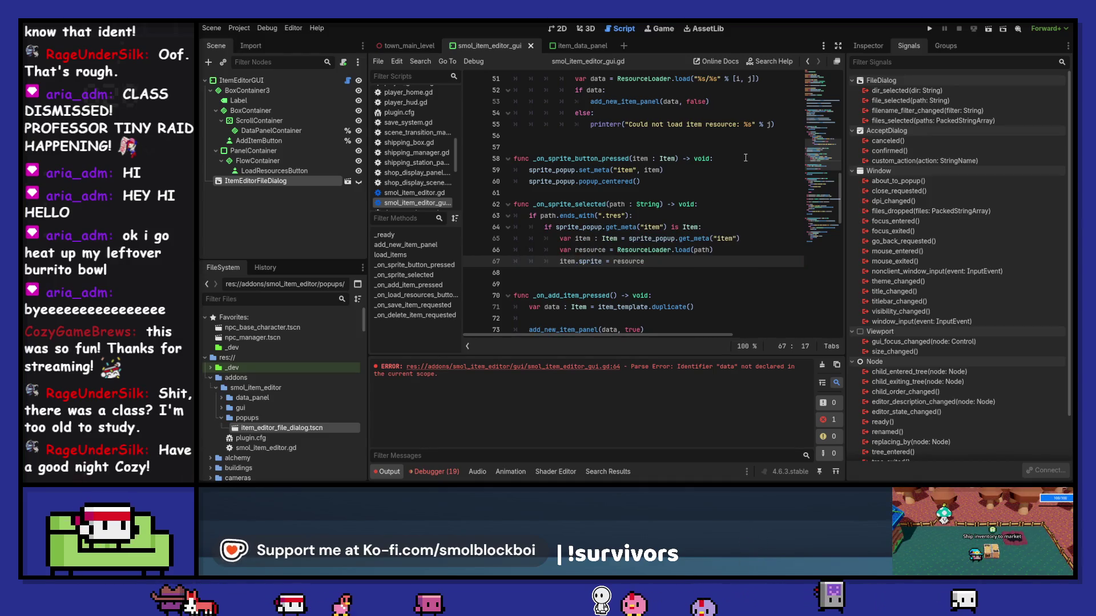
click(238, 27)
Re-enable Smol Item Editor, load the items, add a blank row, and open its sprite picker.
click(257, 40)
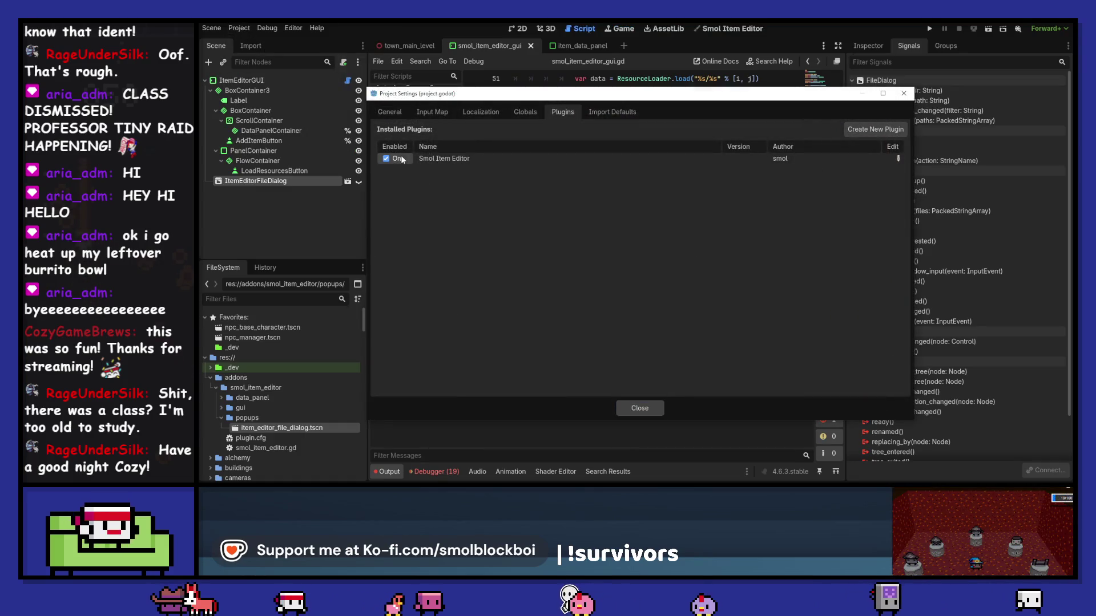
click(632, 414)
click(729, 30)
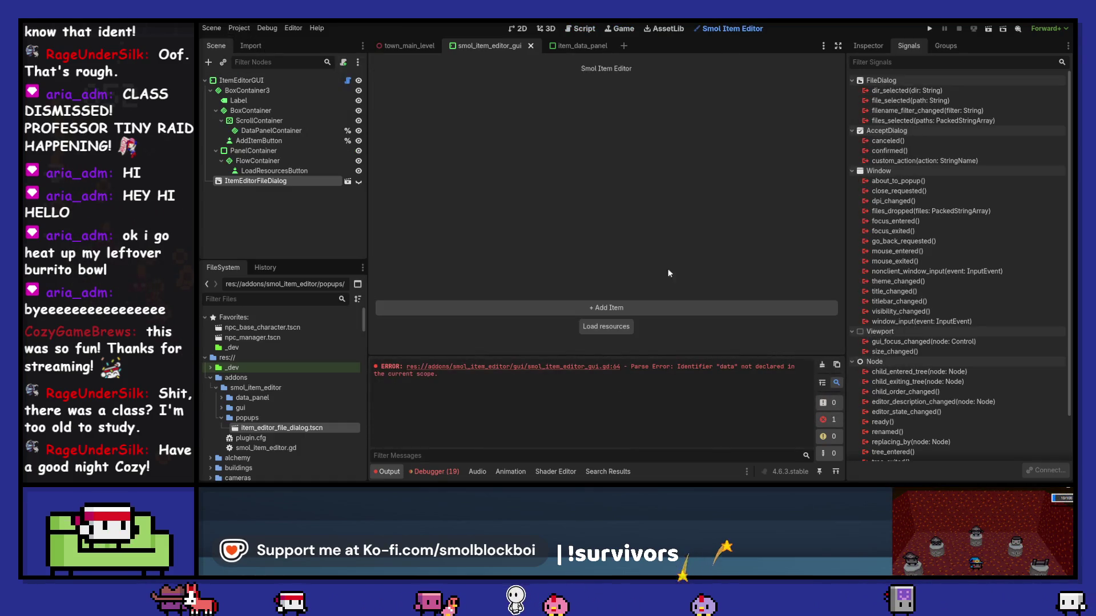
click(606, 326)
click(598, 309)
click(386, 209)
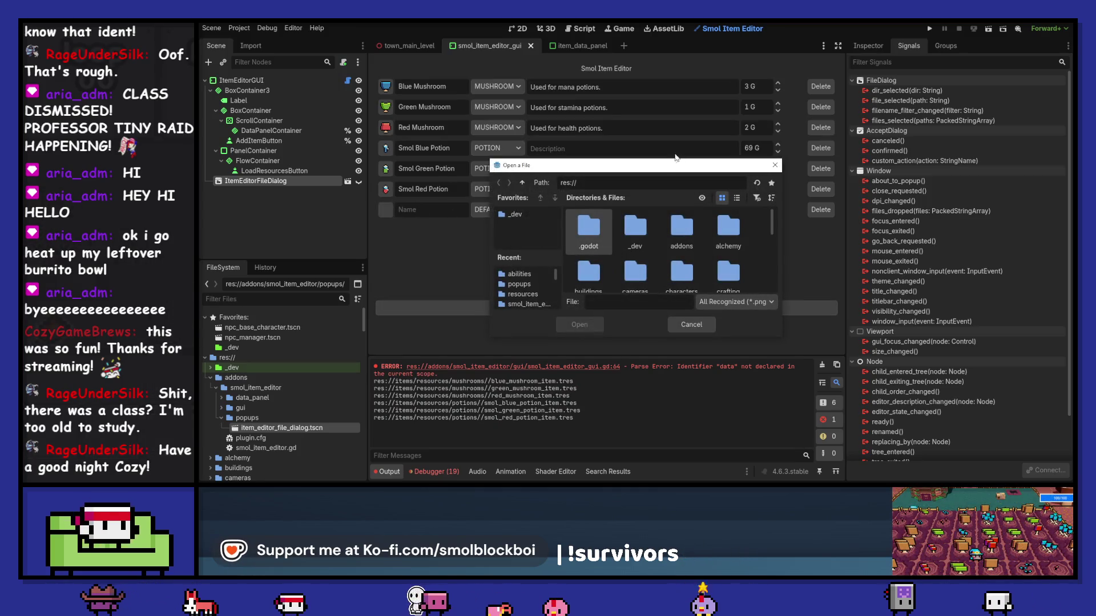
Browse to res://ui/abilities and pick abilities.png as the sprite.
scroll(717, 247, down, 5)
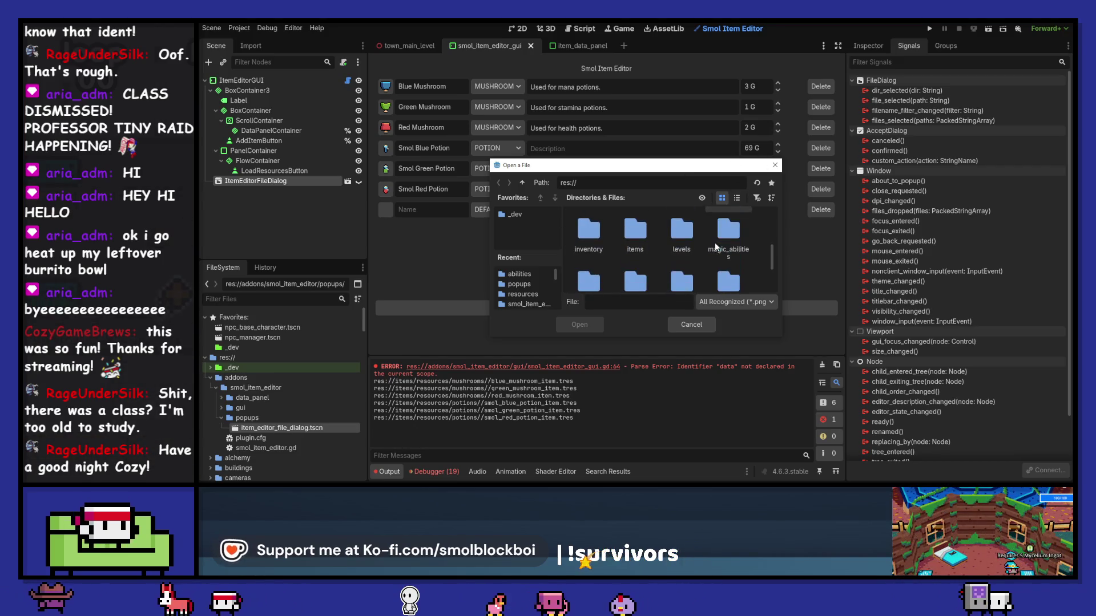
scroll(671, 243, down, 3)
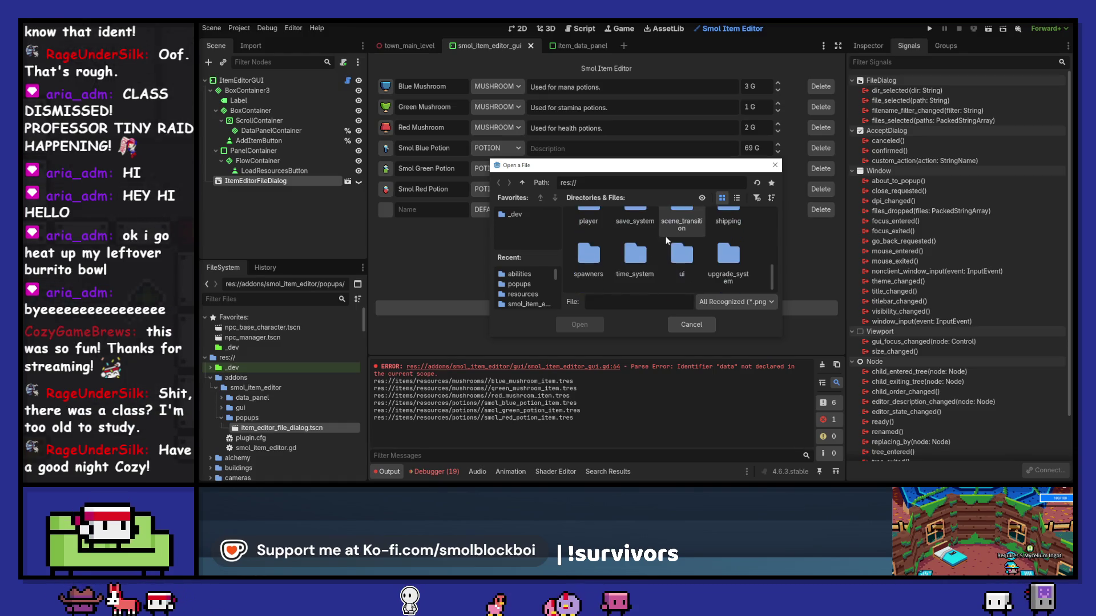
double_click(681, 257)
double_click(592, 234)
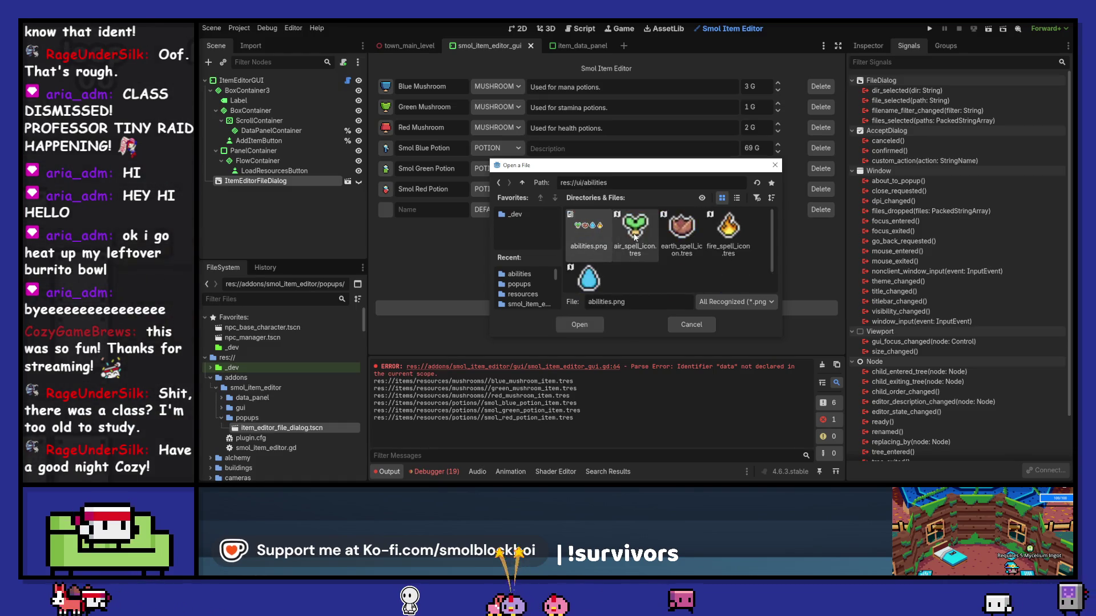
double_click(635, 235)
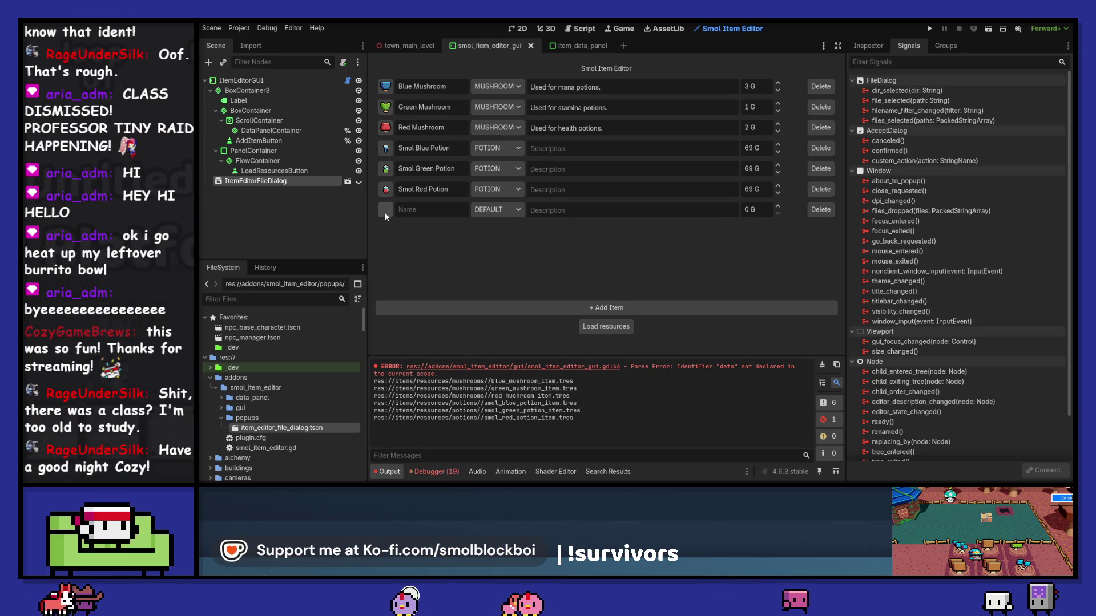
Add a test item named 'a' with type MUSHROOM and save it.
text(a)
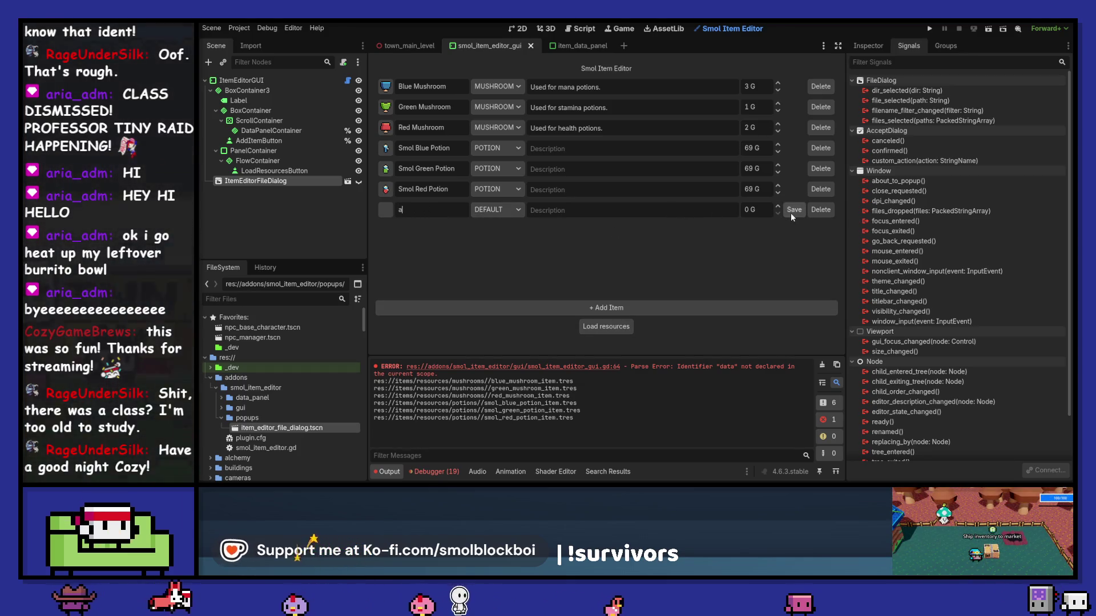
click(509, 211)
click(506, 237)
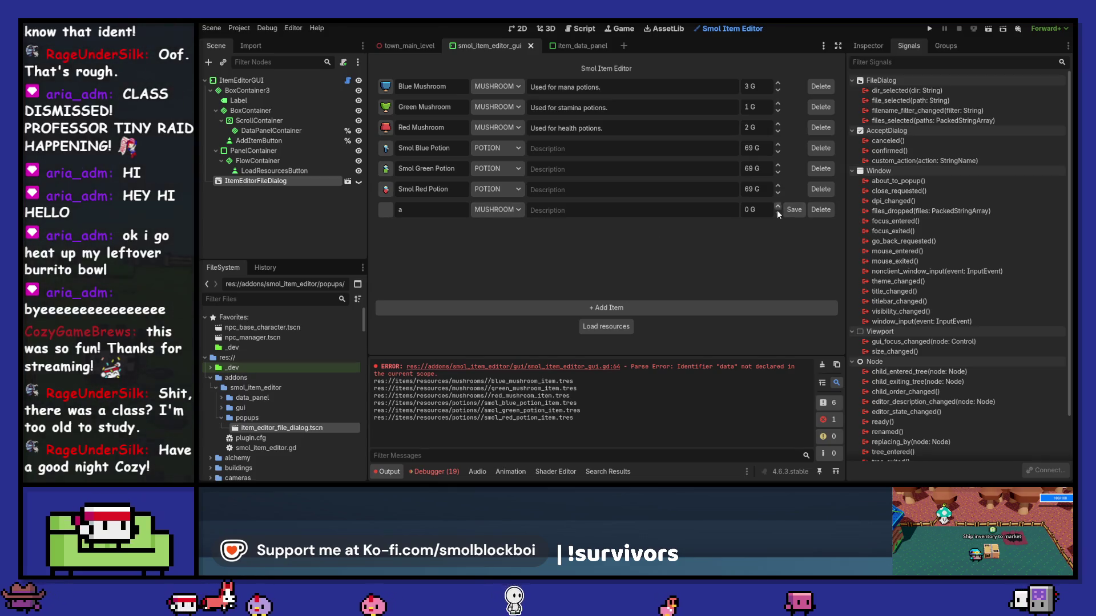
click(791, 210)
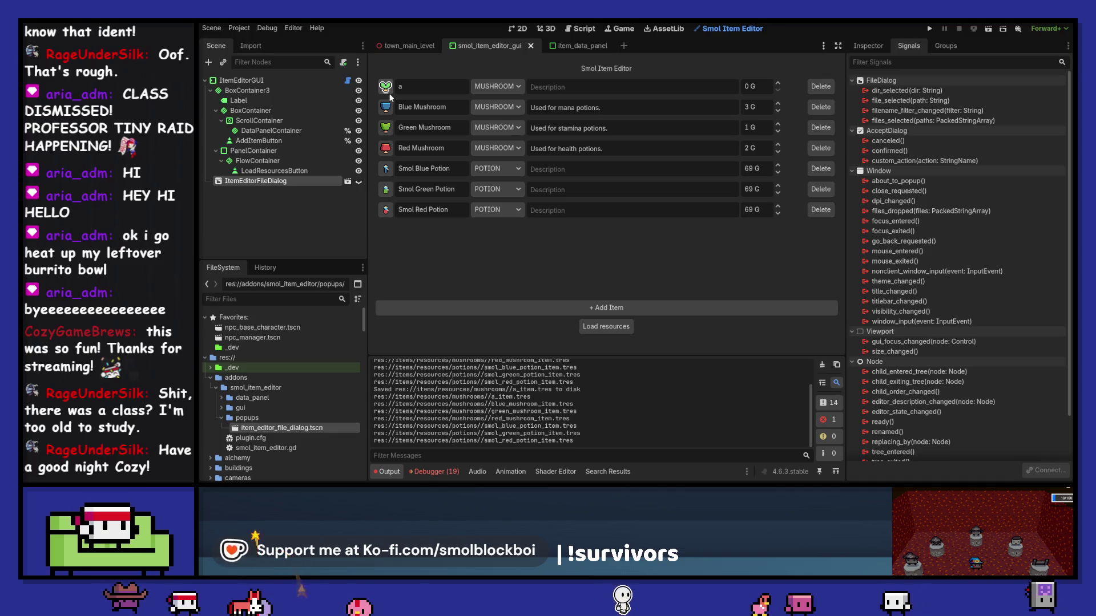
Clear the output, inspect a_item.tres in the Inspector, then delete item 'a'.
click(822, 366)
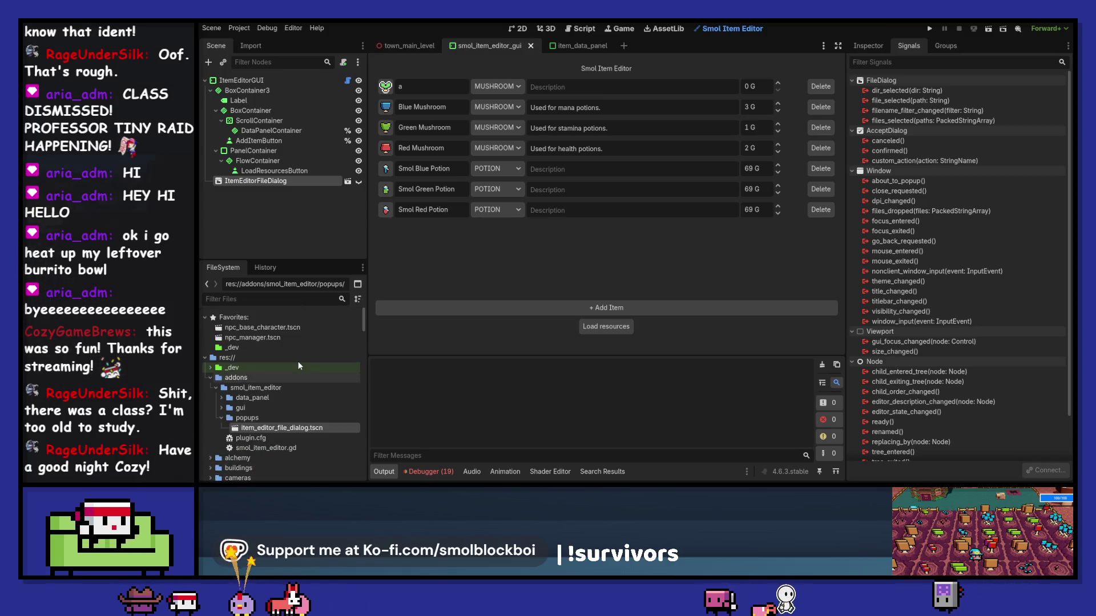
scroll(298, 361, down, 5)
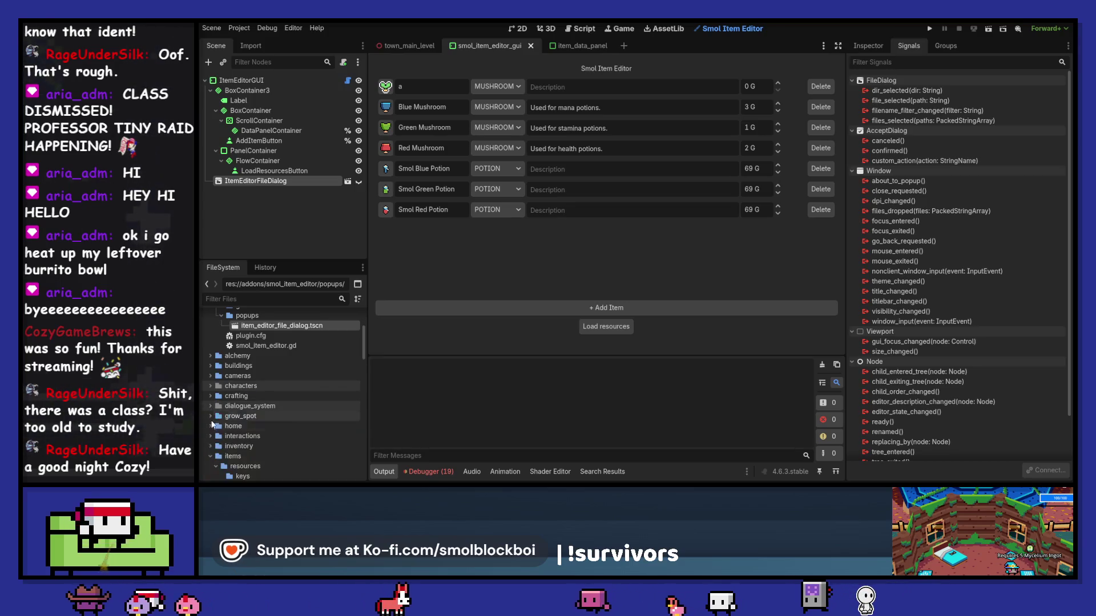
scroll(213, 425, down, 5)
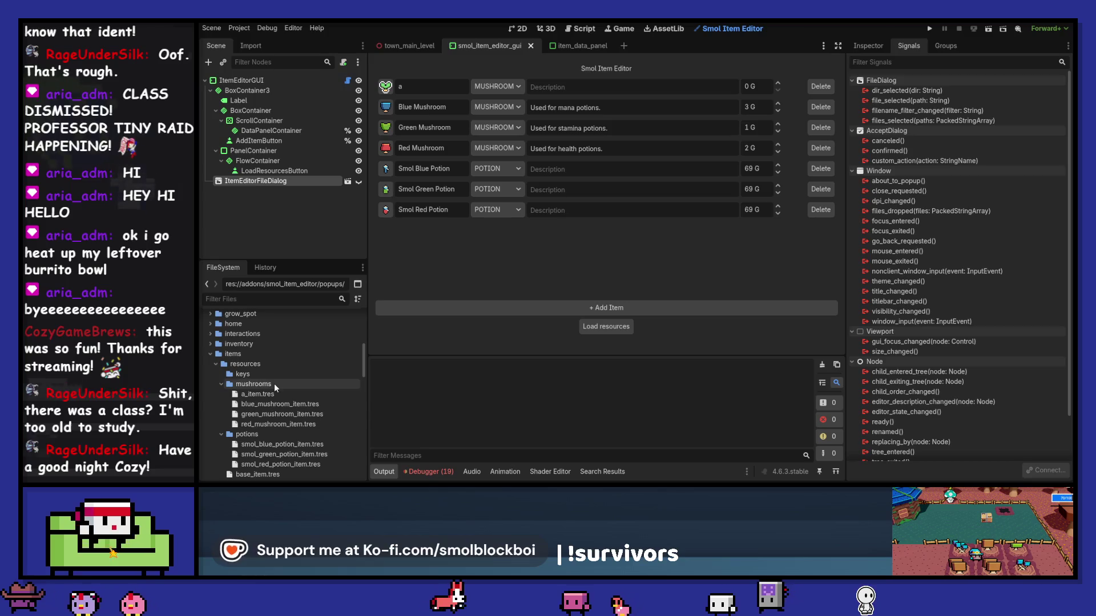
click(258, 394)
click(867, 49)
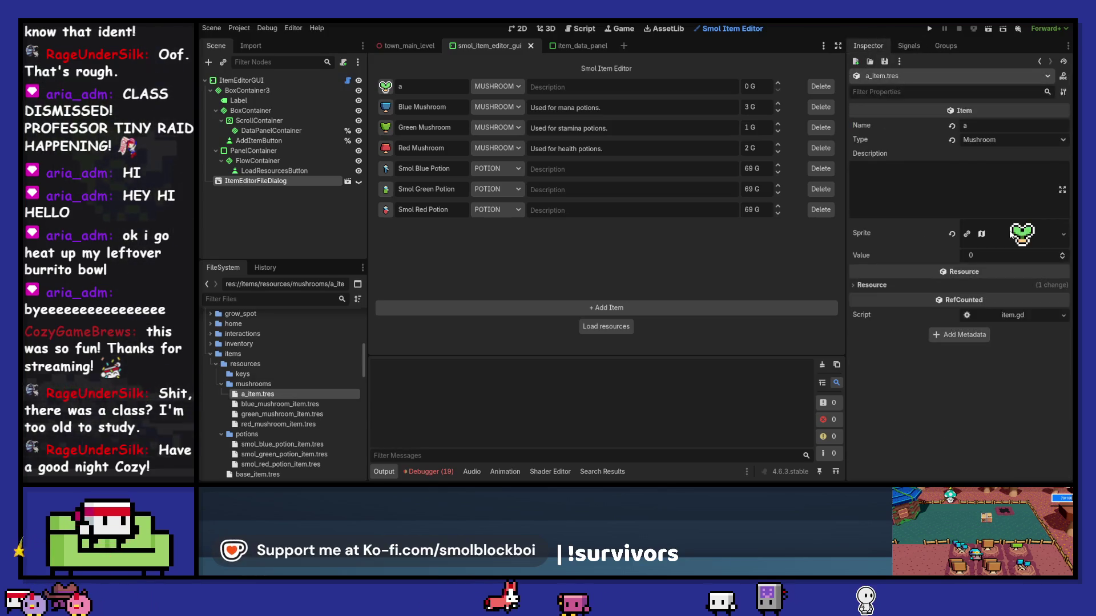
click(821, 87)
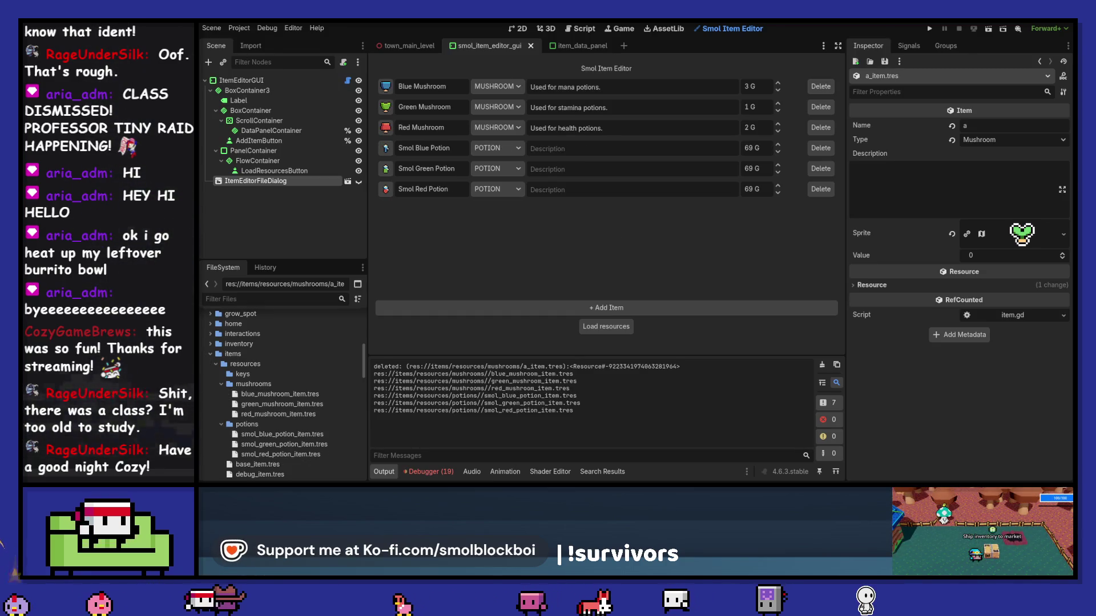
click(248, 30)
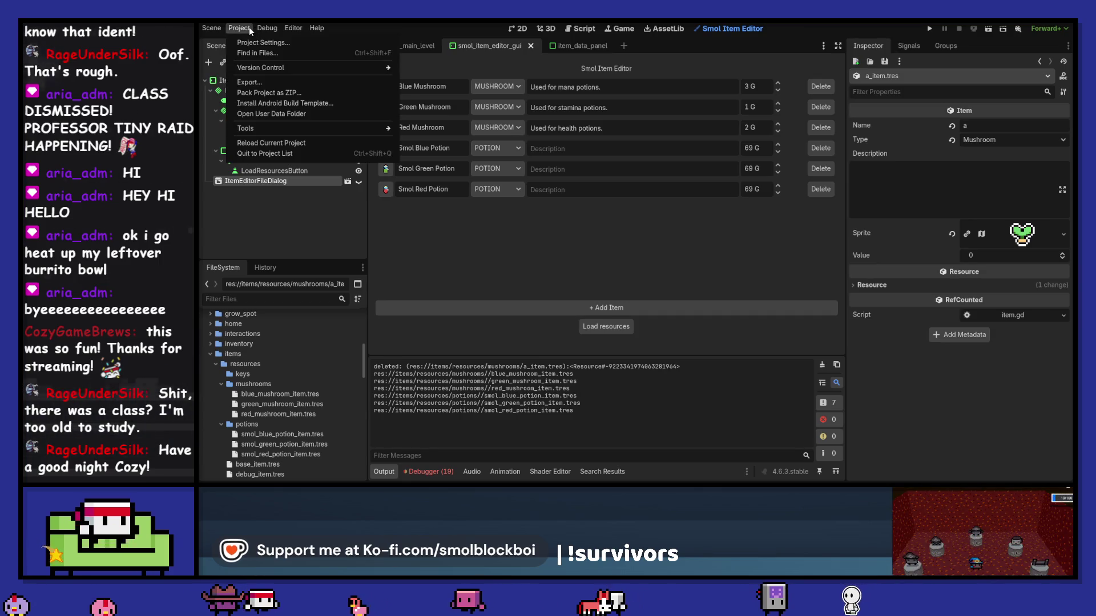
Disable the Smol Item Editor plugin in Project Settings > Plugins.
click(249, 27)
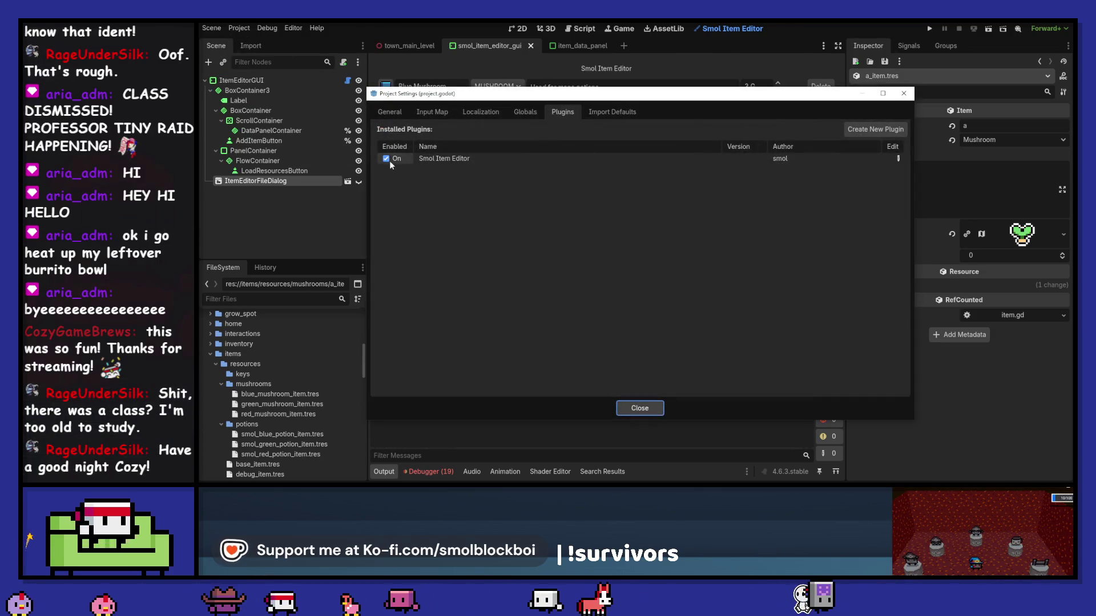
click(392, 161)
click(639, 403)
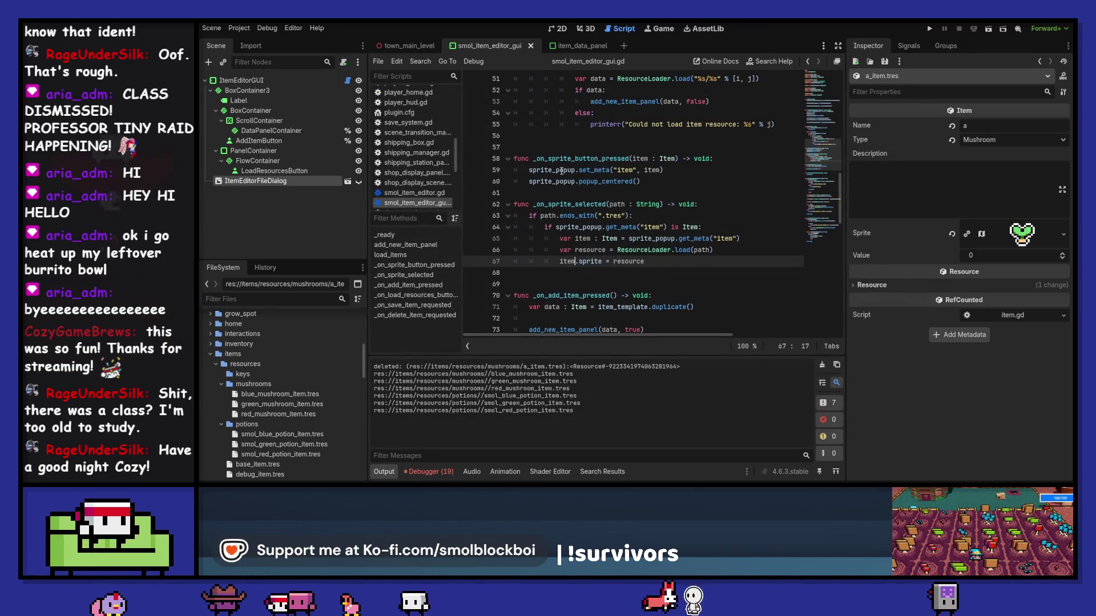
Add sprite_popup.remove_meta("item") after line 67 in _on_sprite_selected, save, and clear output.
drag(528, 170, 683, 171)
key(ctrl+c)
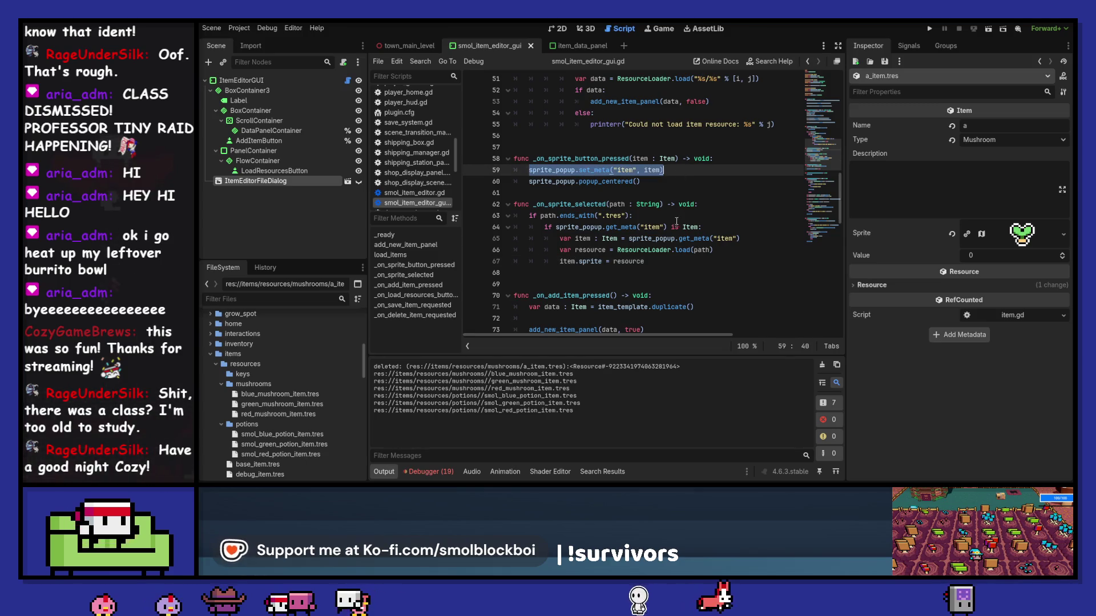
click(689, 262)
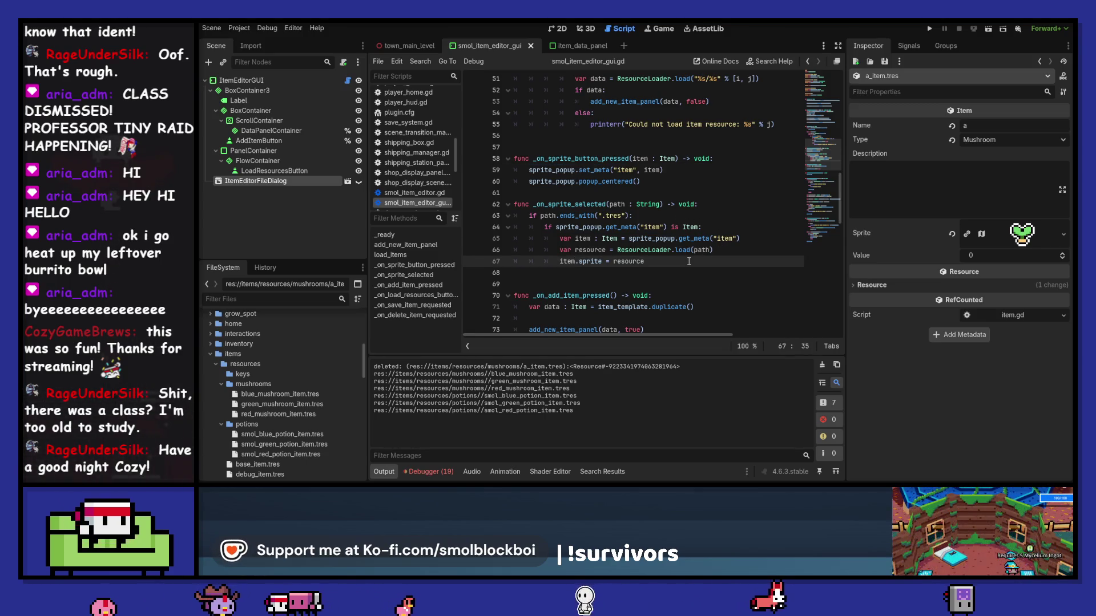
key(Return)
key(ctrl+v)
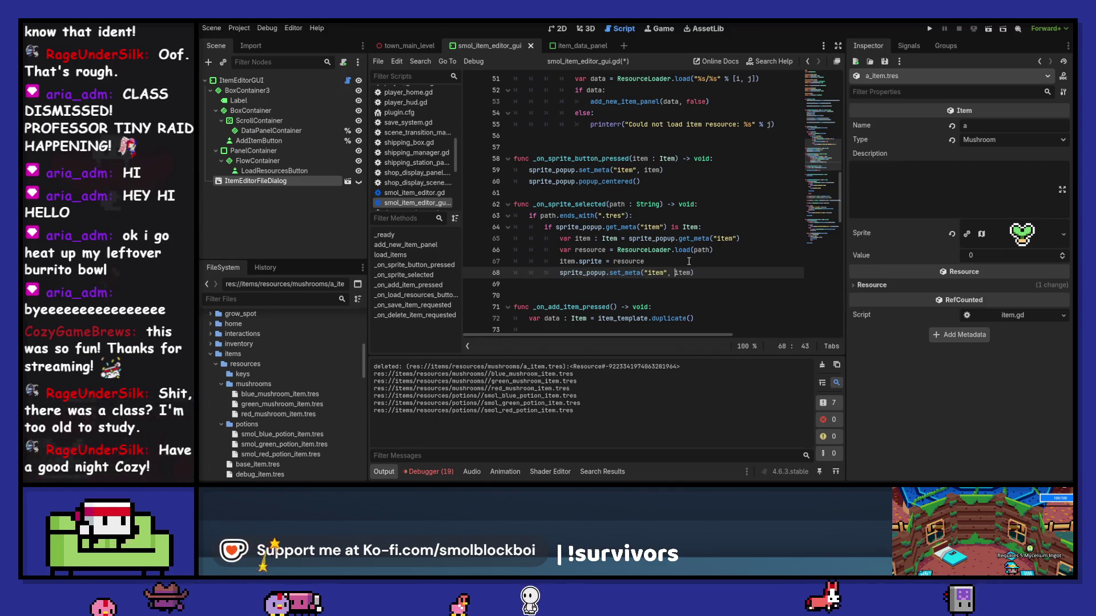
key(ctrl+shift+Right)
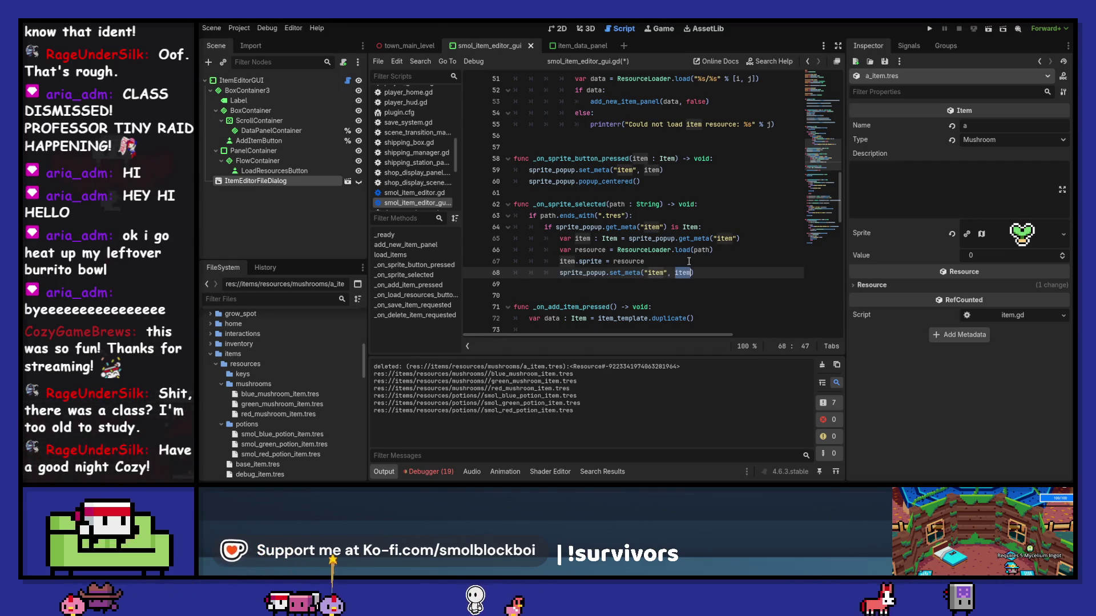
key(Right)
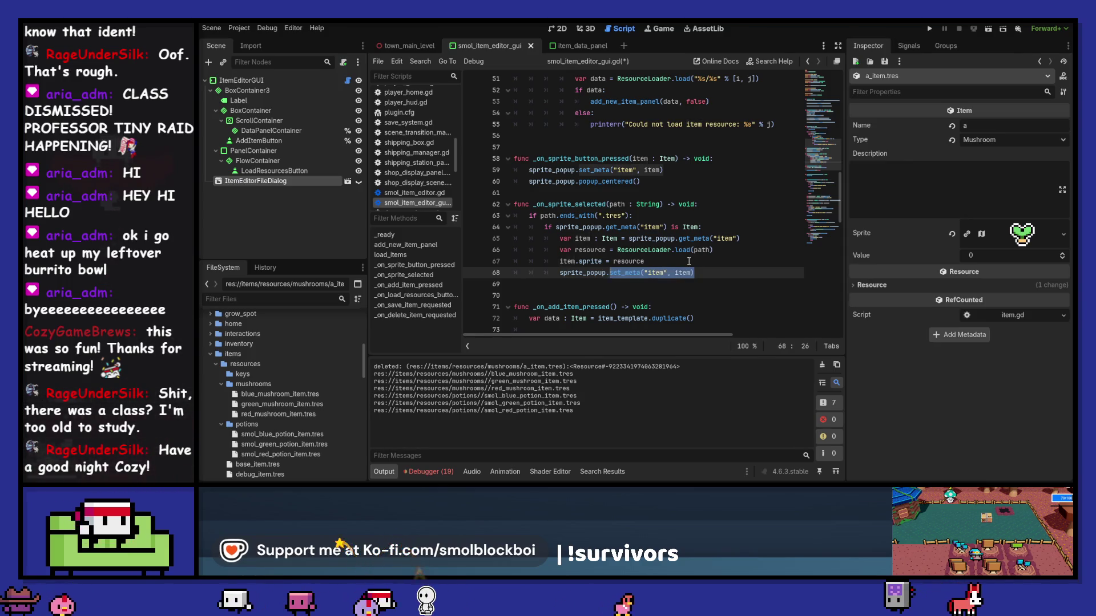
text(meta)
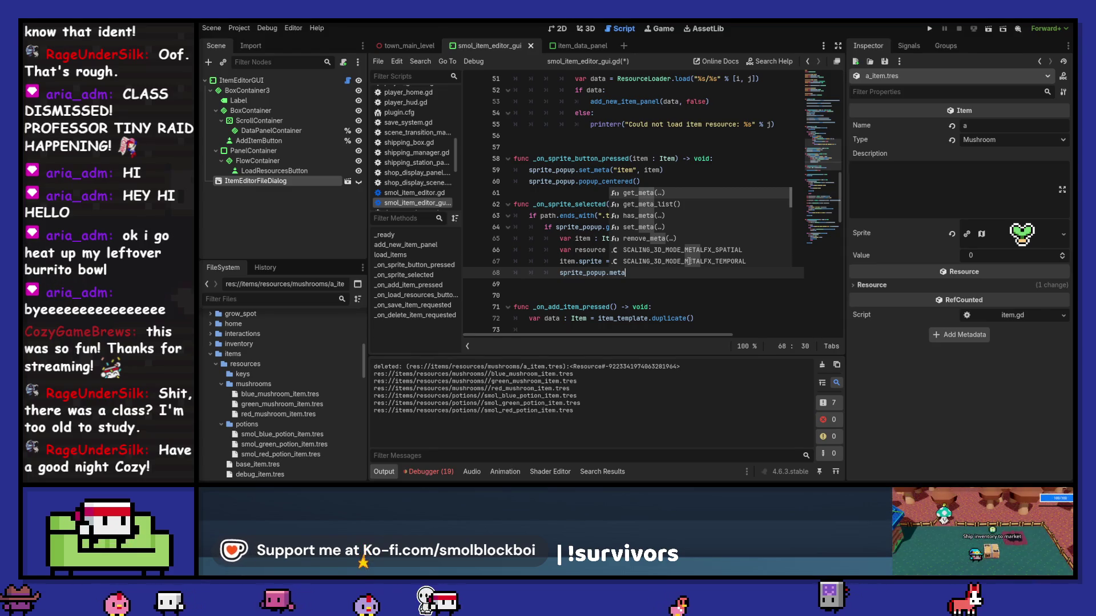
key(Down)
key(Down)
key(Down)
key(Return)
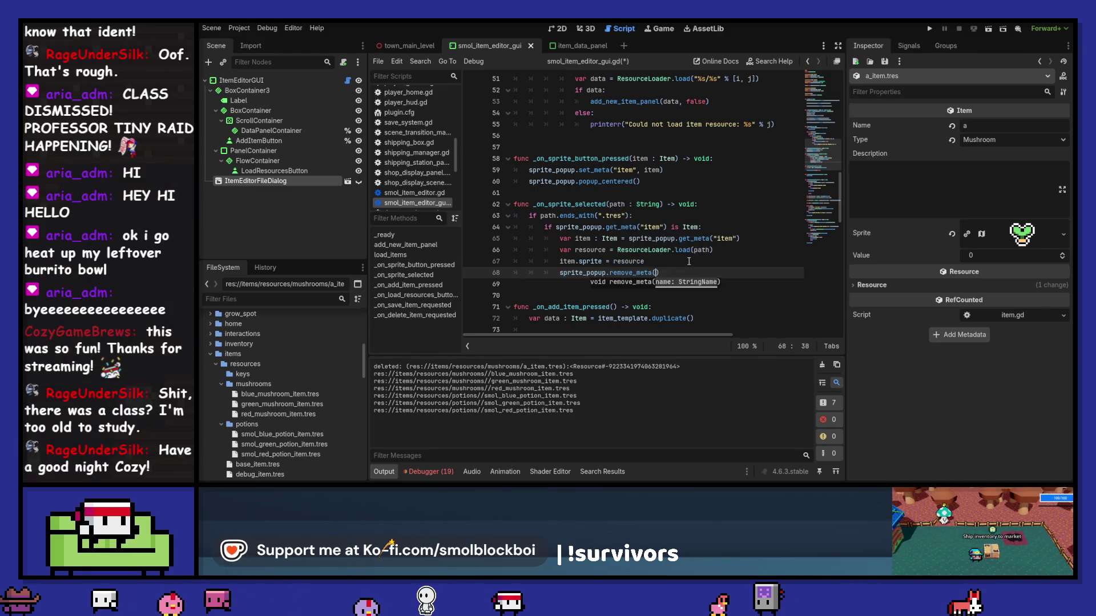
text("item)
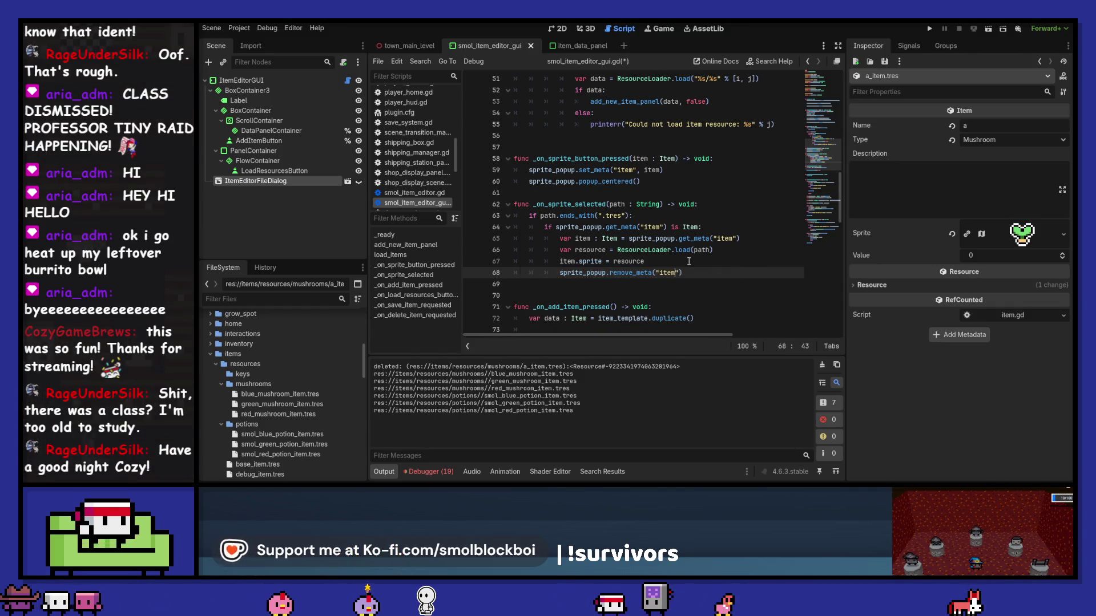
key(ctrl+s)
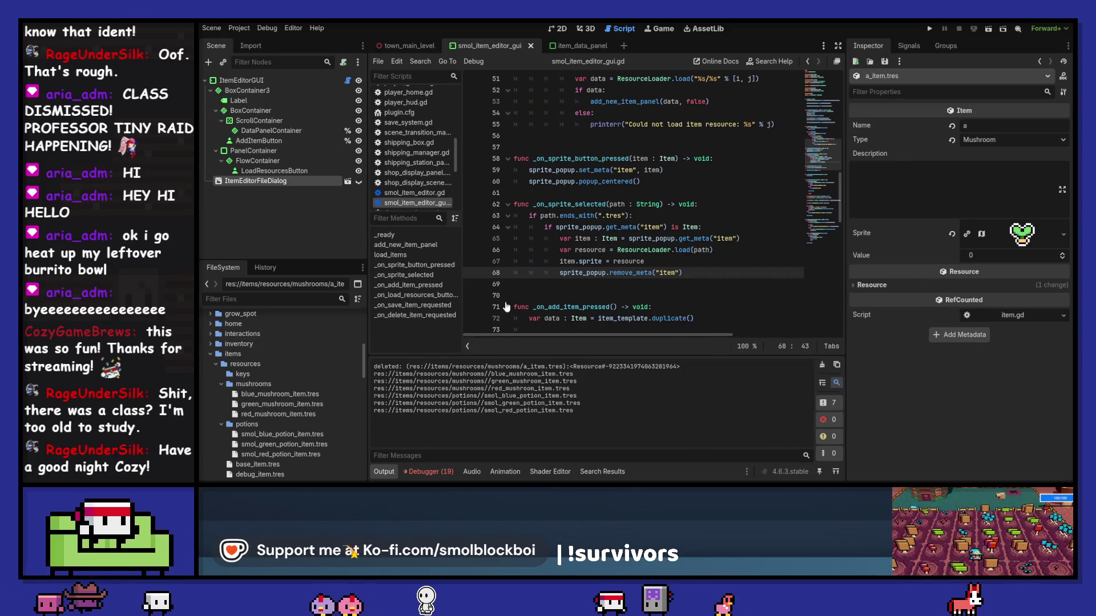
key(ctrl+alt+k)
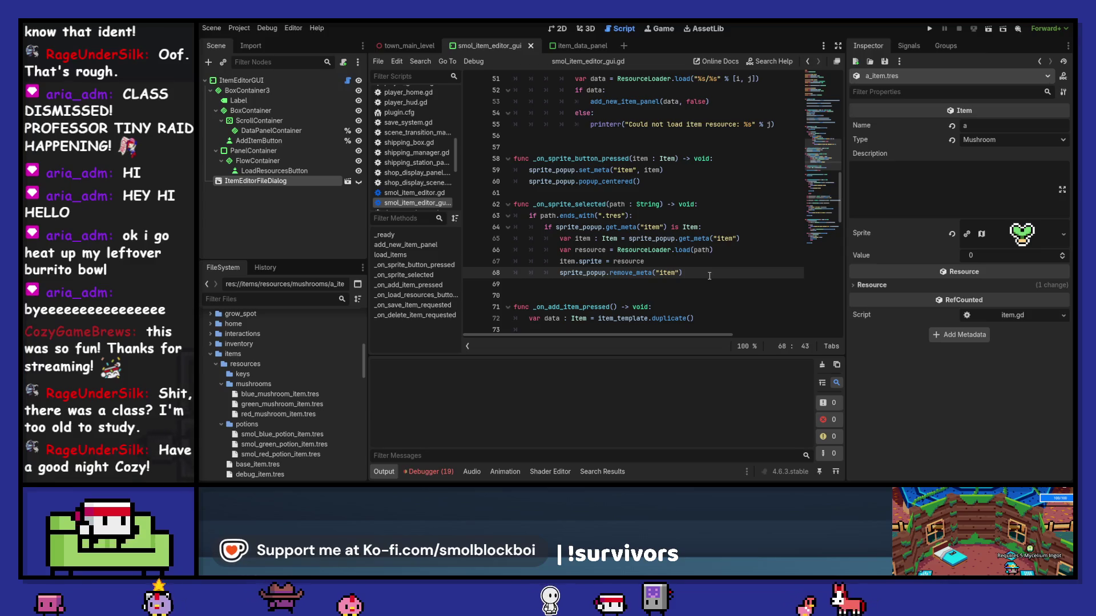
Open item_data_panel.gd and show the SpriteTextureRect node's signals.
click(571, 47)
click(296, 109)
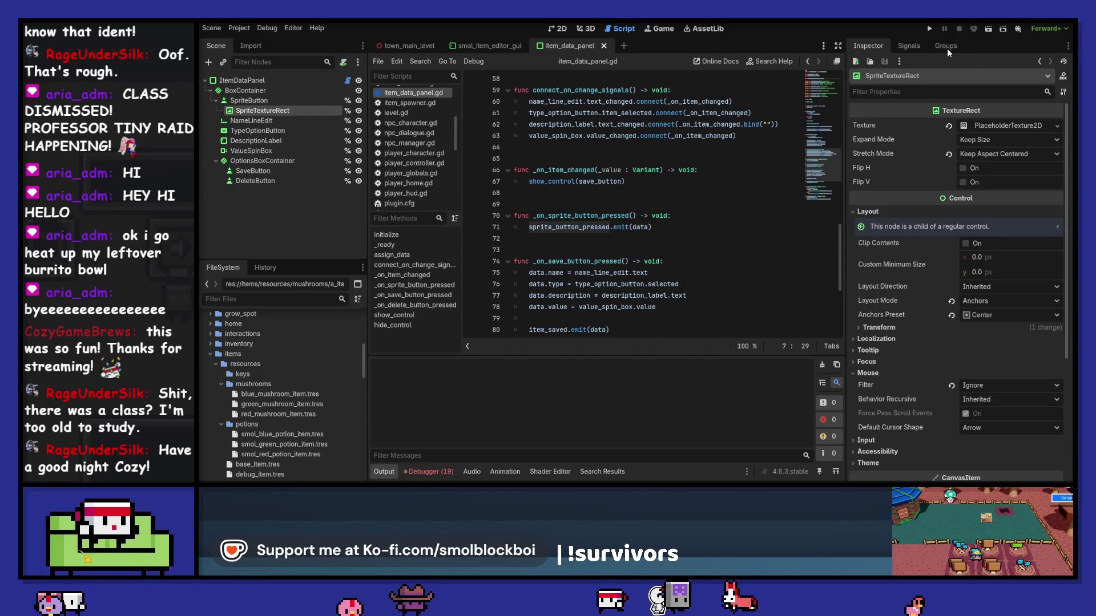
click(909, 46)
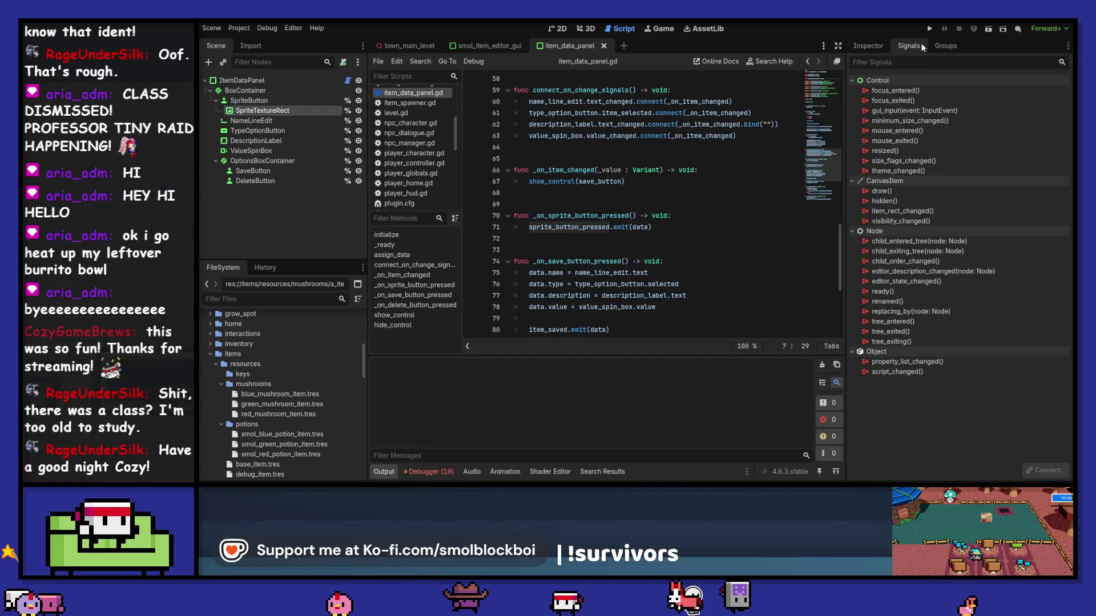
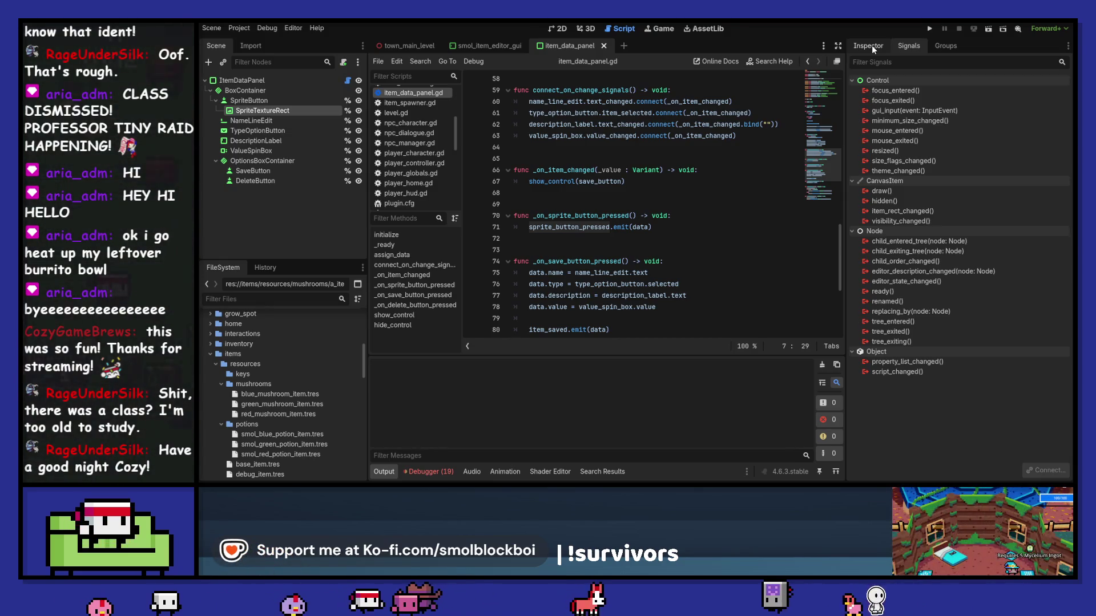
Declare var sprite : Texture2D below var data in item_data_panel.gd.
scroll(593, 216, up, 6)
scroll(593, 215, up, 8)
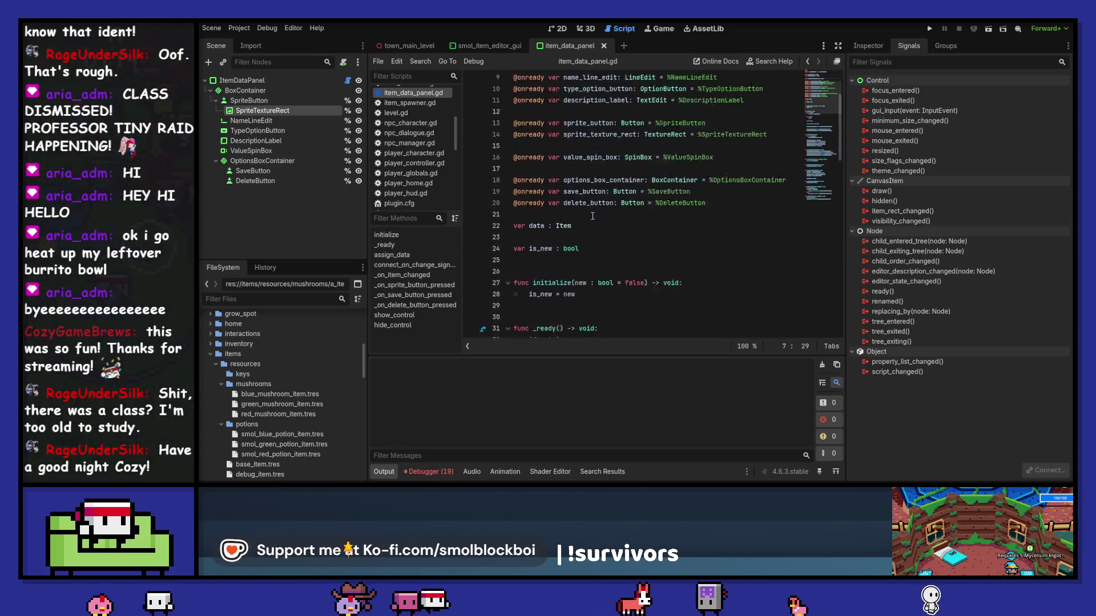
scroll(595, 198, up, 3)
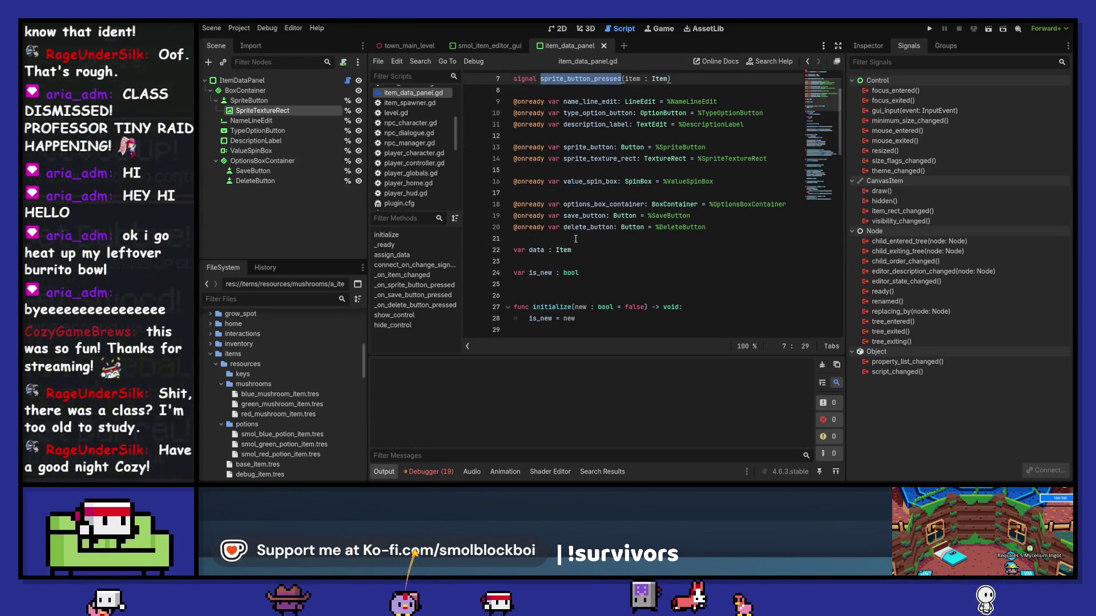
click(588, 263)
key(Return)
key(Return)
key(Up)
text(var)
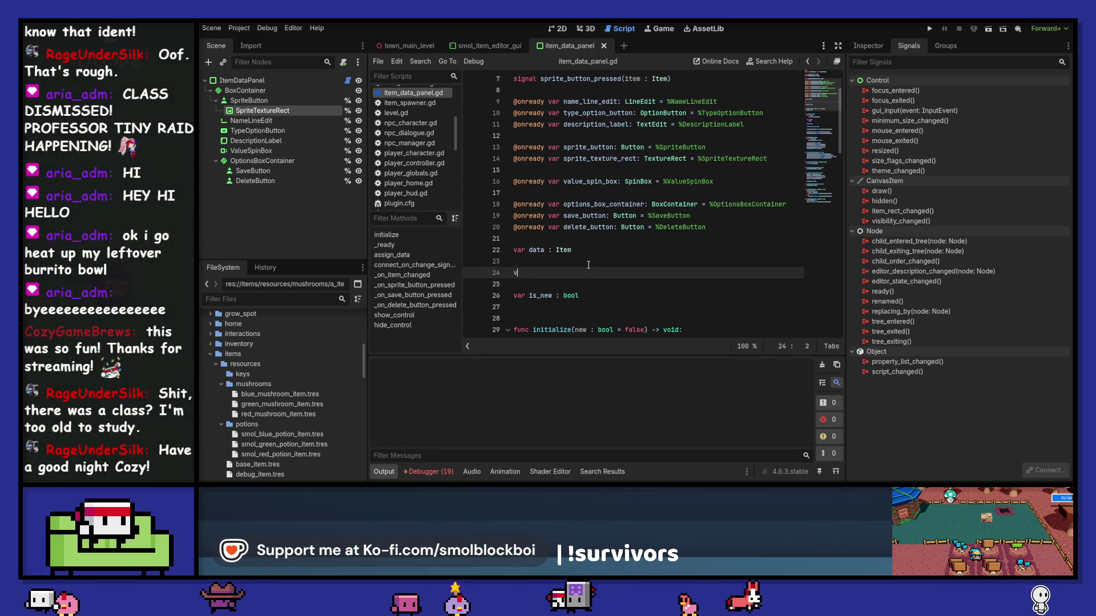
text( sprite_)
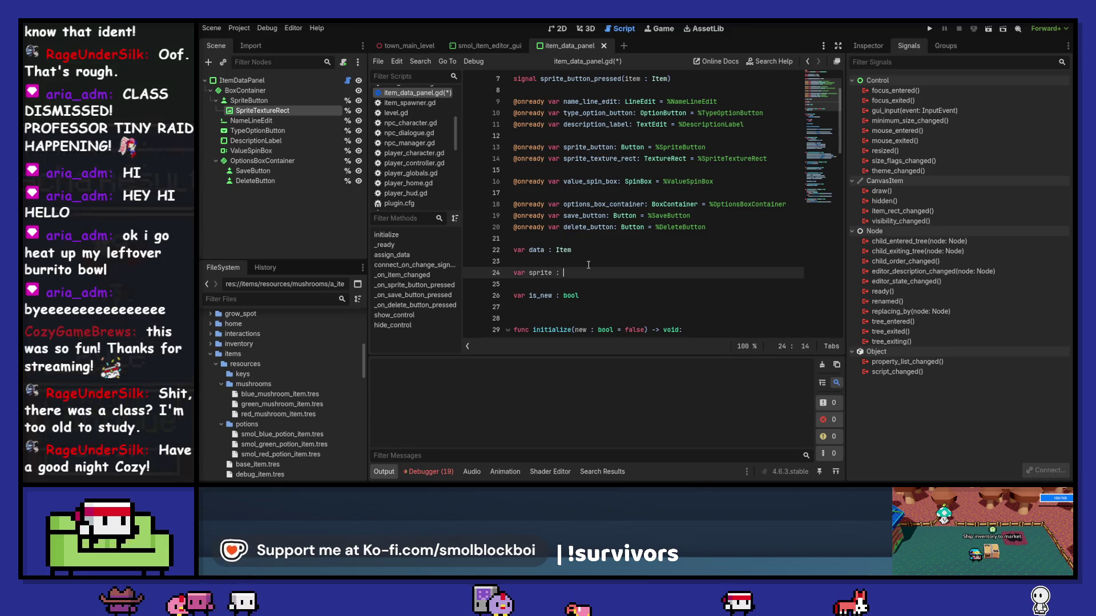
text(Textyre)
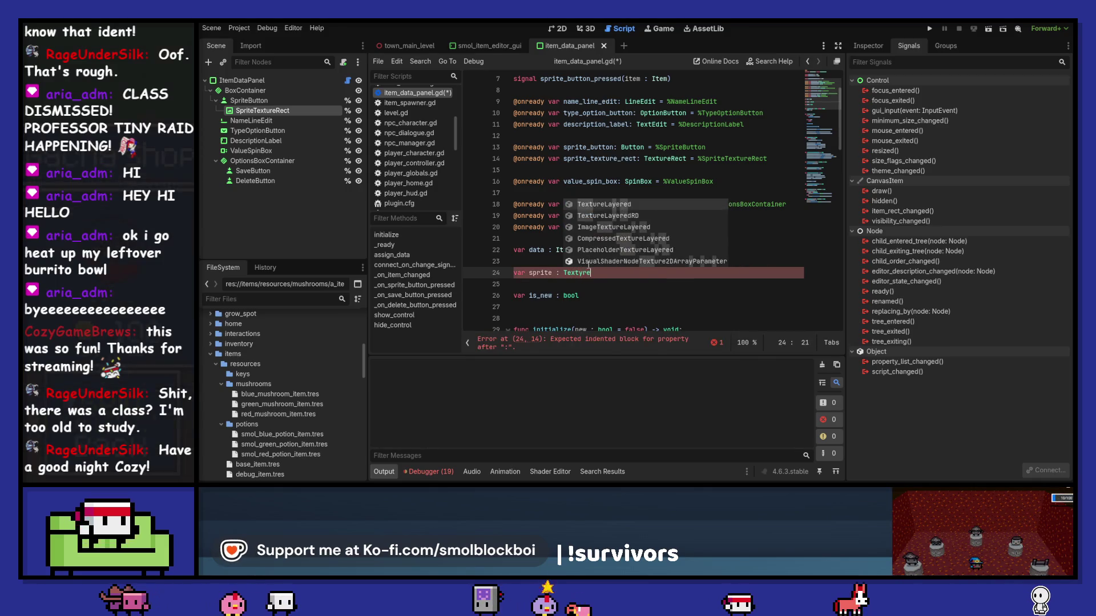
key(BackSpace)
key(BackSpace)
key(BackSpace)
text(ure)
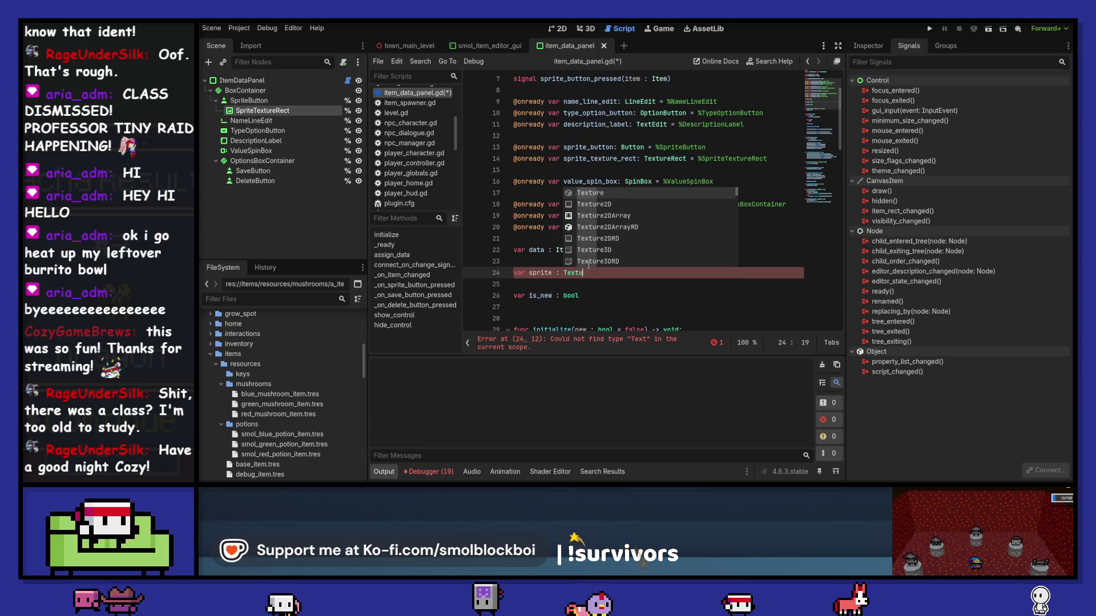
text(2D:)
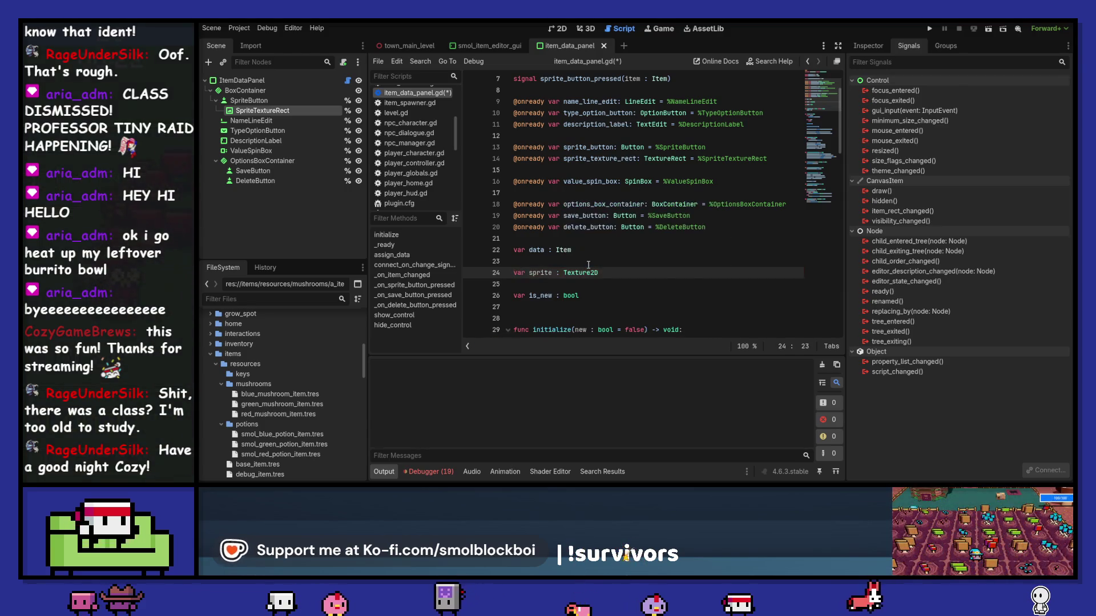
Add a set(new_texture) setter that assigns new_texture to sprite_texture_rect.texture.
key(Return)
text(set()
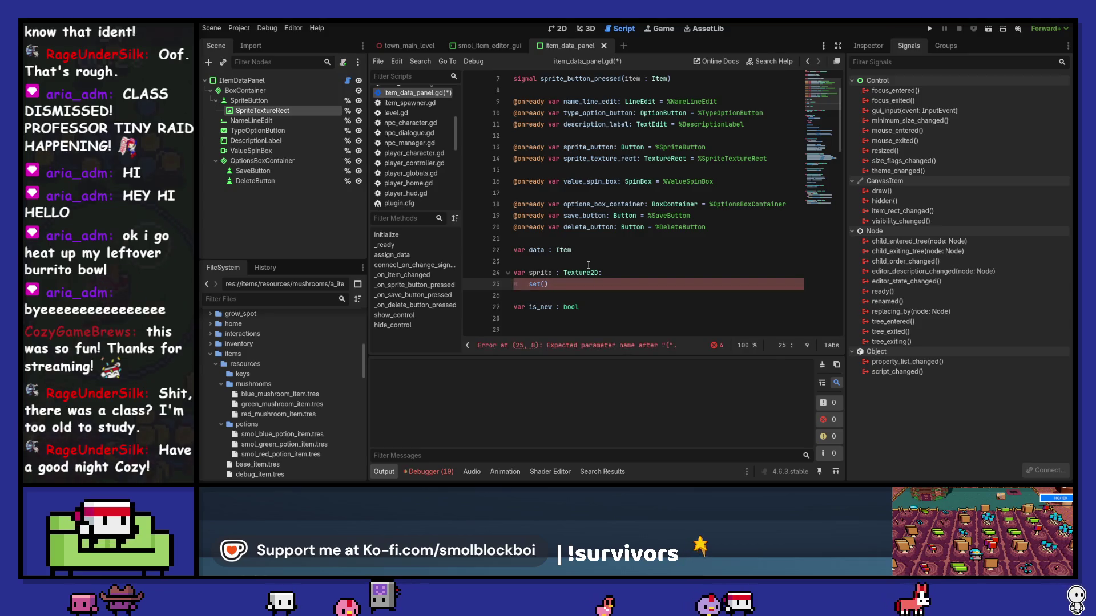
text(texture))
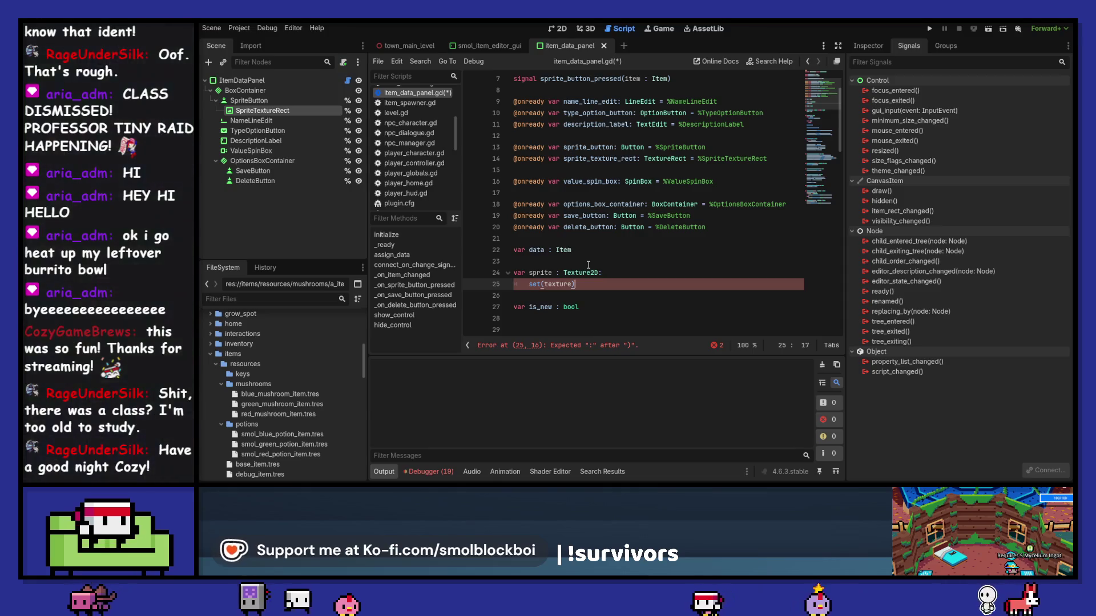
text(:)
key(Return)
text(if)
key(BackSpace)
key(BackSpace)
key(BackSpace)
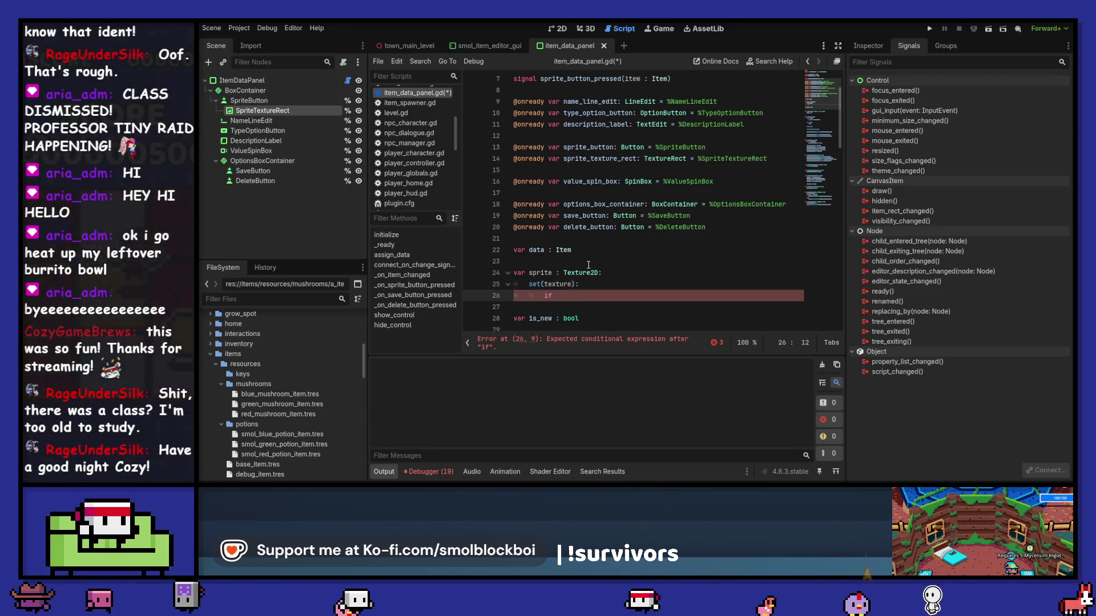
text(sprite_texture_rect.t)
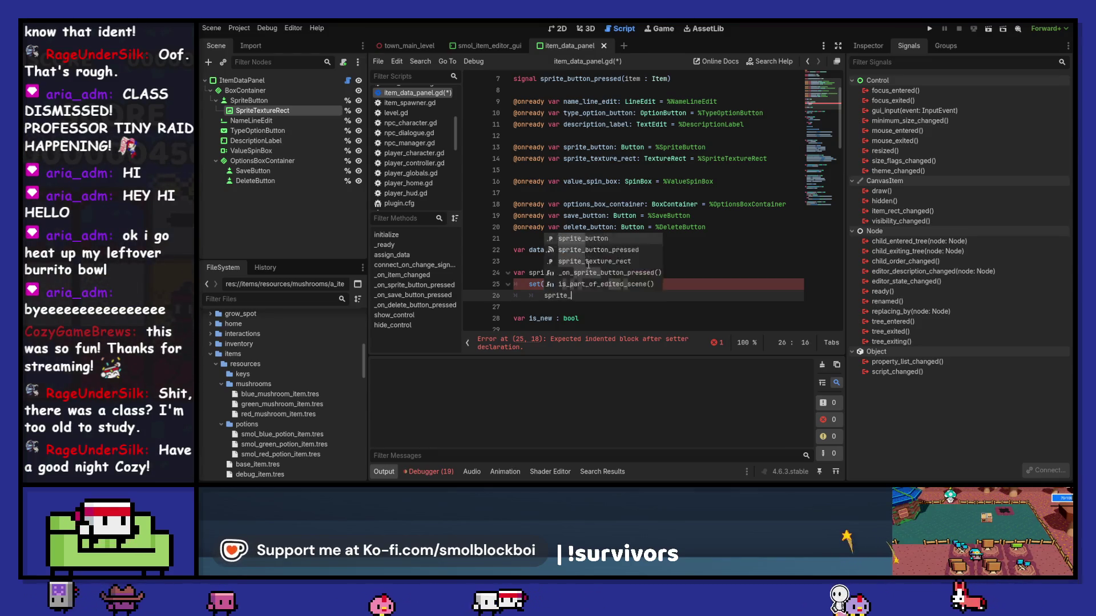
text(exture = te)
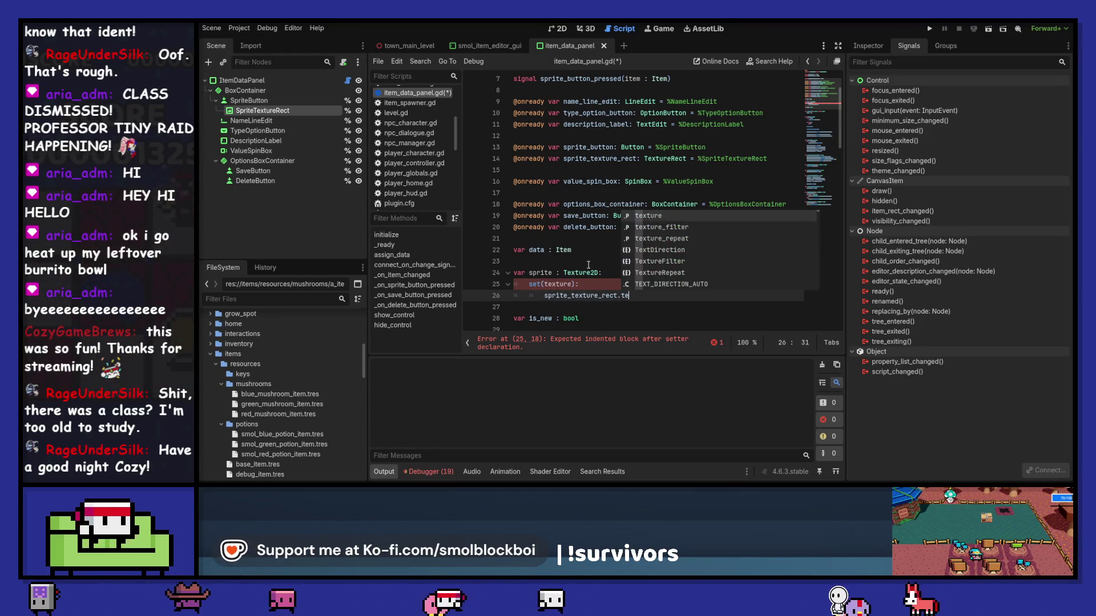
text(xture = texu)
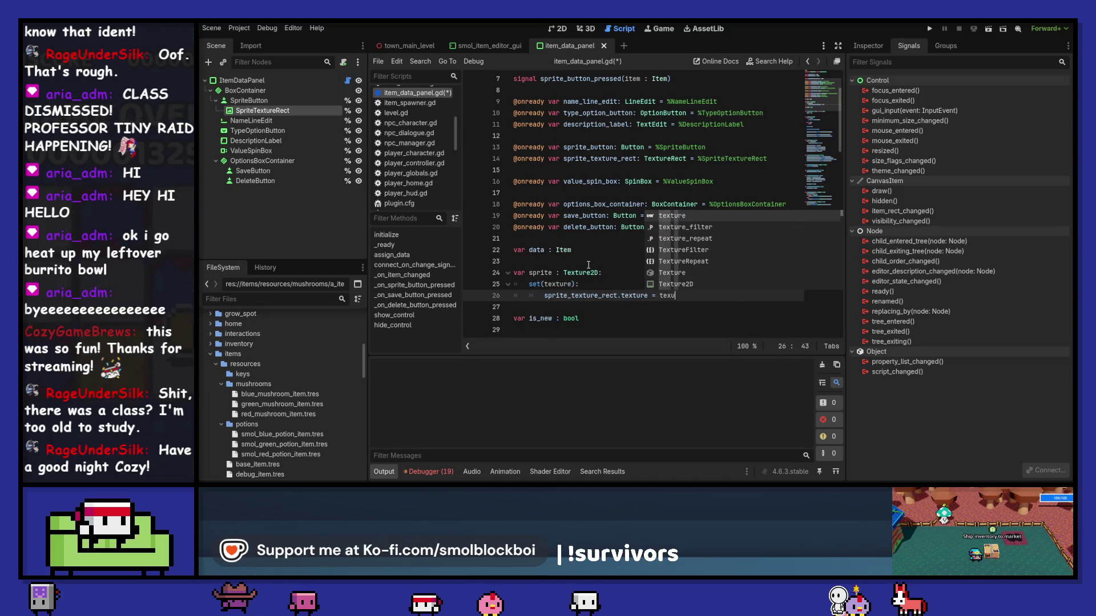
text(_)
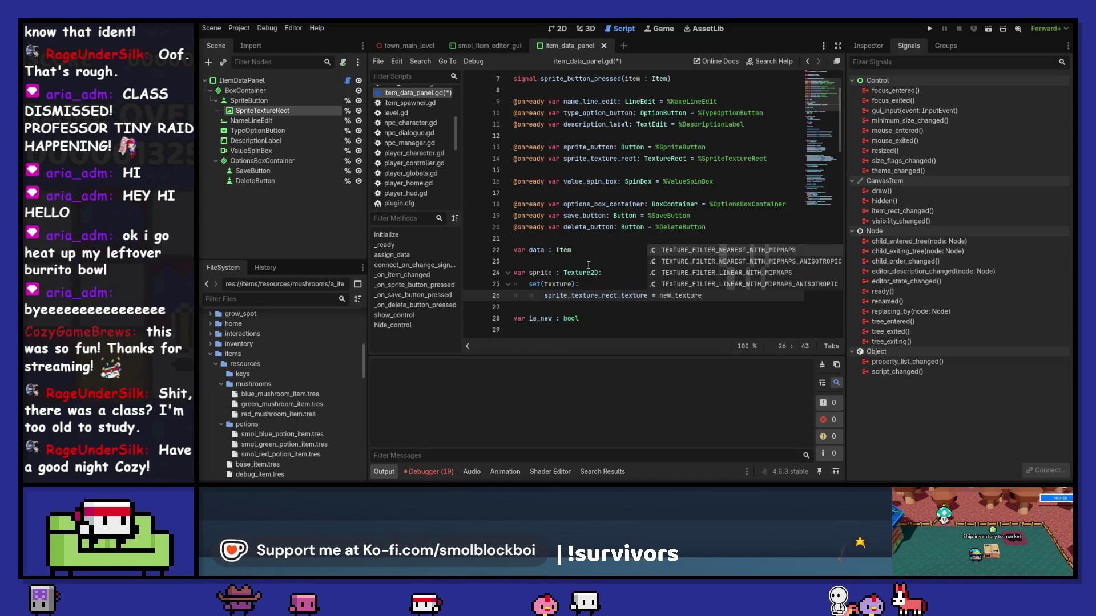
key(Escape)
key(Up)
key(Left)
key(Left)
key(ctrl+BackSpace)
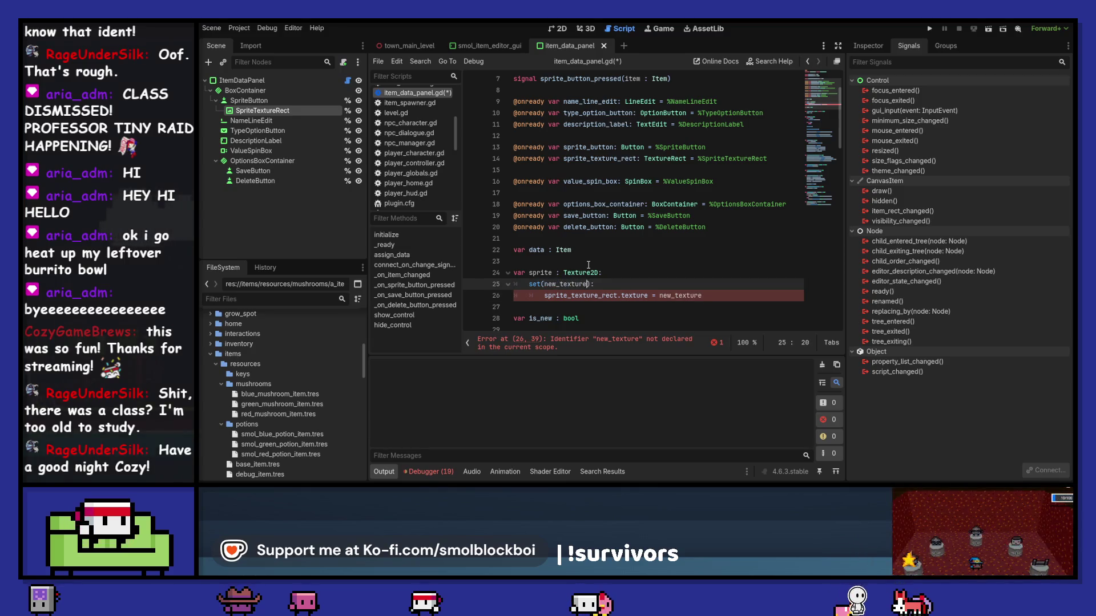
text(new_texture)
key(Escape)
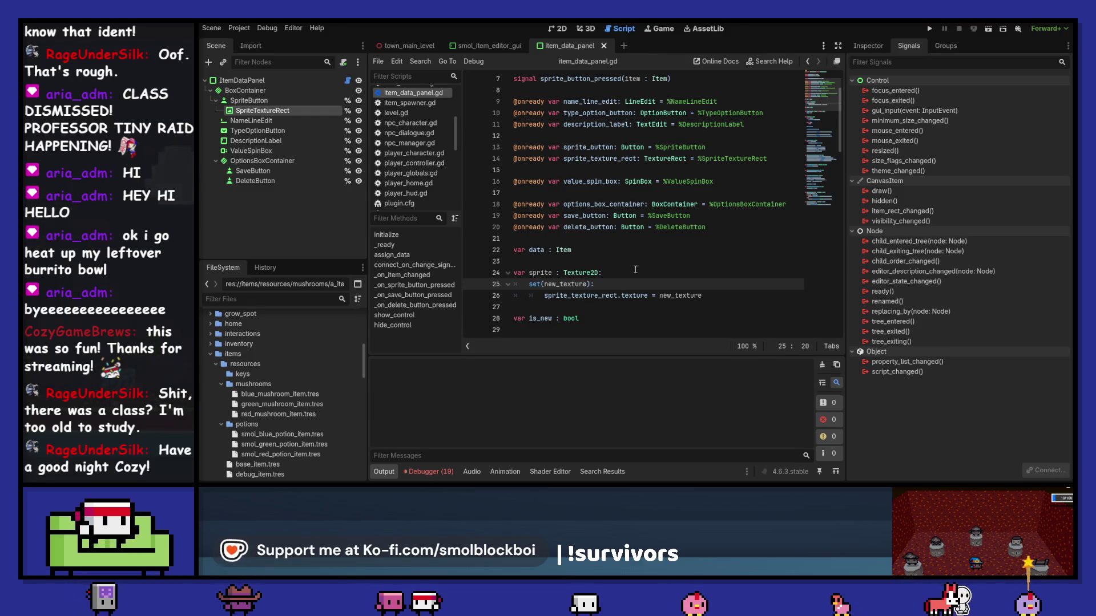
scroll(655, 309, down, 2)
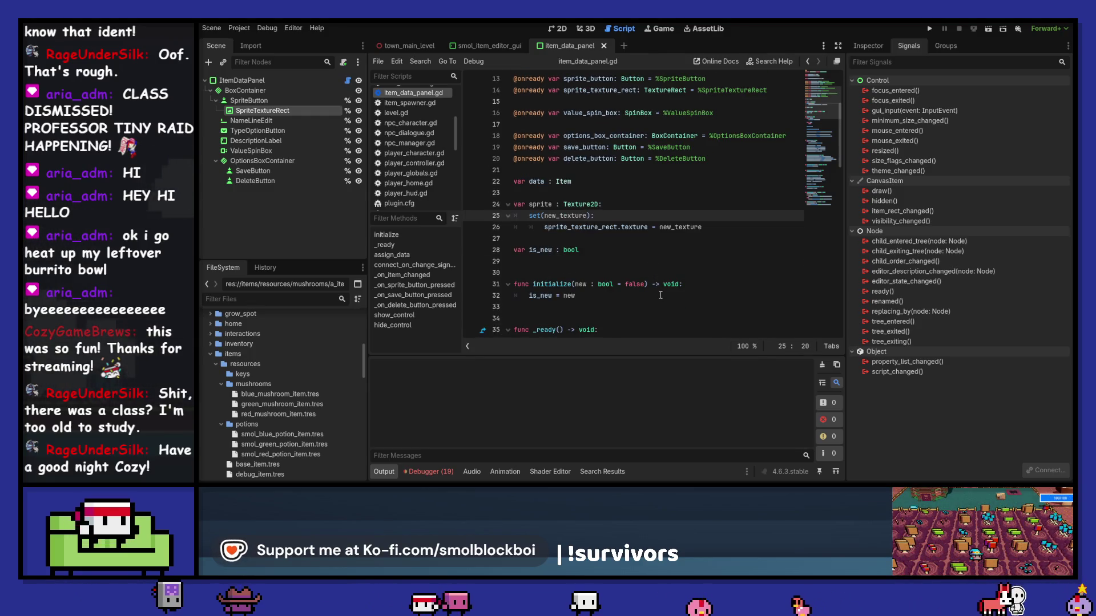
Rename the sprite property to panel_sprite.
double_click(552, 204)
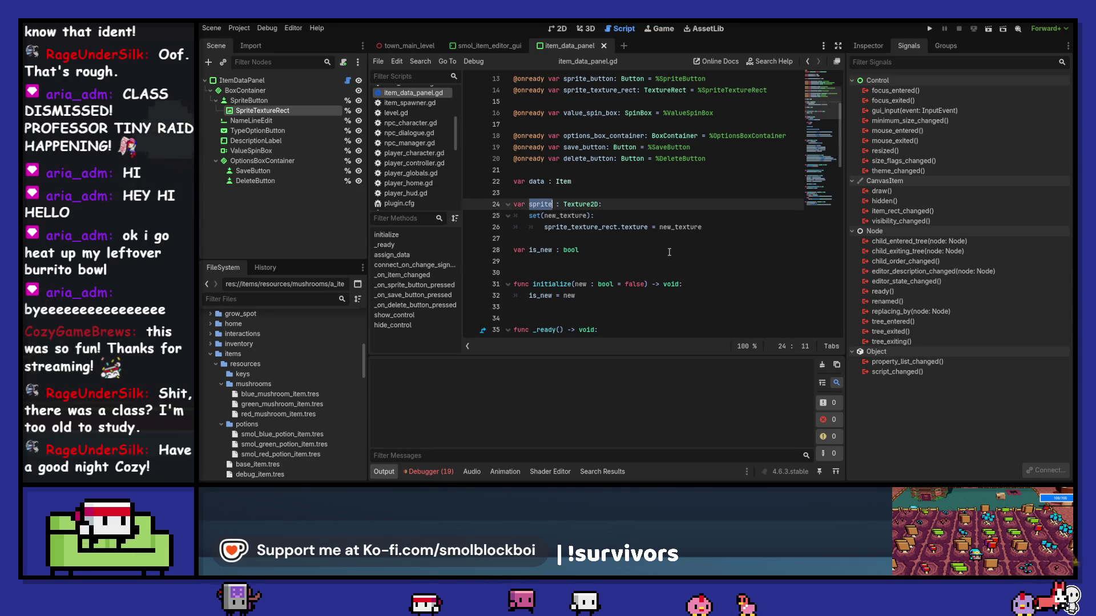
key(Left)
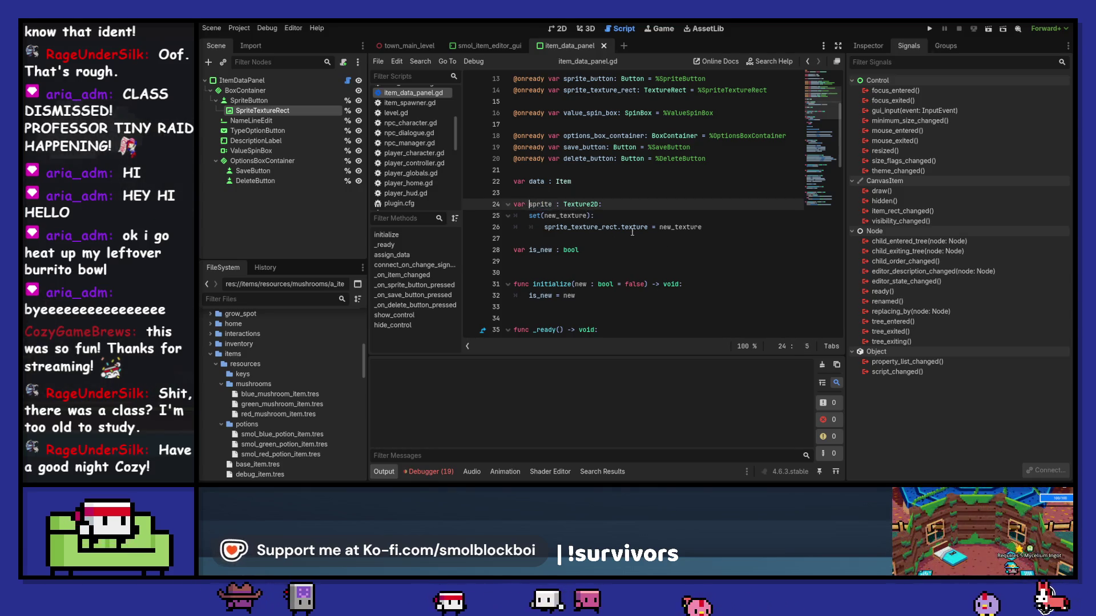
text(panel_)
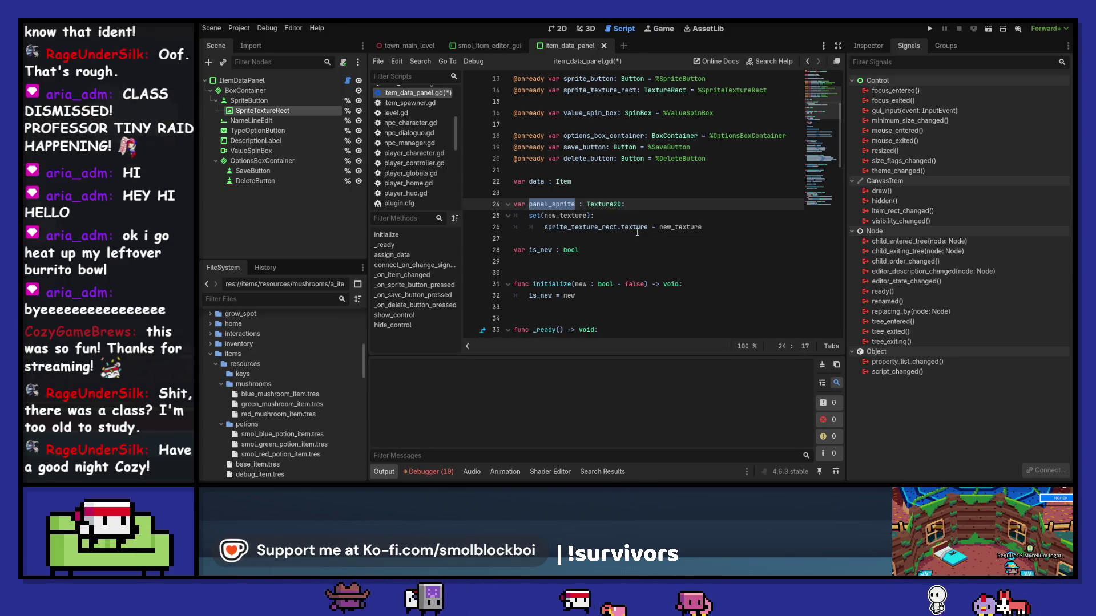
scroll(637, 231, down, 6)
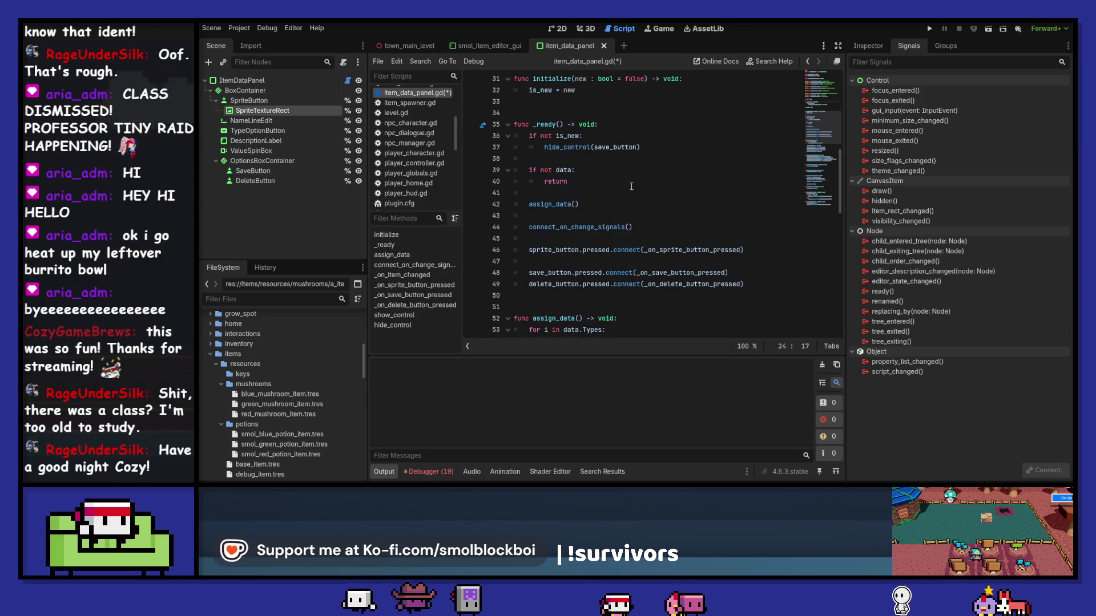
In assign_data, assign data.sprite and comment out the direct sprite_texture_rect.texture assignment.
ctrl+click(552, 205)
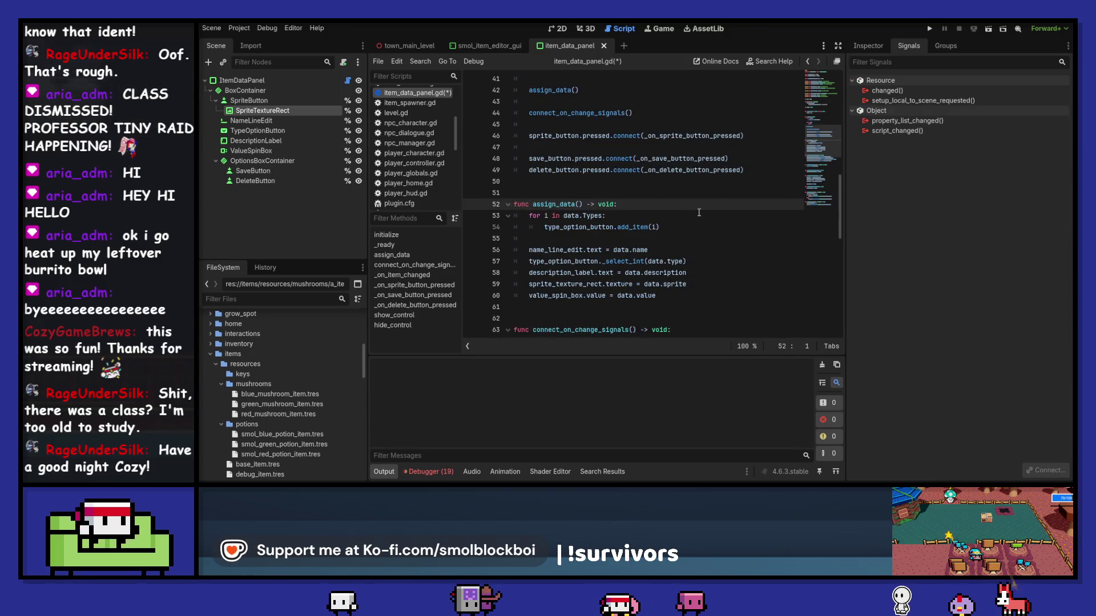
click(703, 272)
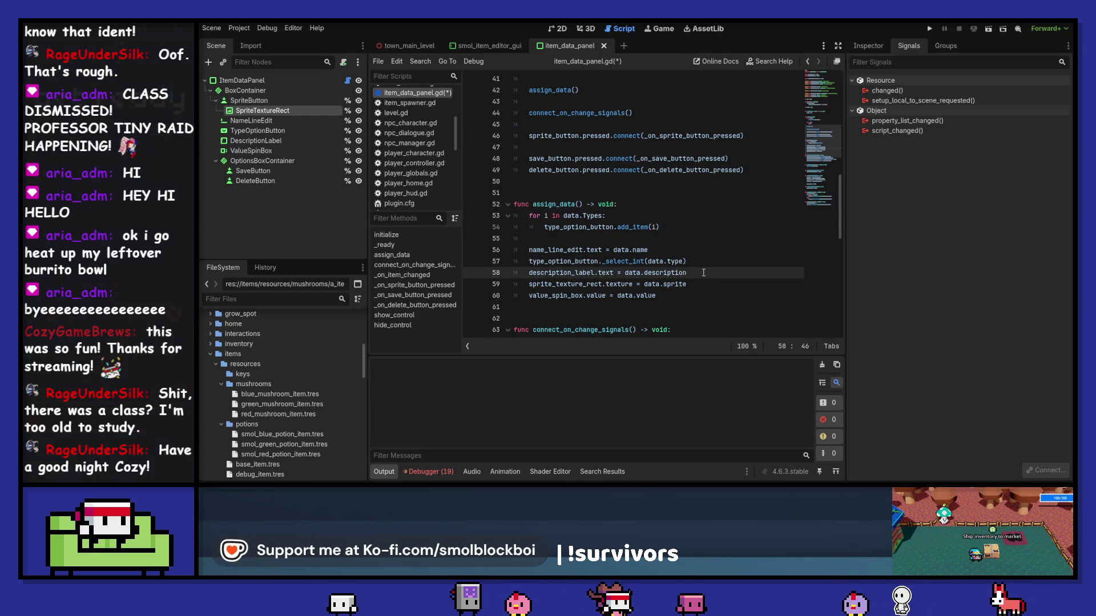
key(Return)
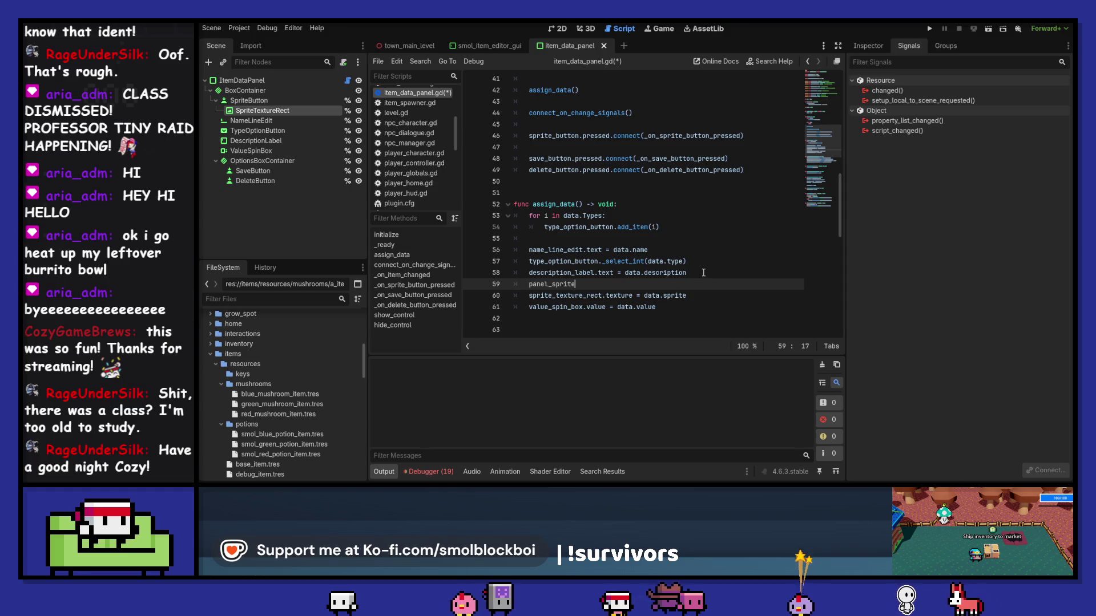
text(data.sprite)
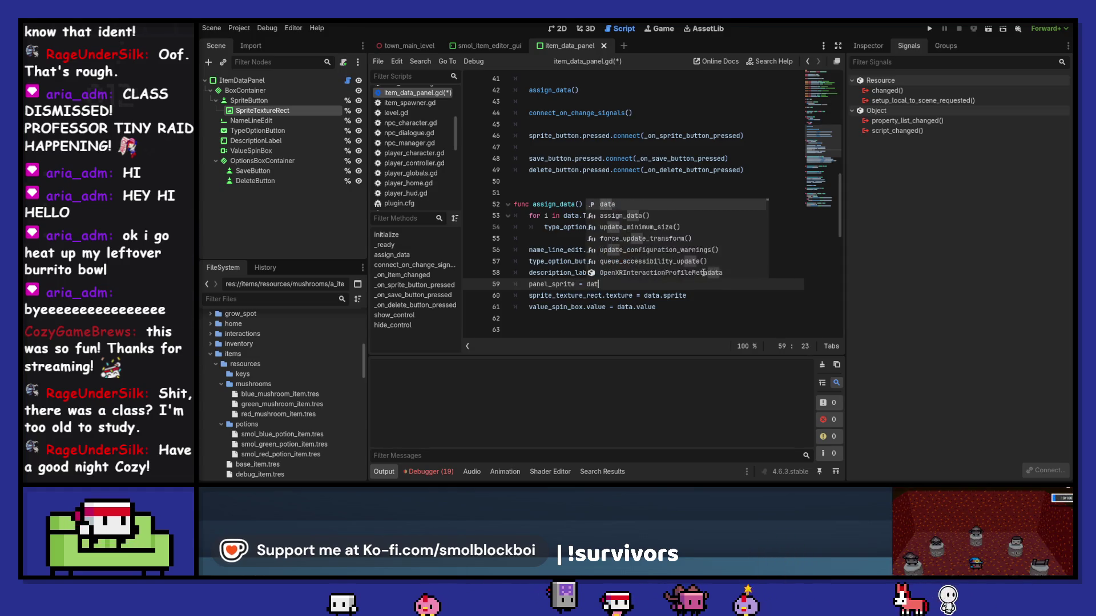
key(Down)
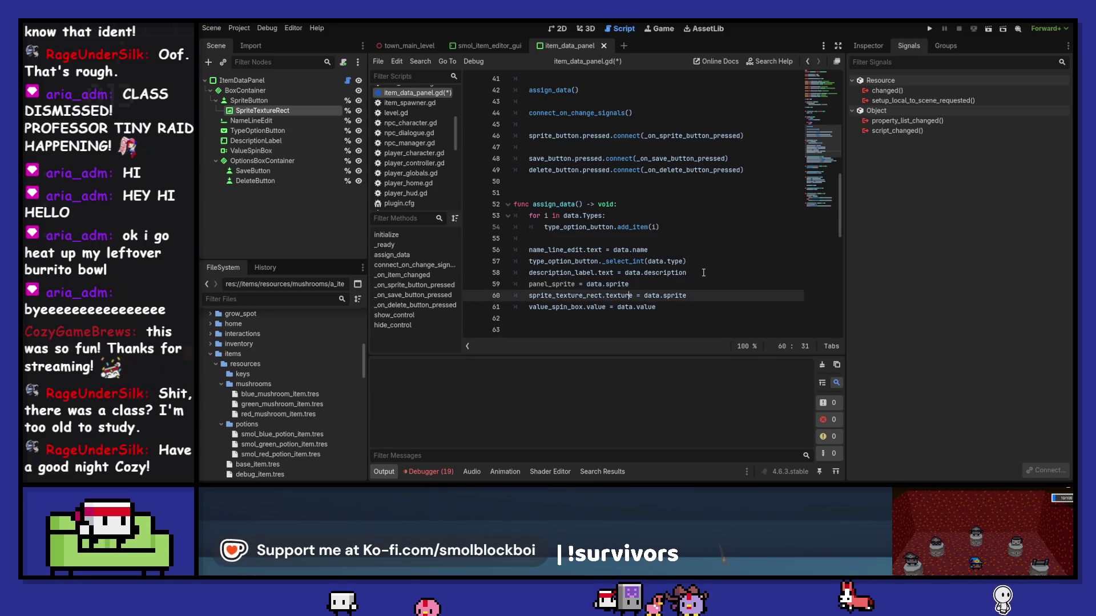
key(shift+Home)
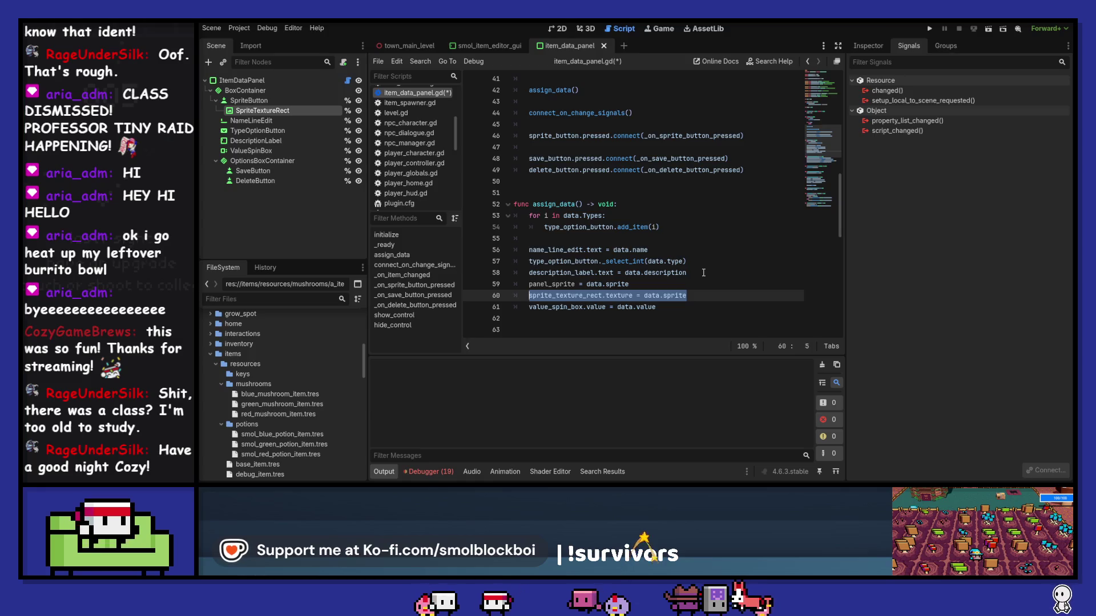
key(ctrl+k)
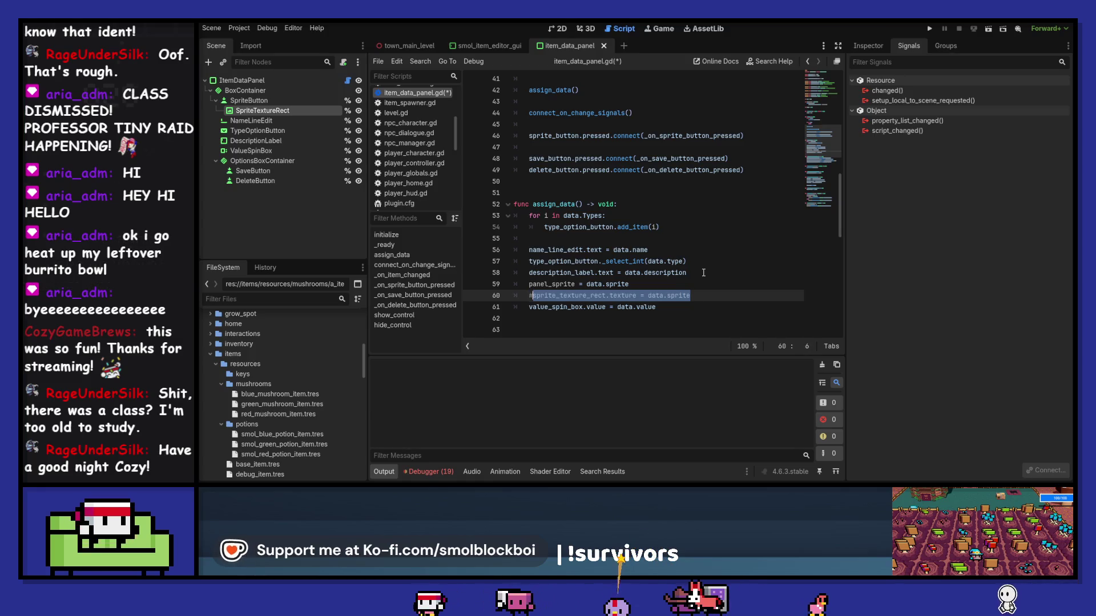
click(703, 273)
Try adding sprite_texture_rect.texture = data.sprite inside the setter, then undo it.
scroll(704, 272, up, 9)
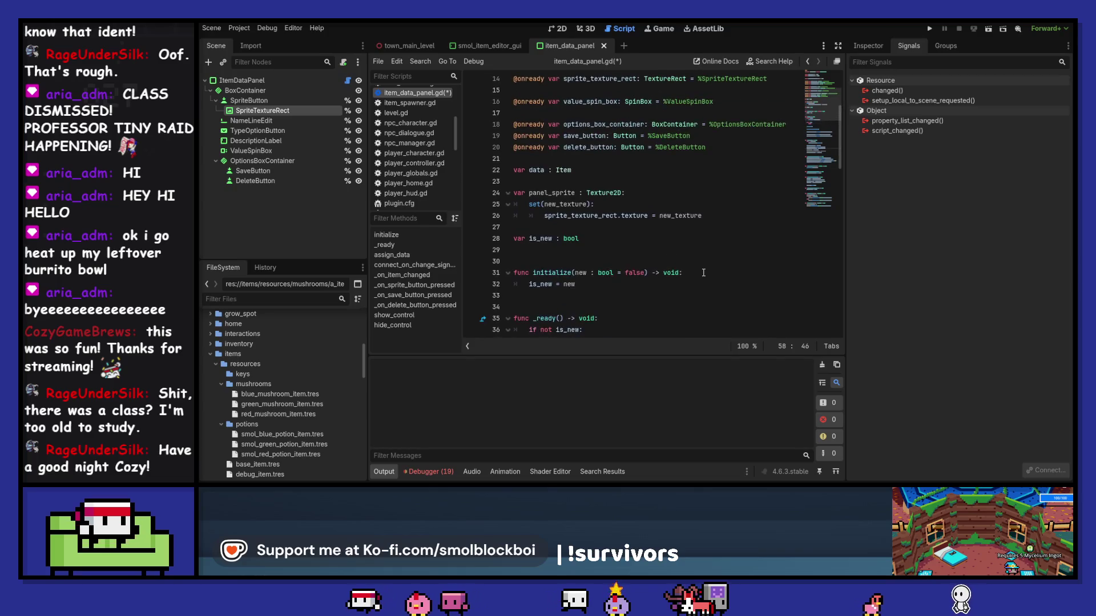
click(620, 202)
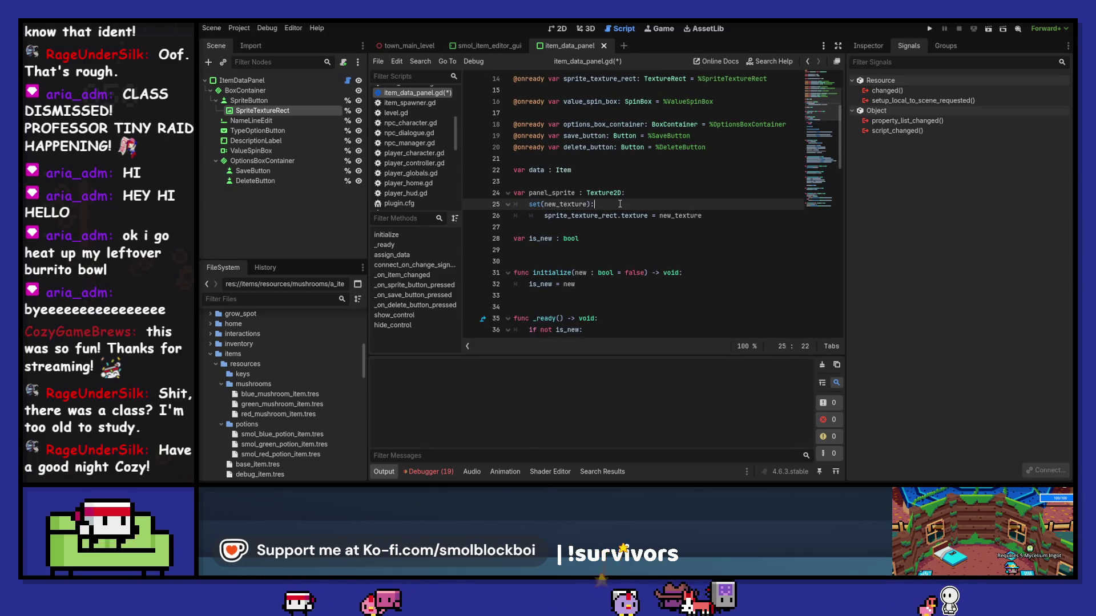
key(Return)
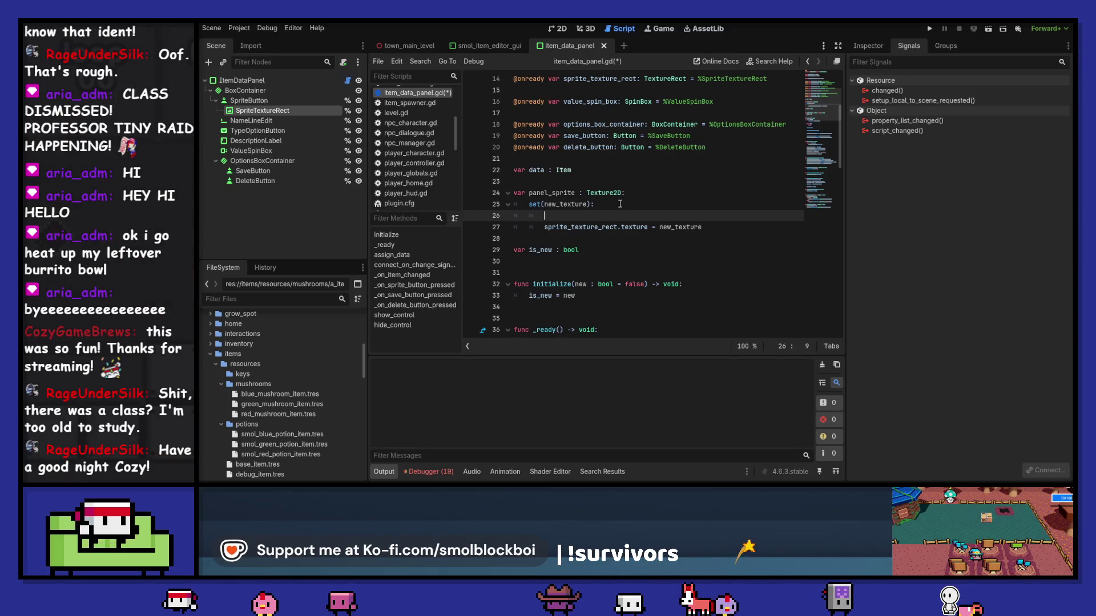
text(sprite_texture_rect.texture = data.sprite)
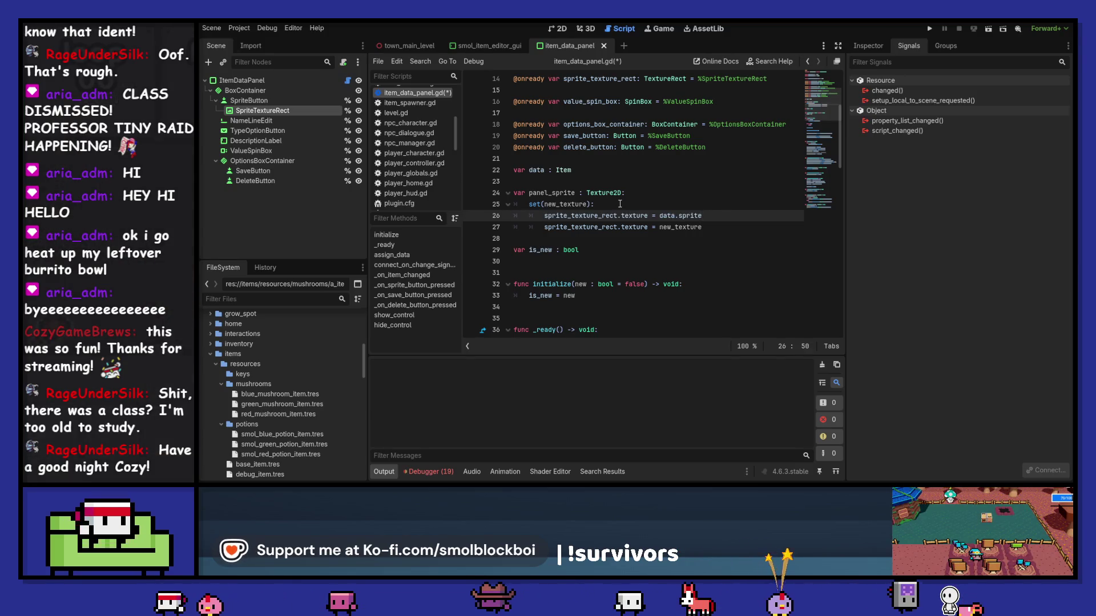
key(ctrl+z)
key(ctrl+z)
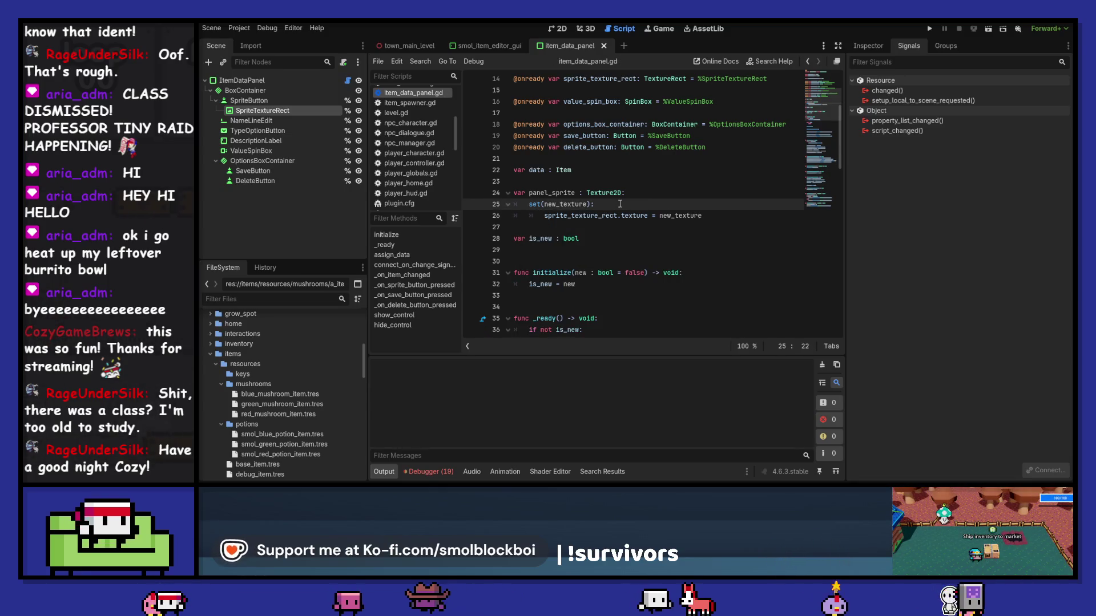
Insert blank lines around the panel_sprite line in assign_data and save item_data_panel.gd.
scroll(619, 204, down, 10)
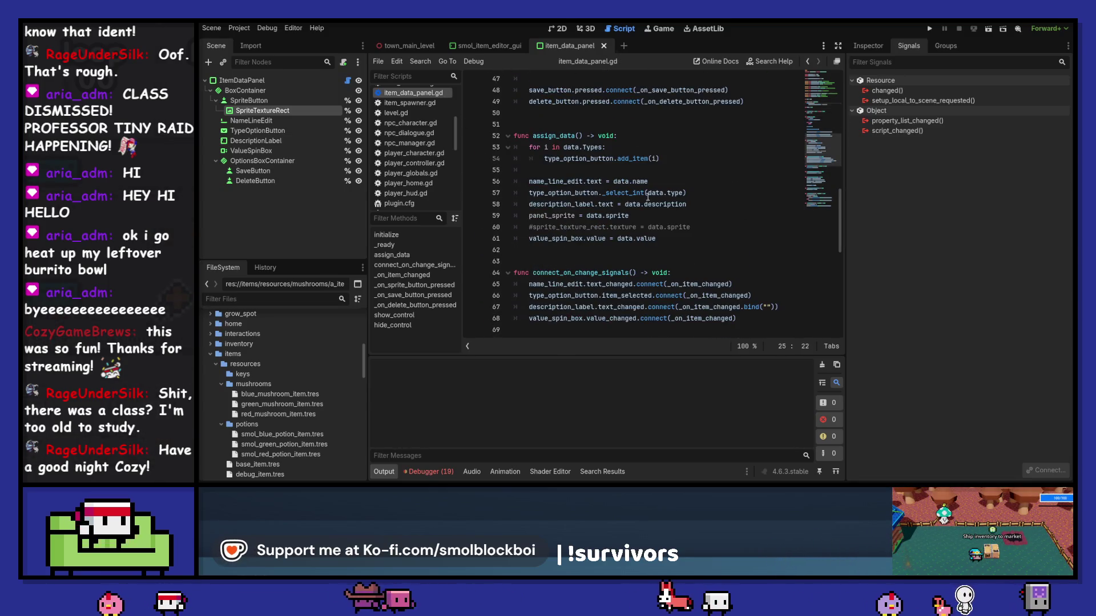
mouse_move(648, 197)
click(690, 205)
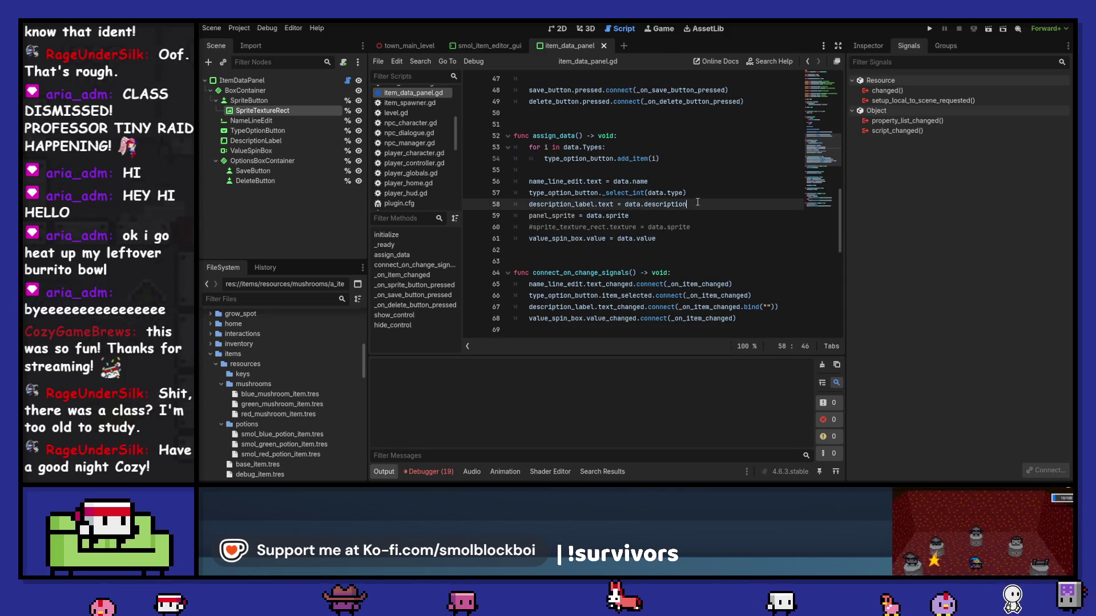
key(Return)
click(699, 227)
key(Return)
click(708, 250)
key(Return)
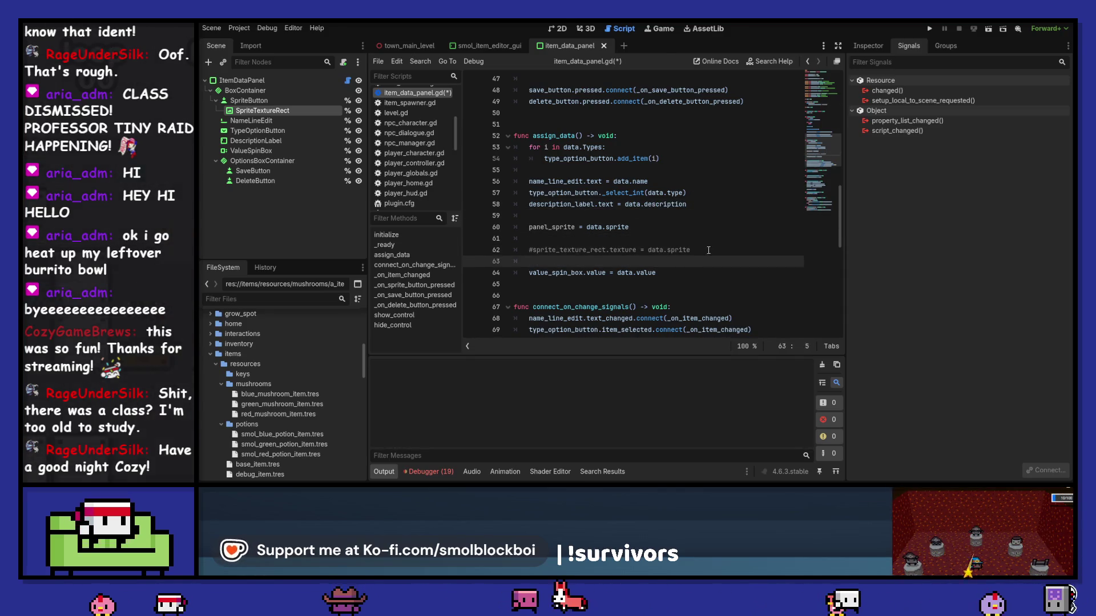
key(BackSpace)
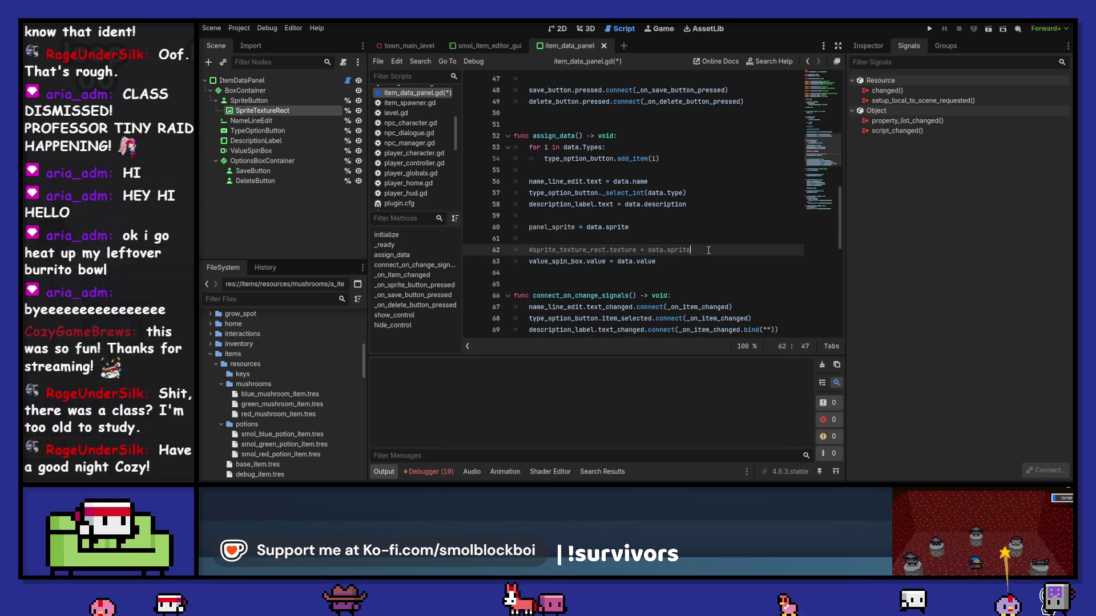
key(ctrl+s)
click(239, 28)
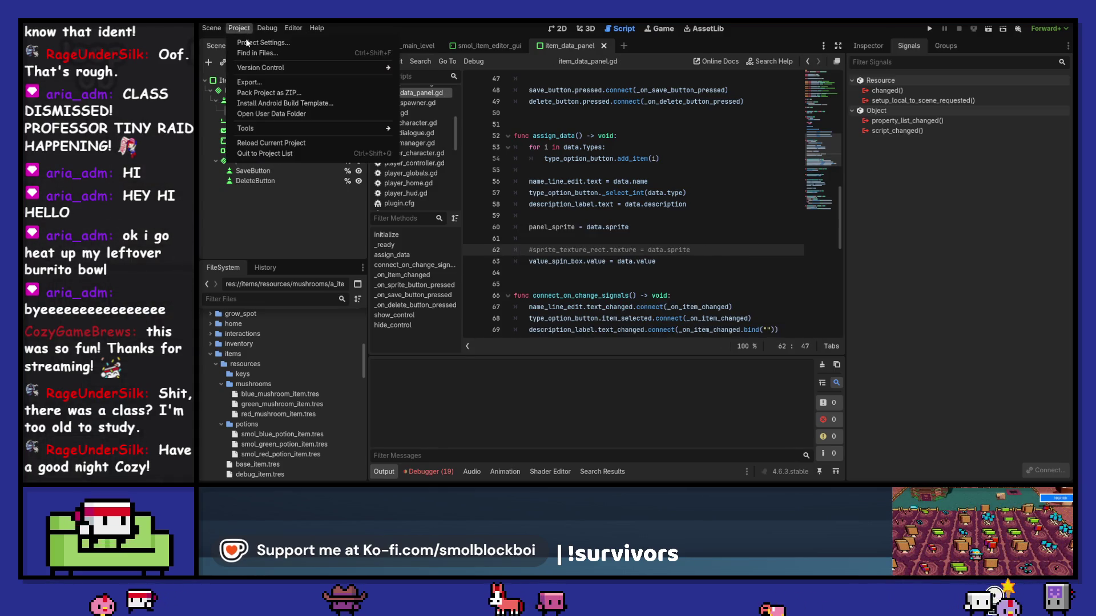
Enable the Smol Item Editor plugin and load the item resources in its screen.
click(251, 40)
click(386, 158)
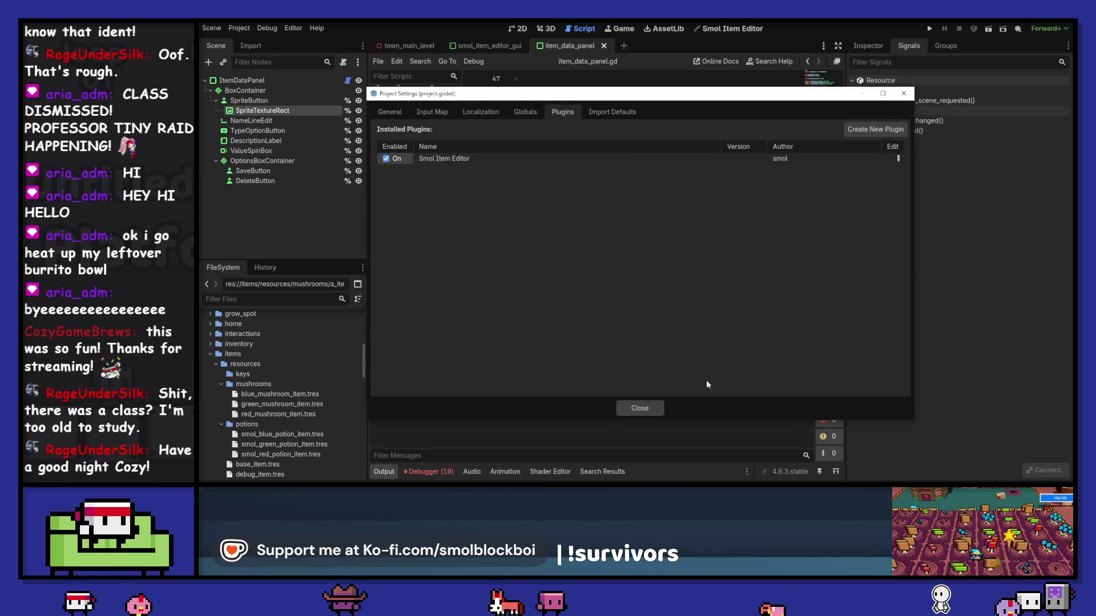
click(652, 412)
click(719, 27)
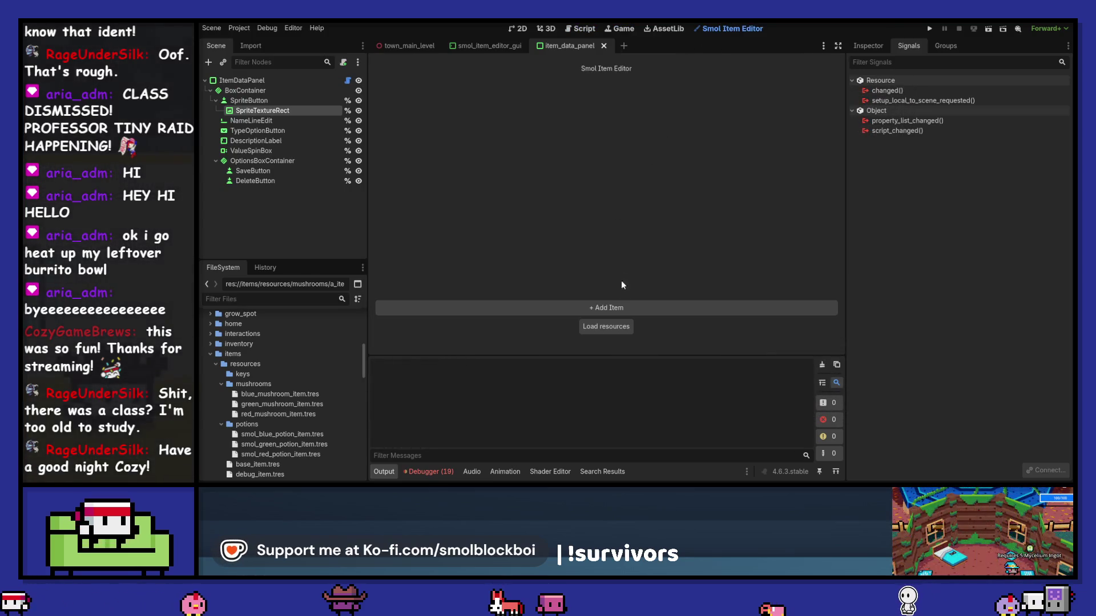
click(609, 329)
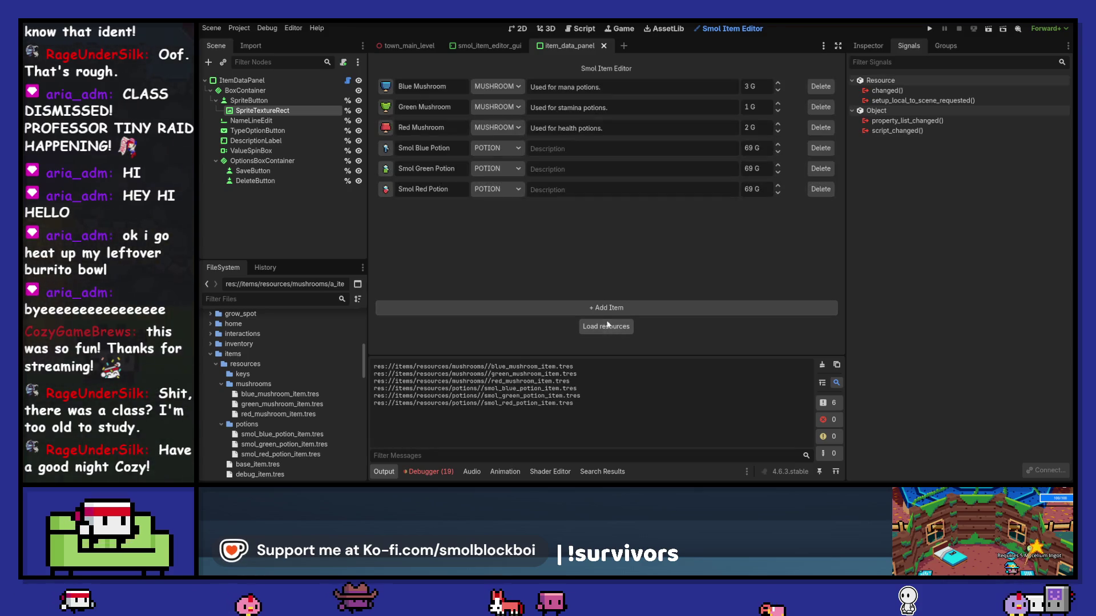
Add a new item row and choose a potion PNG from the ui folder as its sprite.
click(621, 309)
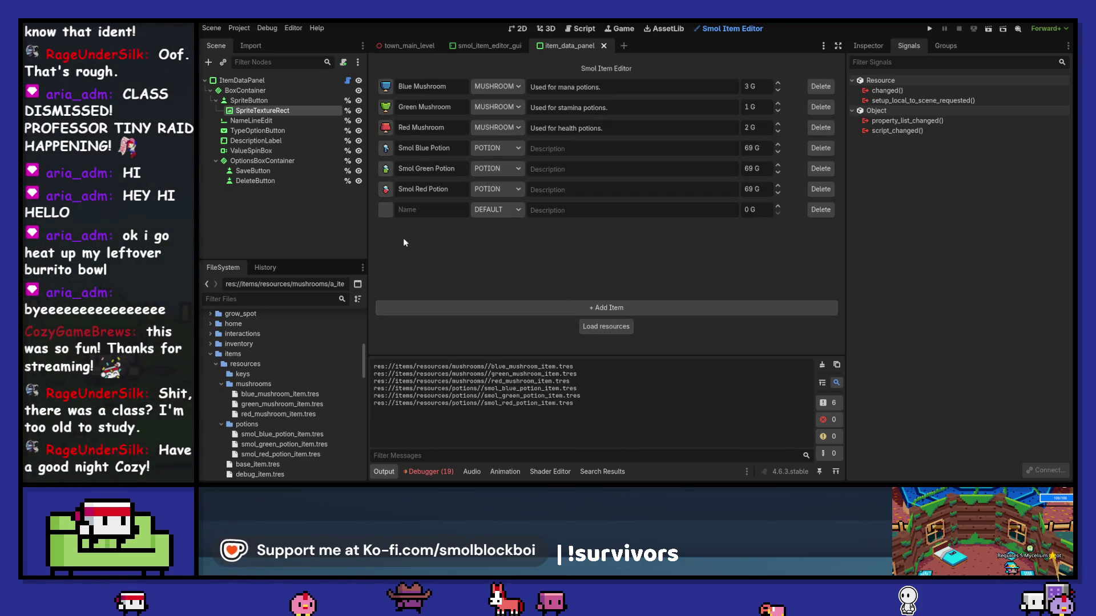
click(386, 211)
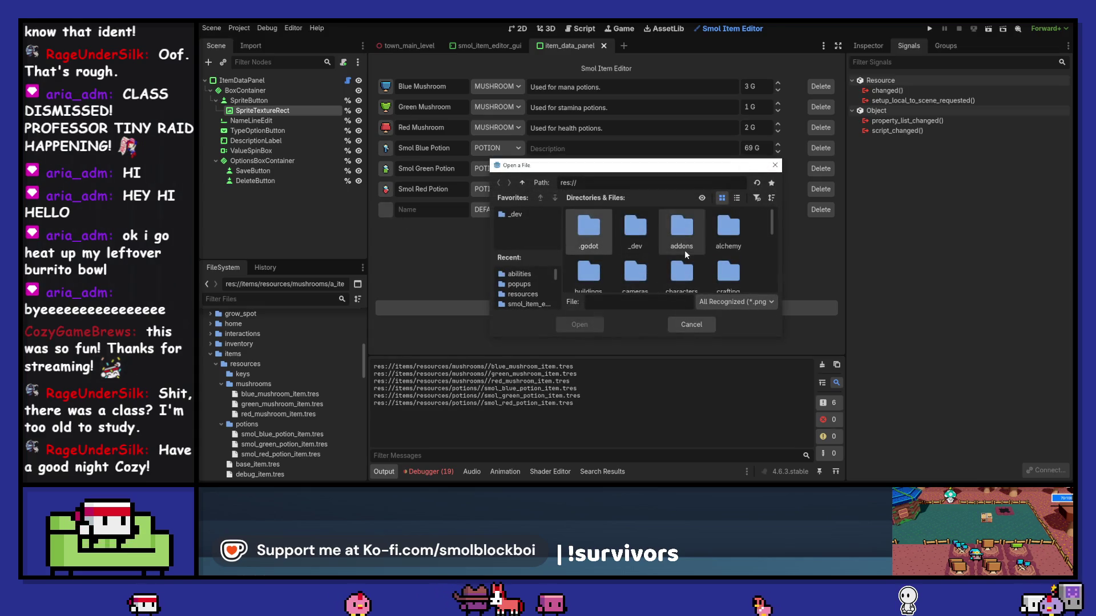
scroll(685, 254, down, 8)
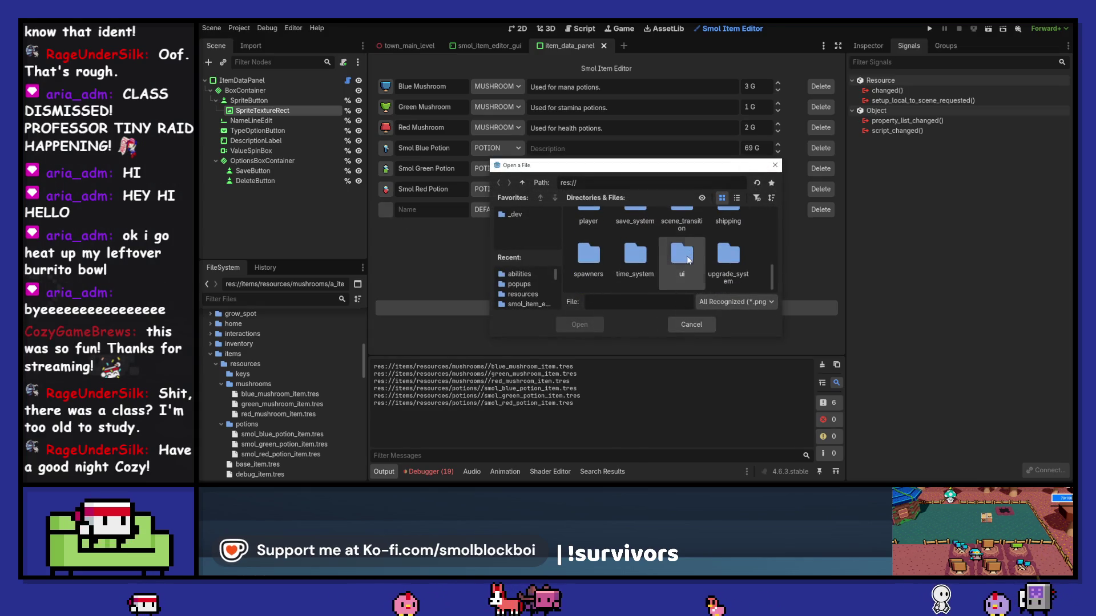
double_click(687, 260)
double_click(580, 242)
double_click(629, 234)
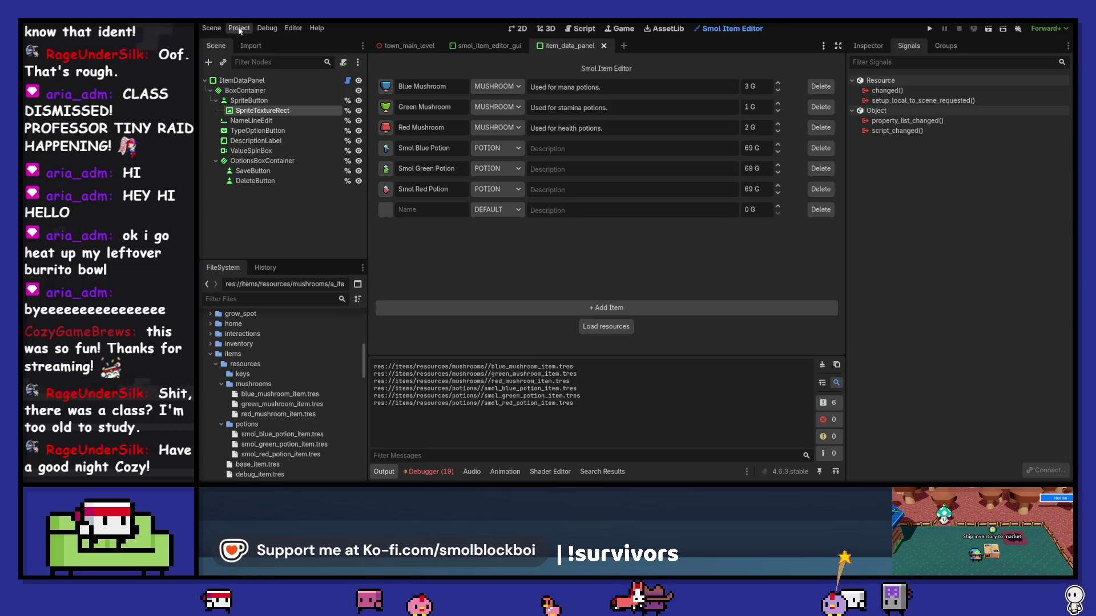
Reload the items, add another row, reload again, then disable the Smol Item Editor plugin.
click(612, 330)
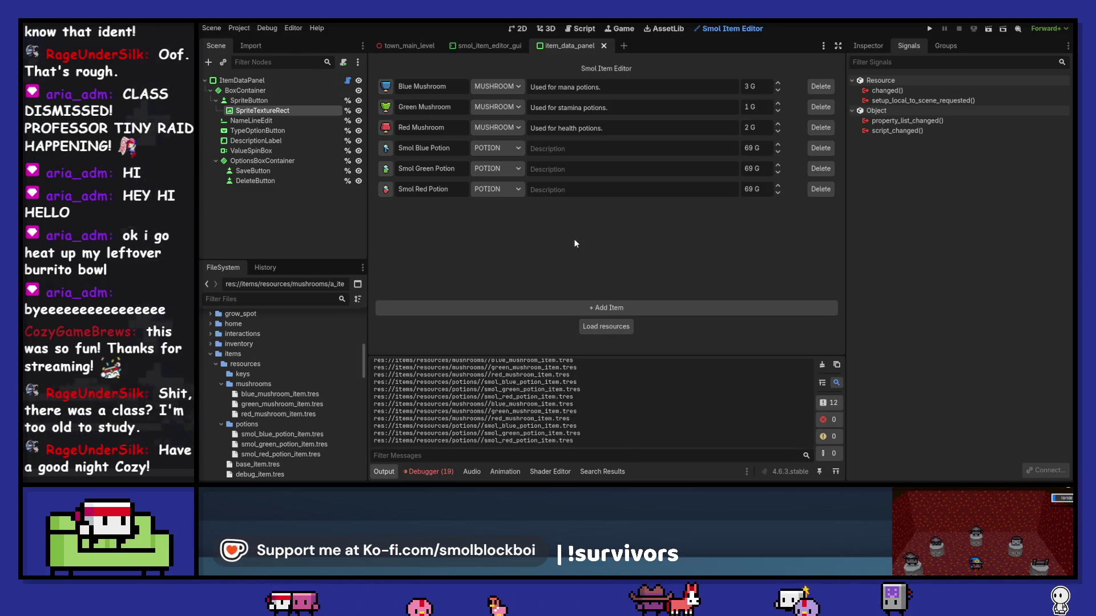
click(614, 307)
click(604, 329)
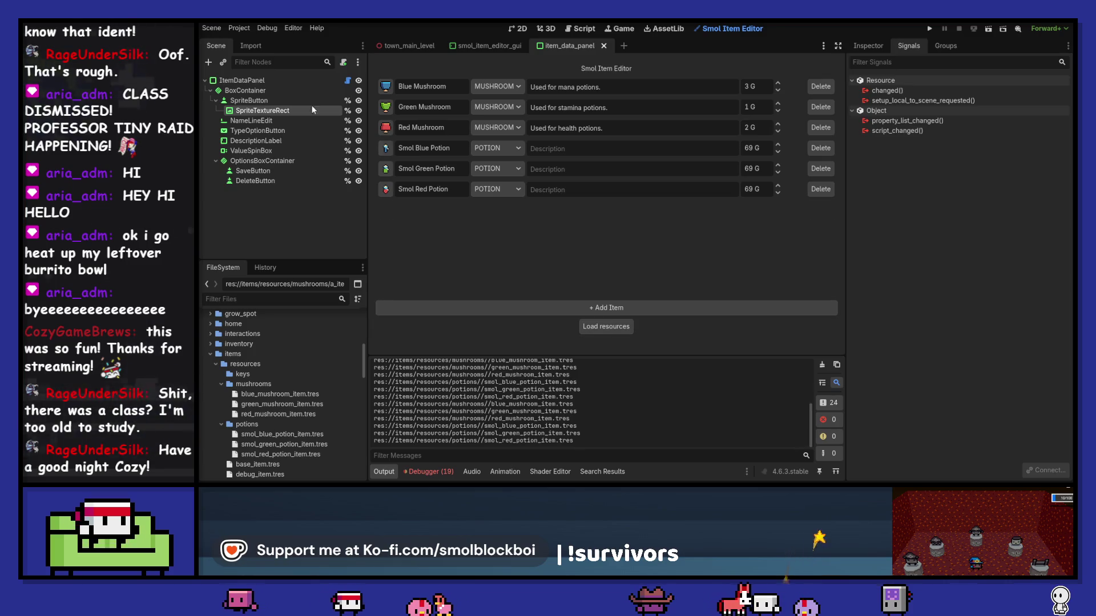
click(240, 28)
click(257, 43)
click(387, 158)
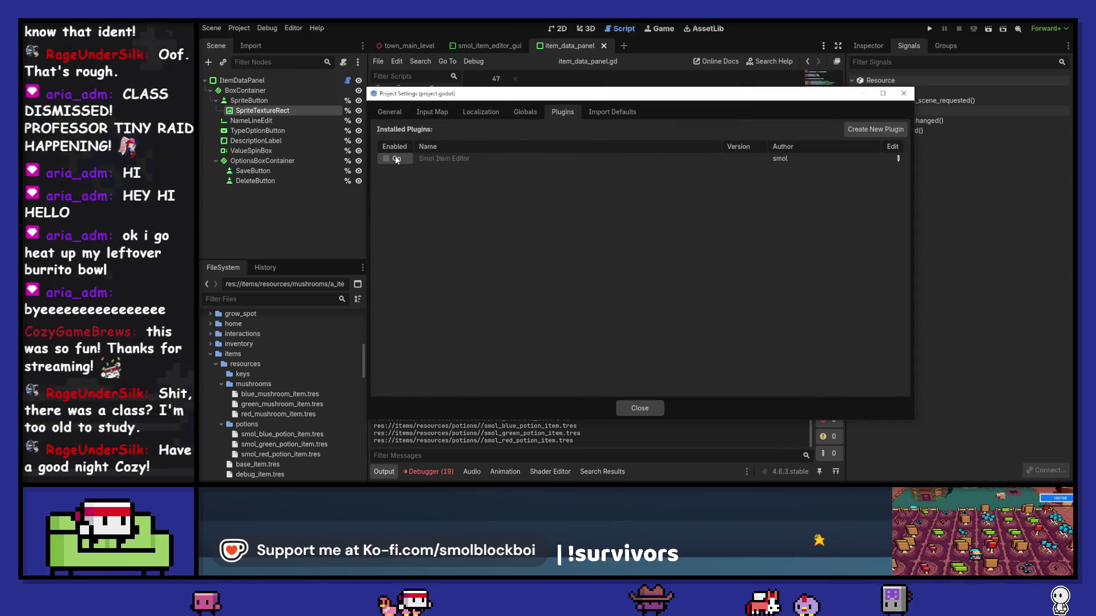
Close Project Settings, switch to smol_item_editor_gui, and select item.sprite in the sprite-selected handler.
click(652, 408)
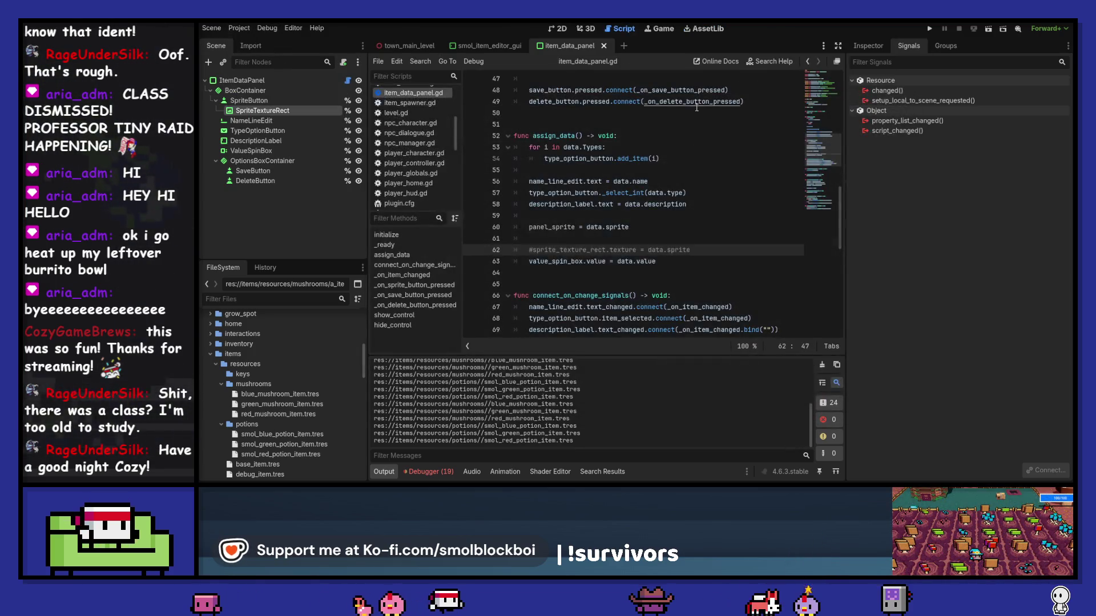
click(473, 47)
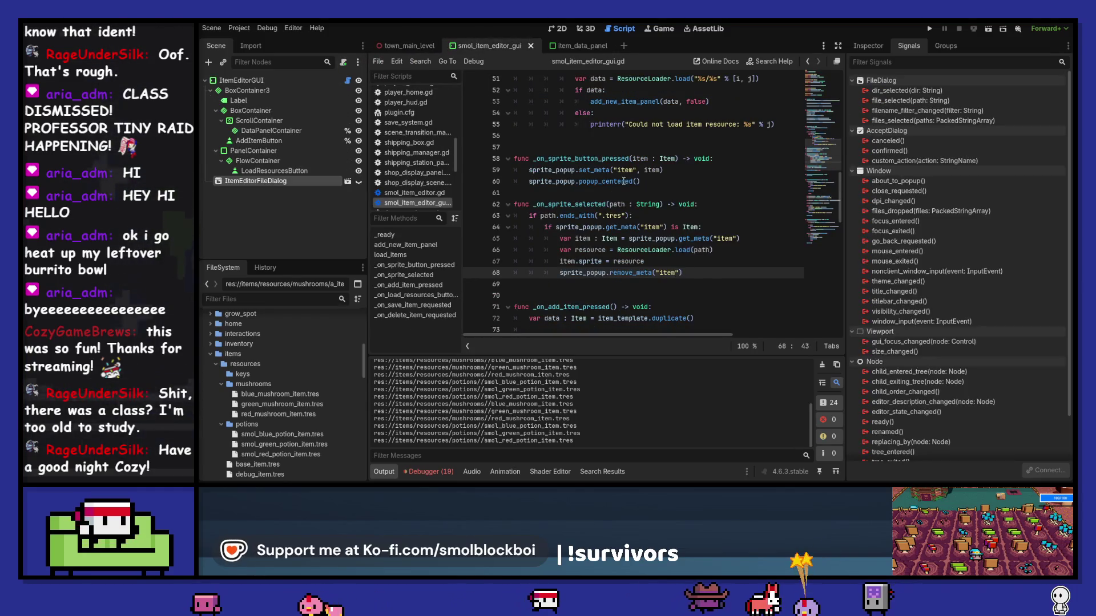
drag(559, 262, 602, 263)
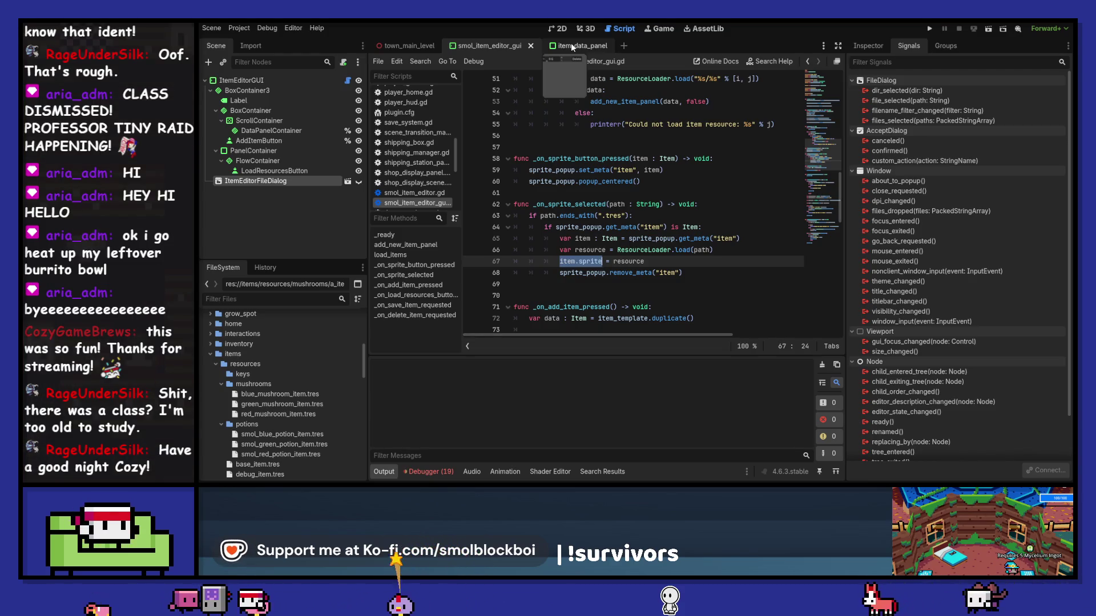
Change the sprite_button_pressed signal parameter to panel : ItemDataPanel.
click(571, 45)
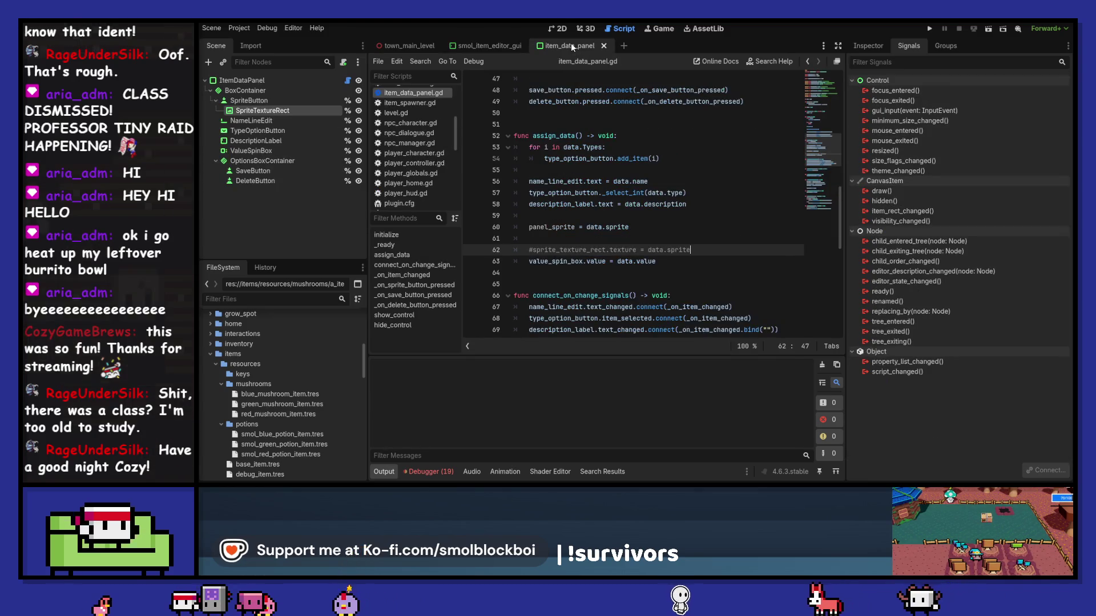
scroll(656, 196, up, 15)
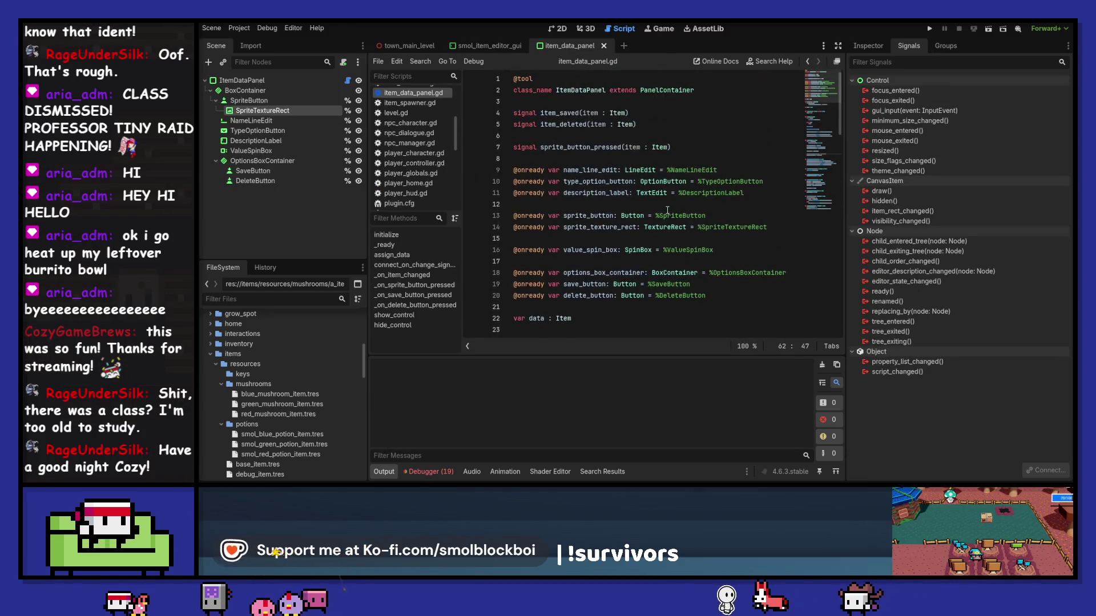
click(477, 49)
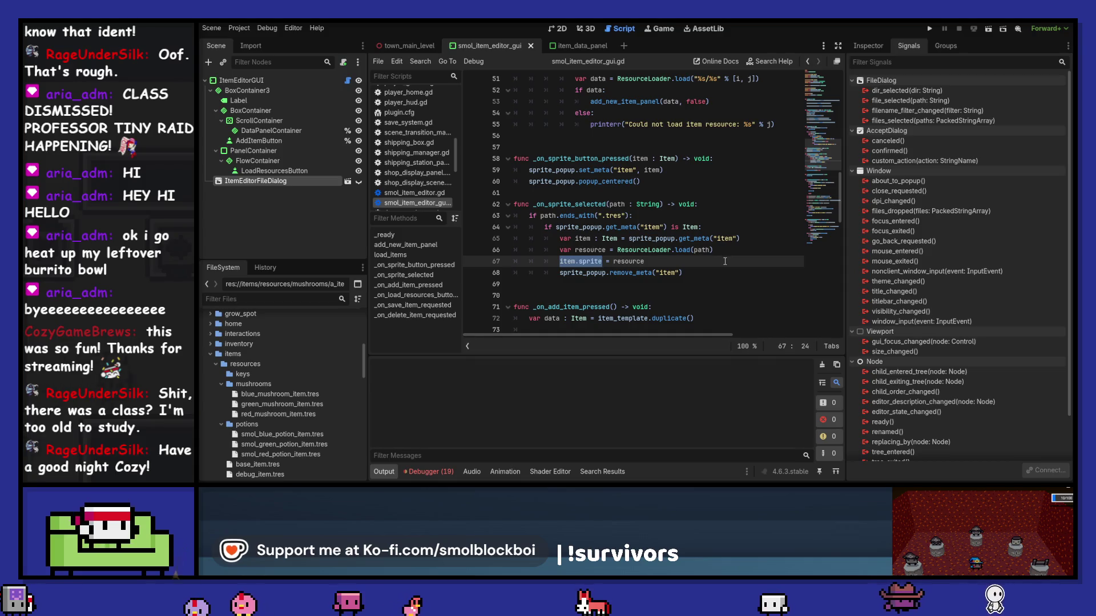
click(576, 46)
key(ctrl+shift+Tab)
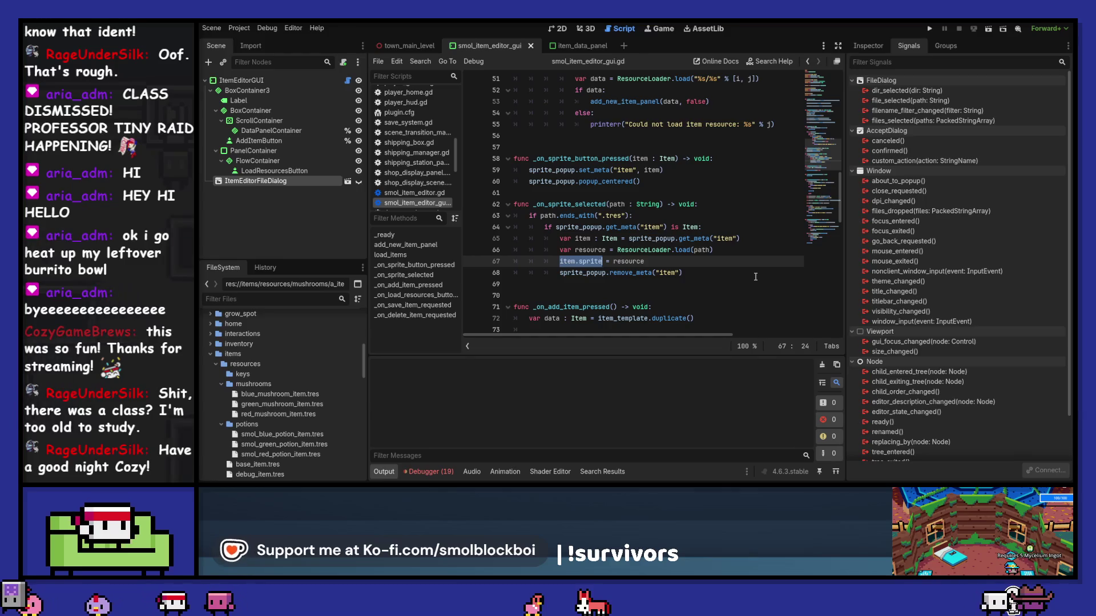
click(580, 50)
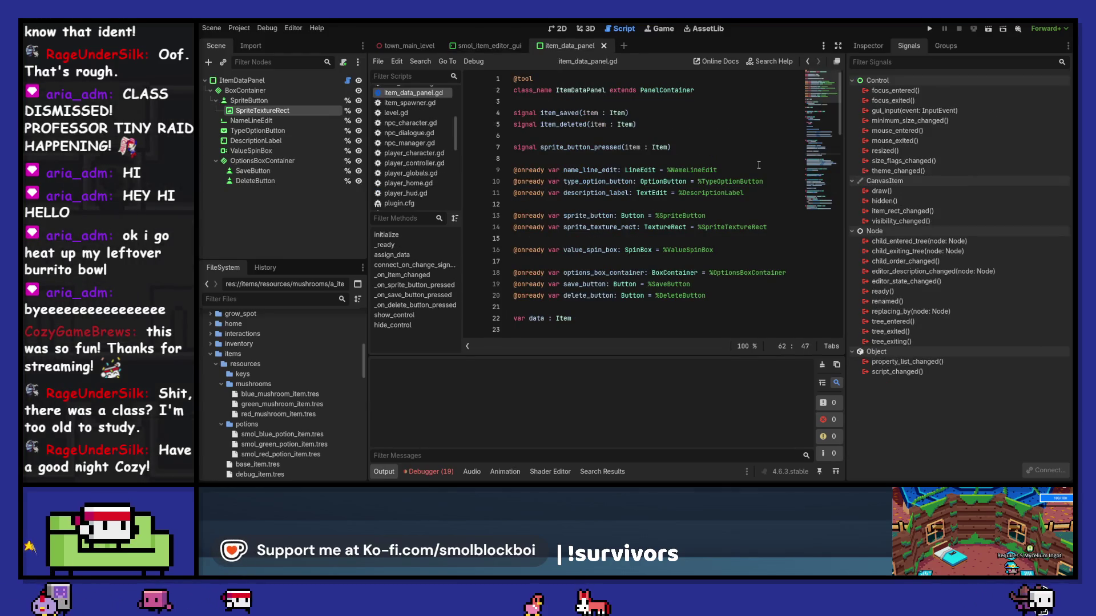
scroll(758, 165, down, 3)
scroll(758, 165, up, 3)
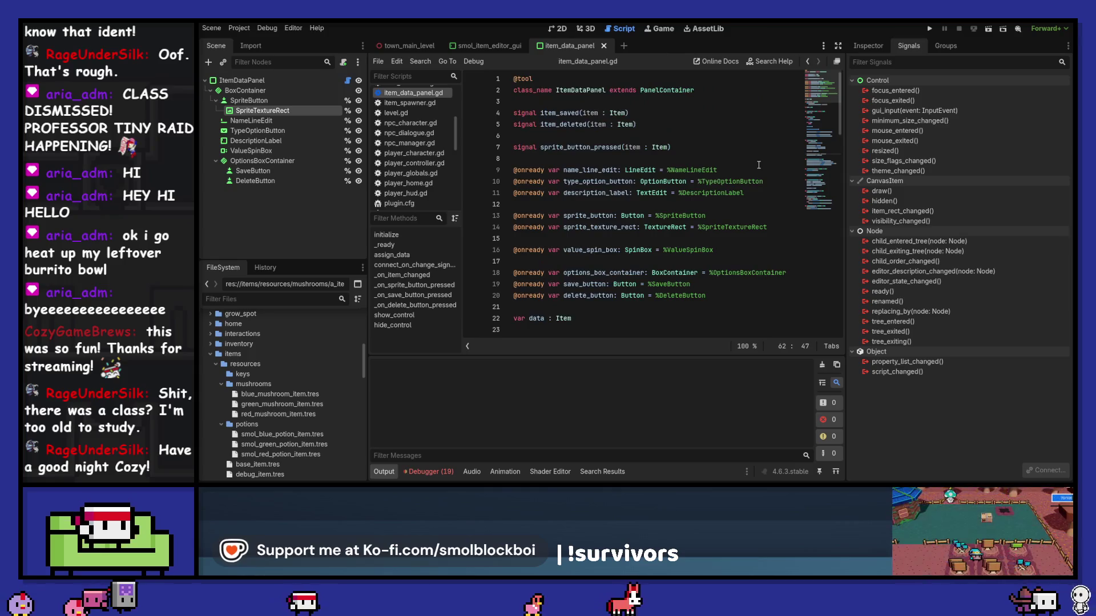
drag(624, 148, 669, 148)
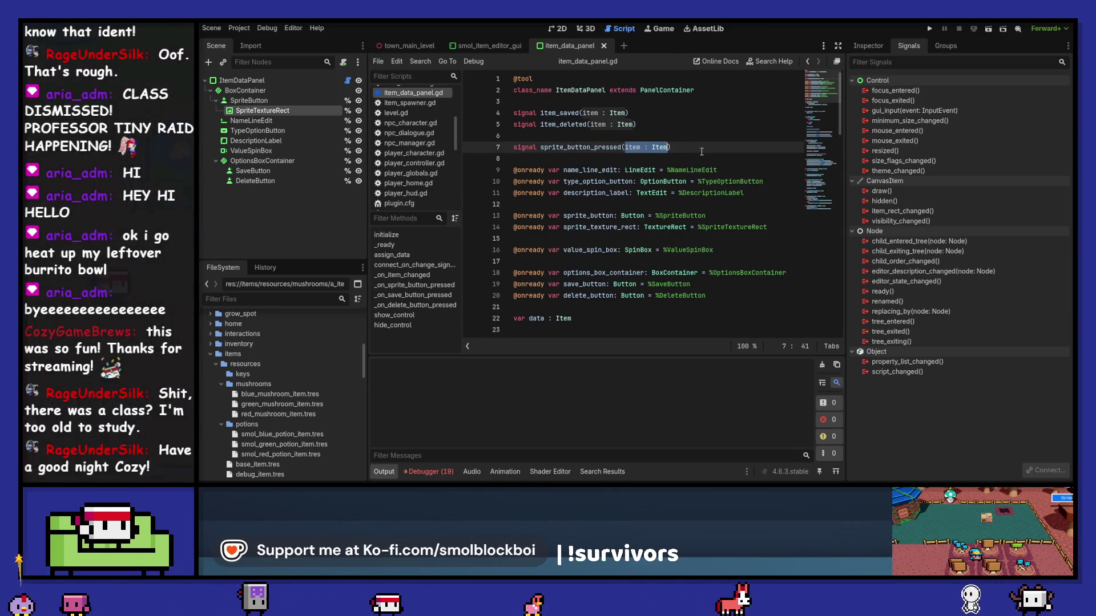
text(panel )
text(: ItemDataP)
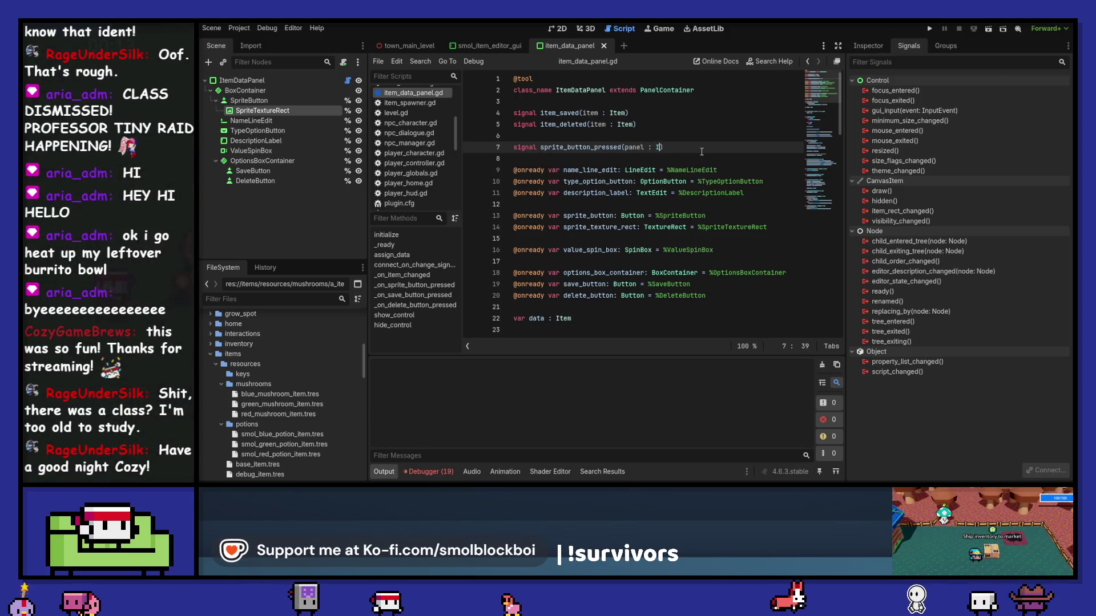
key(Return)
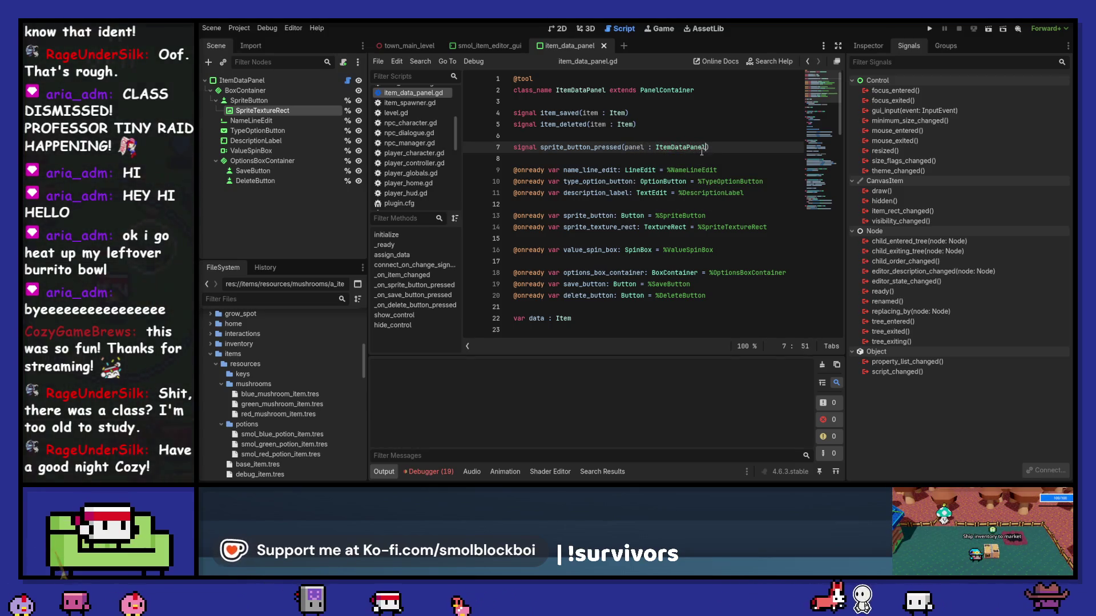
Find the sprite_button_pressed emit, replace its data argument with self, and save the script.
double_click(636, 149)
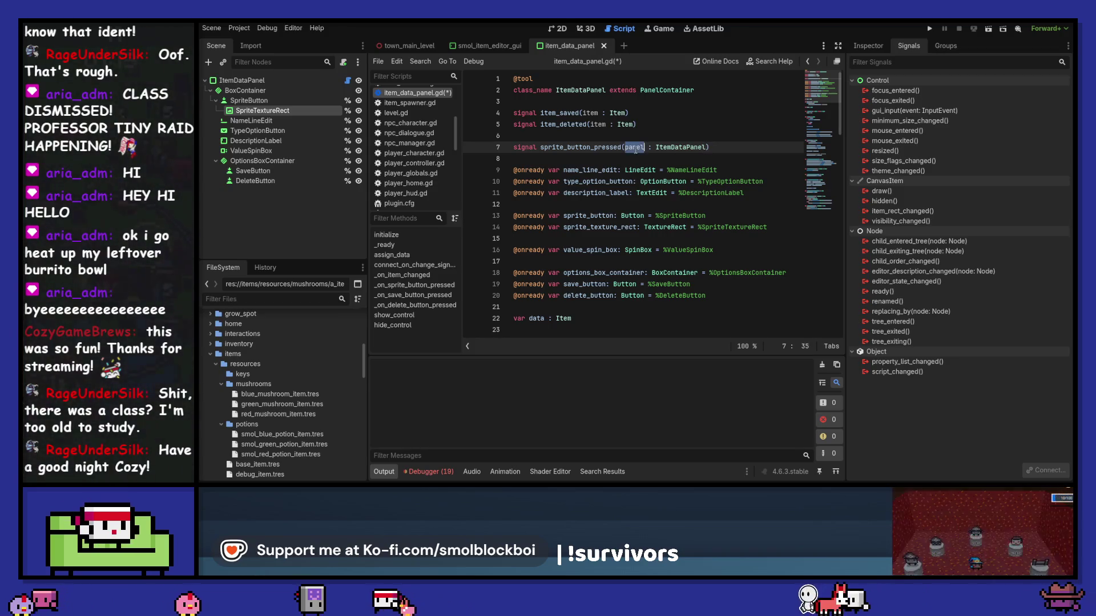
double_click(580, 148)
key(ctrl+f)
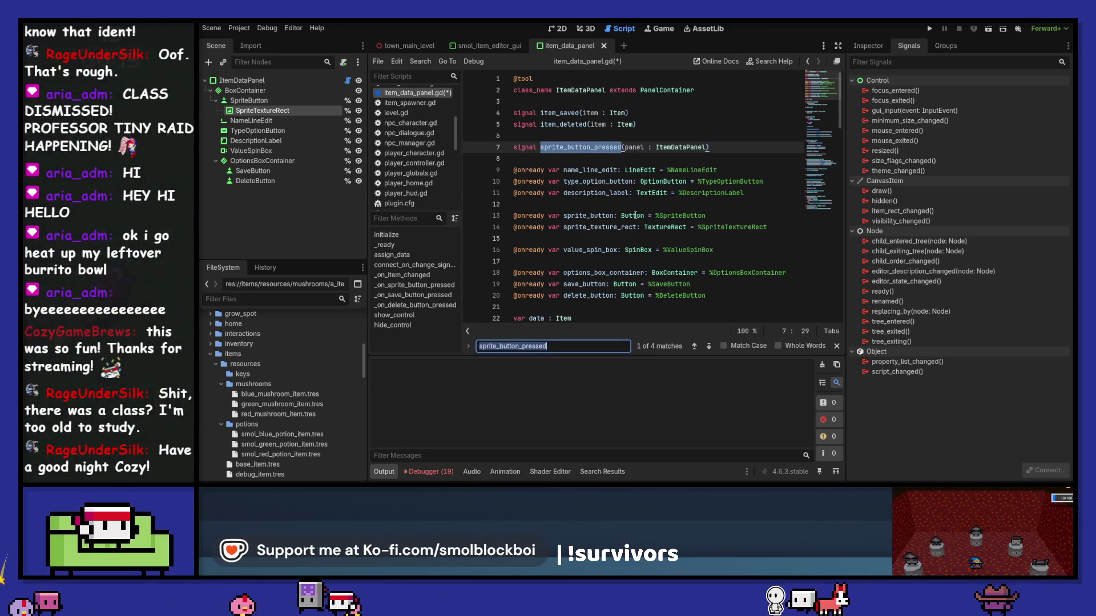
click(709, 346)
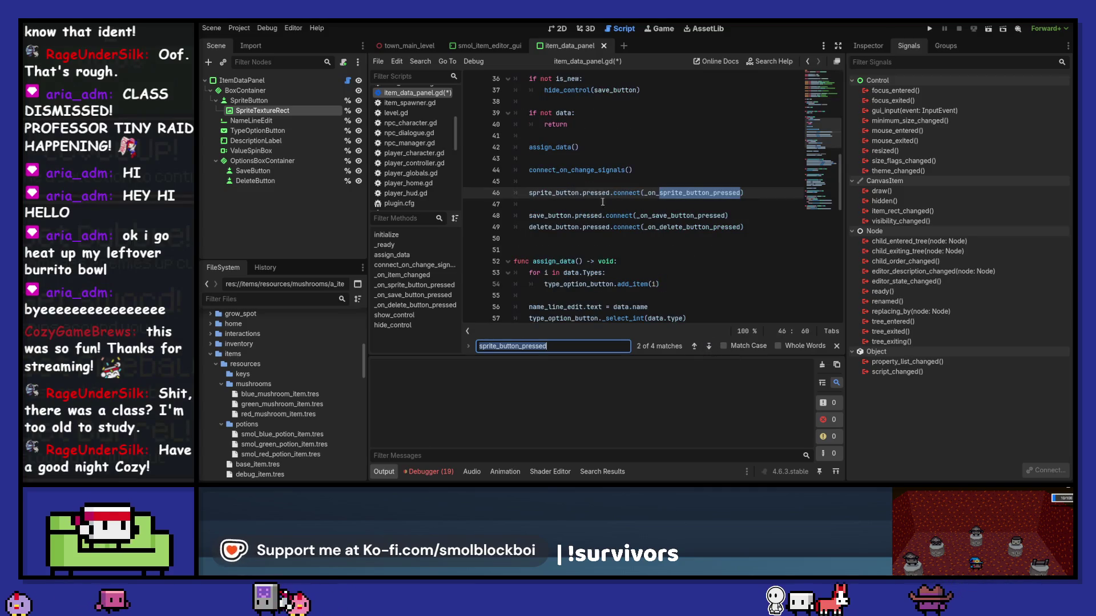
scroll(676, 205, down, 6)
scroll(675, 206, down, 6)
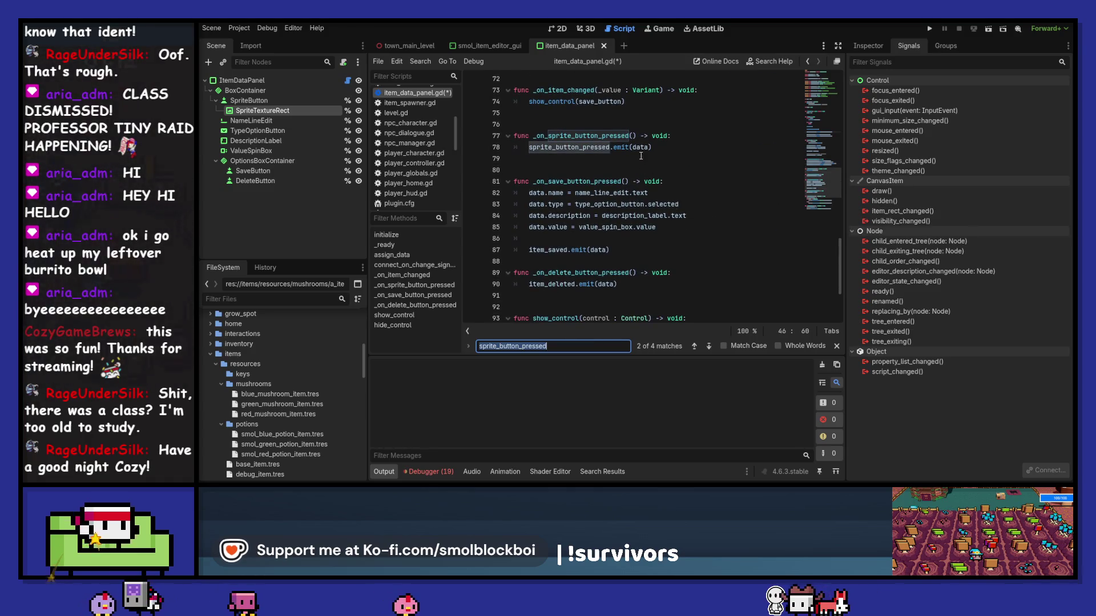
double_click(643, 148)
text(self)
key(Escape)
key(ctrl+s)
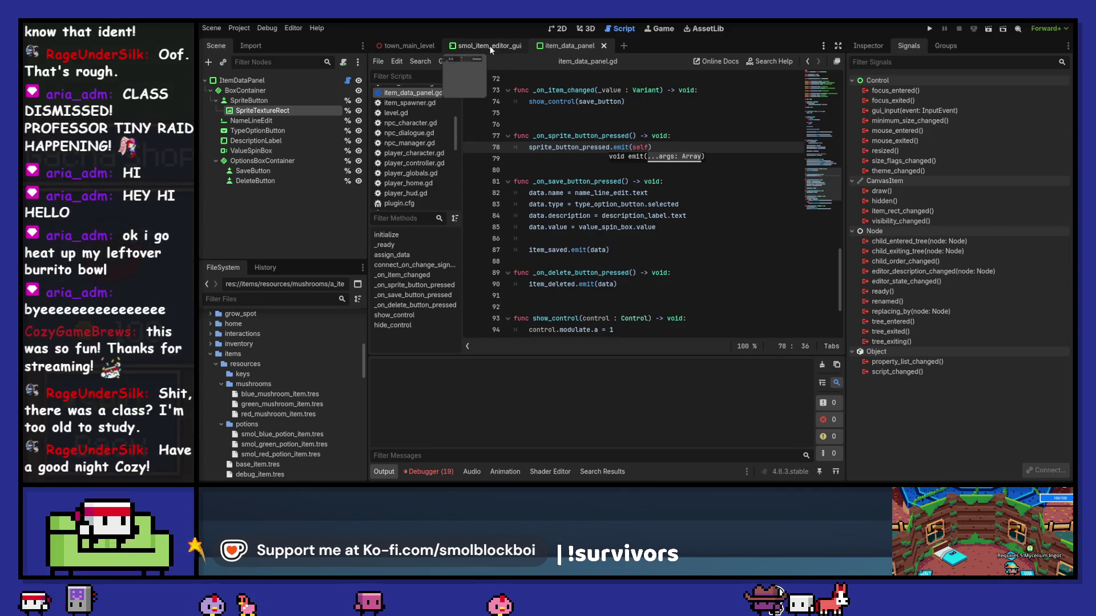
click(488, 45)
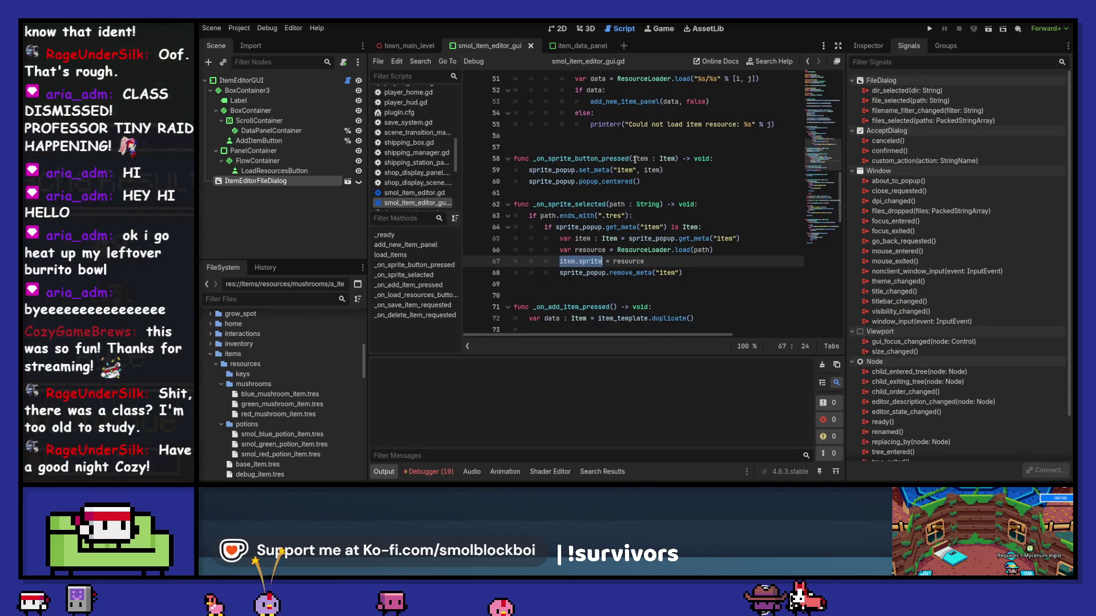
Retype the _on_sprite_button_pressed parameter as panel : ItemDataPanel, then move to the set_meta call.
drag(633, 159, 676, 159)
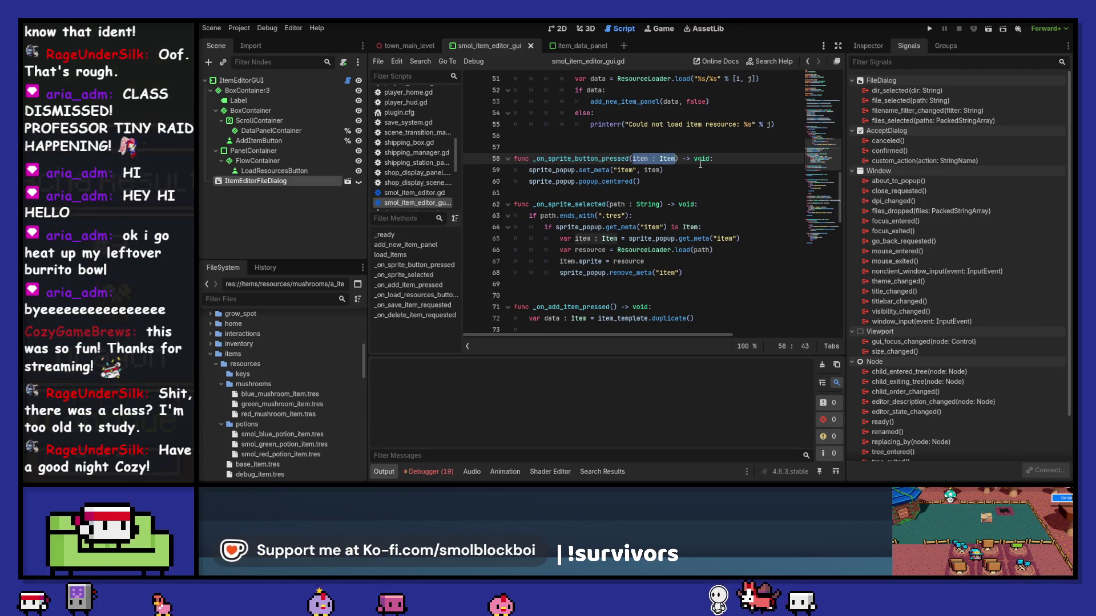
text(panel : )
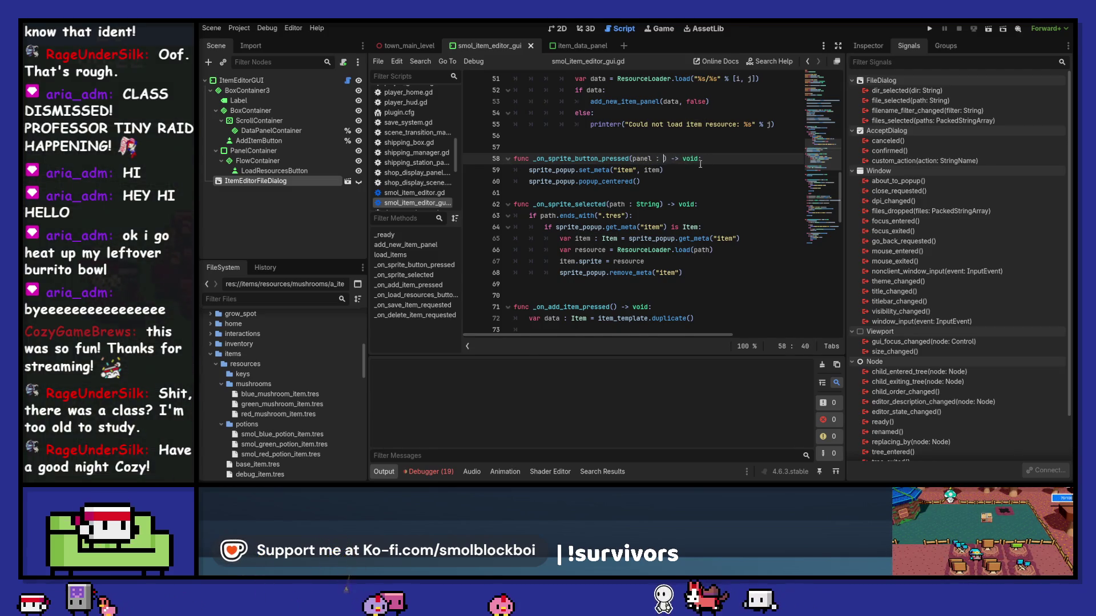
text(Panel)
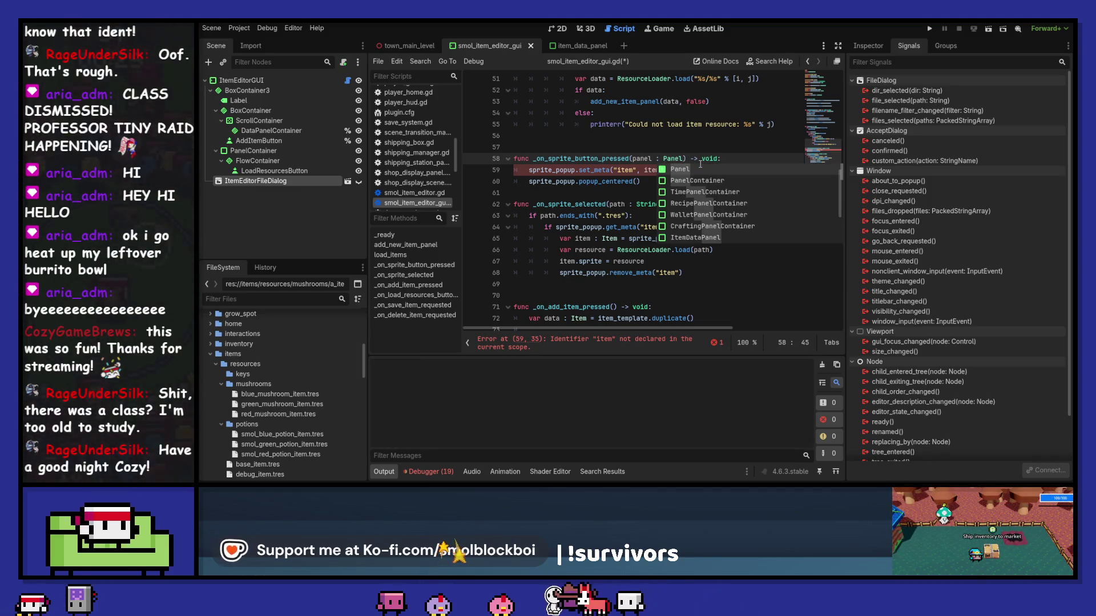
key(ctrl+Left)
key(Down)
key(Down)
key(Down)
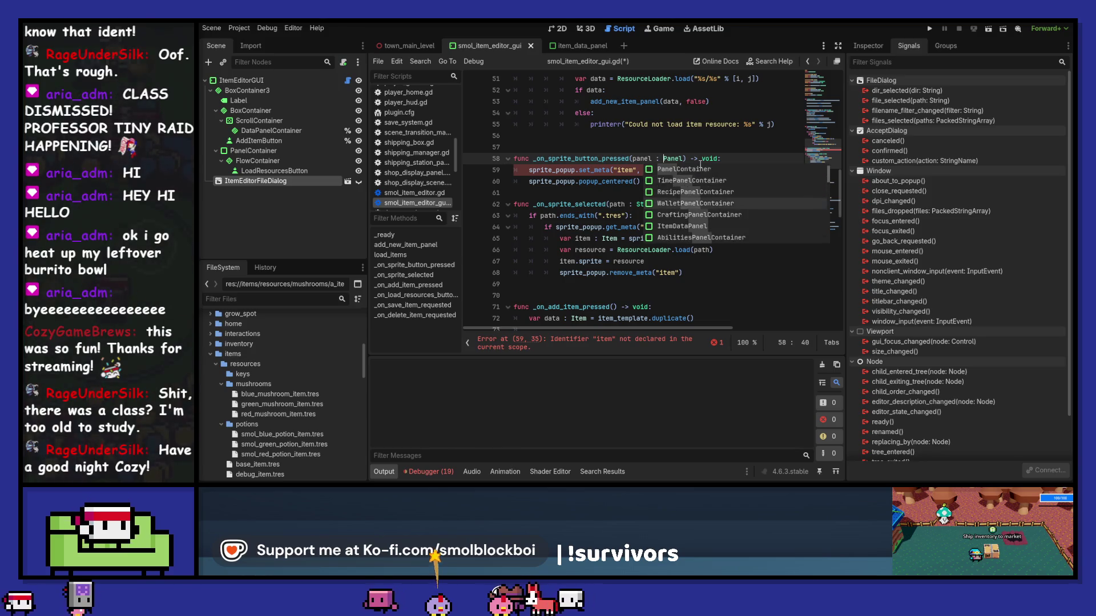
key(Return)
key(ctrl+Left)
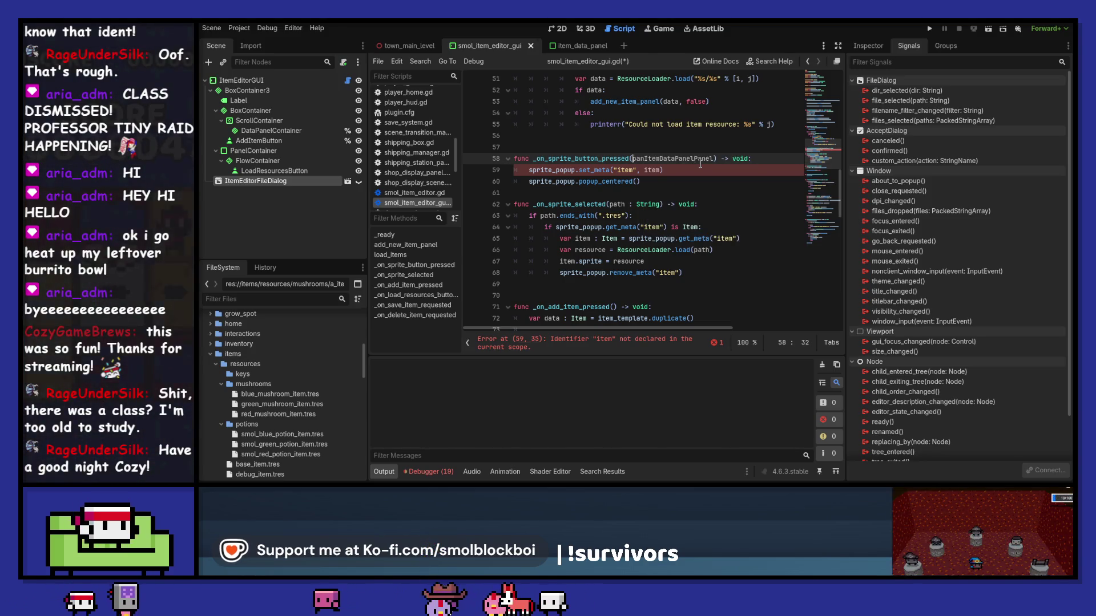
key(ctrl+shift+Right)
text(pane)
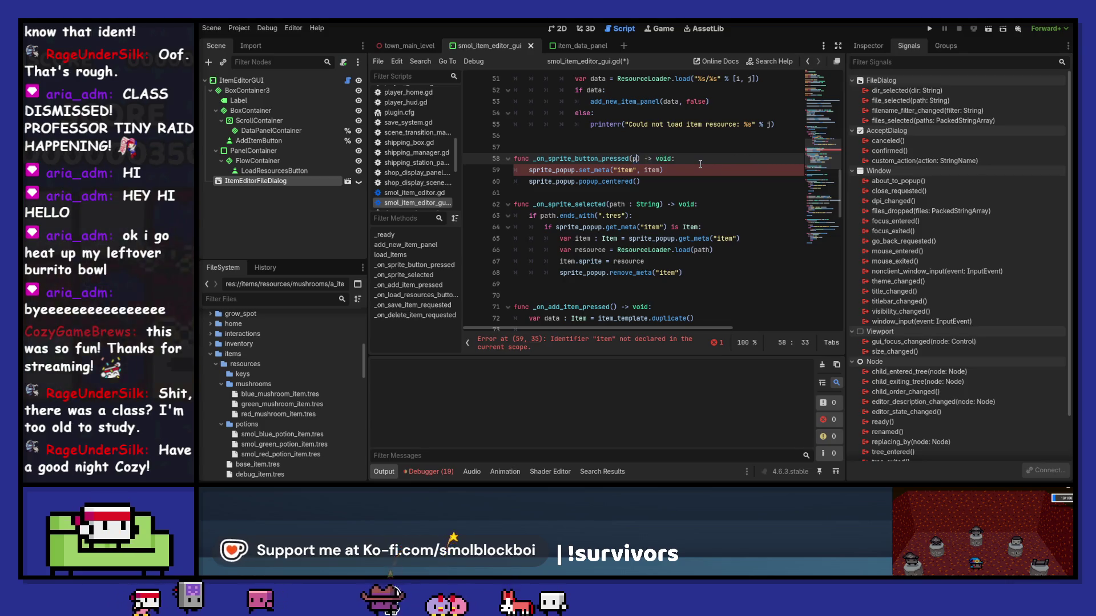
text(l : ItemData)
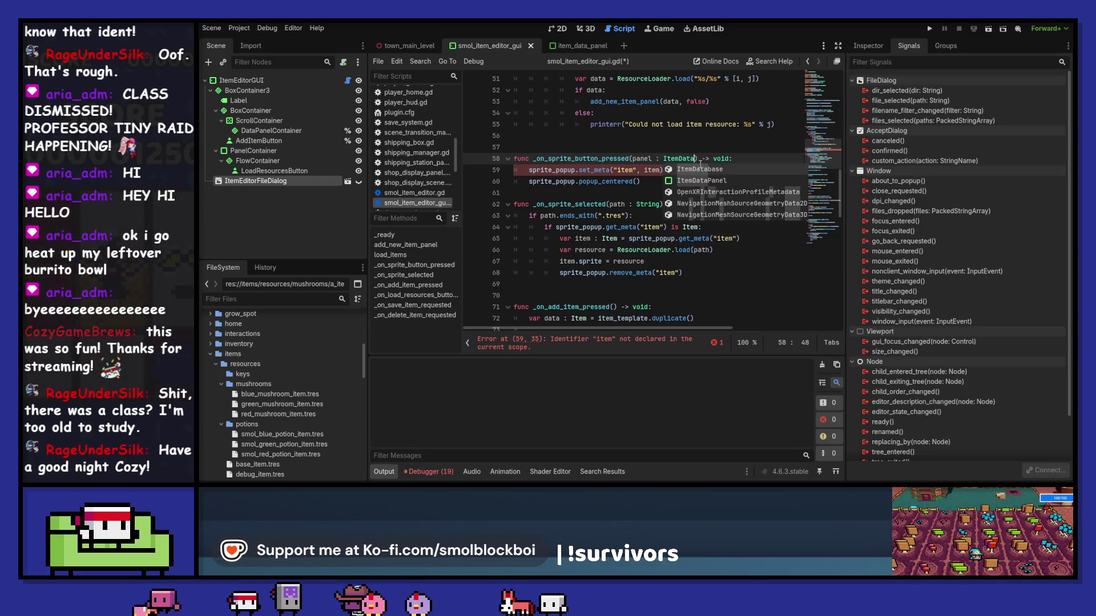
key(Down)
key(Return)
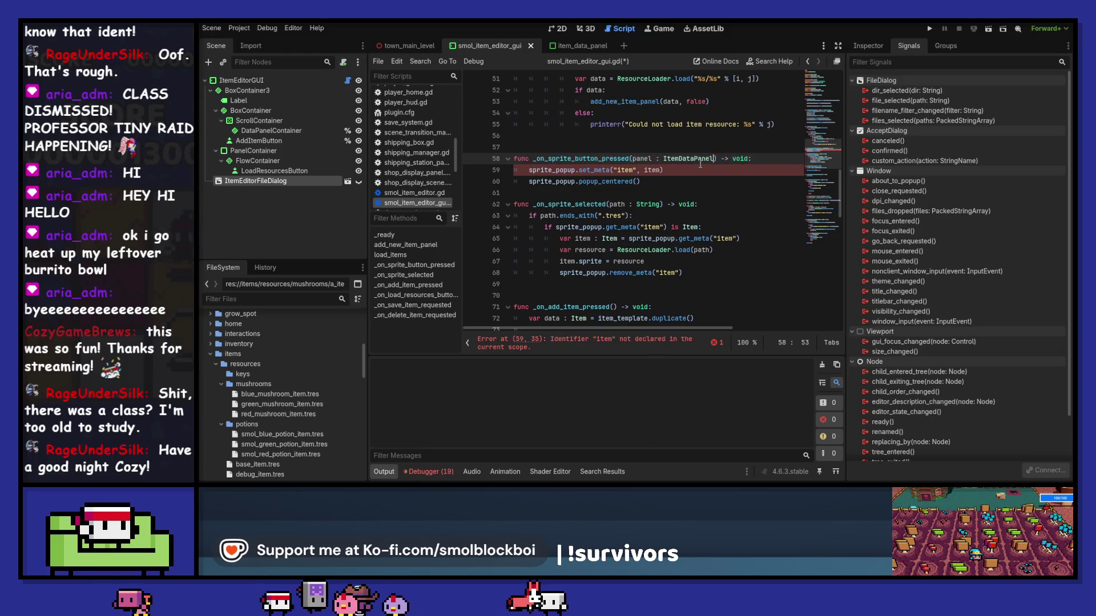
key(Down)
key(Left)
key(Left)
key(Left)
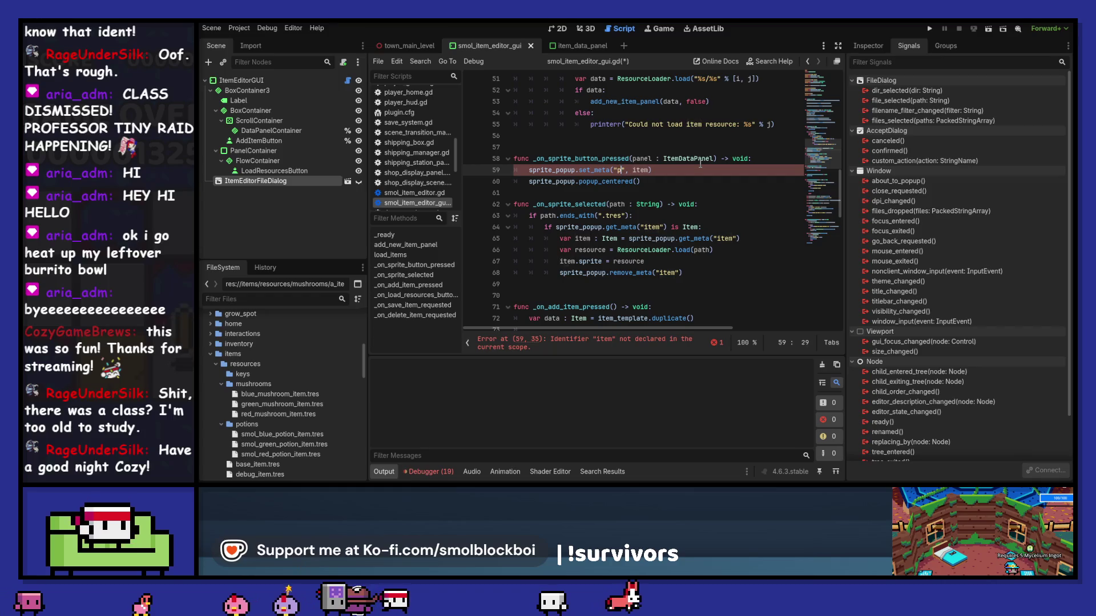
key(Right)
key(Right)
key(Right)
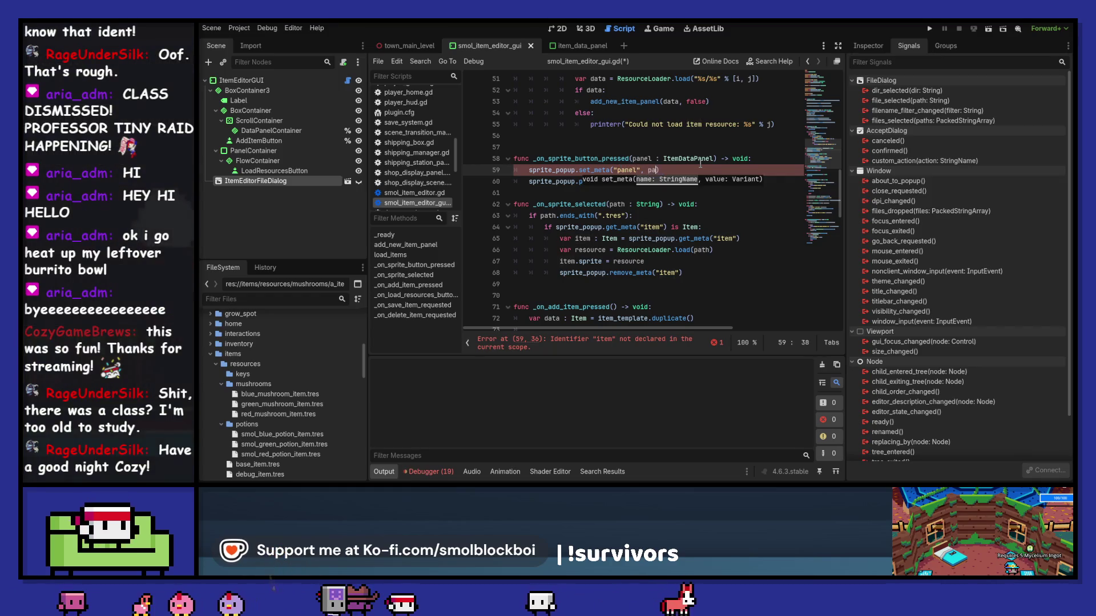
key(Down)
key(Down)
key(Down)
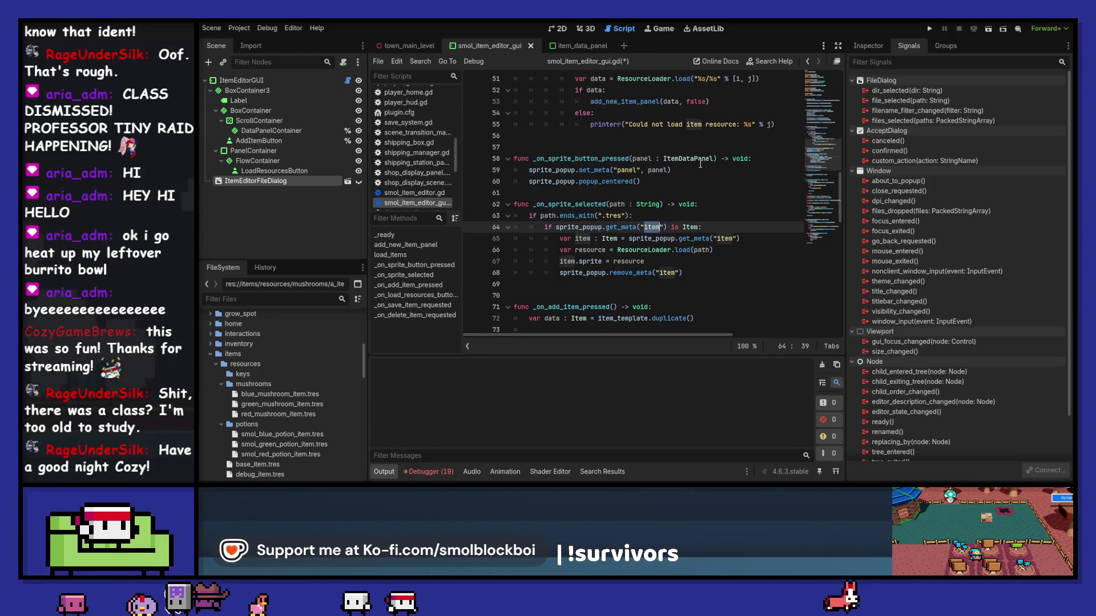
Complete the ItemDataPanel type text and close the quoted meta key, then save the script.
text(nel)
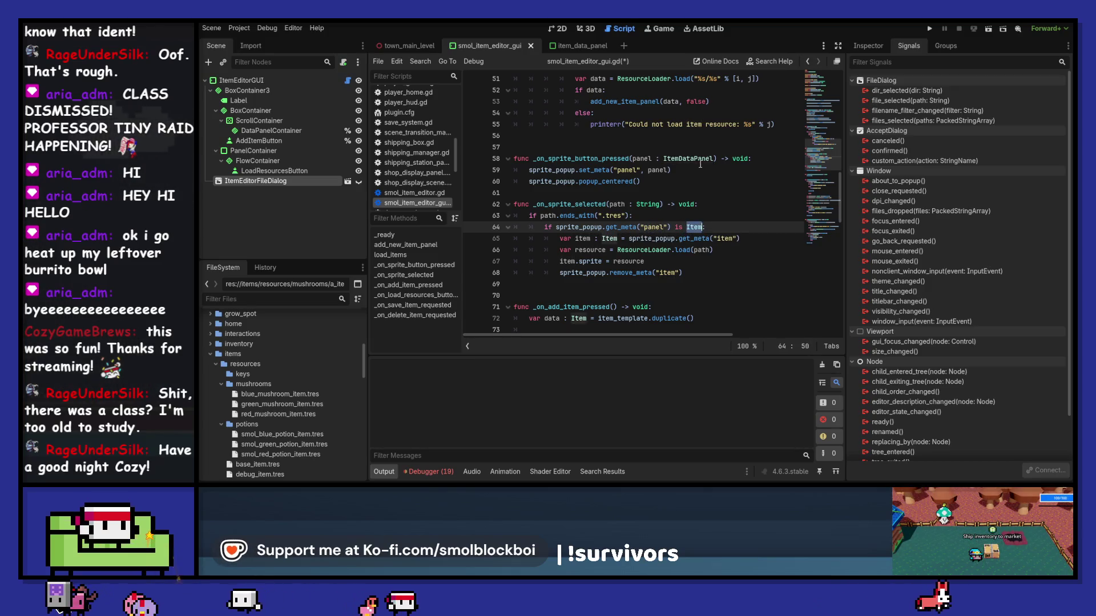
text(aPanel:)
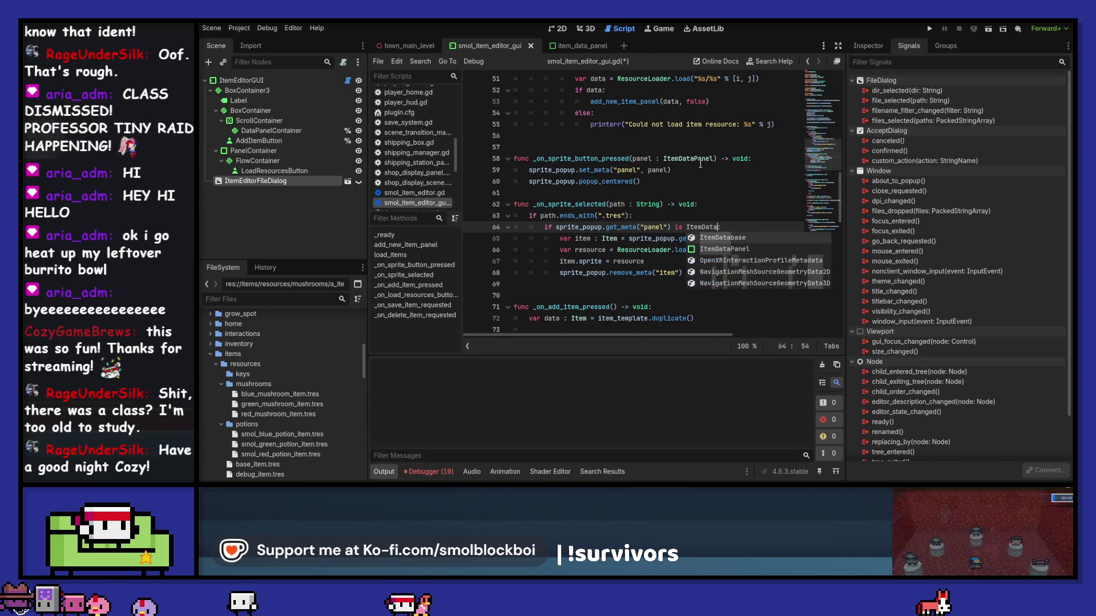
key(Down)
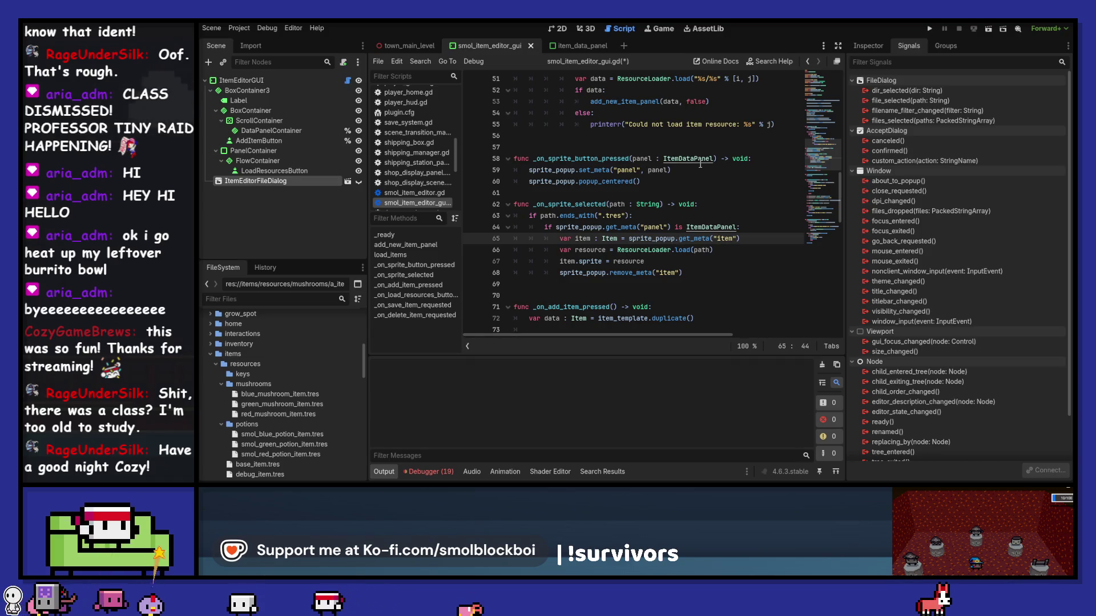
key(ctrl+Right)
key(ctrl+Right)
key(ctrl+Right)
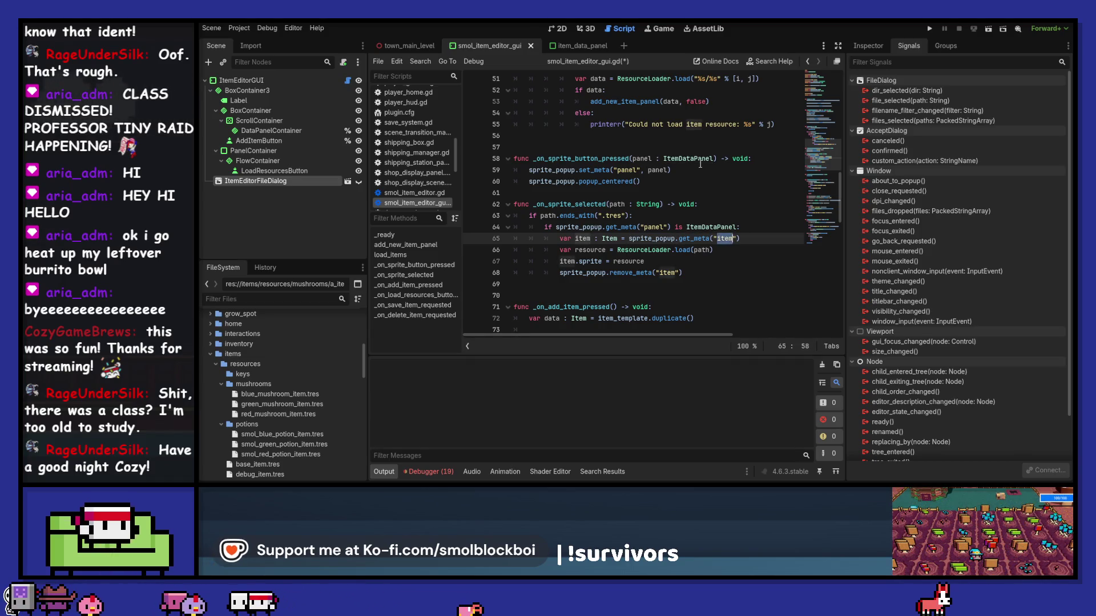
text(")
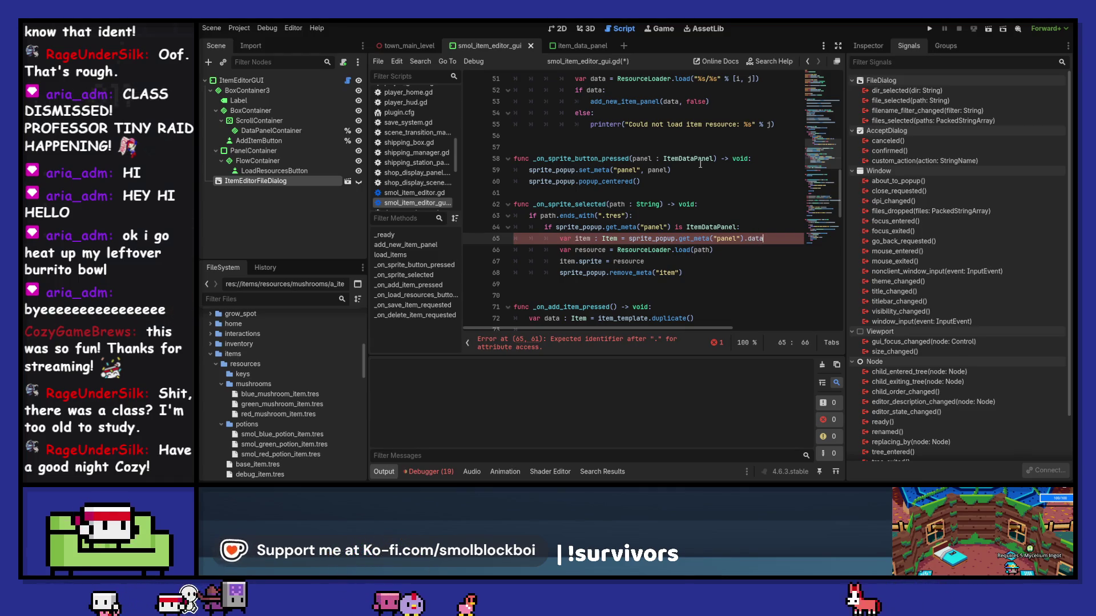
key(ctrl+s)
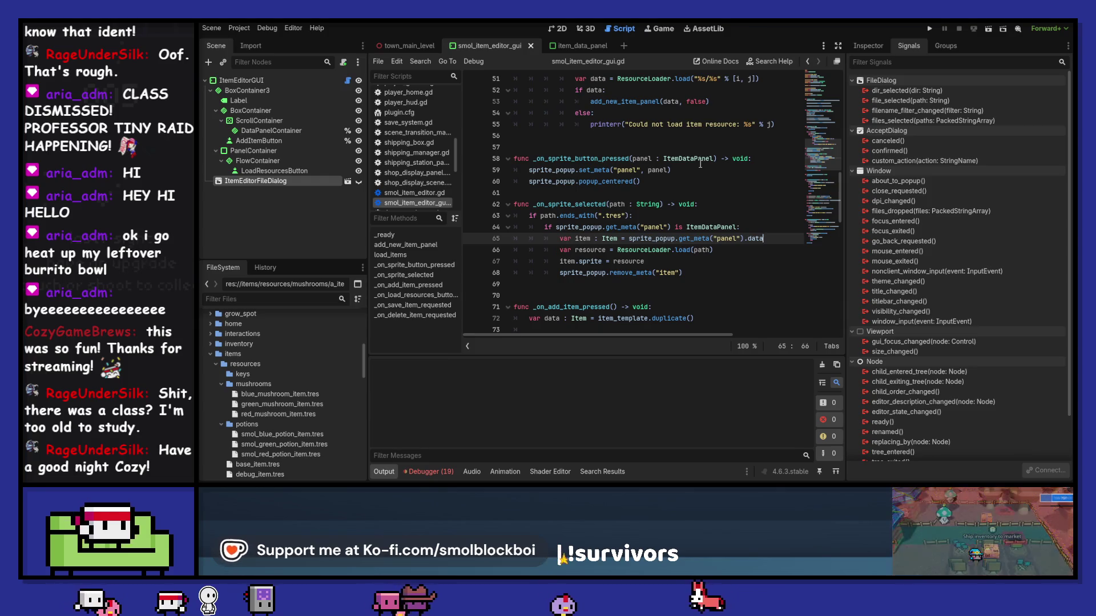
Declare an ItemDataPanel variable panel set to the popup's get_meta("panel") call.
key(Down)
key(Down)
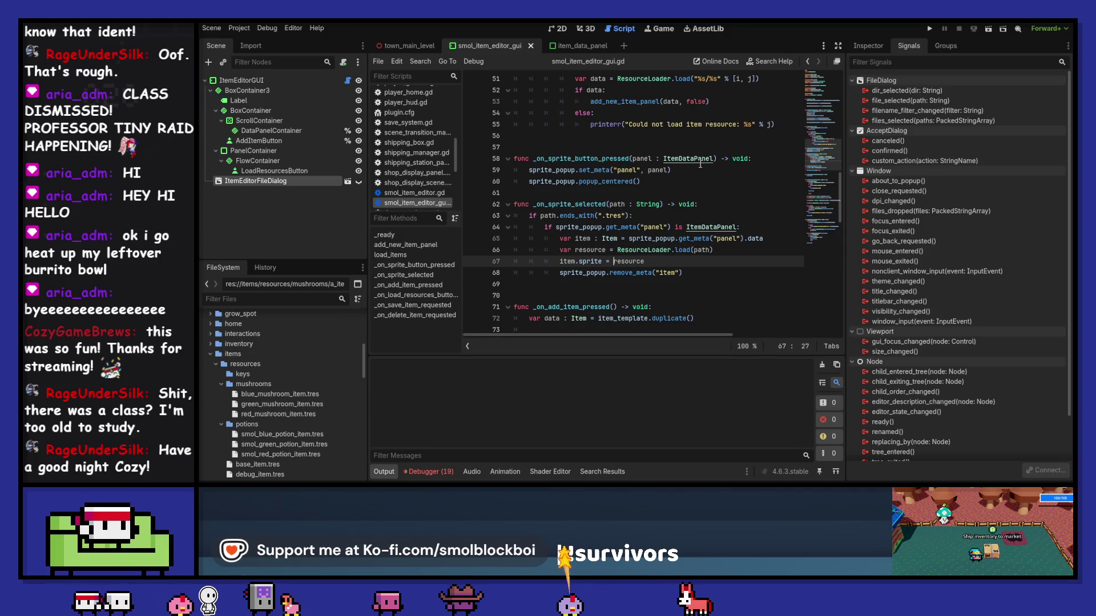
key(ctrl+shift+Return)
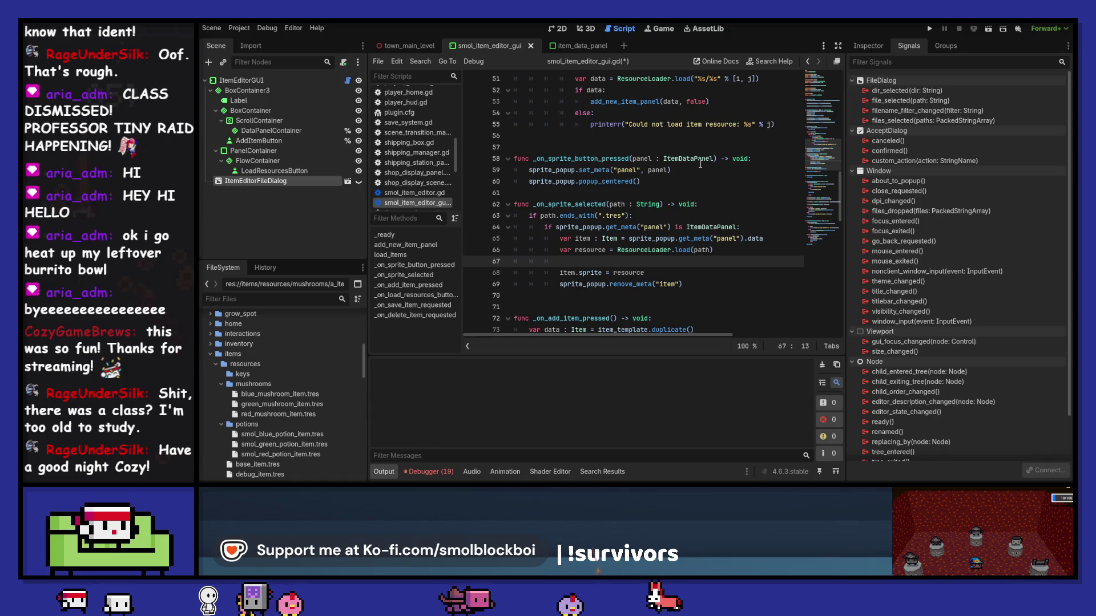
key(Up)
key(Up)
key(ctrl+shift+Return)
text(var panel : ItemDataP)
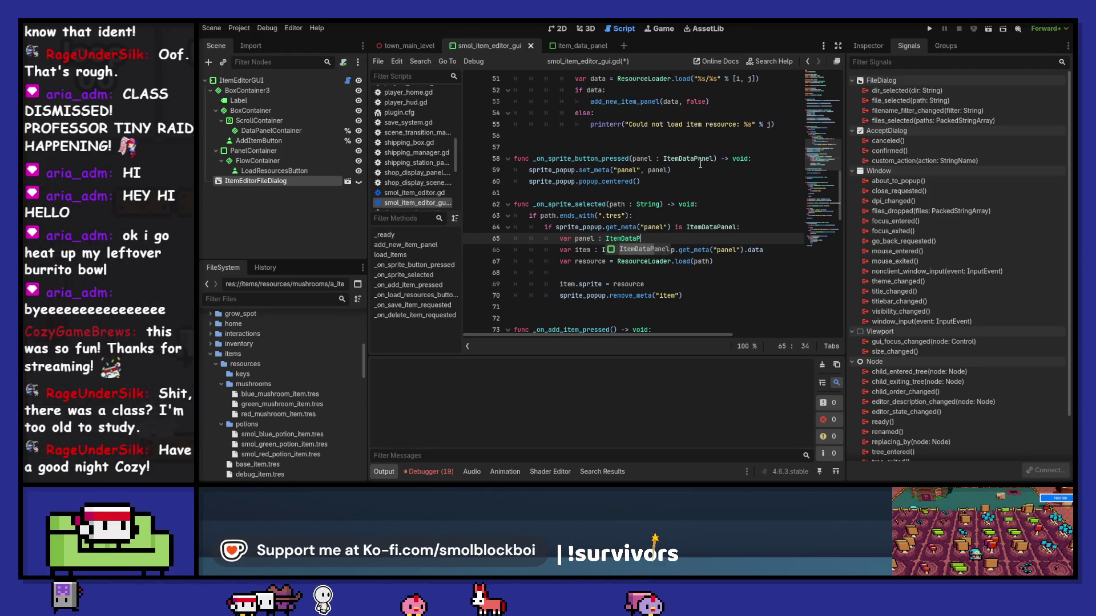
key(Return)
text(=)
key(Up)
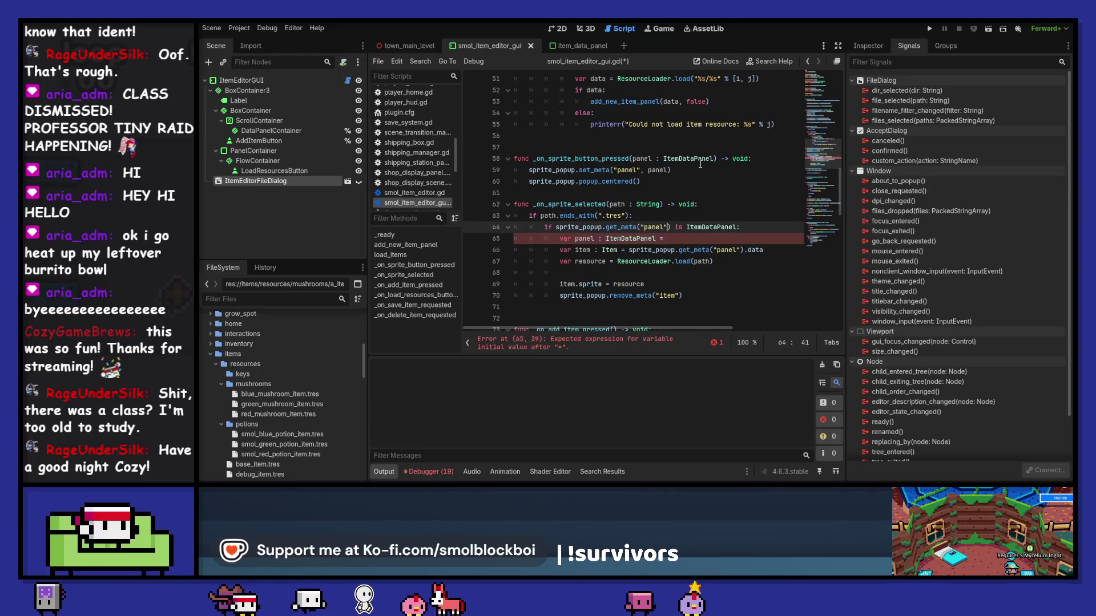
key(ctrl+shift+Left)
key(ctrl+shift+Left)
key(ctrl+shift+Left)
key(ctrl+c)
key(Down)
key(ctrl+Right)
key(ctrl+Right)
key(ctrl+v)
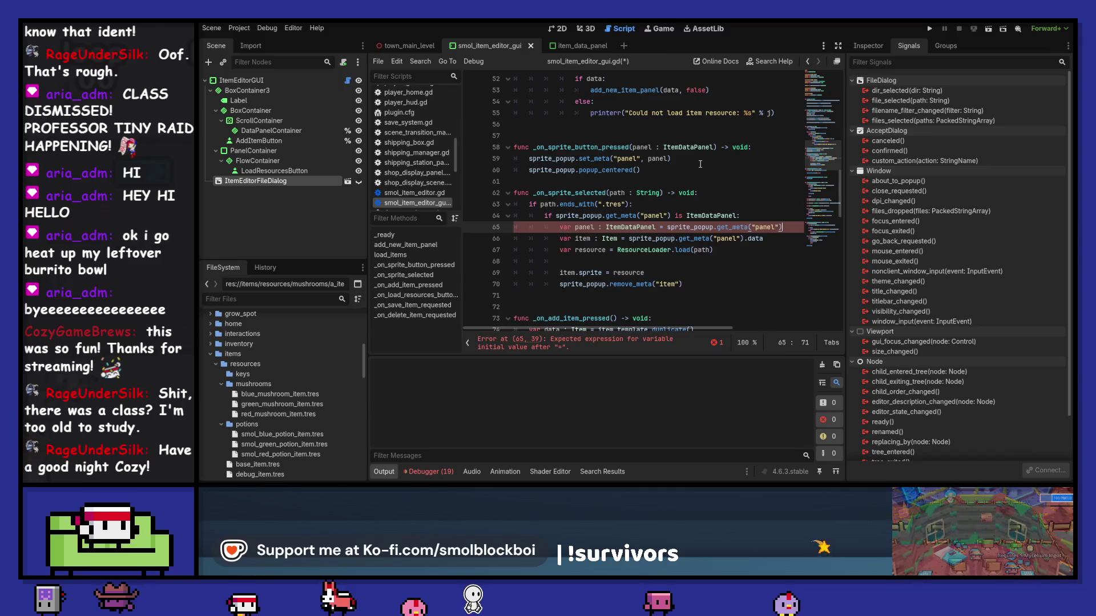
Replace get_meta with panel in the item declaration and add a panel.data line.
key(Down)
key(ctrl+Right)
key(ctrl+Right)
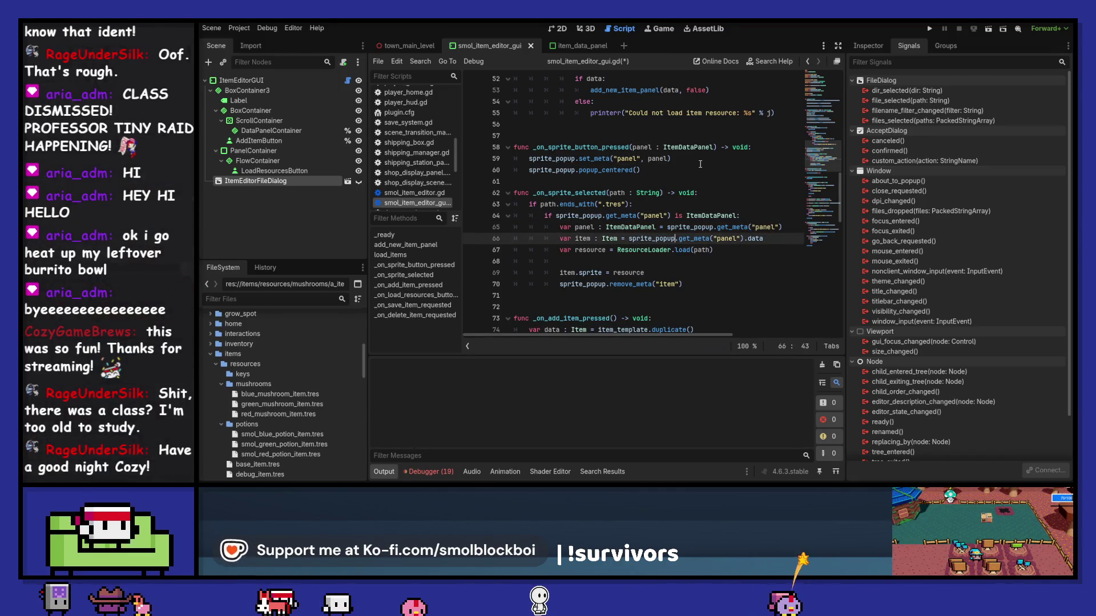
key(ctrl+Left)
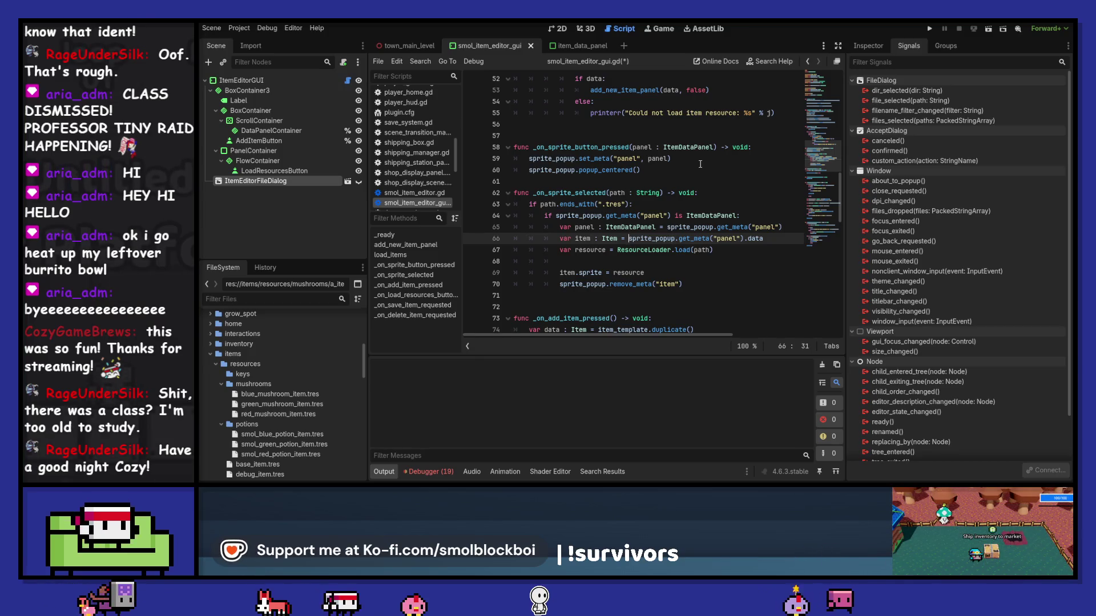
key(ctrl+shift+Right)
key(ctrl+shift+Right)
key(BackSpace)
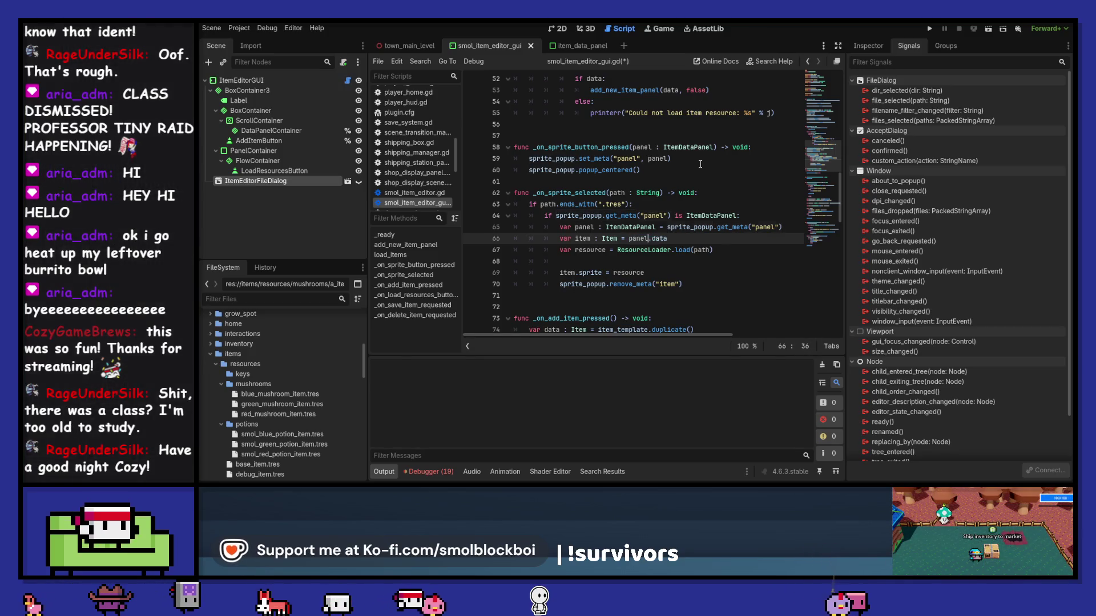
text(panel)
key(Delete)
key(Delete)
key(Down)
key(Down)
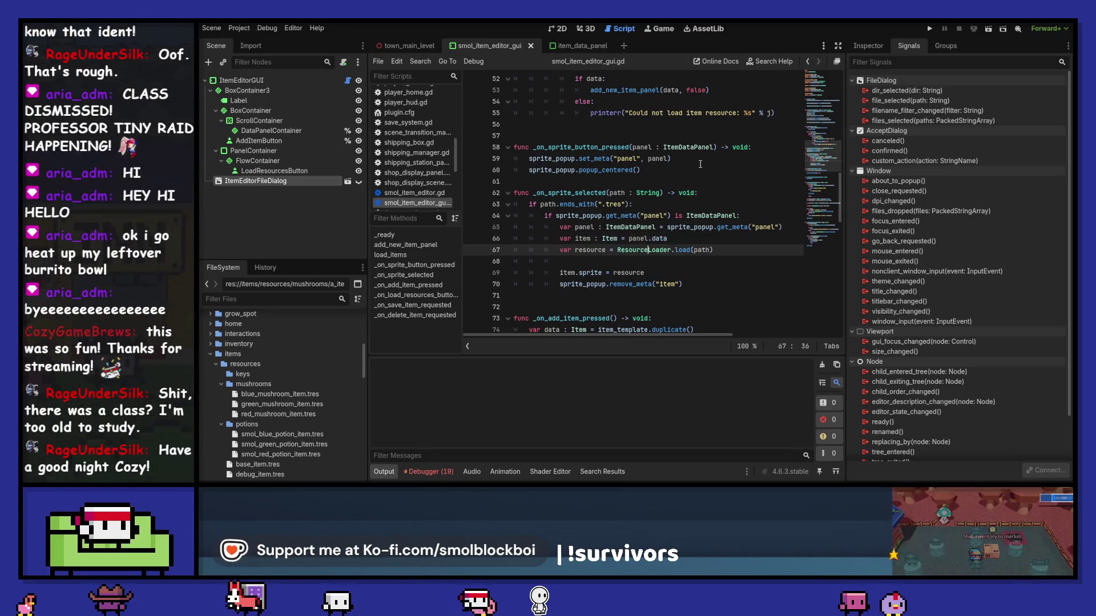
key(Return)
text(panel.)
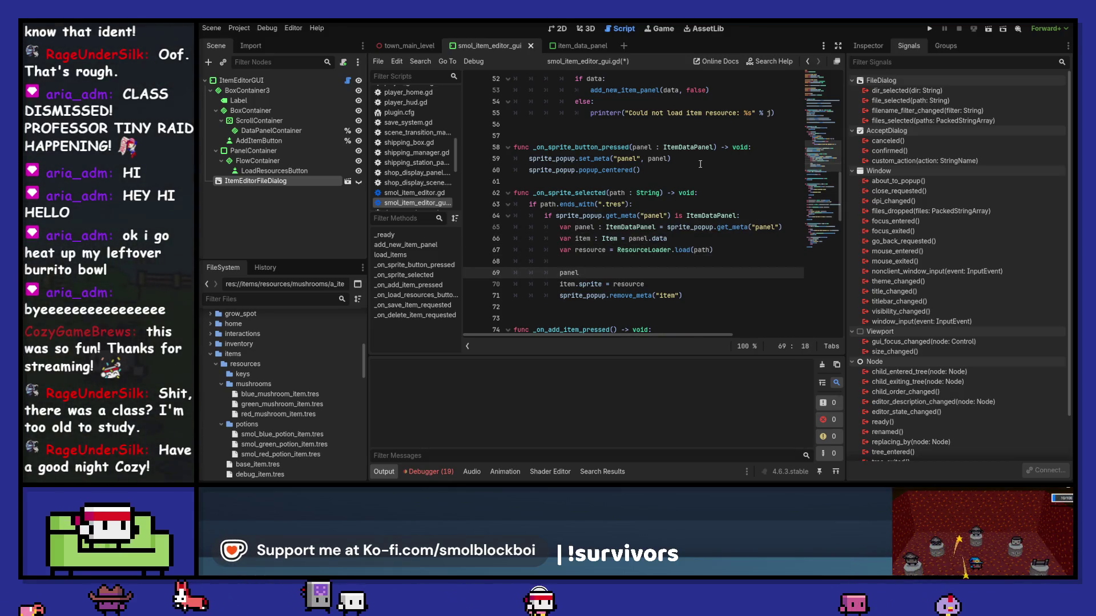
text(data)
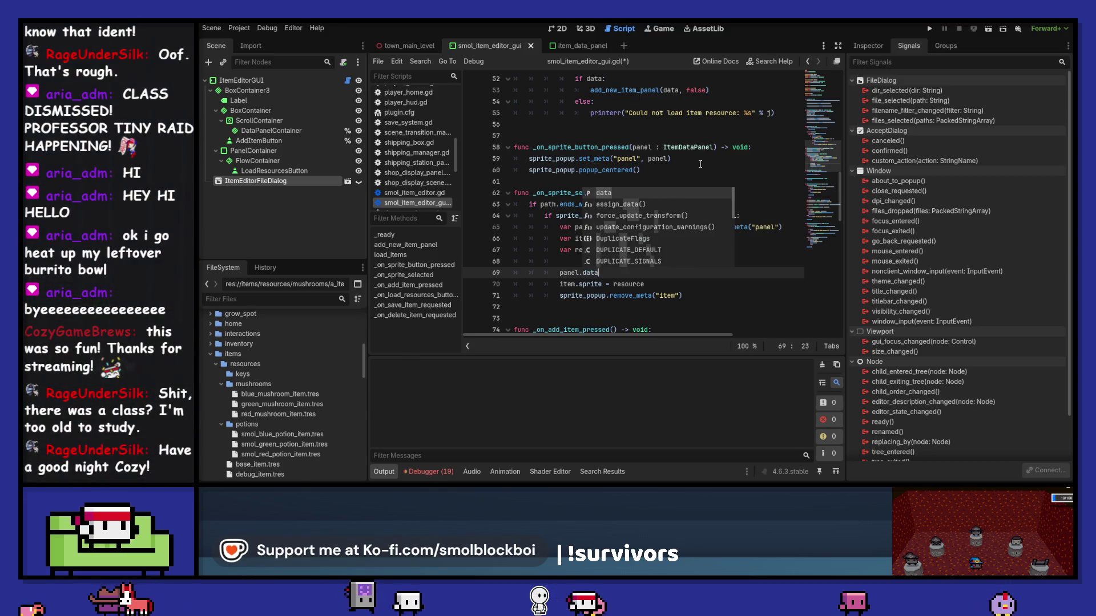
Replace the old item.sprite assignment with panel.data.sprite = resource.
key(Down)
key(Left)
key(Left)
key(Left)
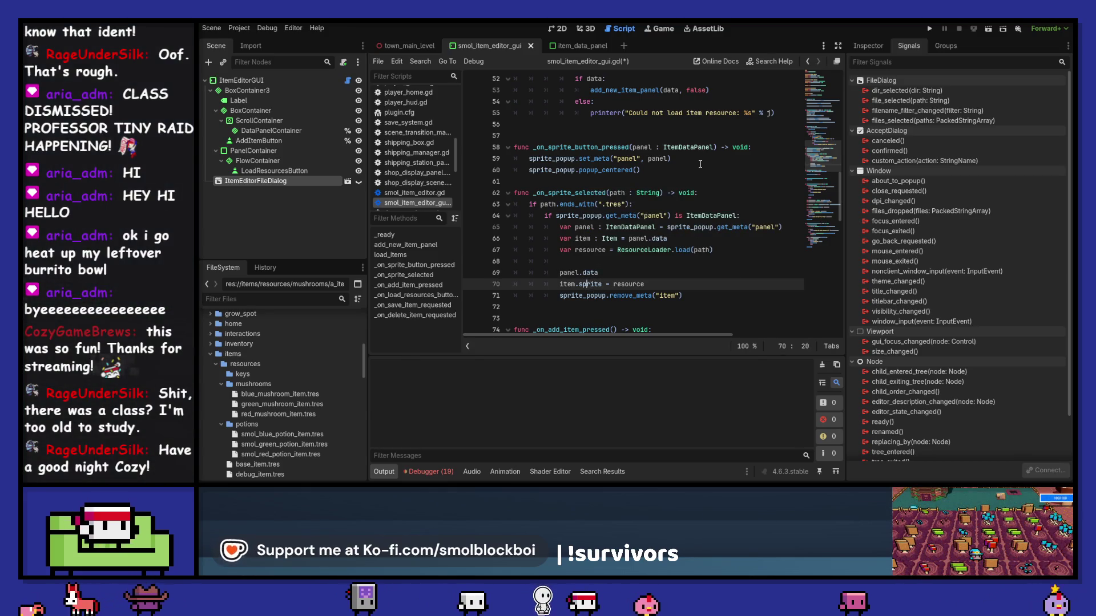
key(ctrl+BackSpace)
key(shift+End)
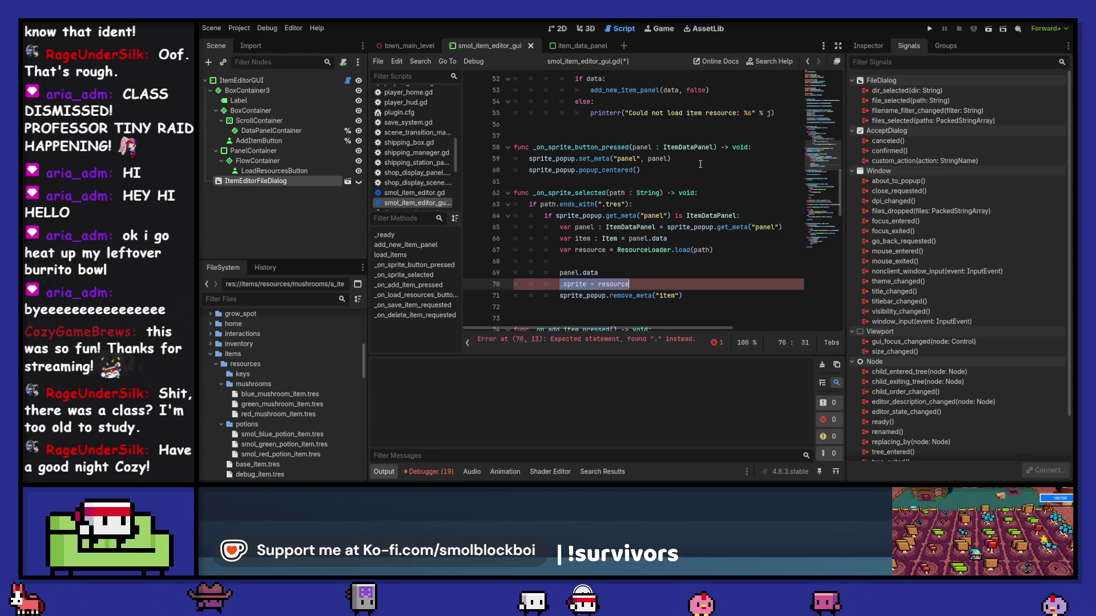
key(Delete)
key(BackSpace)
key(BackSpace)
key(BackSpace)
text(.sprite = resource)
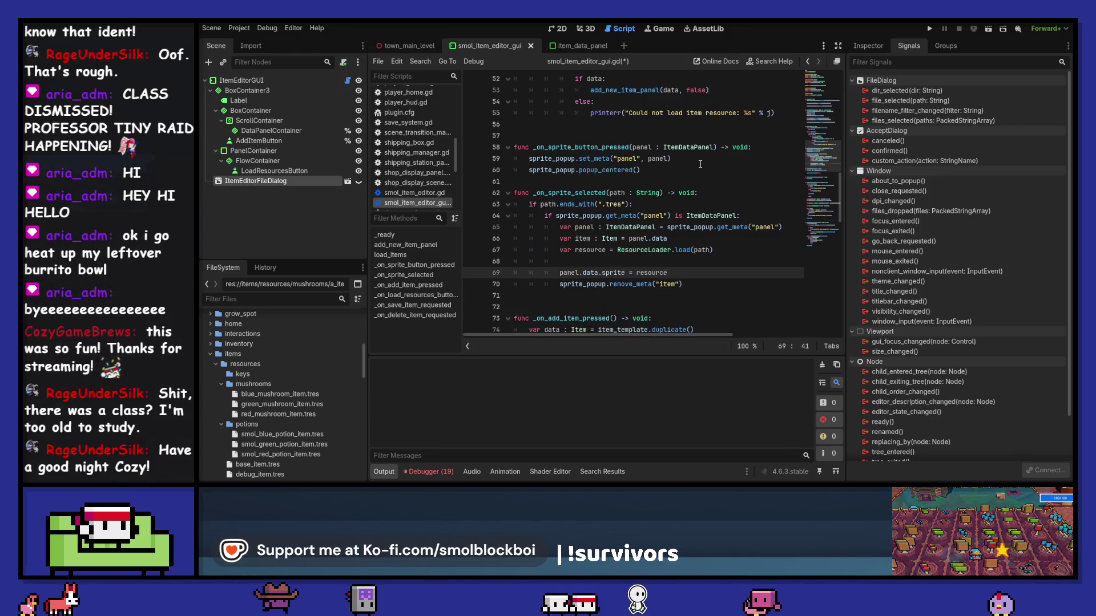
key(Return)
key(Return)
key(Up)
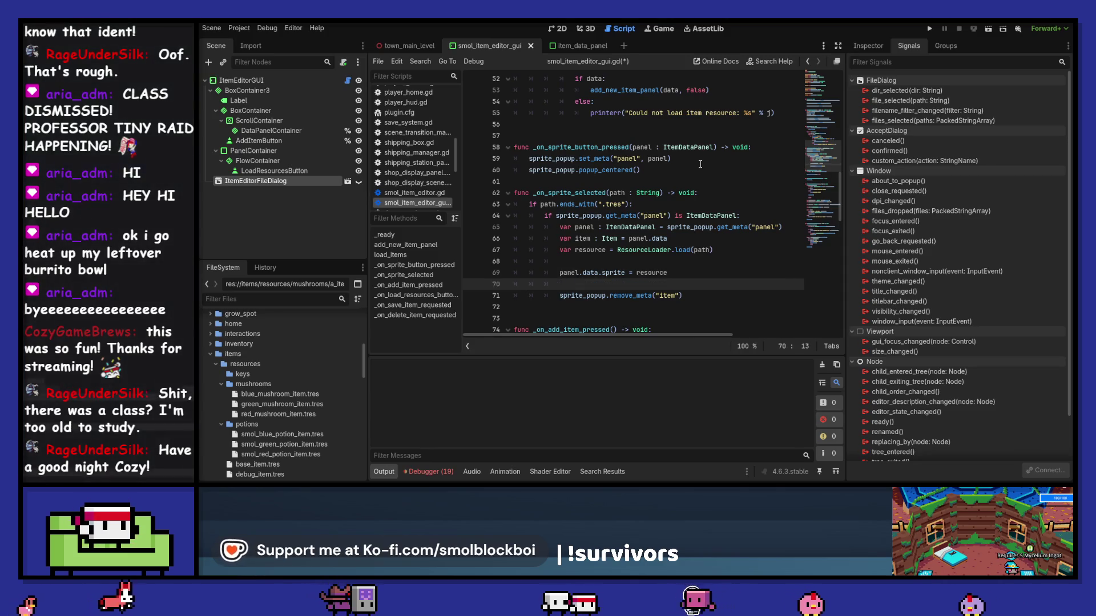
Start a panel.spr line above the assignment and browse the panel's sprite-related members.
text(pan)
key(Escape)
key(alt+Up)
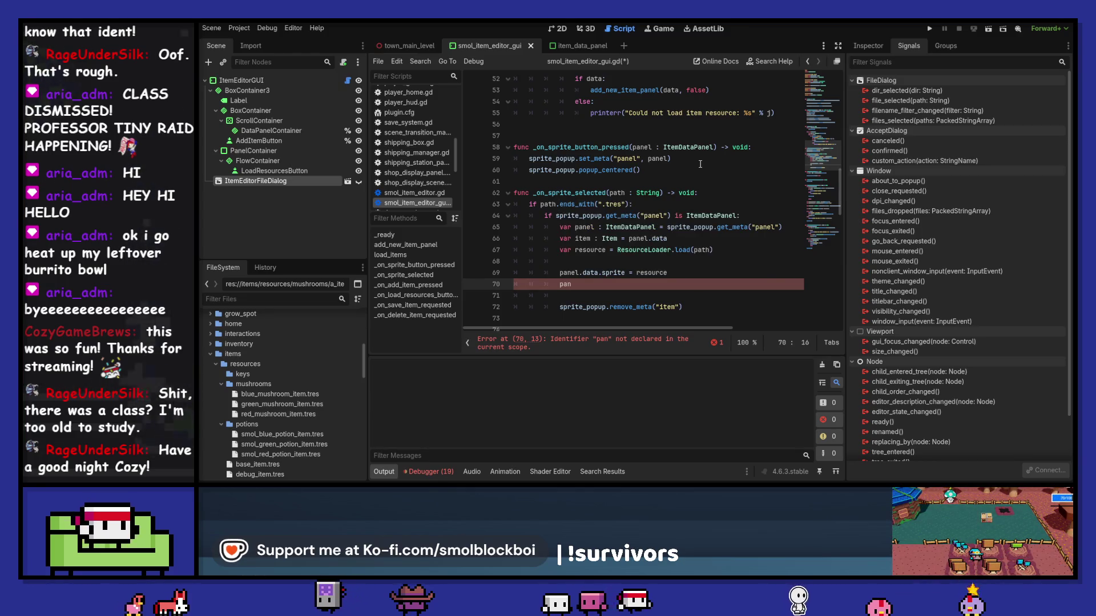
text(el.)
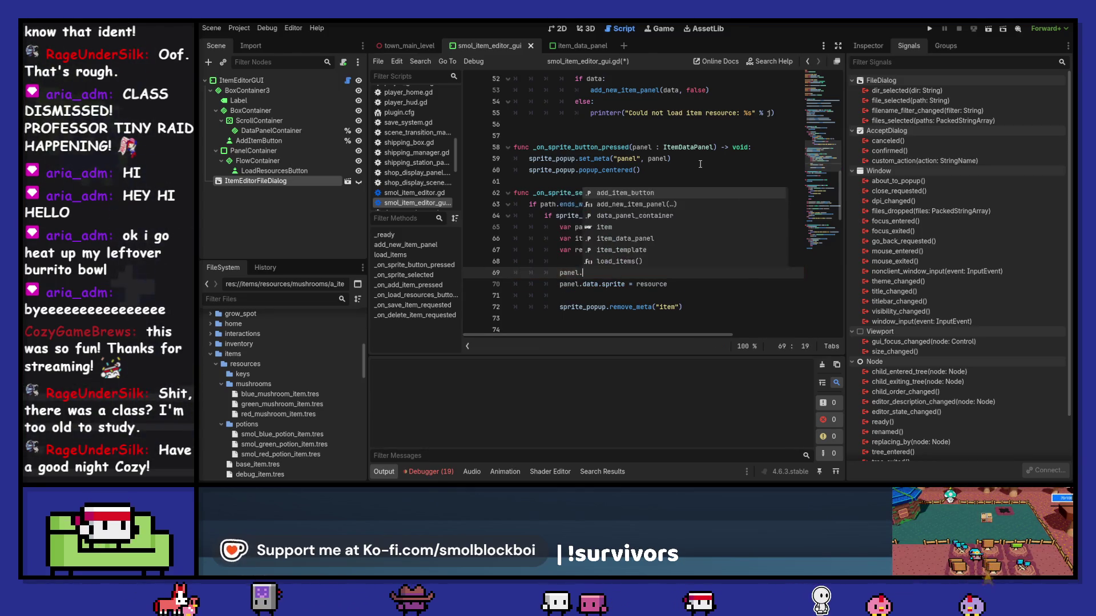
text(spr)
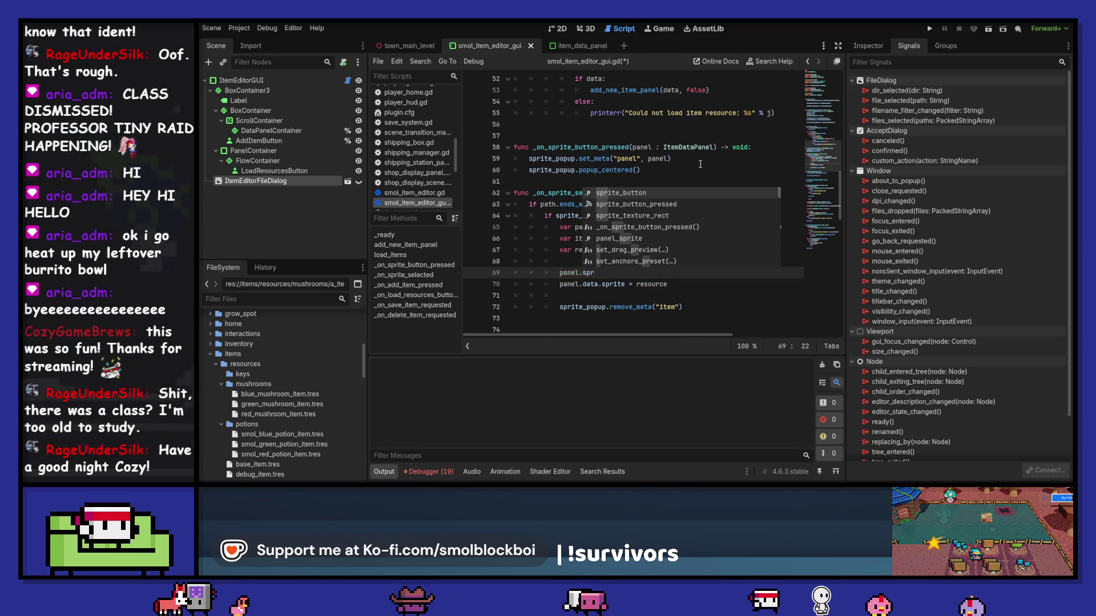
key(Down)
key(Down)
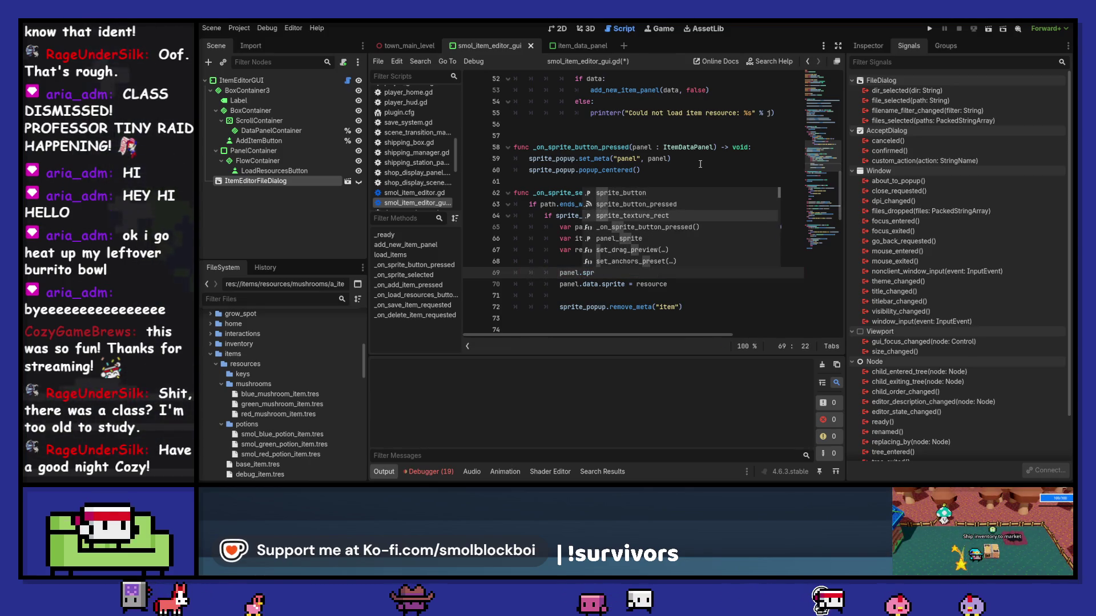
key(Escape)
Look up panel_sprite in item_data_panel.gd and write panel.panel_sprite = resource in the handler.
click(589, 47)
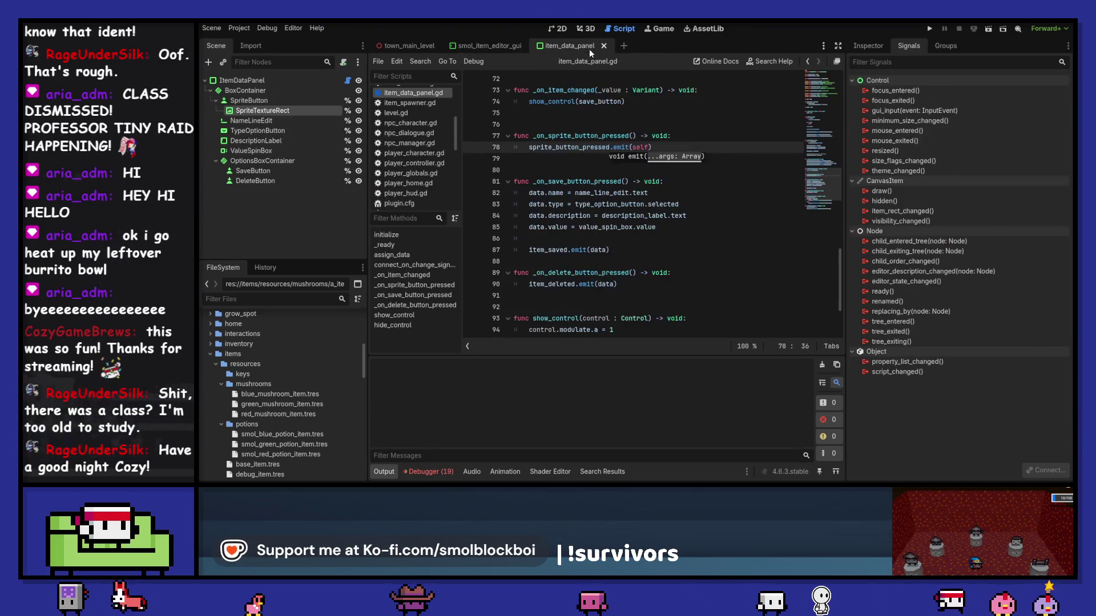
scroll(636, 247, up, 15)
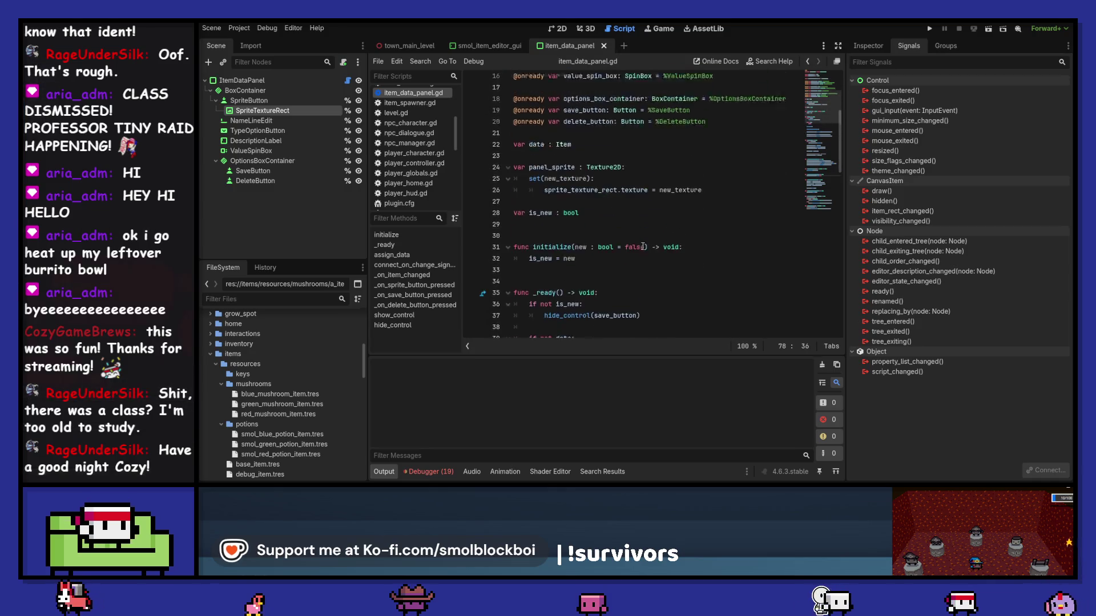
scroll(623, 238, up, 3)
double_click(551, 249)
click(485, 46)
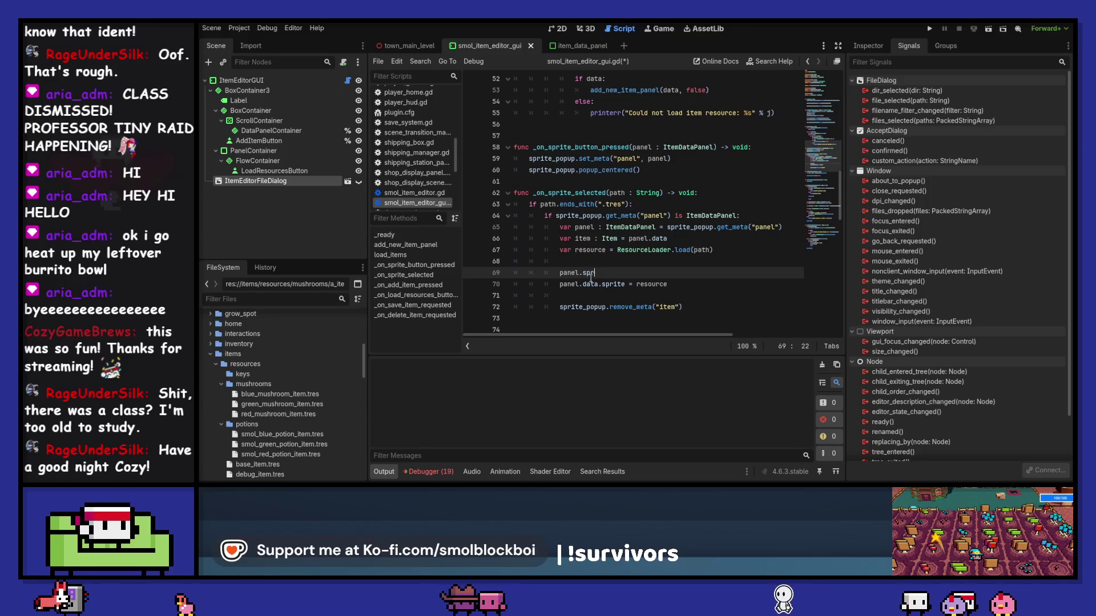
text(panel_sprite.)
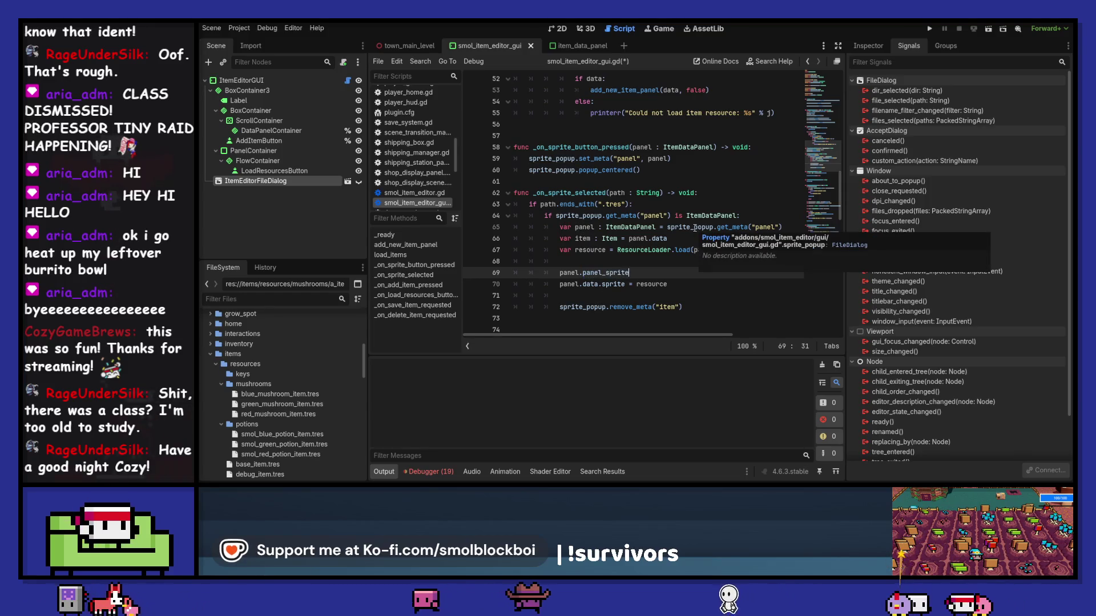
key(BackSpace)
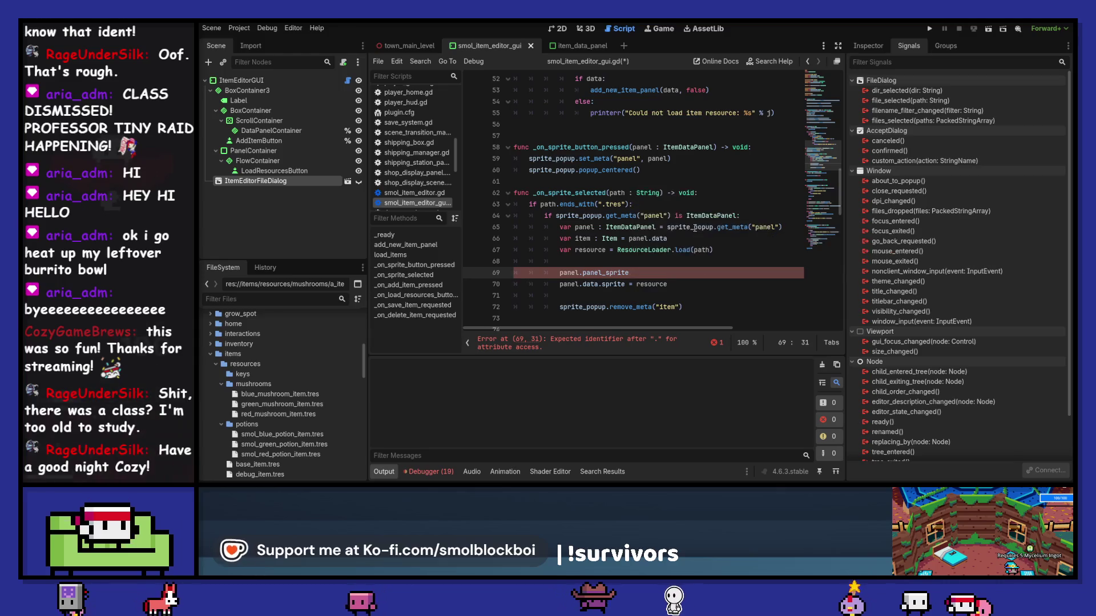
text(= resource)
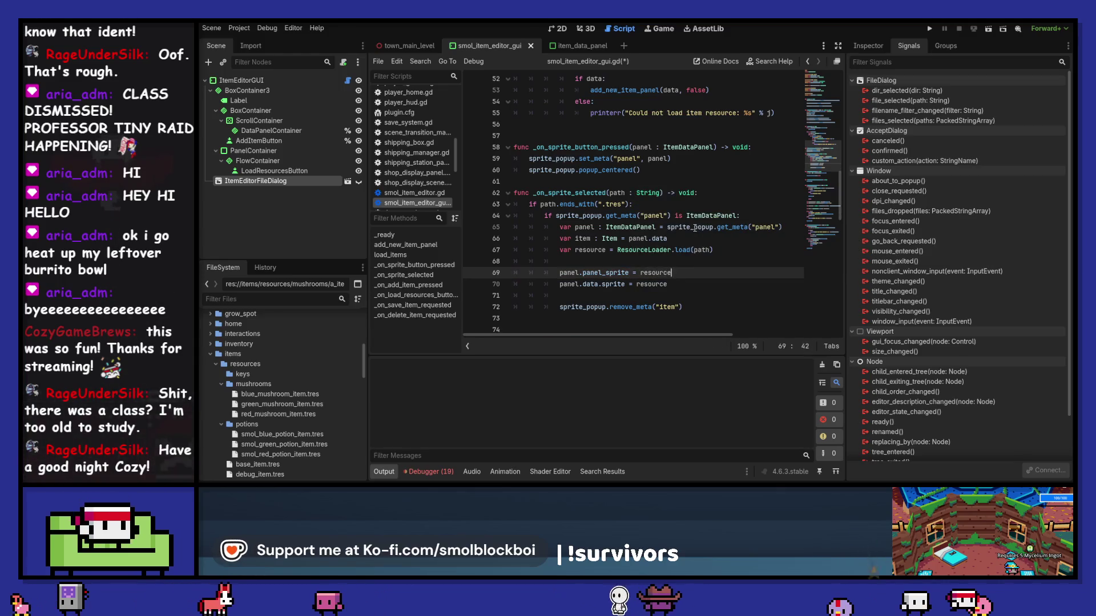
Delete the old panel.data.sprite line, change remove_meta to use "panel", and save.
key(Down)
key(ctrl+shift+k)
key(Down)
key(BackSpace)
key(BackSpace)
key(BackSpace)
text(panel)
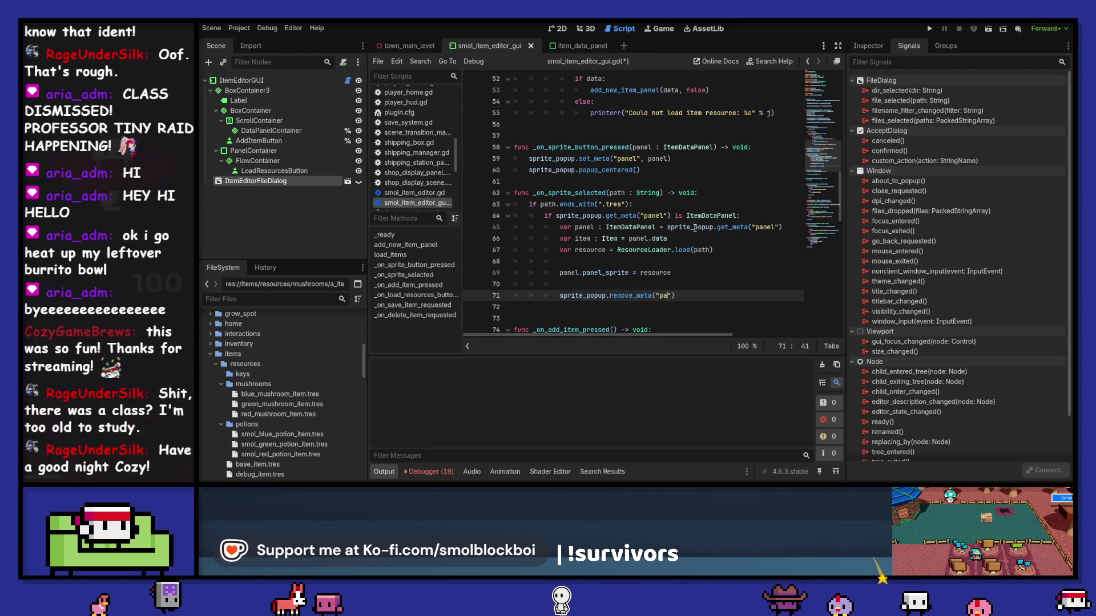
key(ctrl+s)
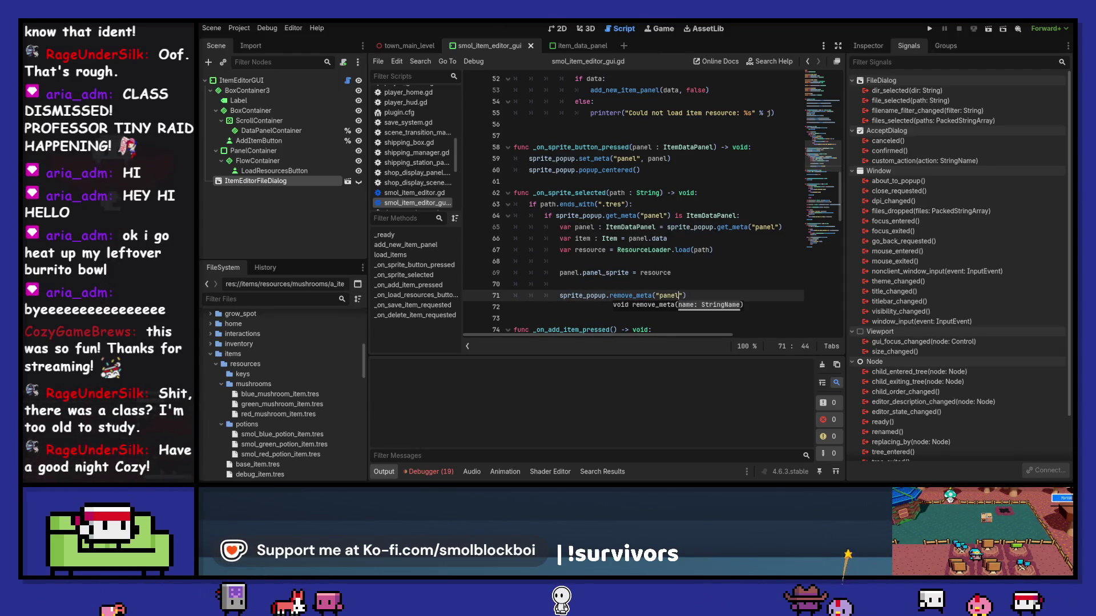
Enable the Smol Item Editor plugin in Project Settings > Plugins.
click(227, 29)
click(255, 40)
click(397, 159)
Load resources in the Smol Item Editor and give a new row an icon from ui/abilities.
click(640, 409)
click(732, 30)
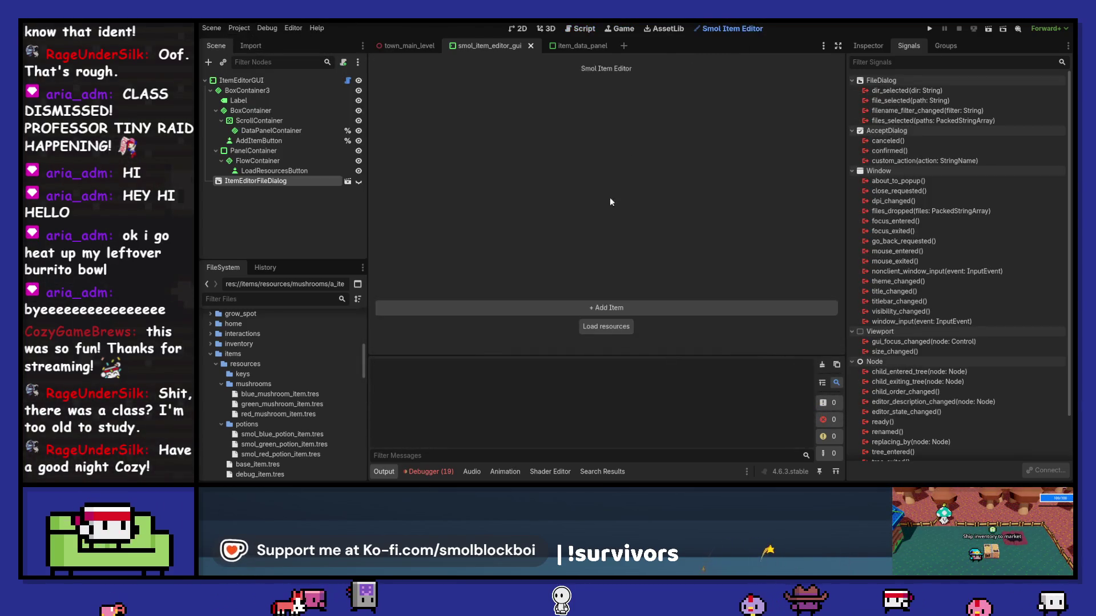
click(617, 332)
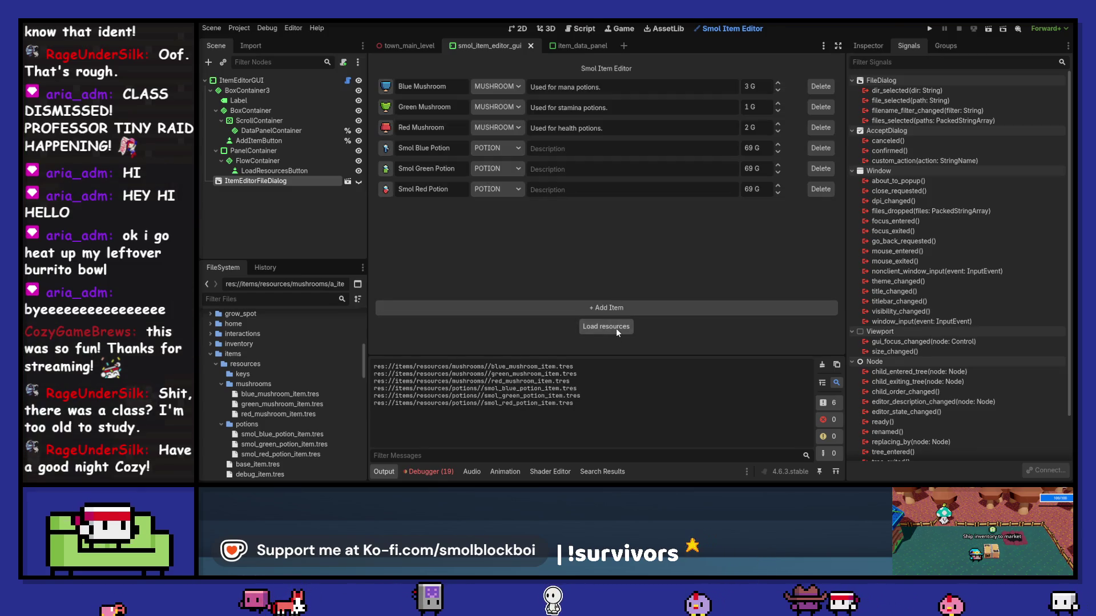
click(504, 309)
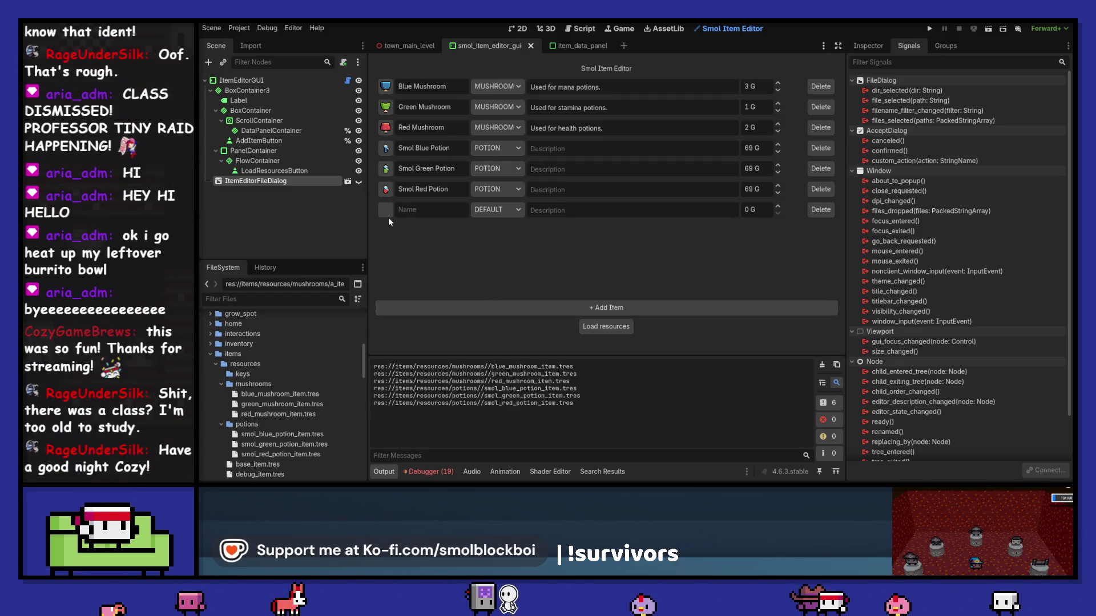
scroll(681, 264, down, 10)
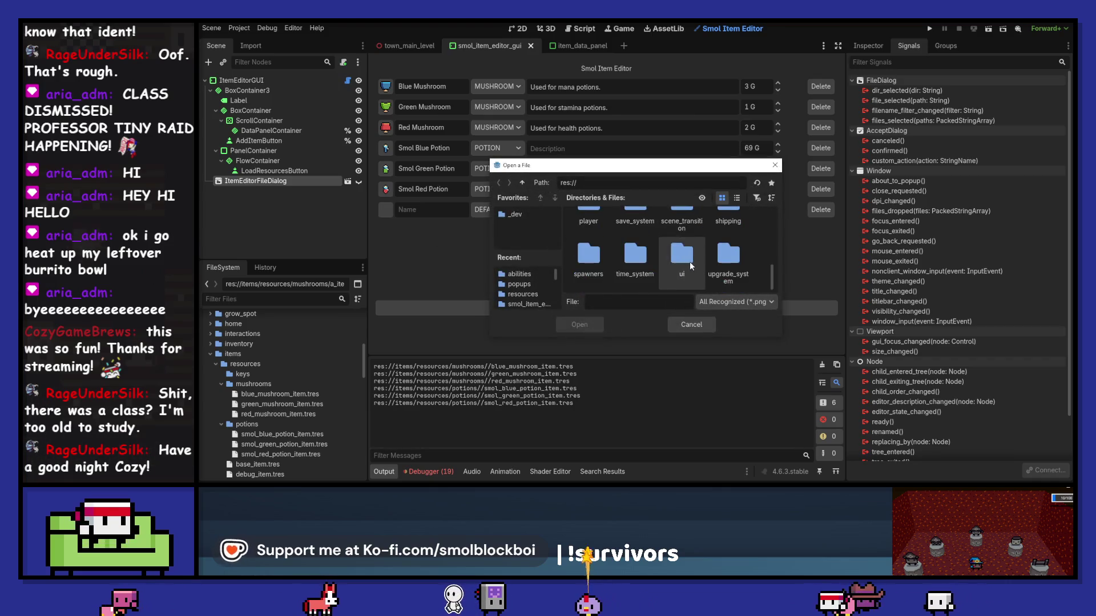
double_click(689, 261)
double_click(588, 231)
double_click(628, 231)
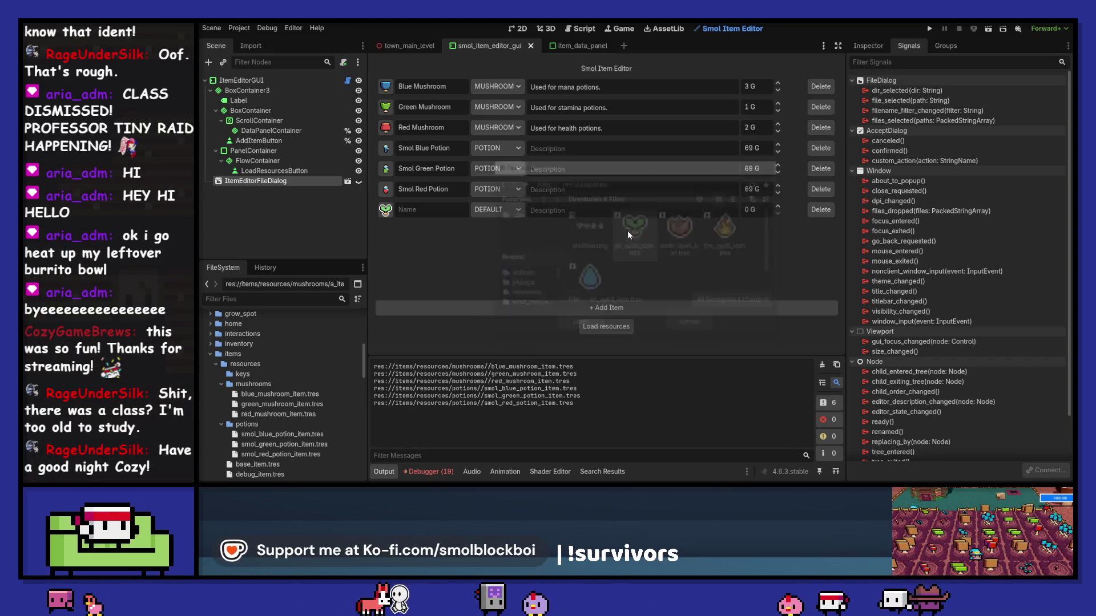
Set Smol Red Potion's sprite to the earth spell icon and reload the resources.
click(388, 191)
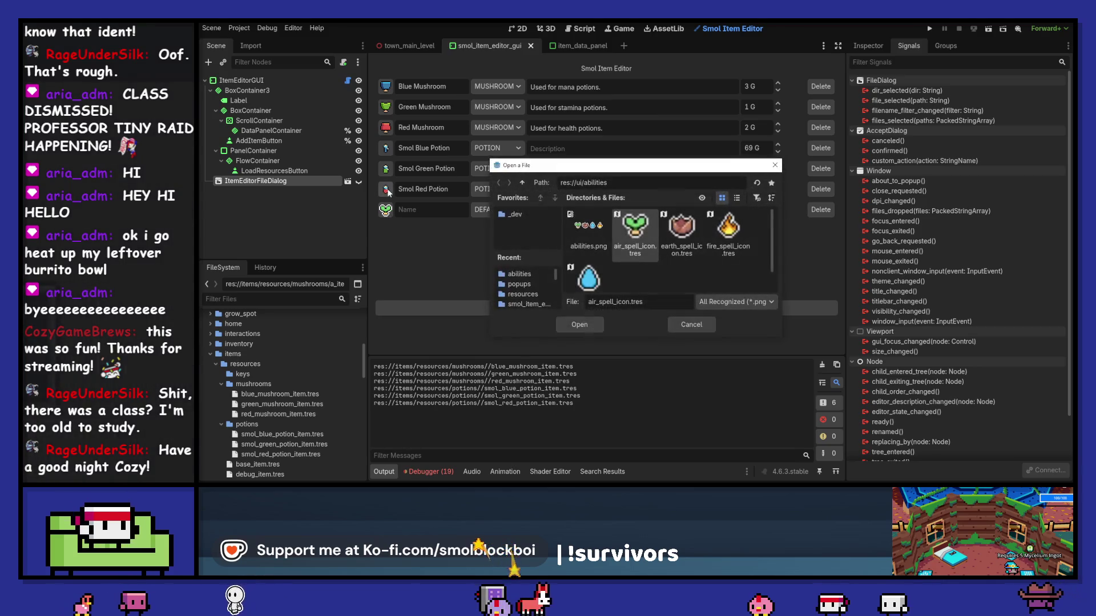
double_click(684, 236)
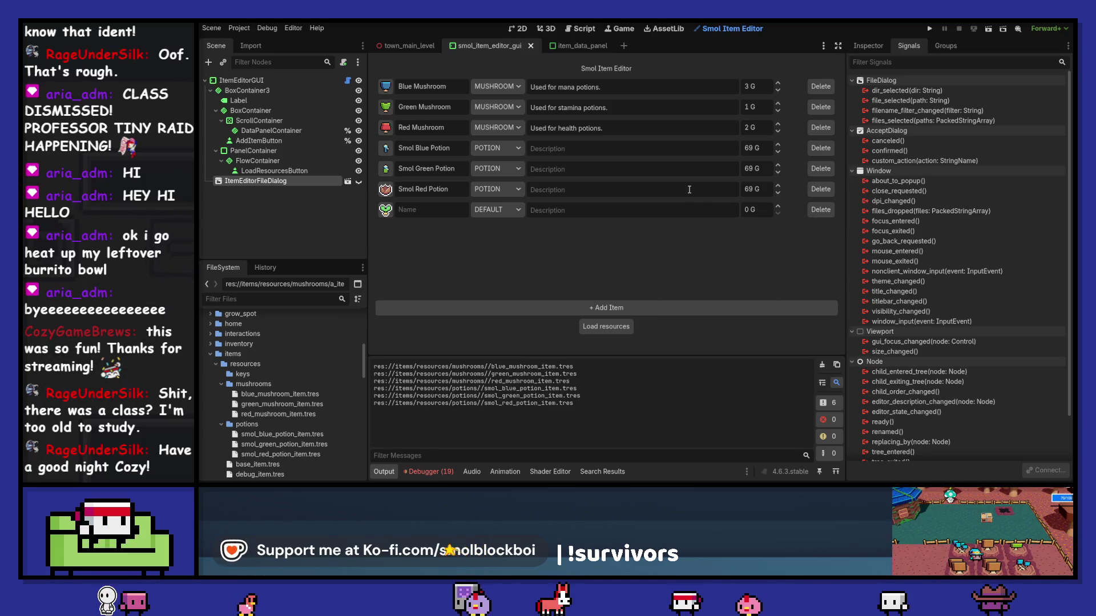
click(600, 329)
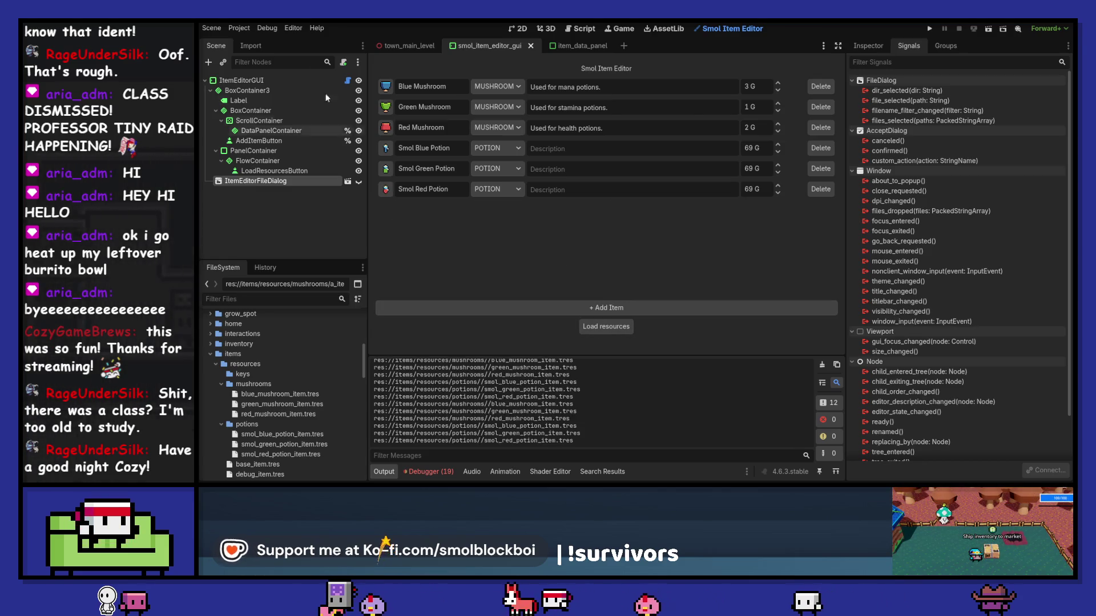
Disable the Smol Item Editor plugin and switch to the item_data_panel scene and script.
click(239, 28)
click(248, 43)
click(393, 156)
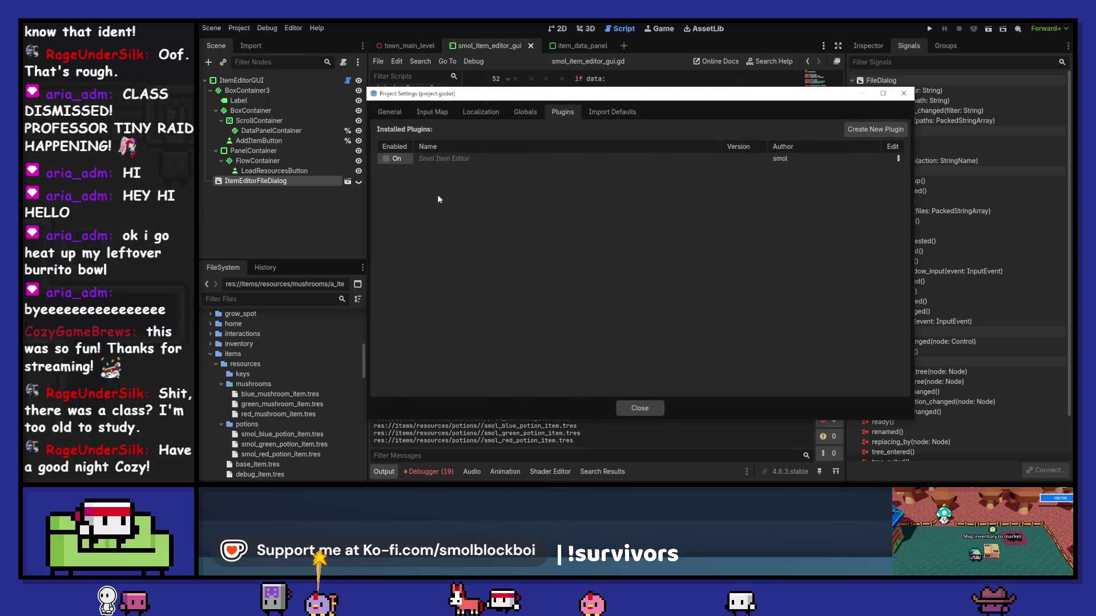
click(634, 406)
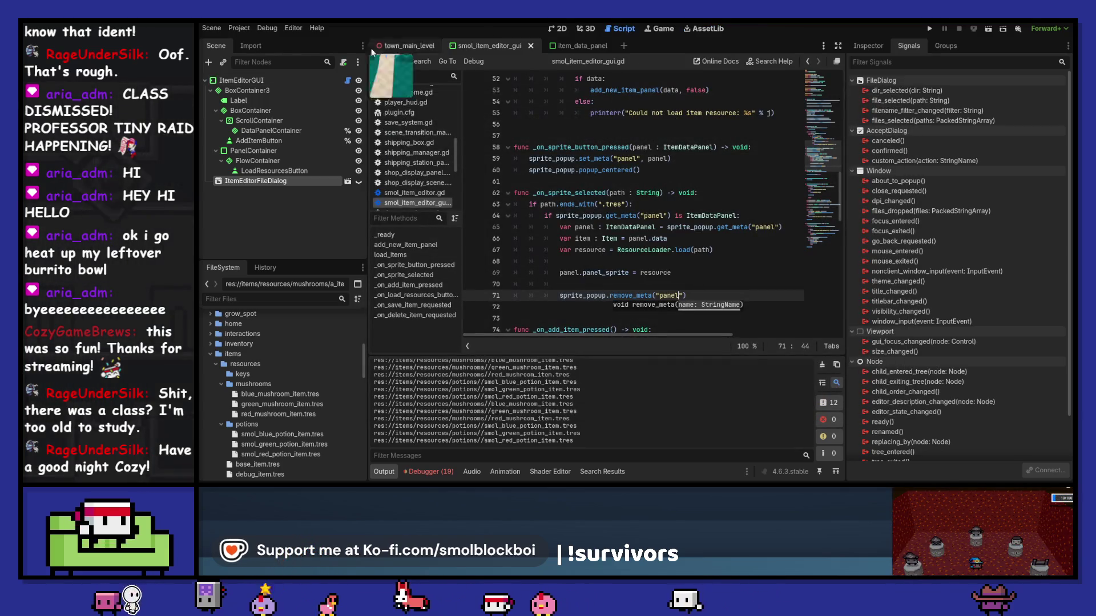
click(342, 80)
key(ctrl+Tab)
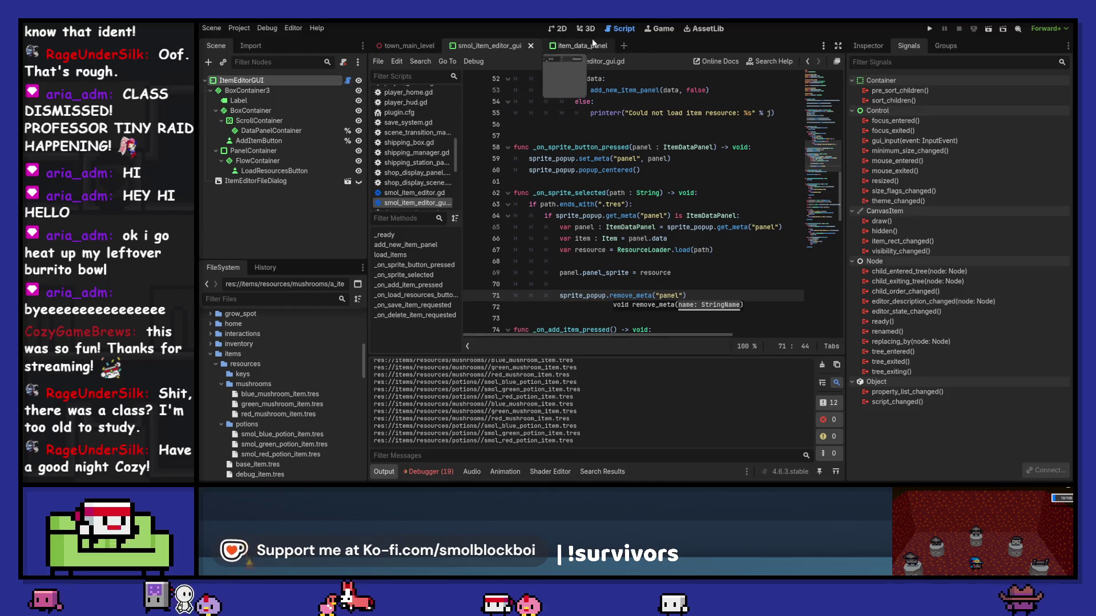
Add a signal sprite_changed declaration on line 8 of item_data_panel.gd.
scroll(615, 160, up, 3)
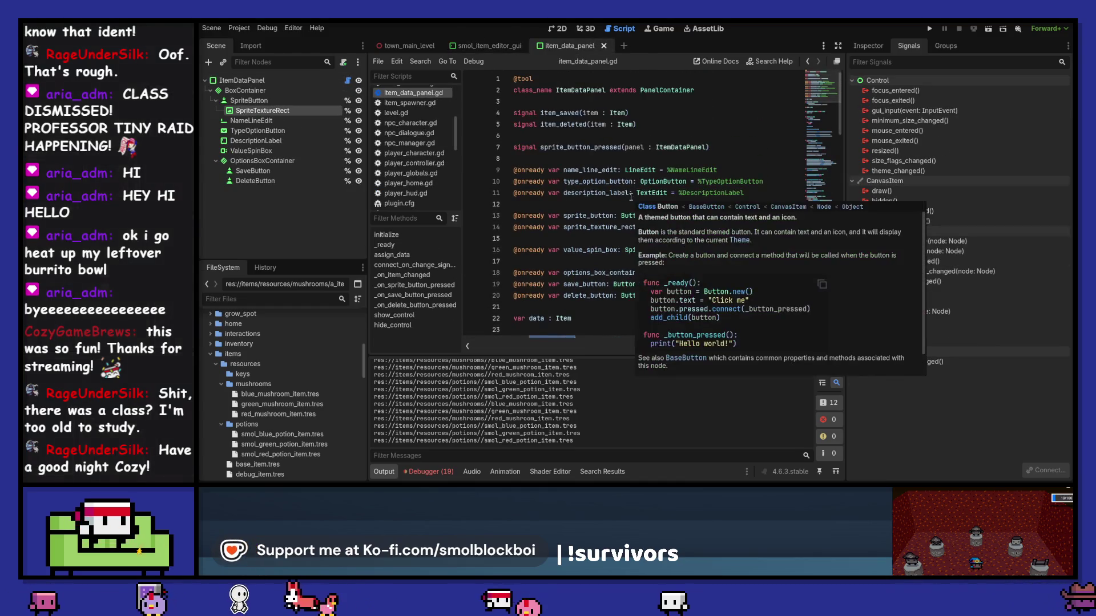
click(615, 160)
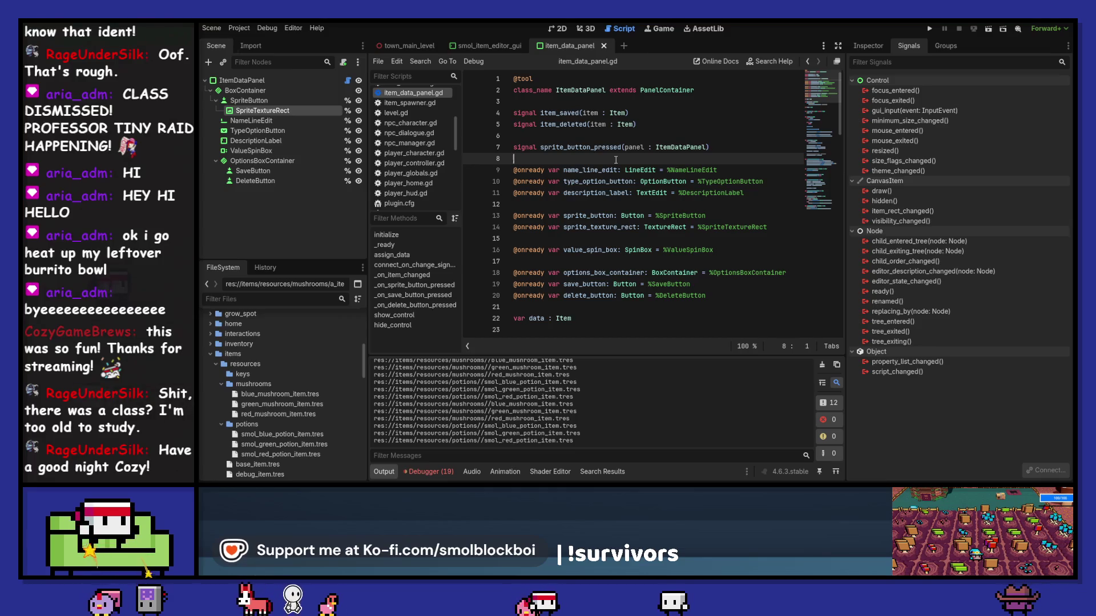
scroll(615, 160, down, 6)
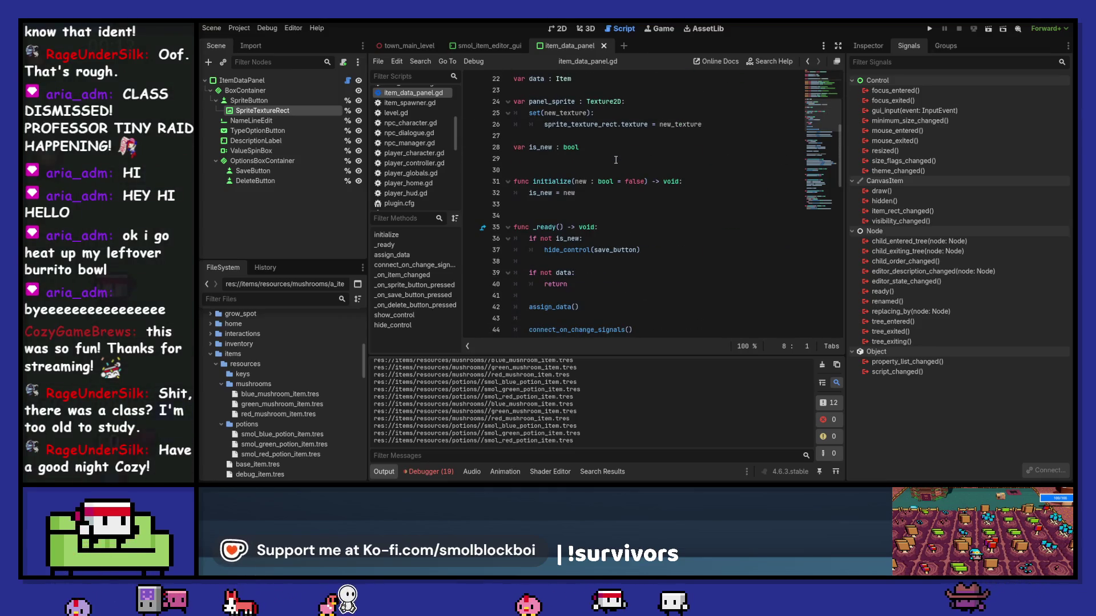
scroll(674, 217, up, 1)
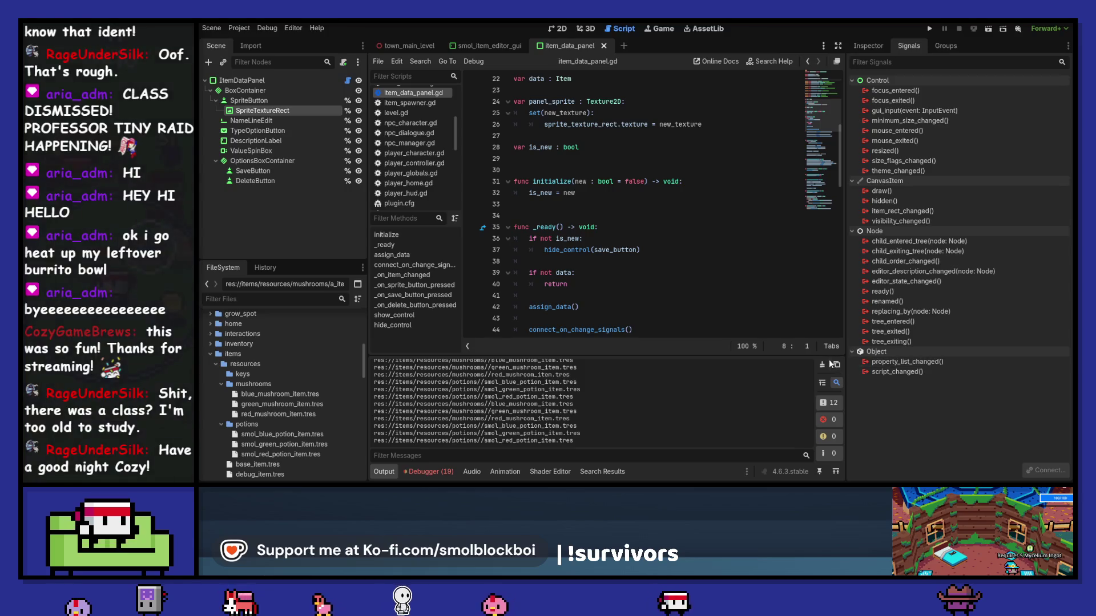
scroll(736, 268, up, 6)
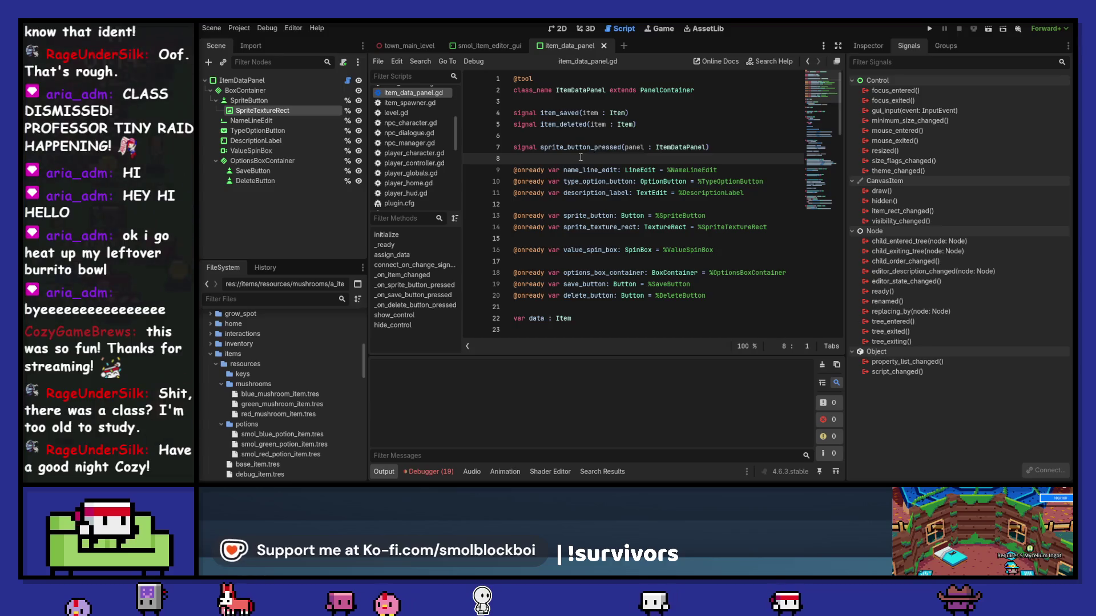
scroll(580, 157, down, 4)
scroll(580, 157, up, 4)
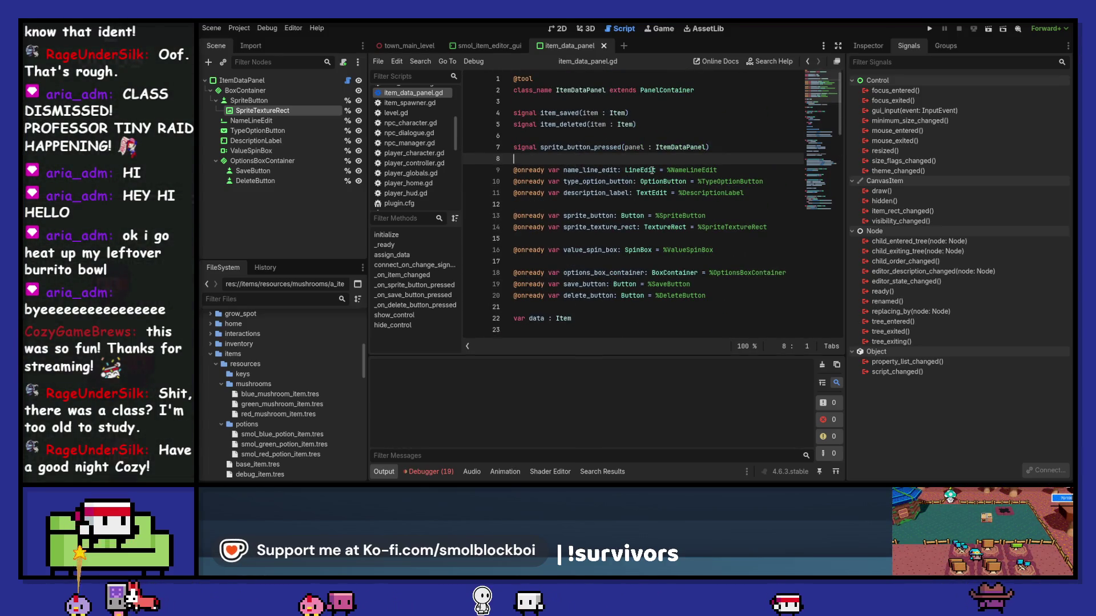
key(Return)
key(Up)
text(signal)
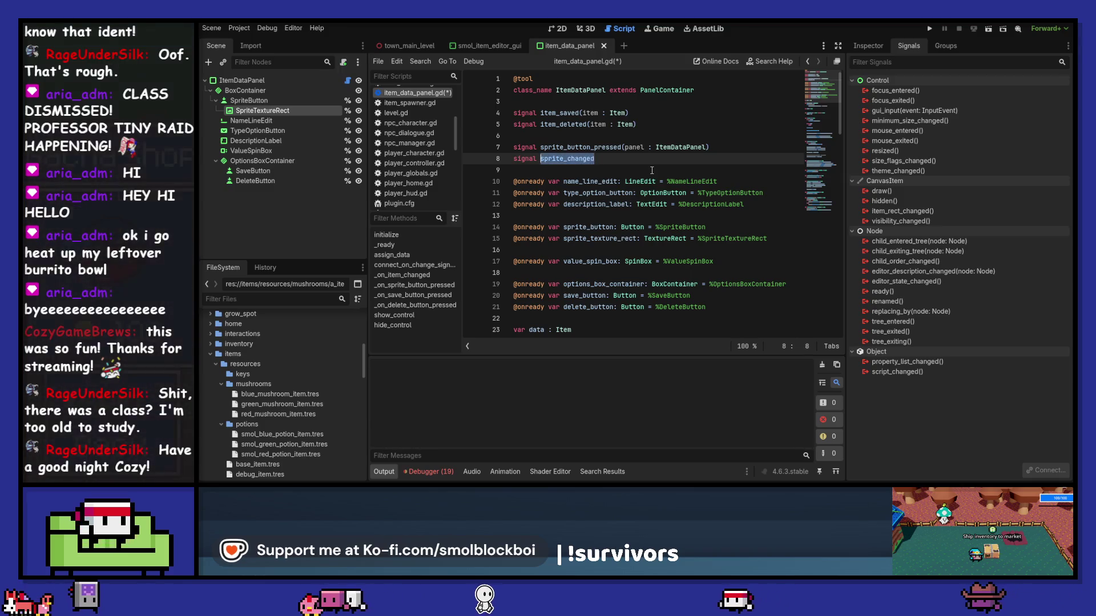
Emit sprite_changed inside the panel_sprite setter after the texture assignment.
scroll(651, 170, down, 6)
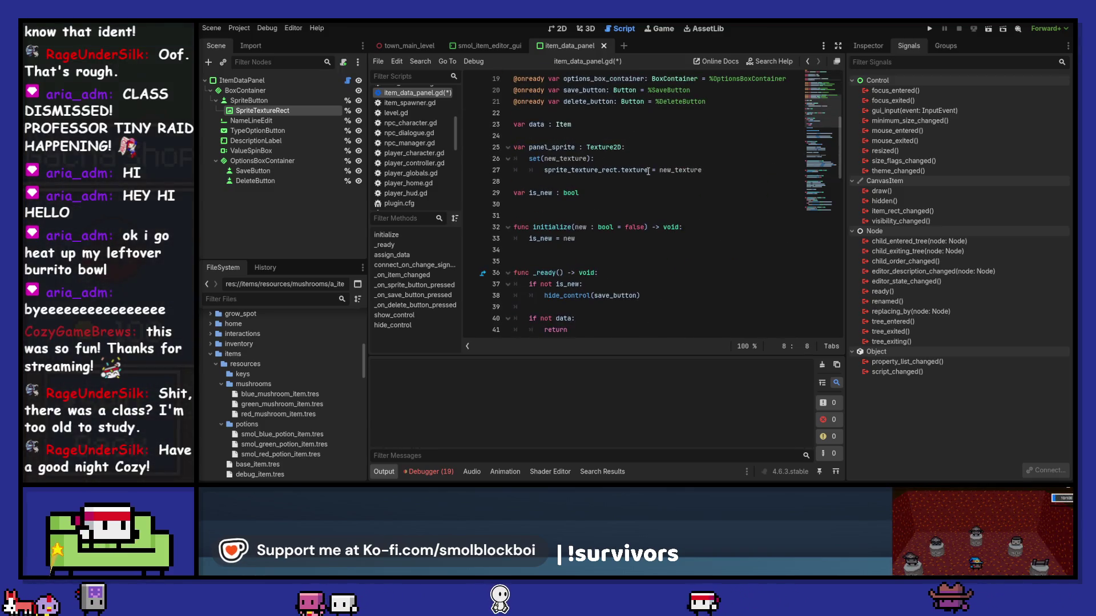
click(716, 174)
key(Return)
text(sprite_changed.)
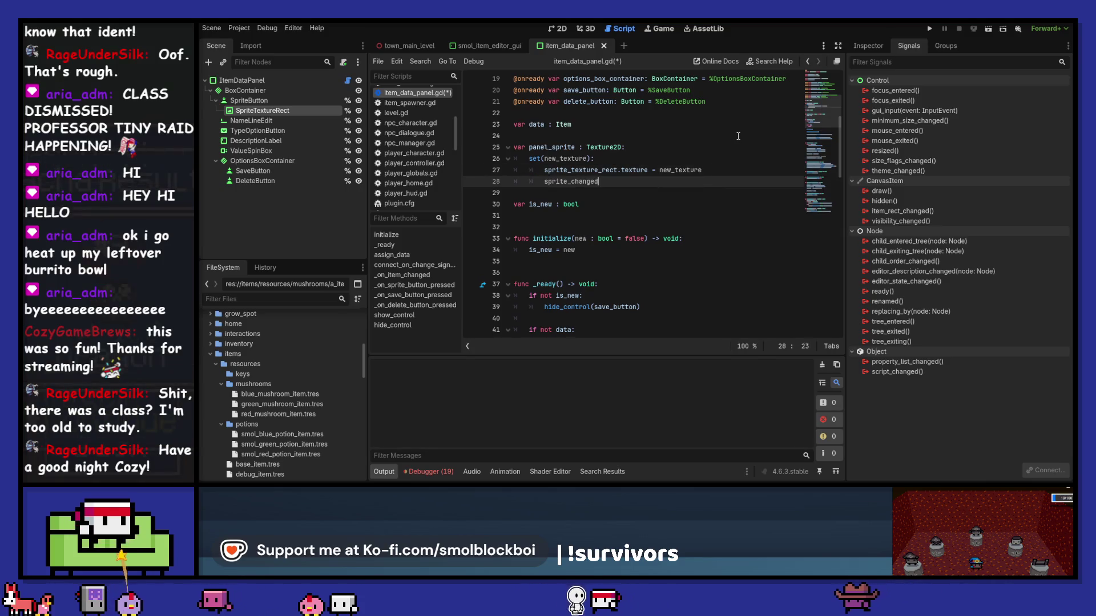
text(emit()
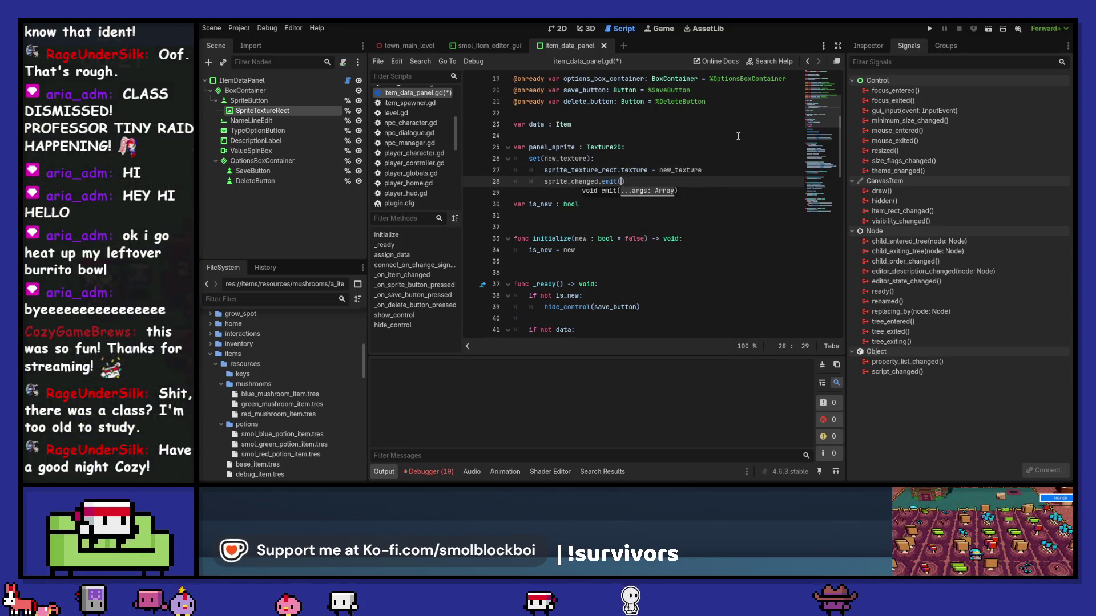
key(Escape)
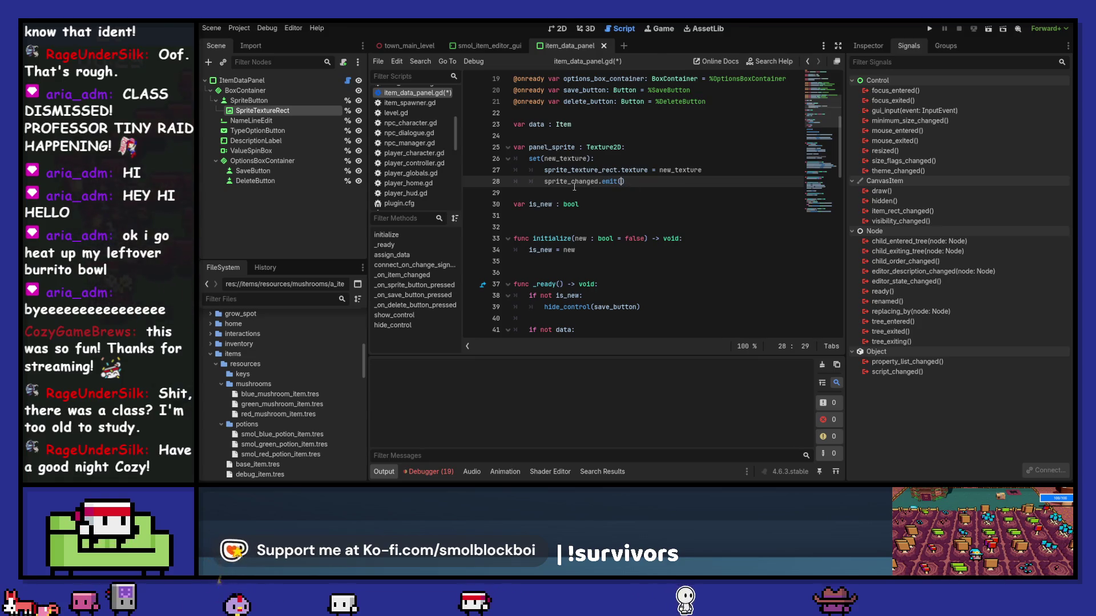
key(ctrl+z)
scroll(575, 187, down, 5)
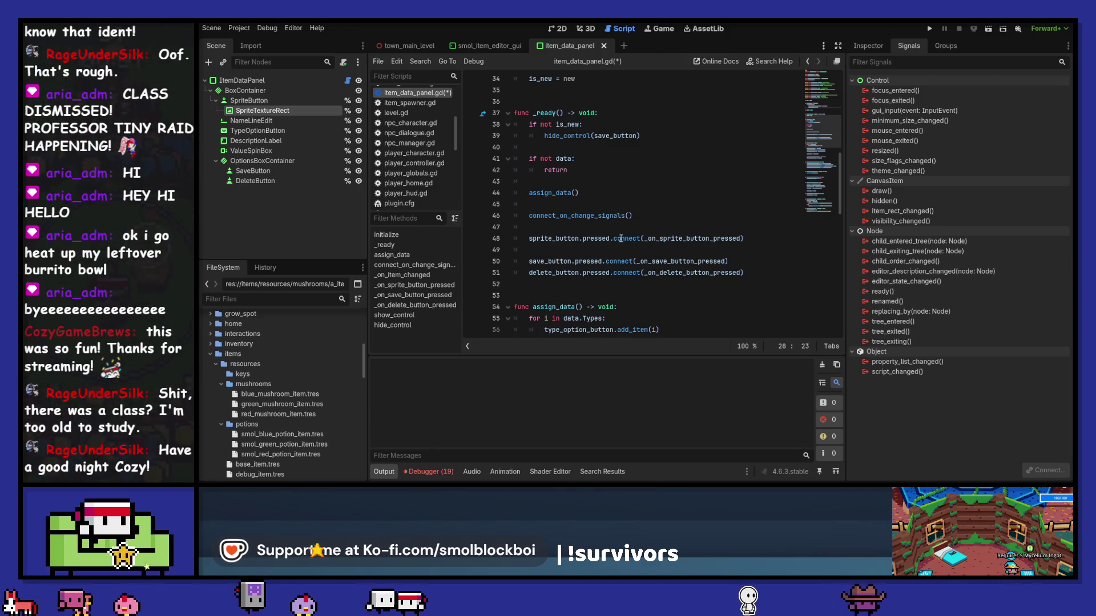
Connect sprite_changed to _on_item_changed in connect_on_change_signals and save.
ctrl+click(591, 220)
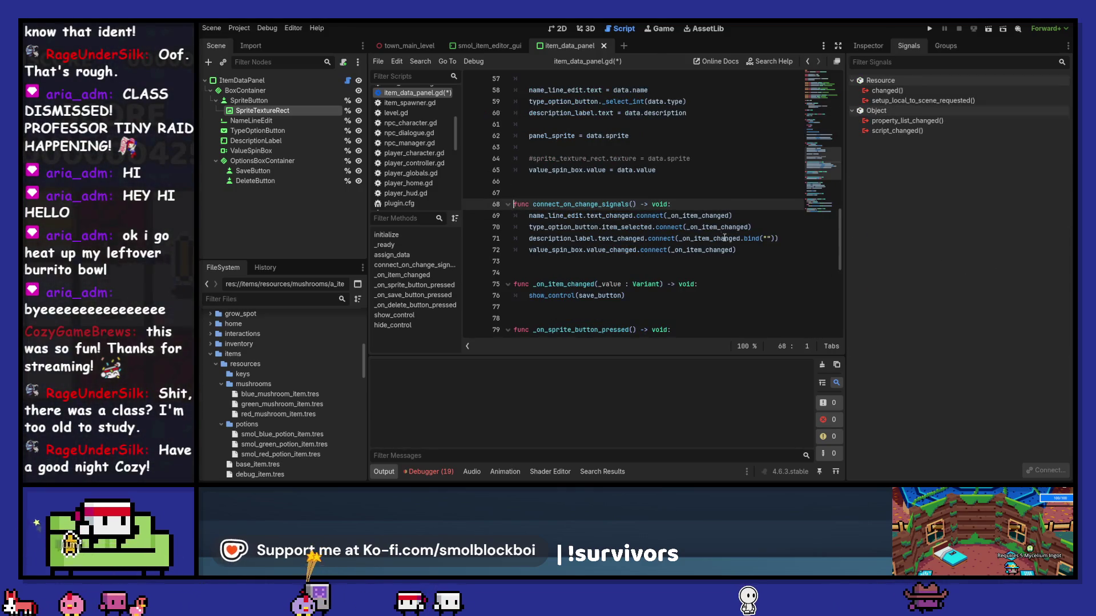
click(771, 248)
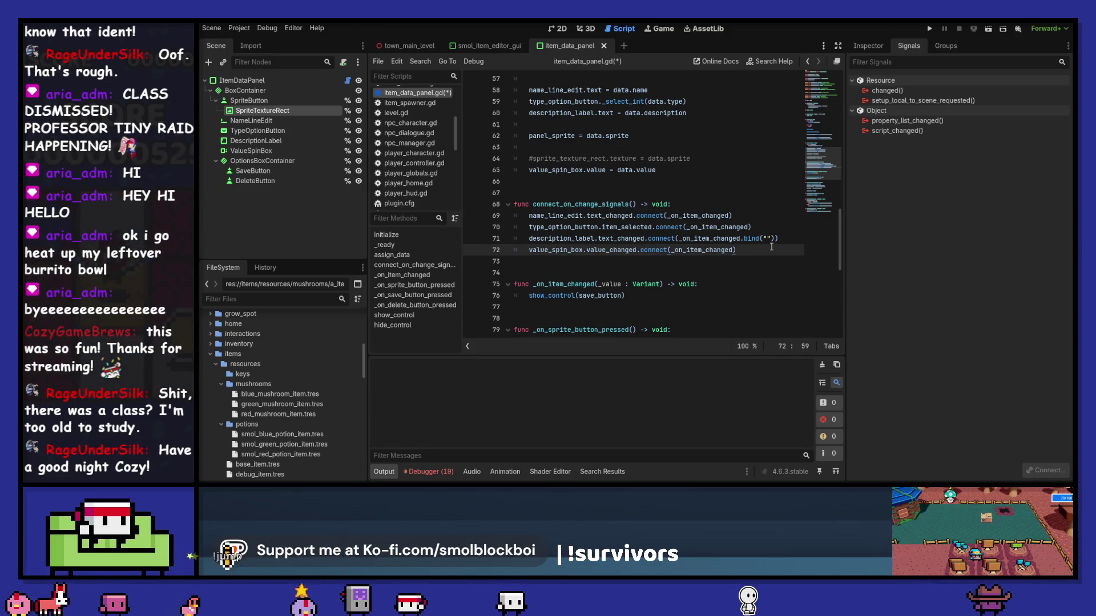
key(Return)
key(Return)
text(sprite_changed.co)
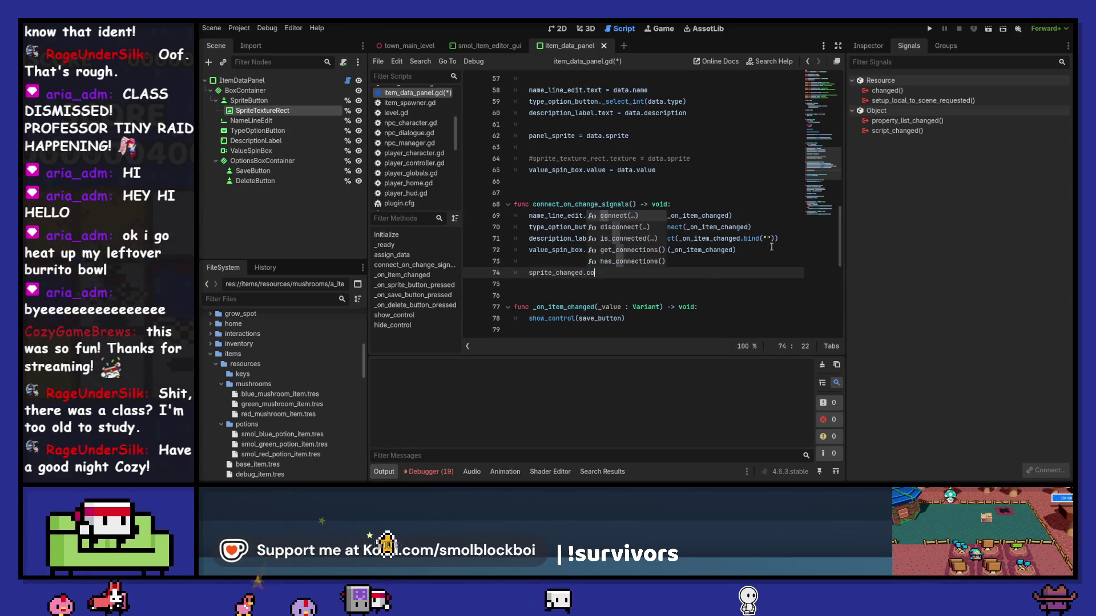
key(Return)
text(_on_item_)
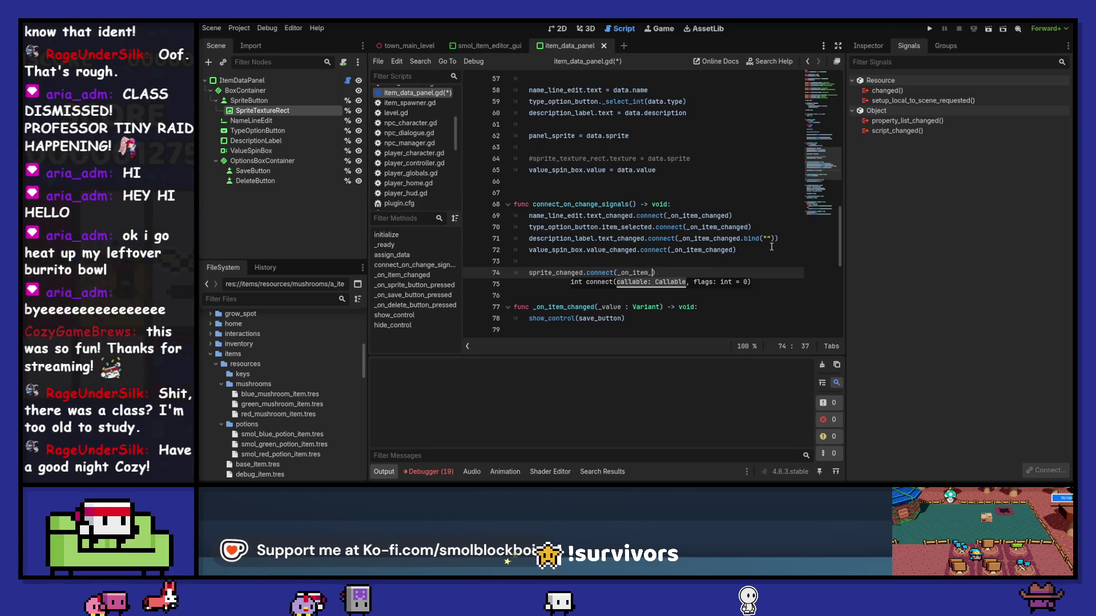
text(changed)
key(ctrl+s)
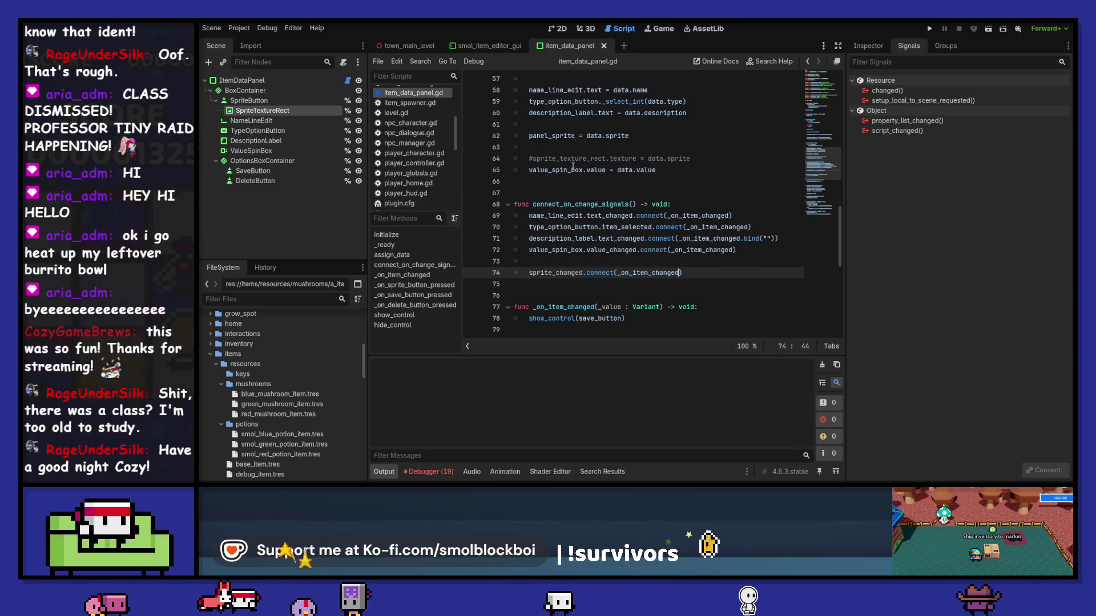
click(239, 28)
Enable the Smol Item Editor plugin and switch to its editor screen.
click(257, 37)
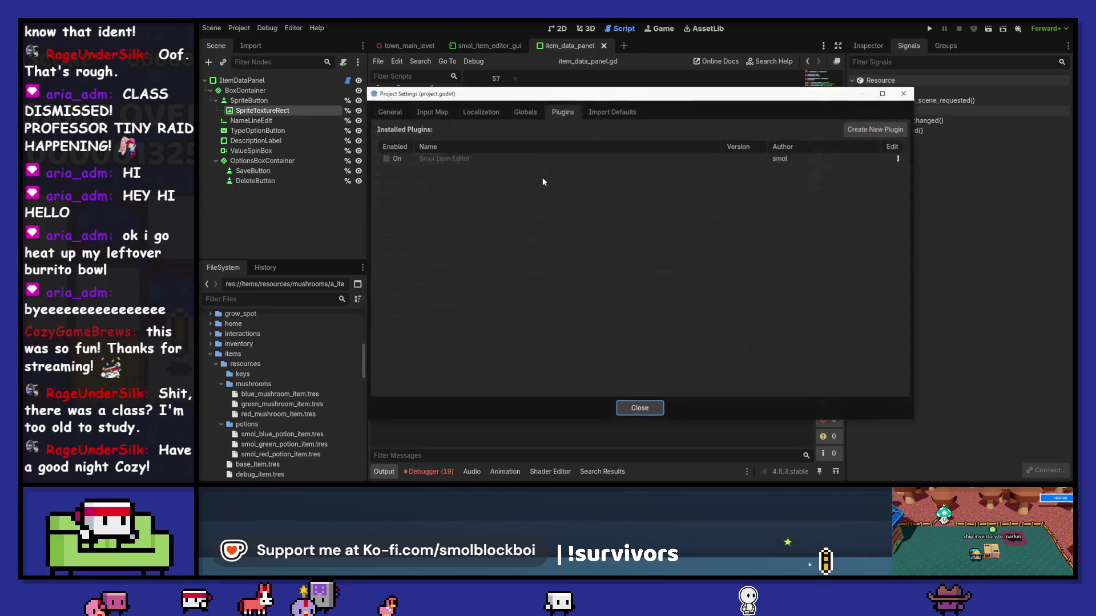
click(394, 159)
click(639, 408)
click(732, 28)
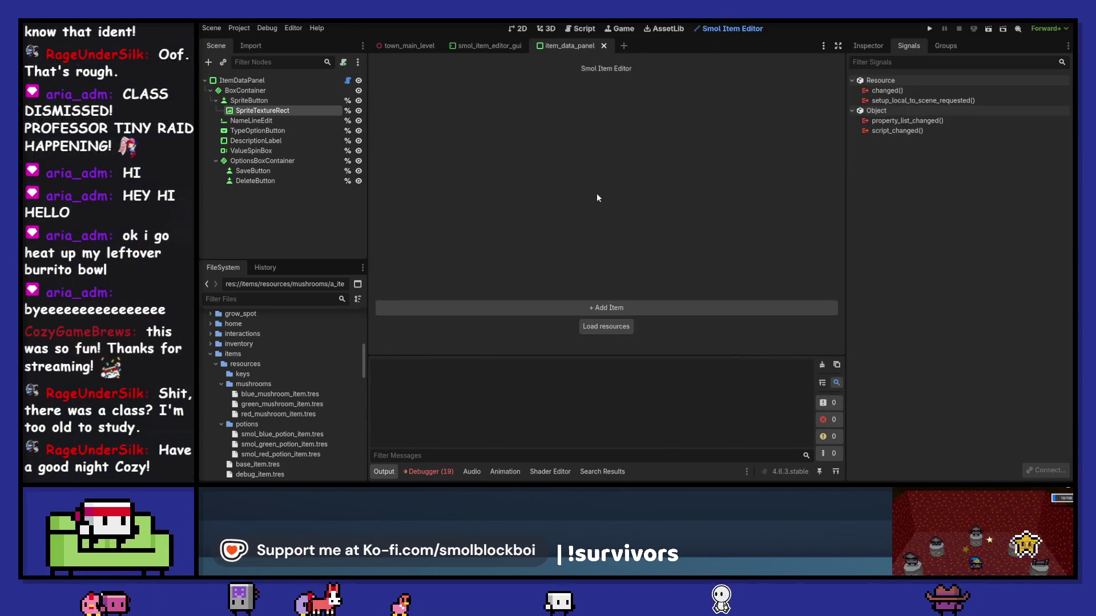
Add a new item row and give it the green air spell icon from res://ui/abilities.
click(624, 307)
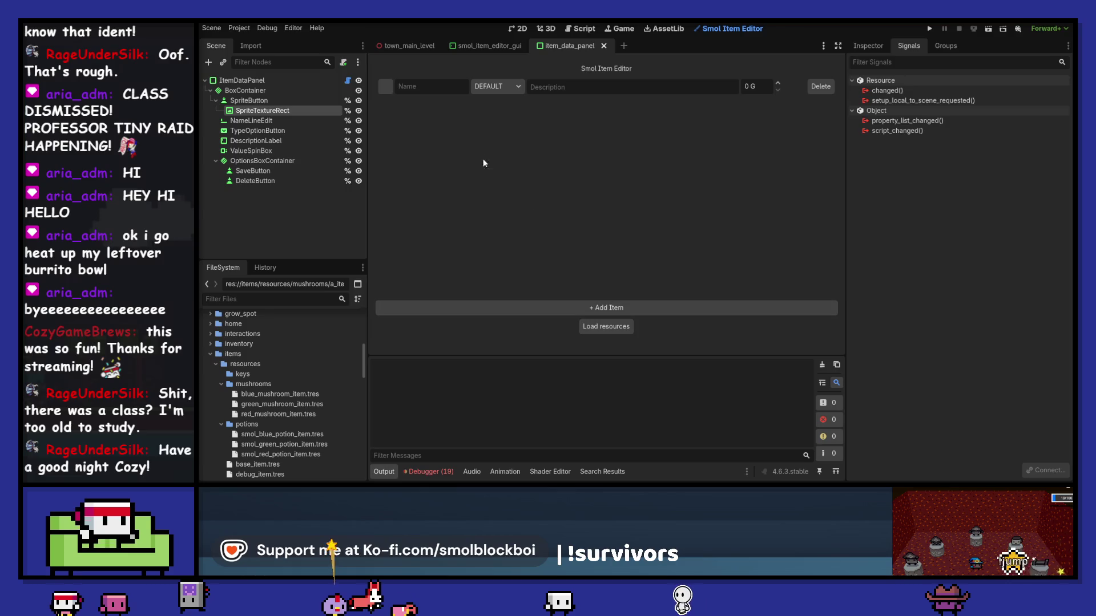
click(387, 87)
scroll(687, 257, down, 2)
double_click(682, 251)
double_click(635, 230)
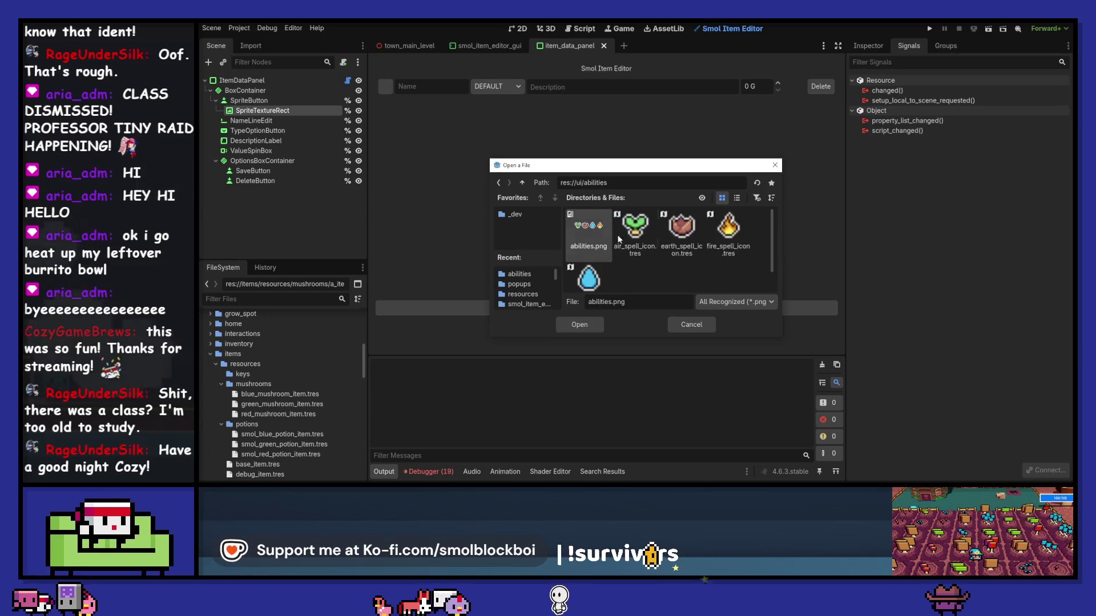
double_click(637, 230)
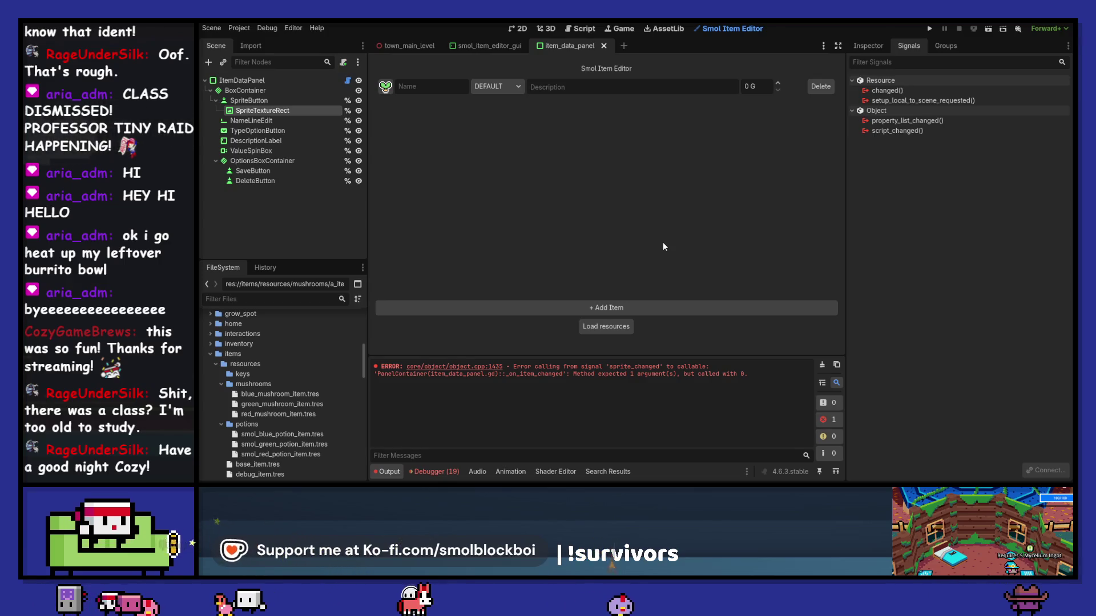
Disable the Smol Item Editor plugin again in Project Settings.
click(253, 32)
click(255, 41)
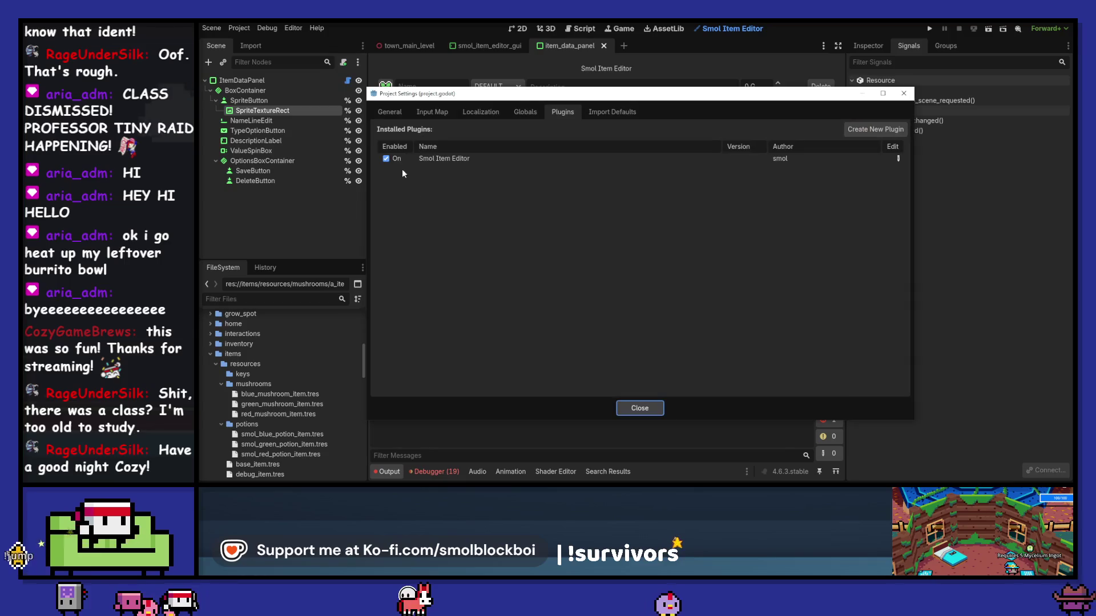
click(403, 162)
click(642, 405)
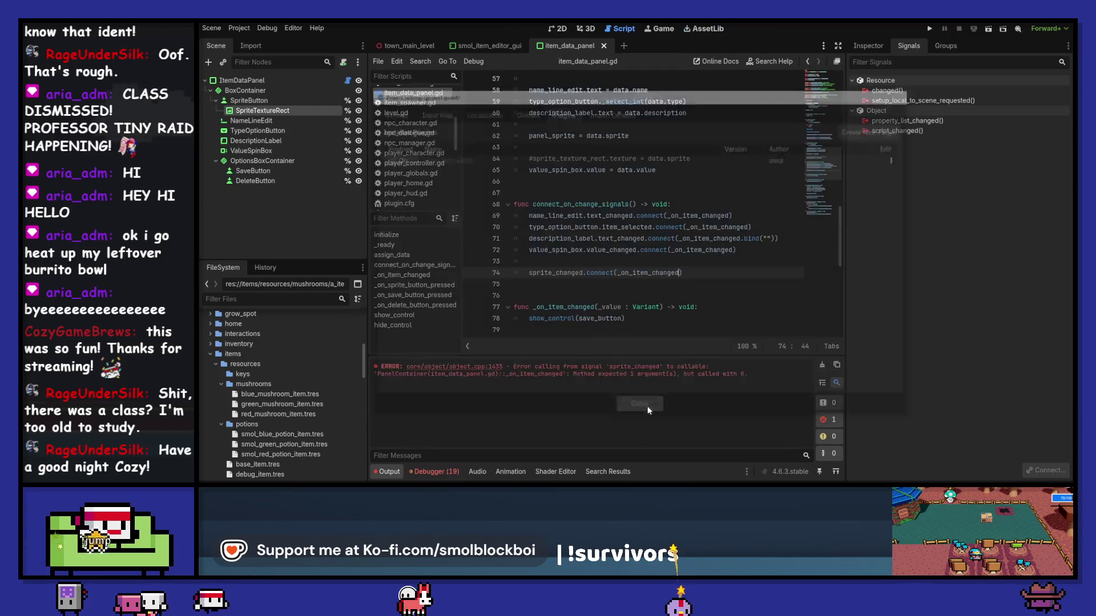
Clear the old output errors and declare sprite_changed(texture : Texture2D), then save.
click(349, 82)
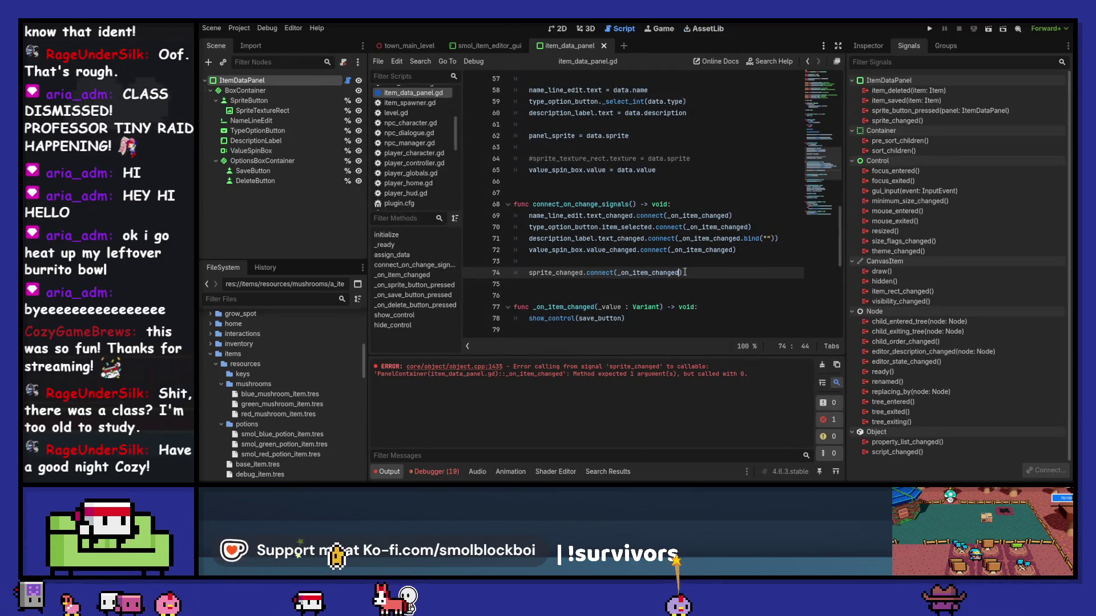
scroll(685, 273, up, 18)
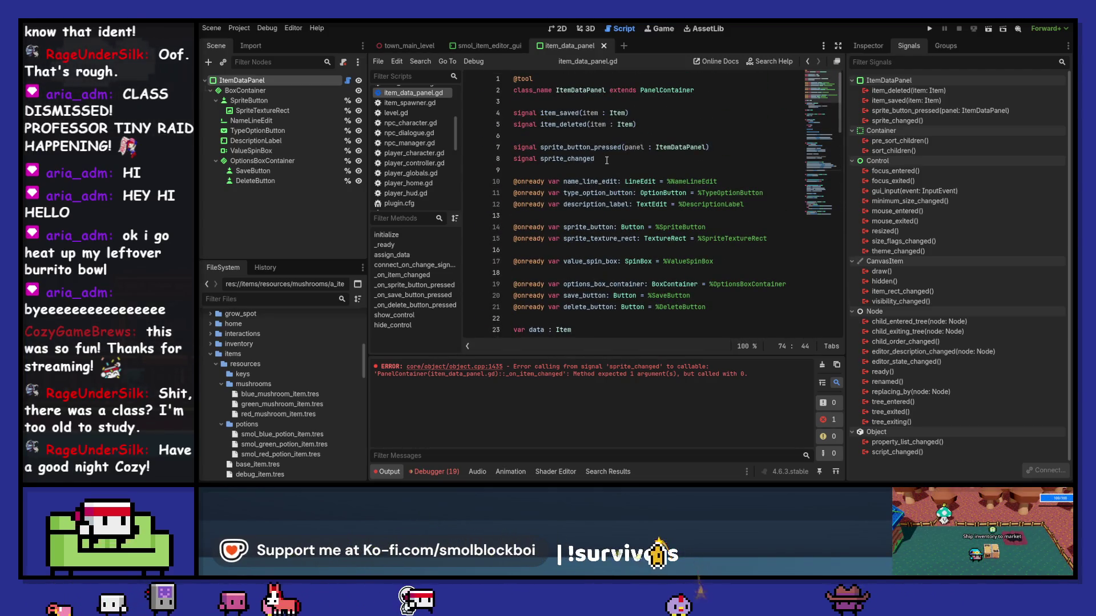
scroll(606, 160, down, 8)
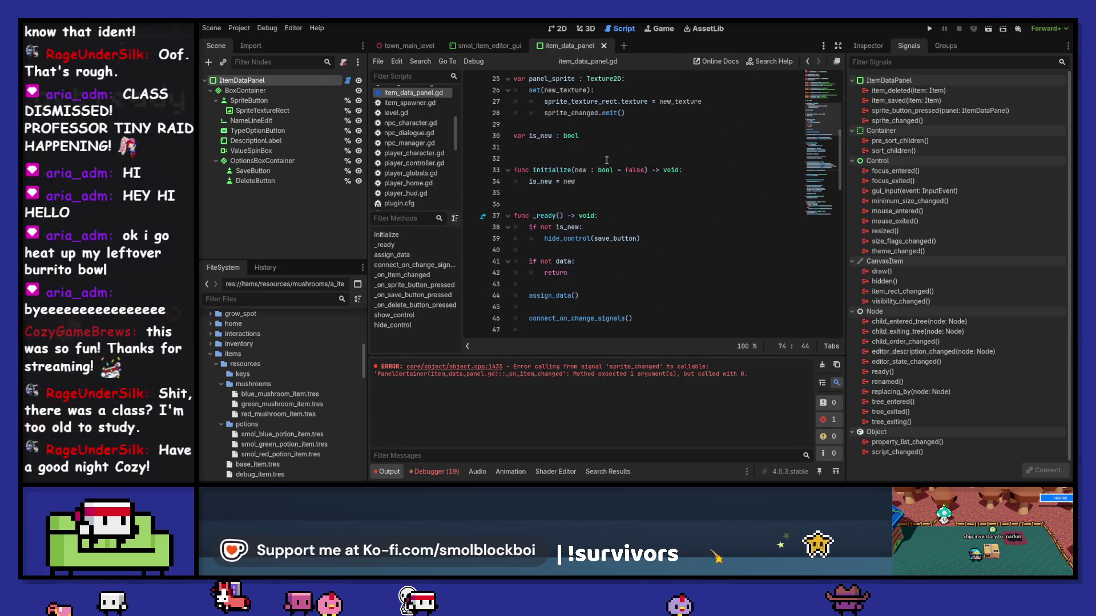
scroll(606, 161, up, 8)
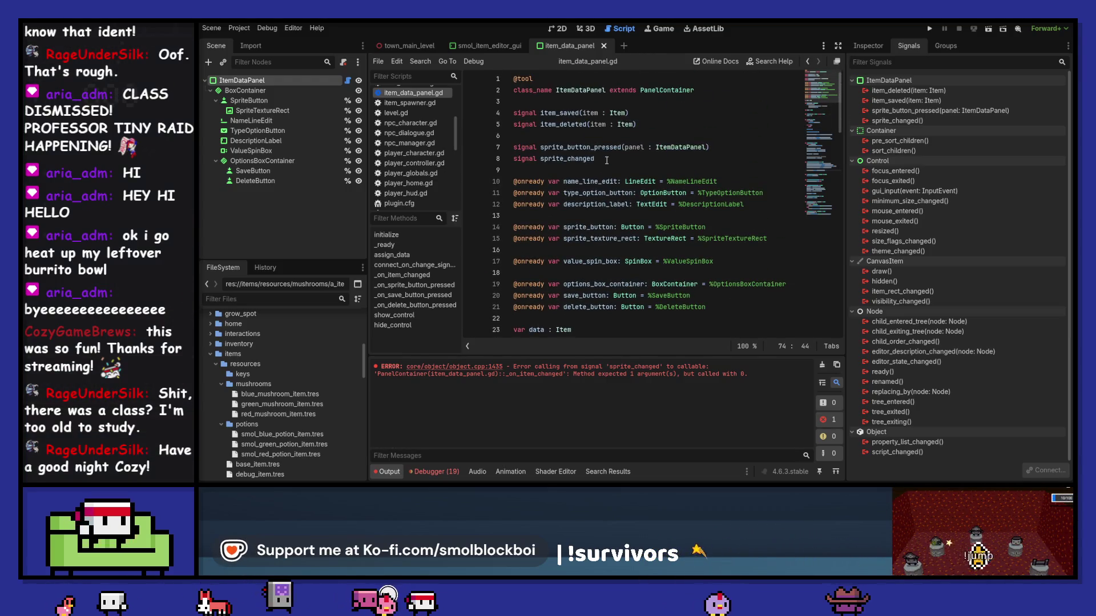
click(822, 366)
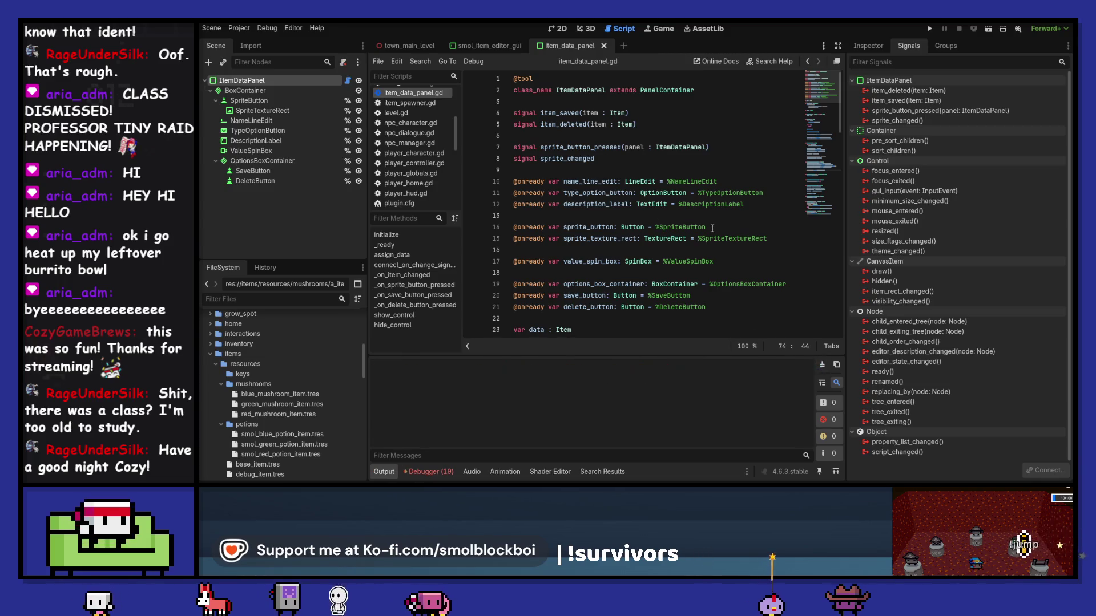
click(615, 158)
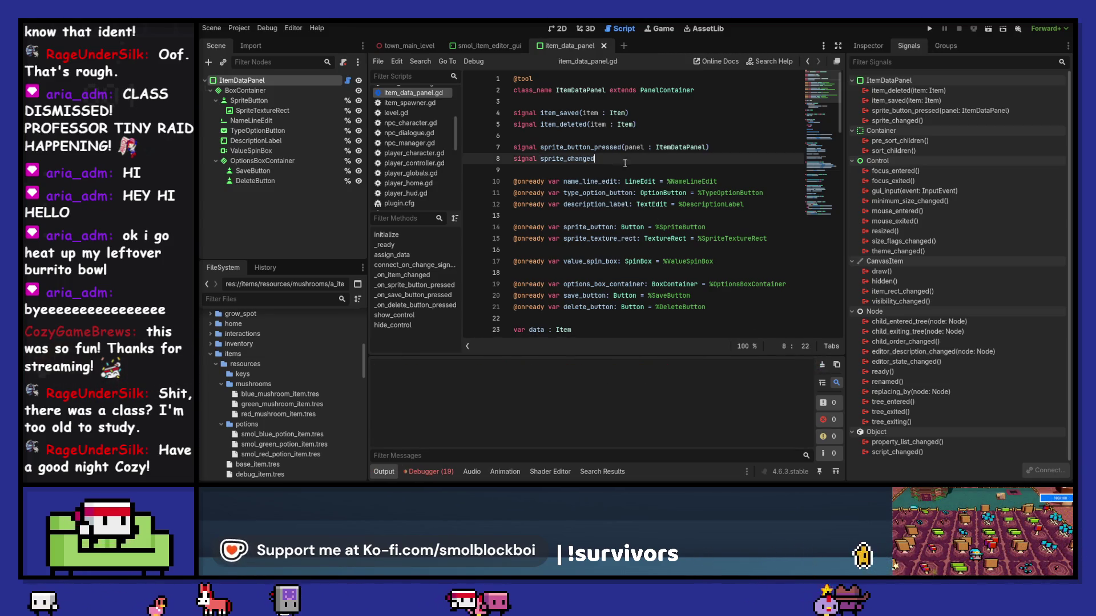
text((texture : Text)
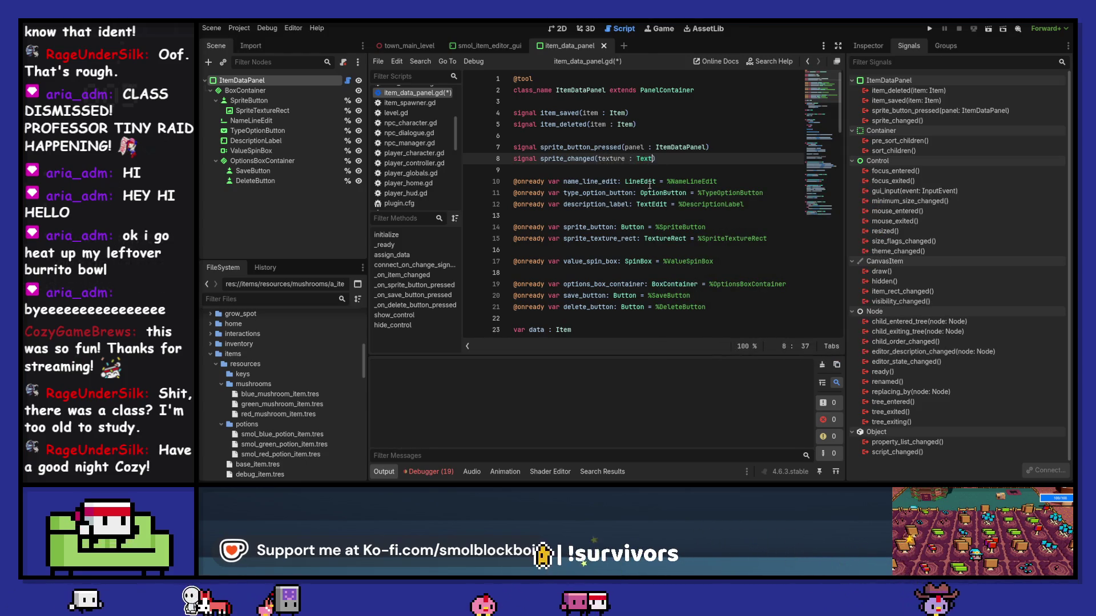
text(ure2D)
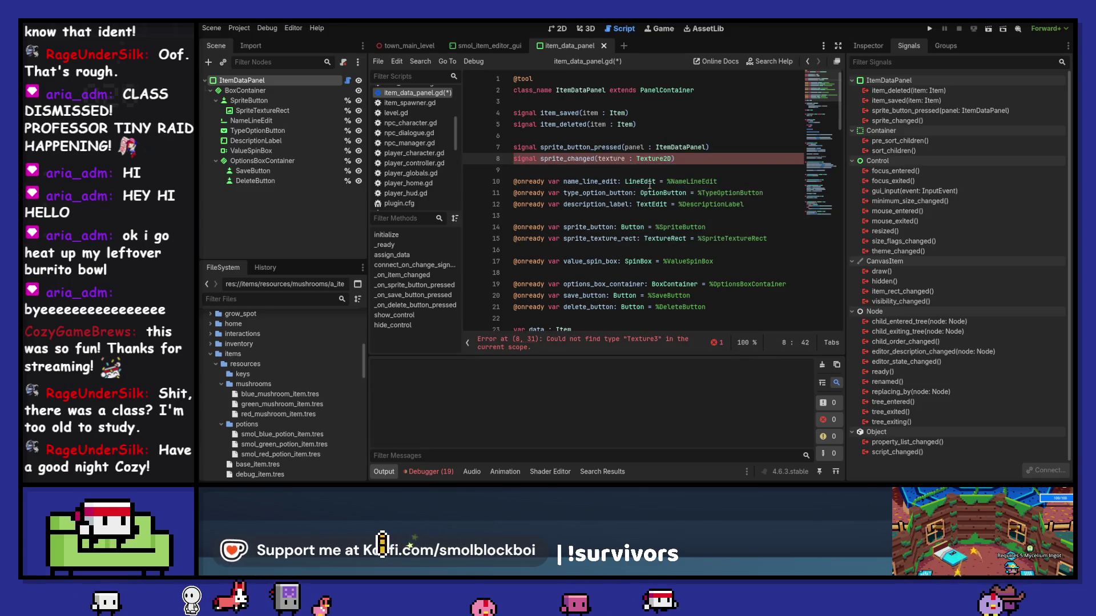
key(ctrl+s)
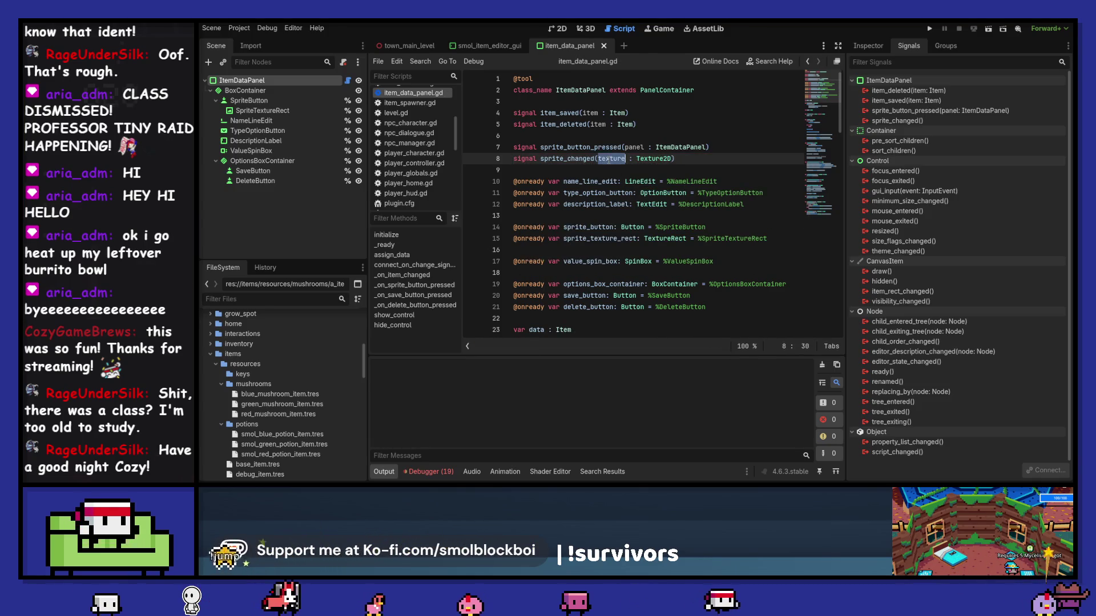
Change the setter's emit call to sprite_changed.emit(new_texture).
double_click(609, 159)
scroll(673, 196, down, 9)
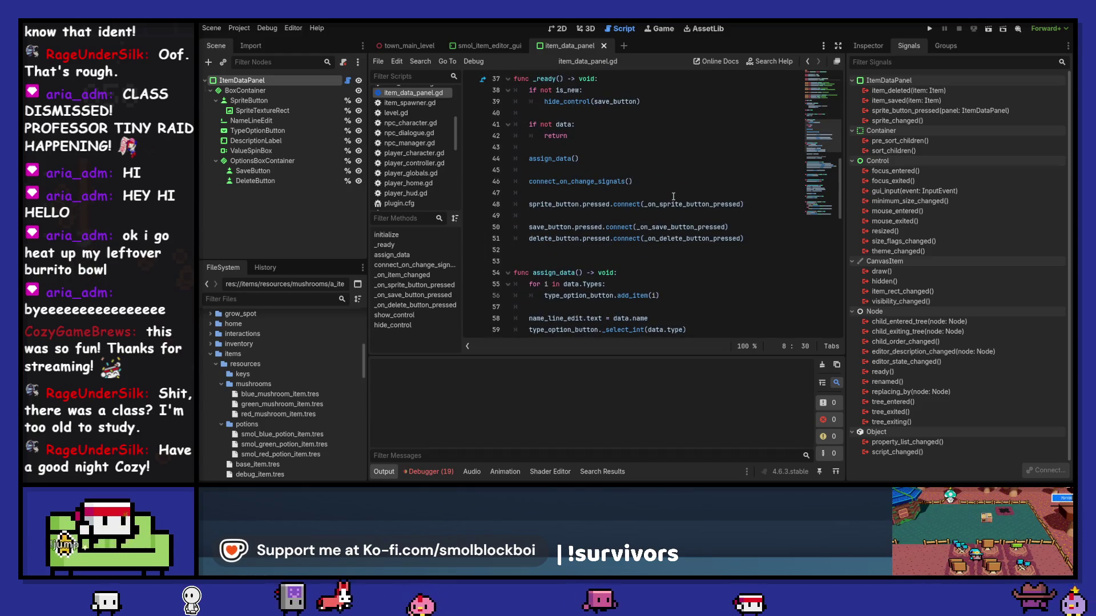
scroll(673, 196, up, 5)
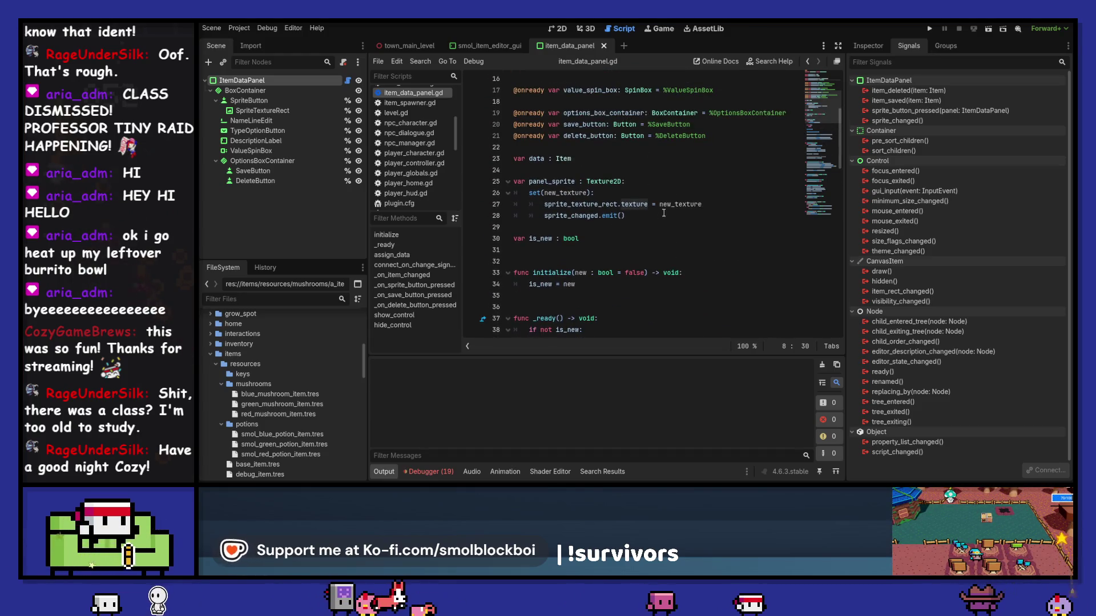
drag(675, 205, 702, 205)
key(ctrl+c)
key(Down)
key(Left)
key(ctrl+v)
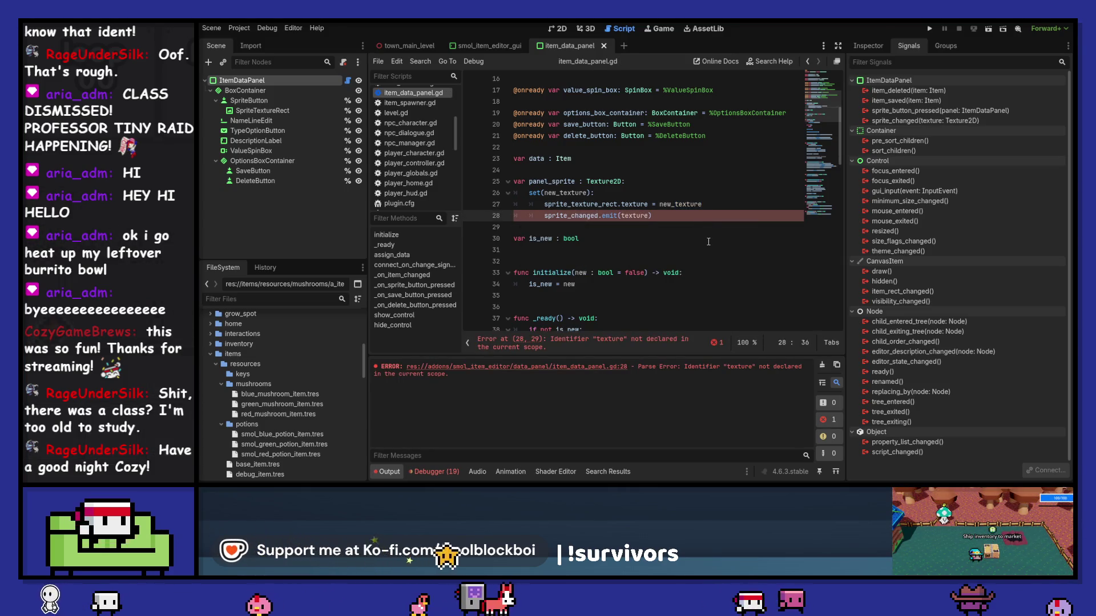
key(BackSpace)
key(BackSpace)
key(BackSpace)
text(new_texture)
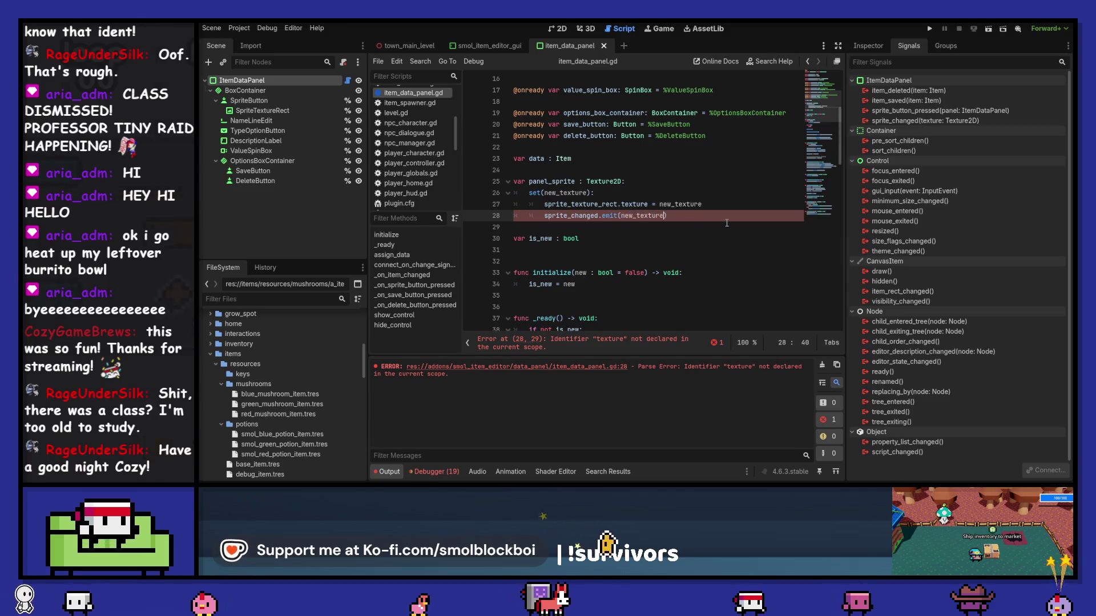
Check the sprite_changed connection to _on_item_changed on line 74, then open the plugin settings.
scroll(726, 222, down, 13)
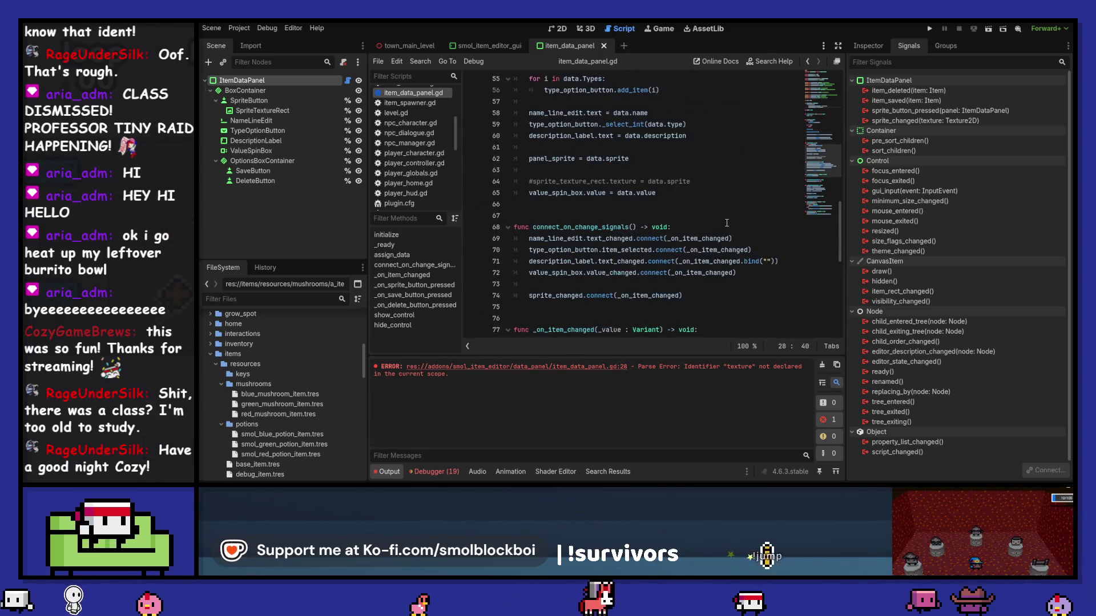
scroll(726, 223, down, 4)
click(655, 160)
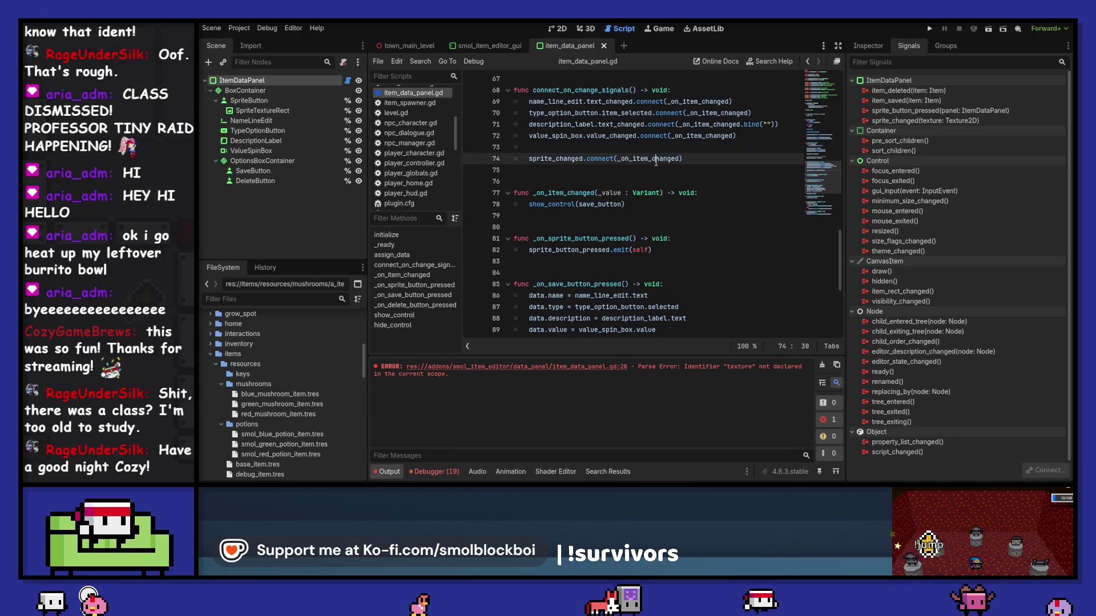
double_click(656, 160)
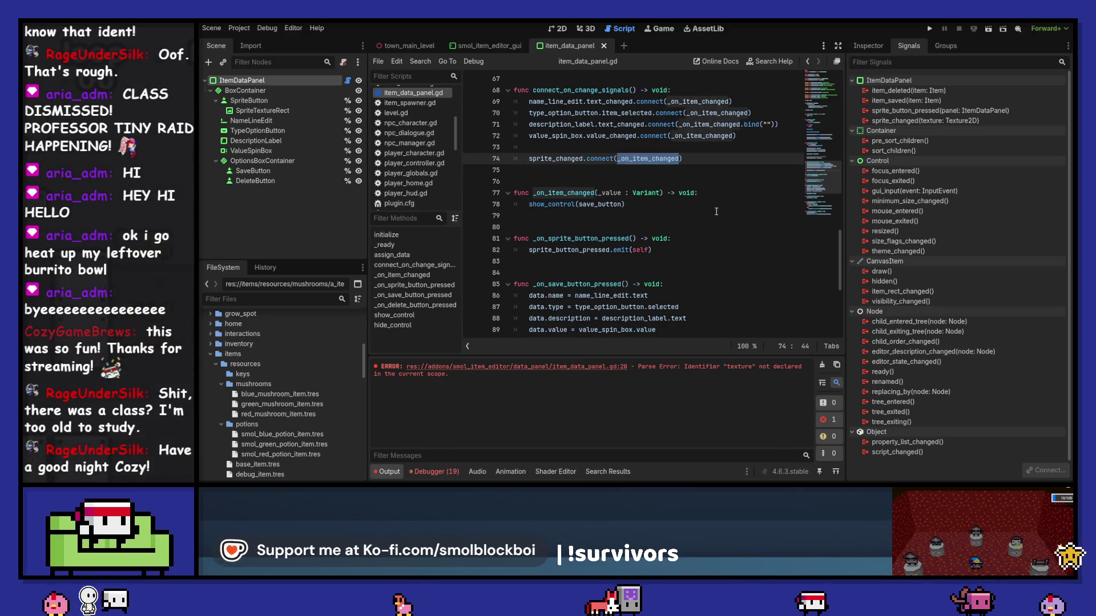
click(239, 28)
click(249, 46)
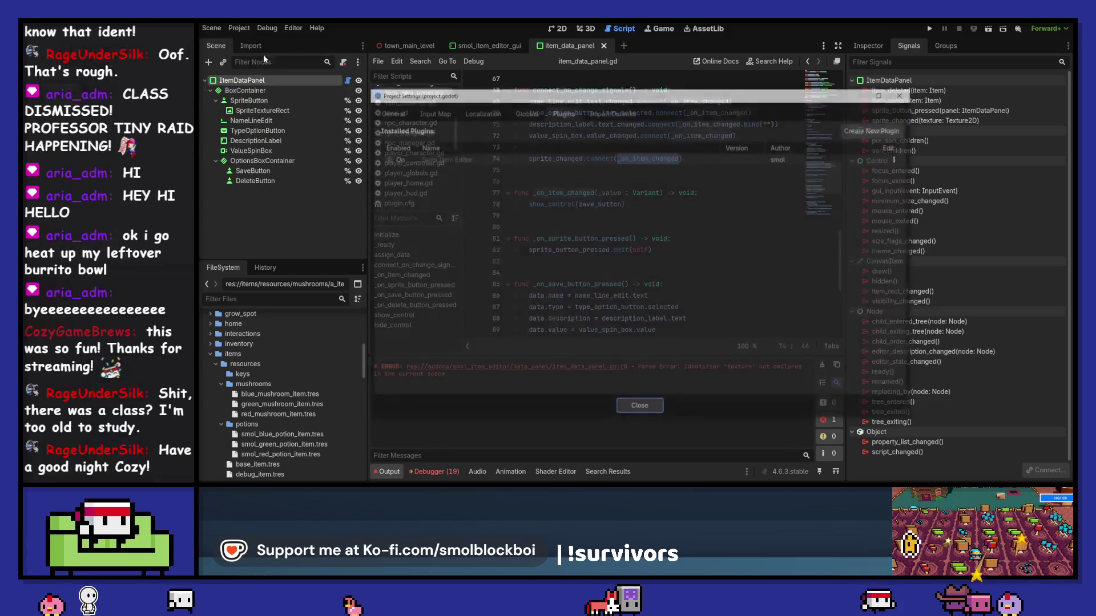
Close Project Settings and, in the Smol Item Editor, pick an image file as an item row's sprite.
click(904, 94)
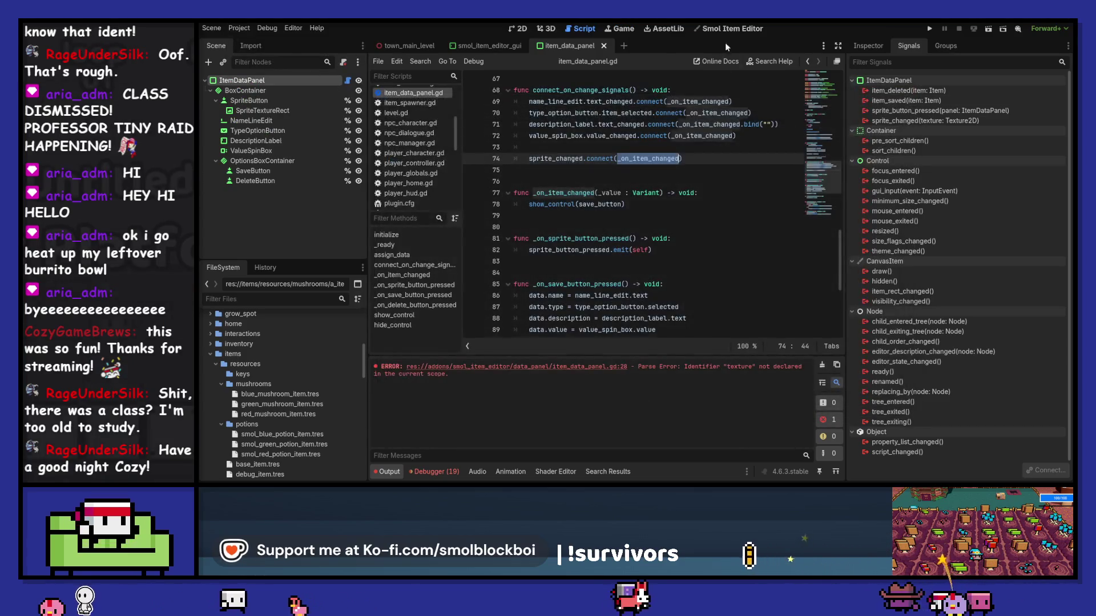
click(729, 29)
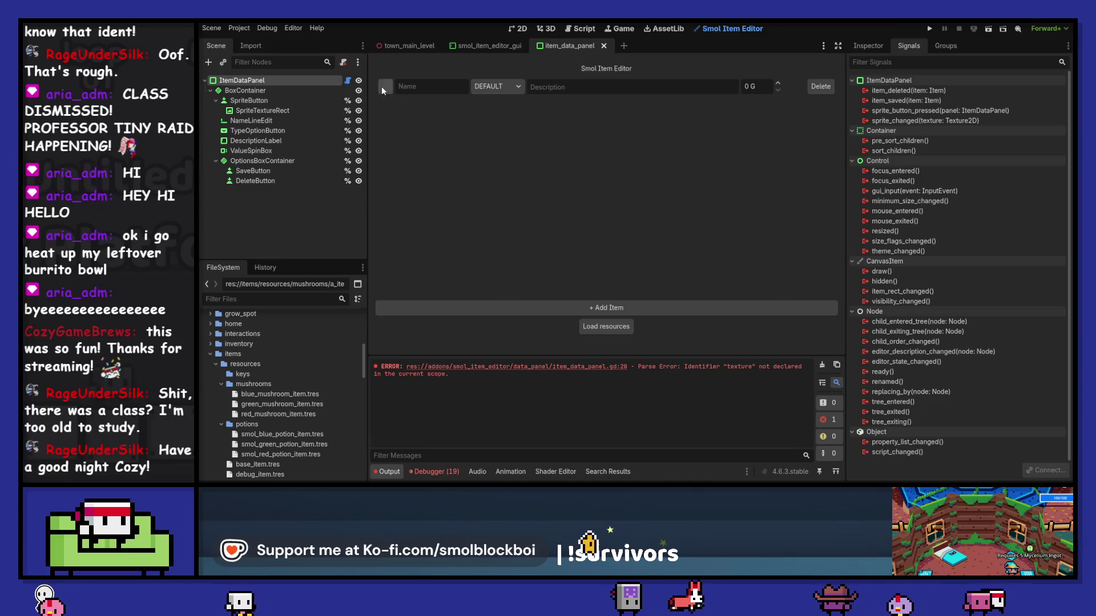
click(383, 87)
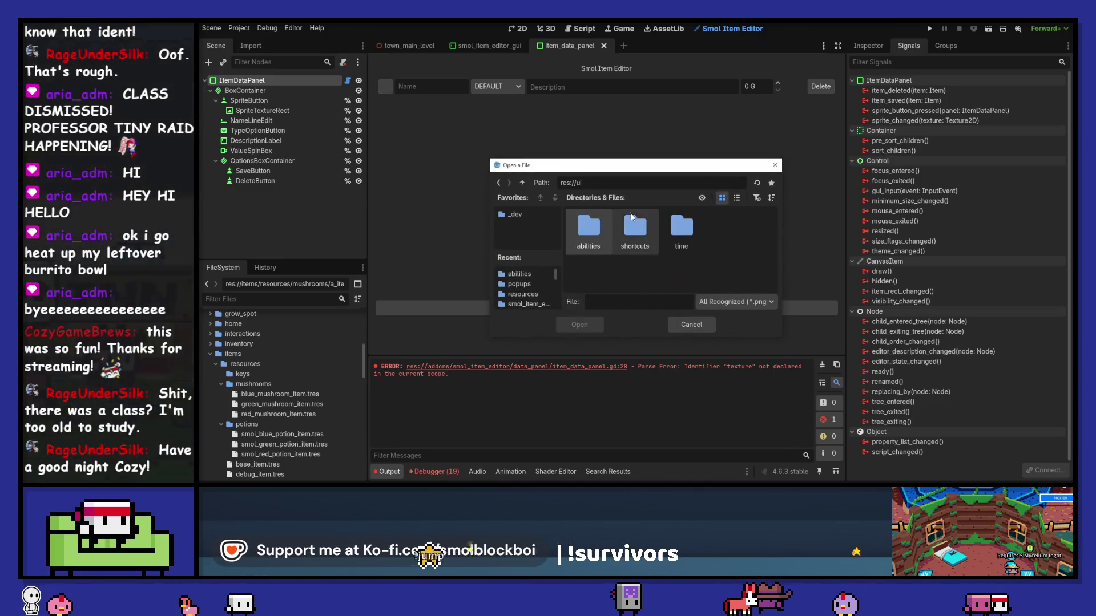
double_click(618, 216)
double_click(622, 228)
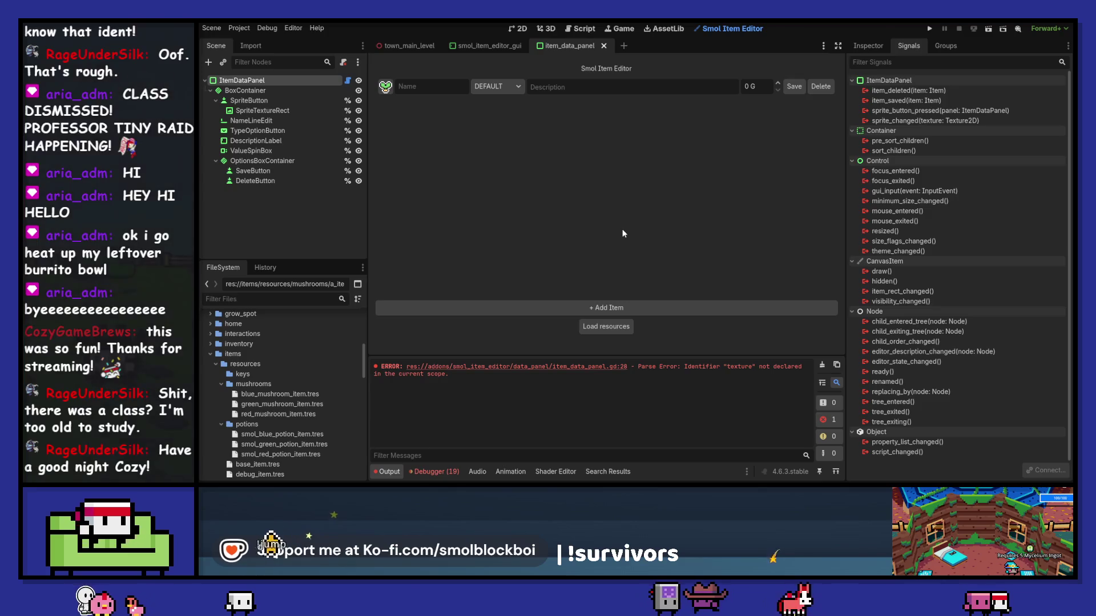
Load the six item resources, then give Smol Red Potion the fire_spell_icon.tres sprite and save it.
click(615, 327)
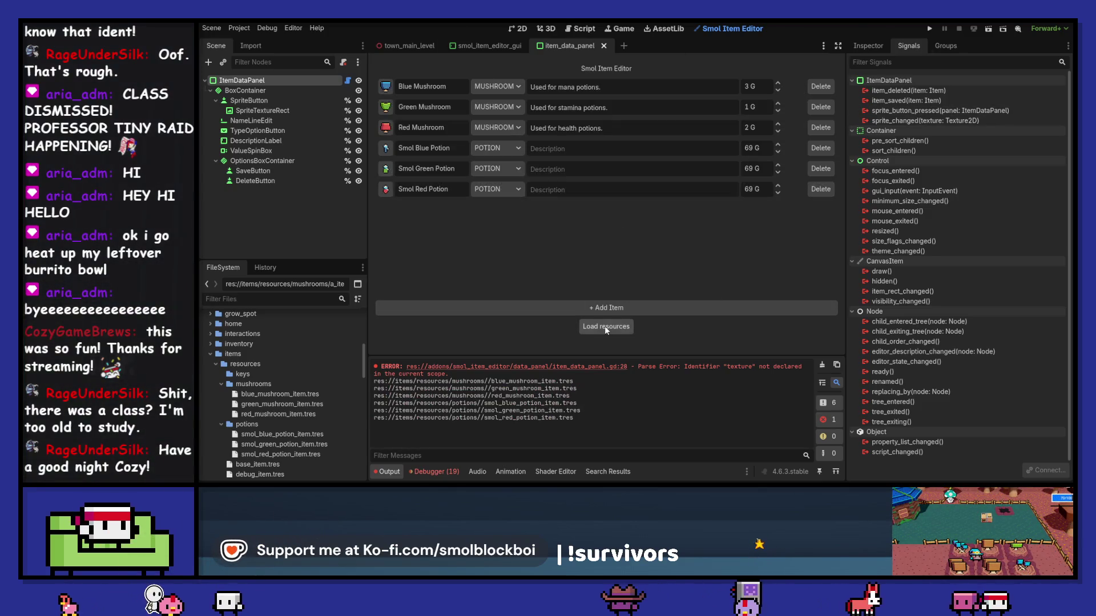
click(873, 45)
click(385, 190)
click(729, 229)
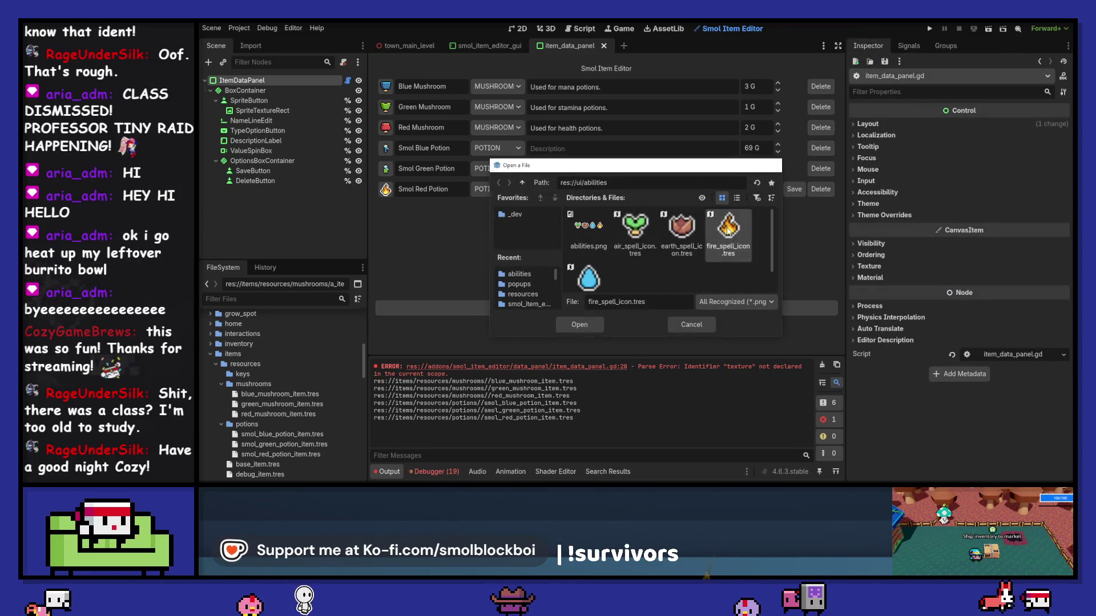
double_click(728, 229)
click(791, 190)
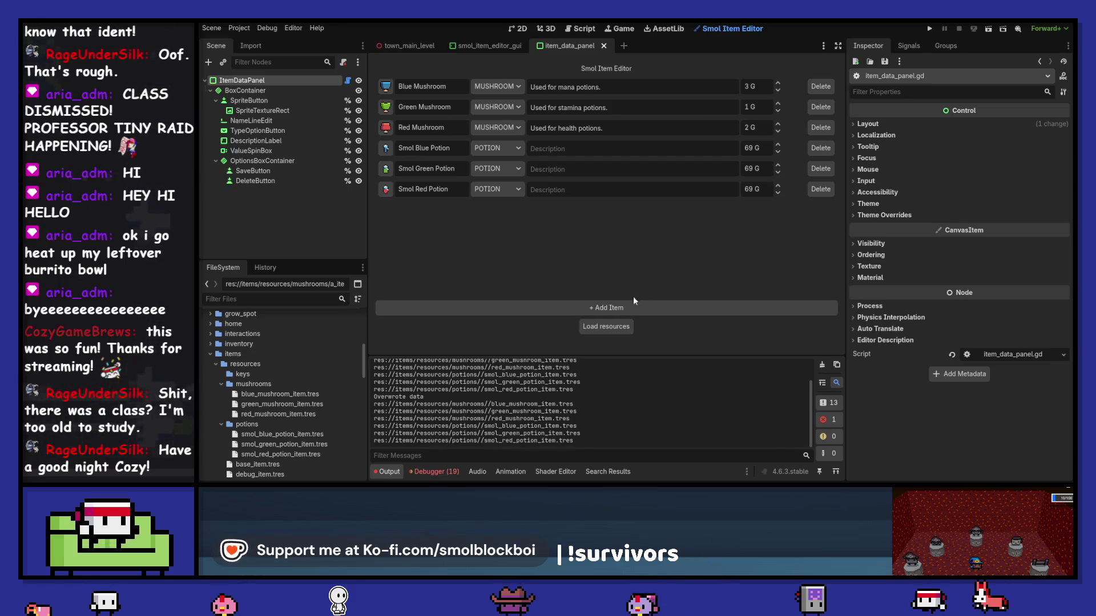
Reload the item resources, clear the output log, and inspect red_mushroom_item.tres.
click(613, 332)
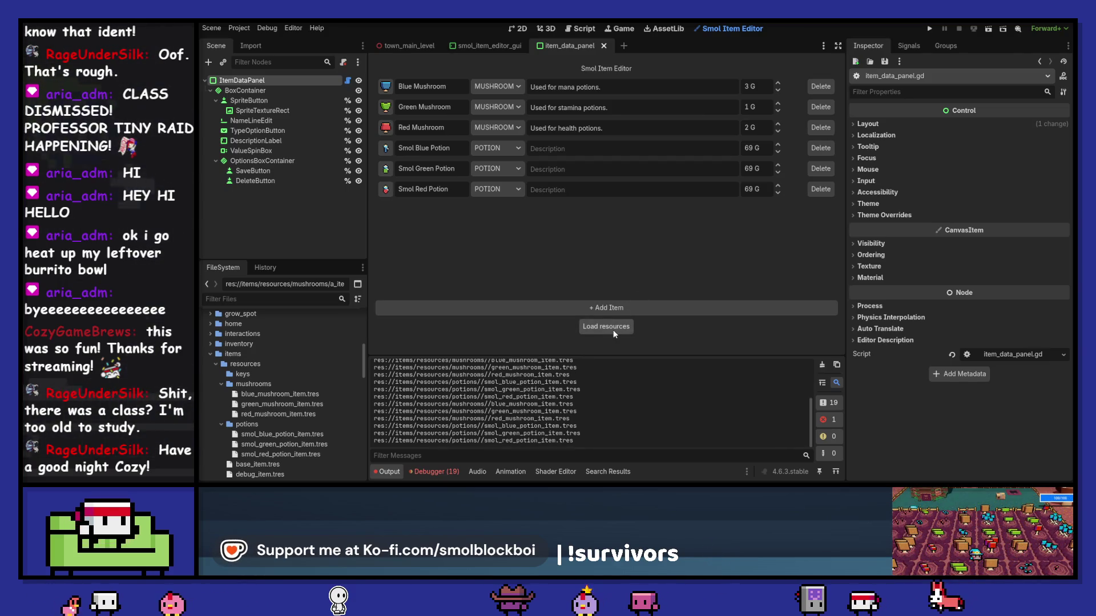
click(821, 364)
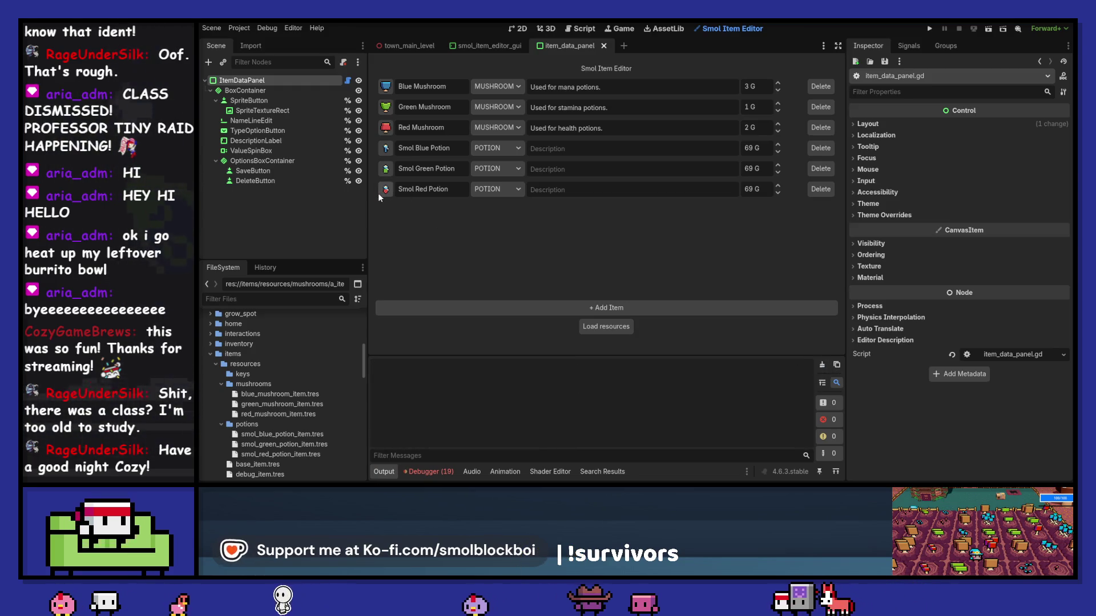
click(284, 414)
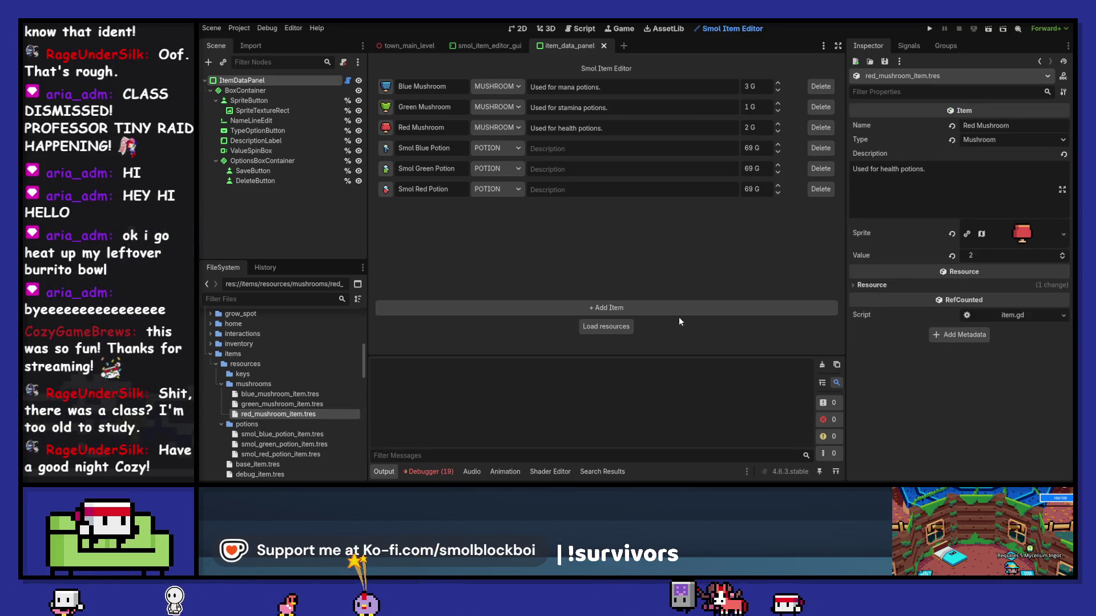